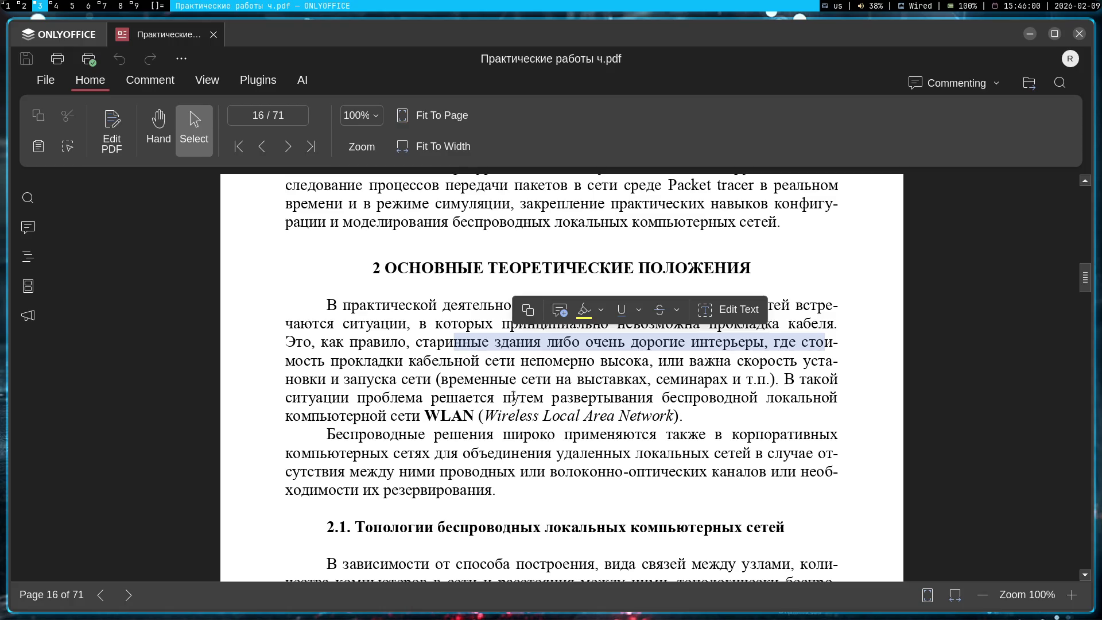
# - Scroll to section 2.1 and highlight its heading and the second and third network types
pyautogui.scroll(-5, 534, 454)
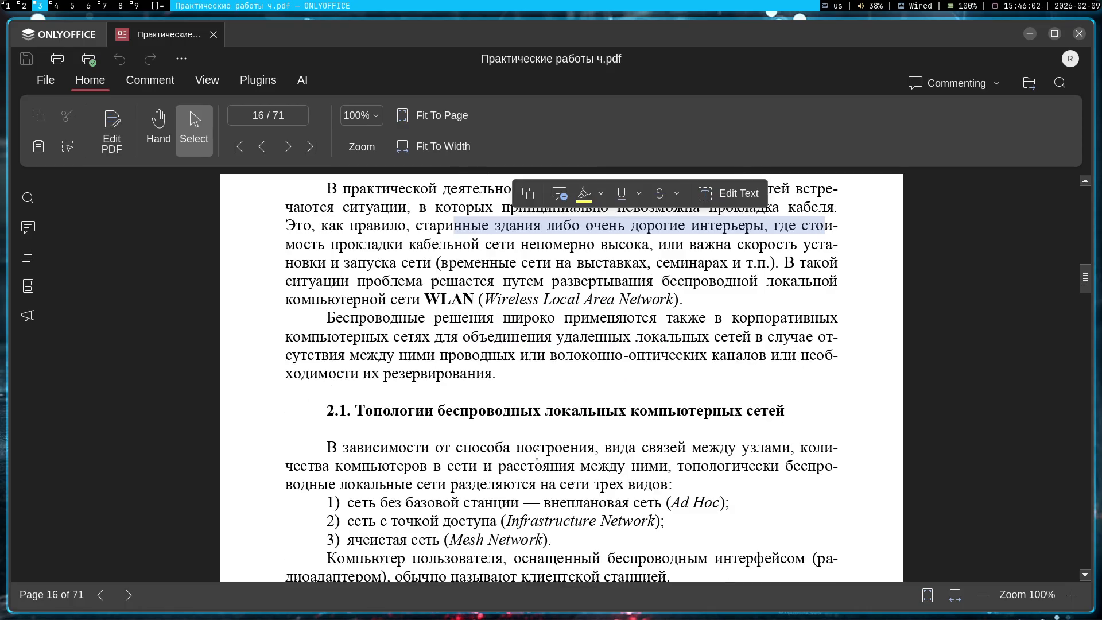
pyautogui.moveTo(382, 263); pyautogui.dragTo(795, 257)
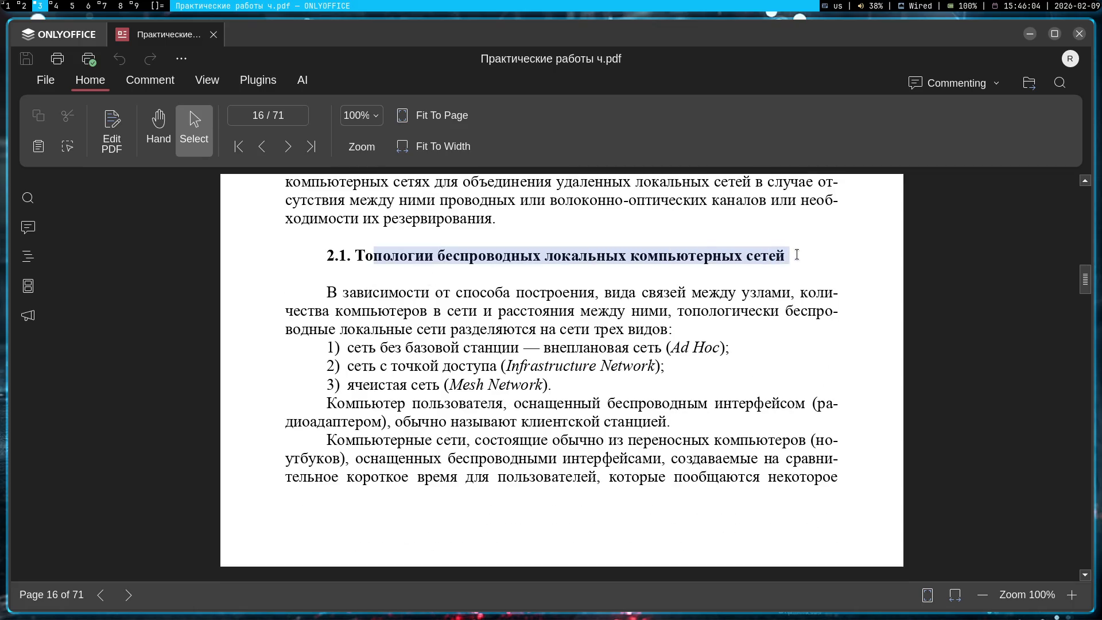
pyautogui.click(702, 310)
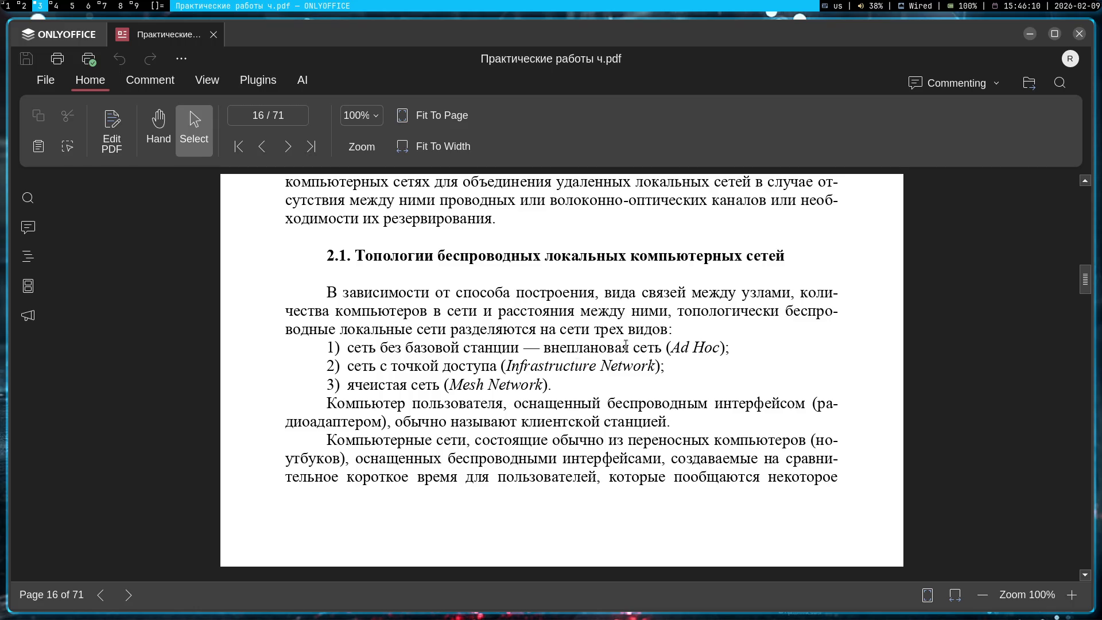
pyautogui.moveTo(348, 365); pyautogui.dragTo(491, 368)
pyautogui.moveTo(342, 385); pyautogui.dragTo(452, 384)
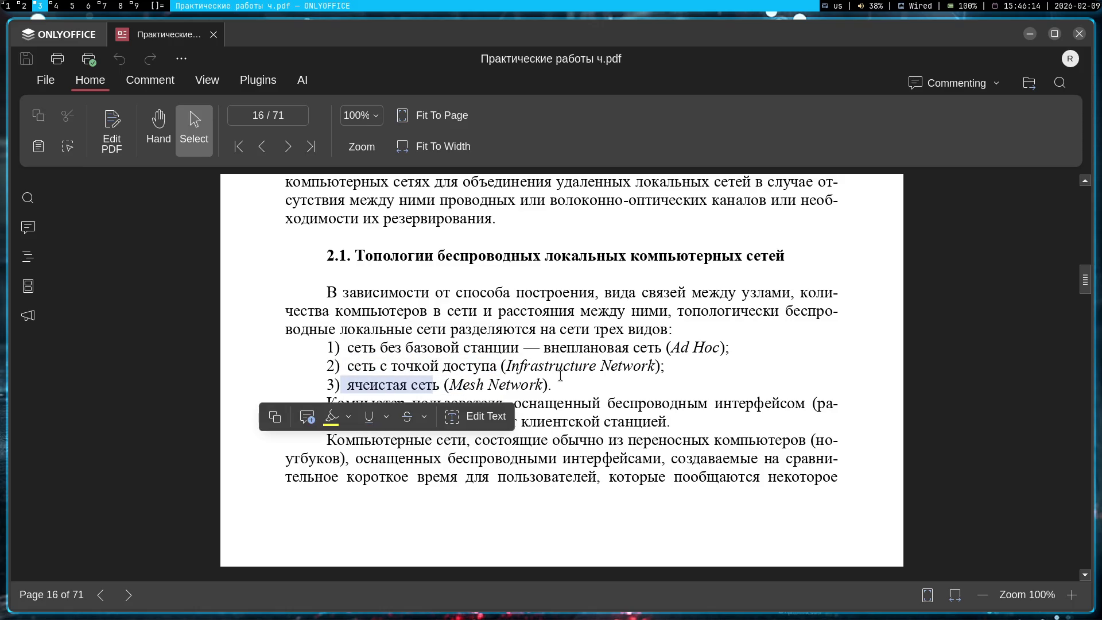
pyautogui.click(555, 393)
# - Scroll down through the Ad Hoc network description, selecting a line of its paragraph
pyautogui.scroll(-1, 557, 392)
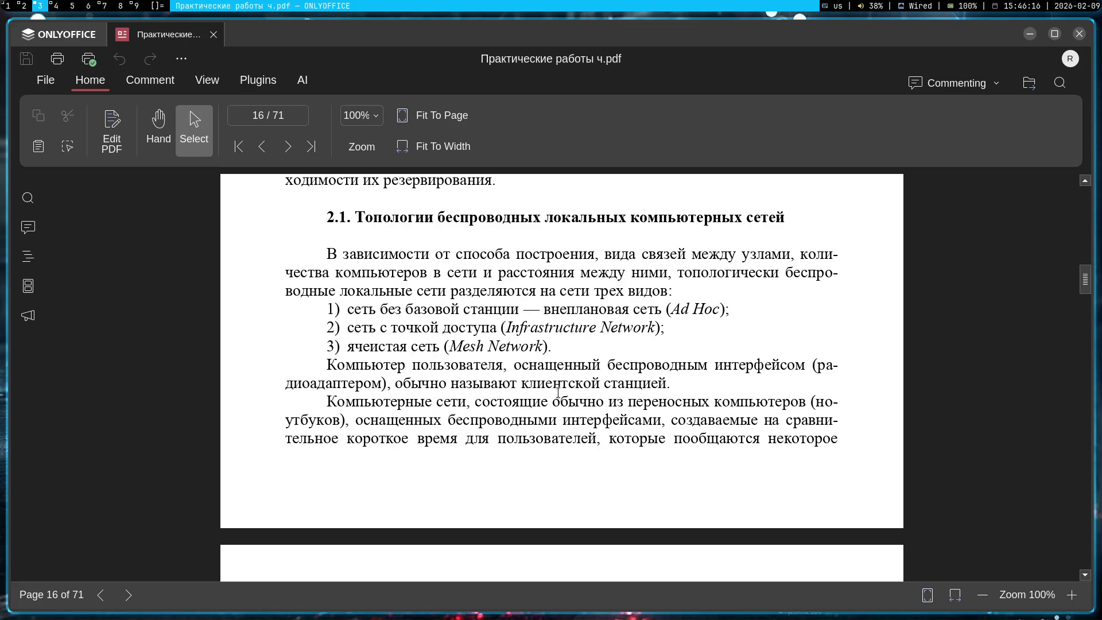
pyautogui.scroll(-1, 558, 393)
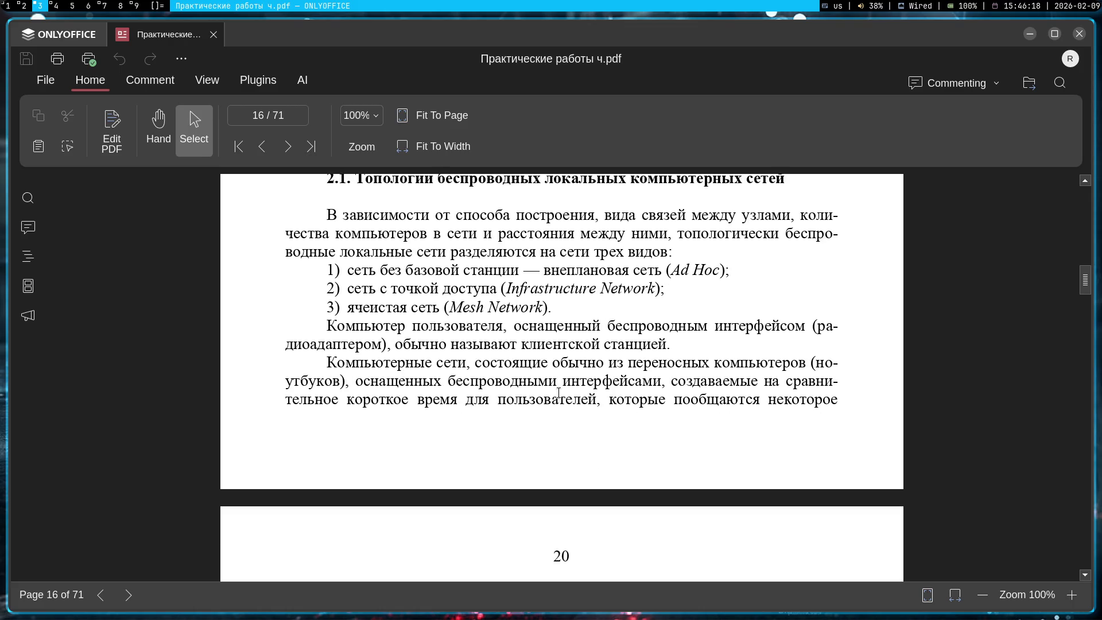
pyautogui.scroll(-2, 559, 392)
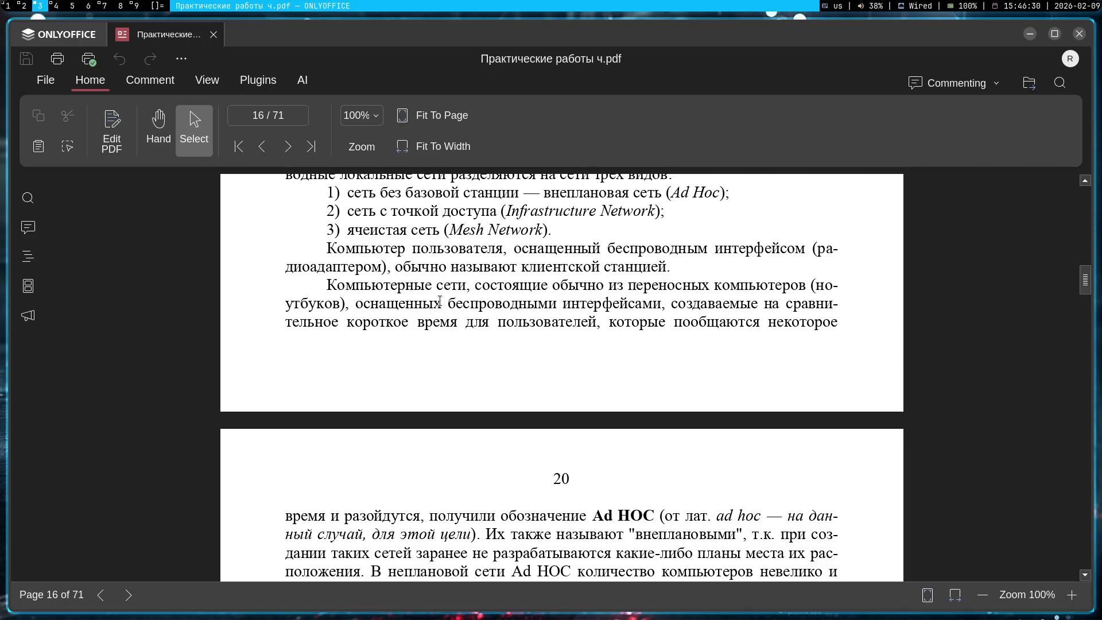
pyautogui.scroll(-3, 546, 324)
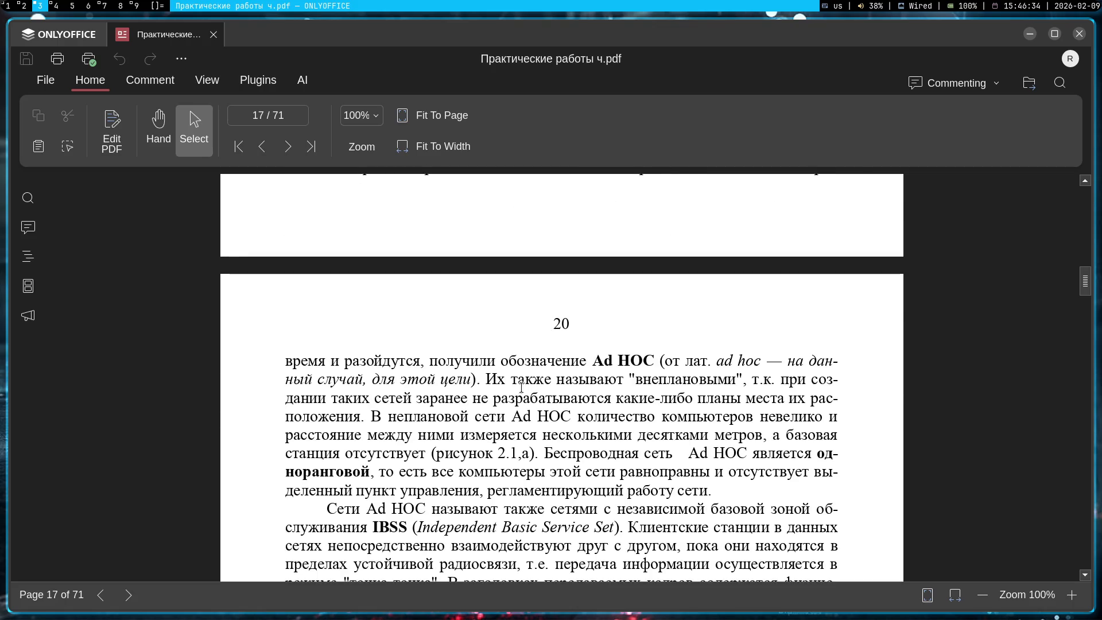
pyautogui.scroll(-3, 661, 389)
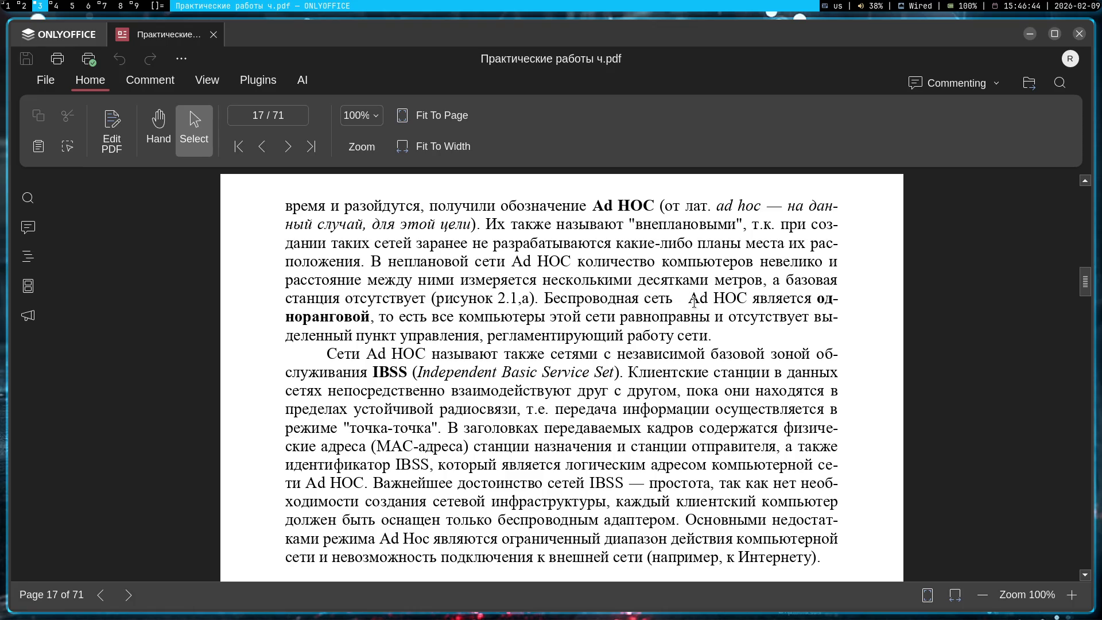
pyautogui.scroll(-1, 578, 350)
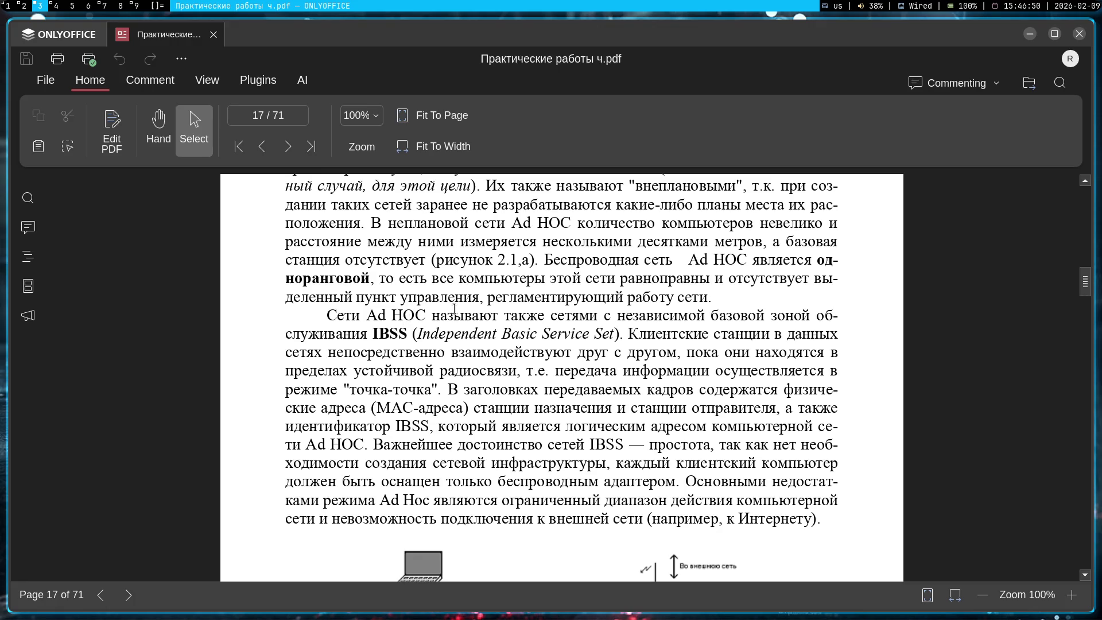
pyautogui.scroll(-1, 458, 321)
pyautogui.moveTo(320, 295)
pyautogui.mouseDown()
pyautogui.moveTo(327, 277)
pyautogui.moveTo(518, 280)
pyautogui.mouseUp()
pyautogui.click(519, 280)
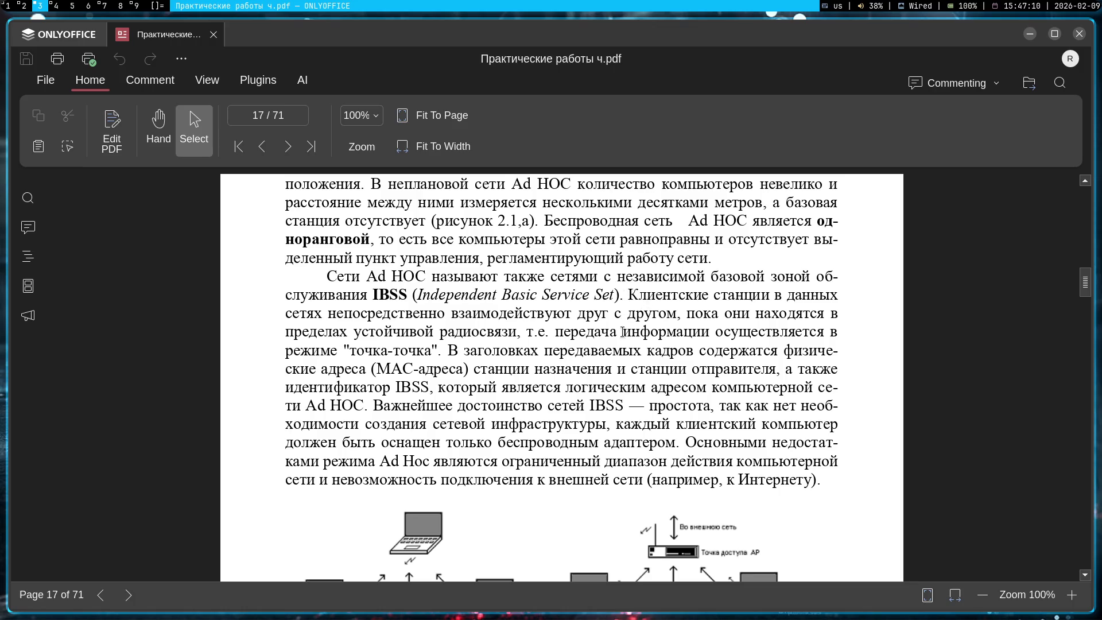
# - Highlight the Figure 2.1 caption, then select part of the Infrastructure Network term
pyautogui.scroll(-1, 421, 355)
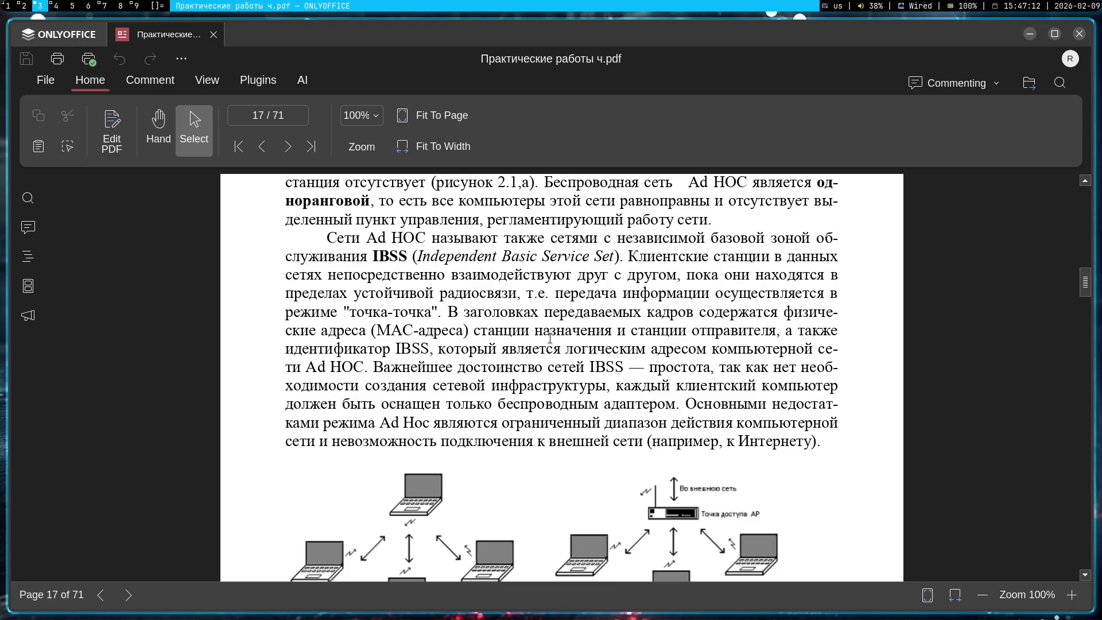
pyautogui.scroll(-1, 615, 347)
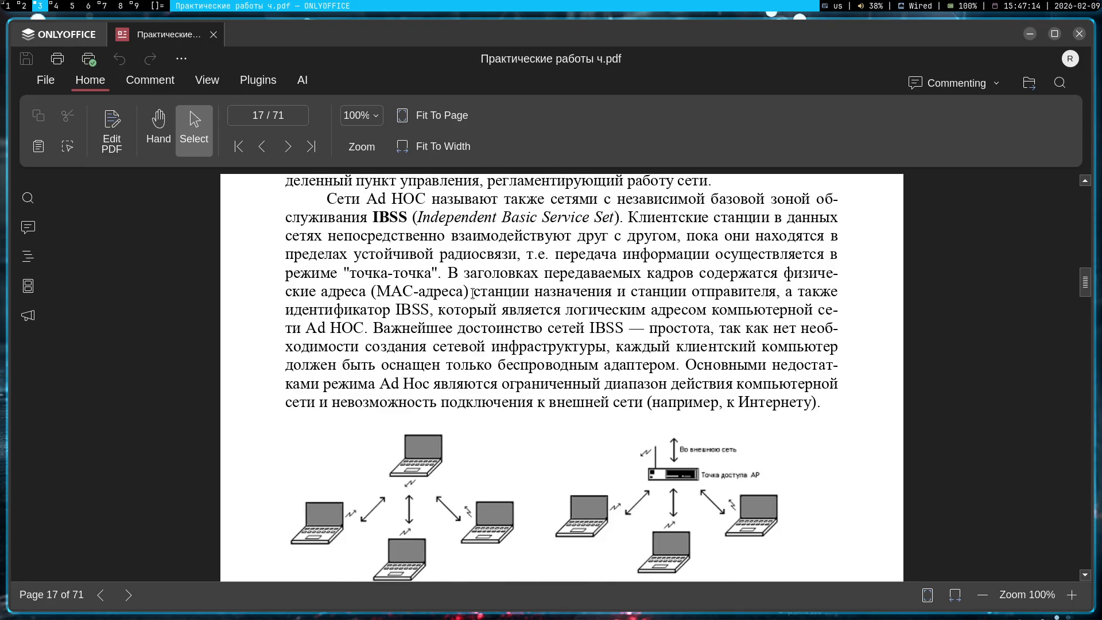
pyautogui.scroll(-1, 482, 293)
pyautogui.scroll(-3, 488, 293)
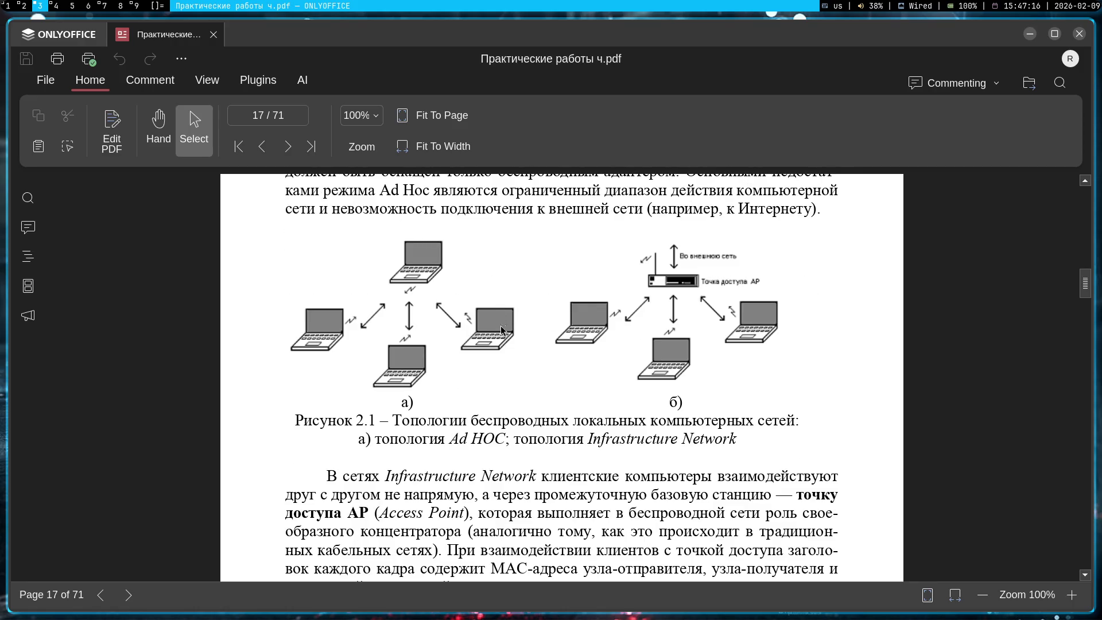
pyautogui.moveTo(402, 426); pyautogui.dragTo(785, 428)
pyautogui.click(476, 434)
pyautogui.scroll(-4, 563, 396)
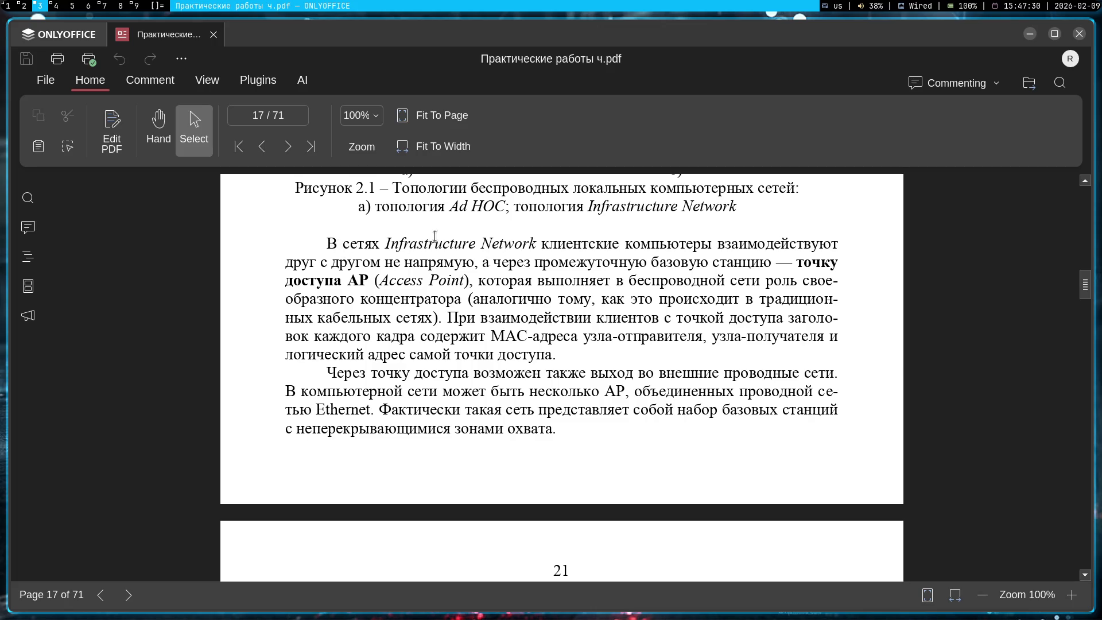
pyautogui.moveTo(529, 244); pyautogui.dragTo(443, 245)
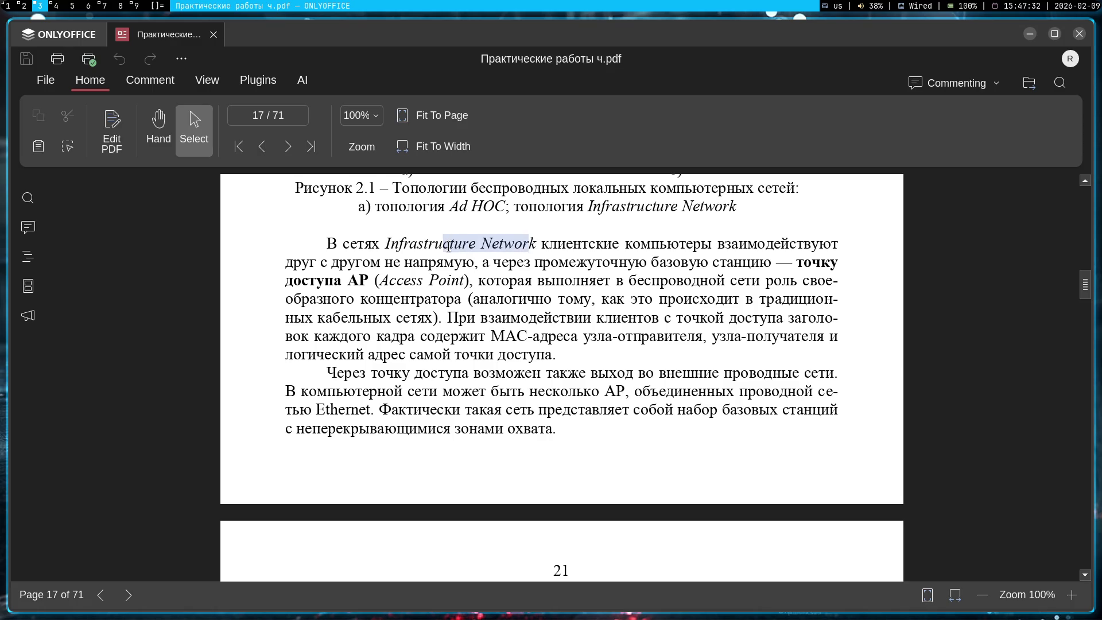
# - Toggle Edit PDF mode on and off, dismissing the Redact feature announcement
pyautogui.click(563, 269)
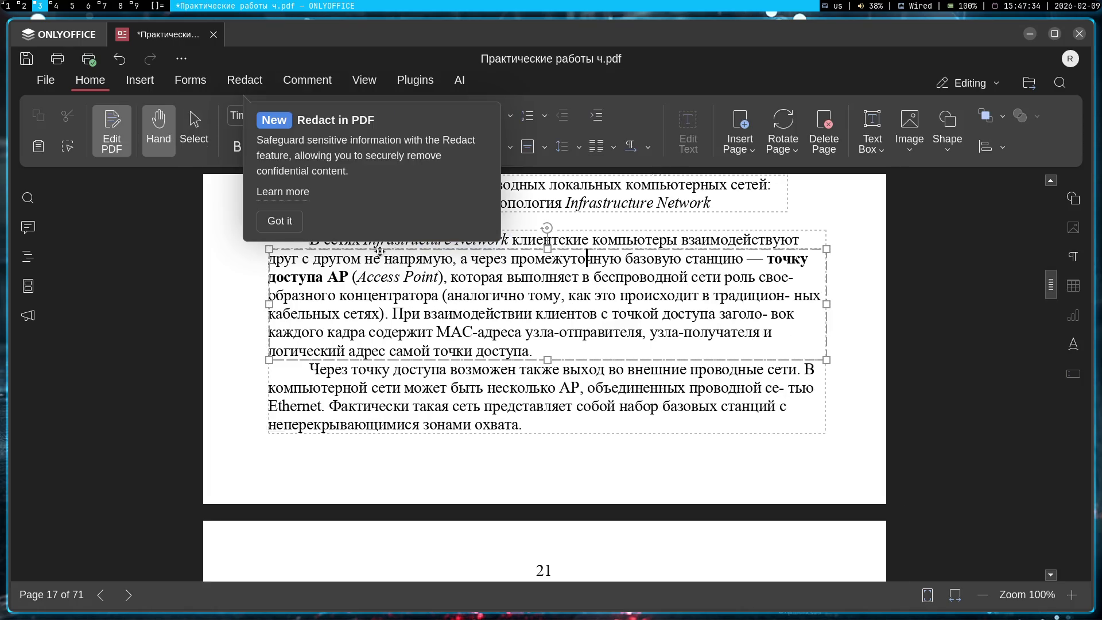
pyautogui.click(289, 230)
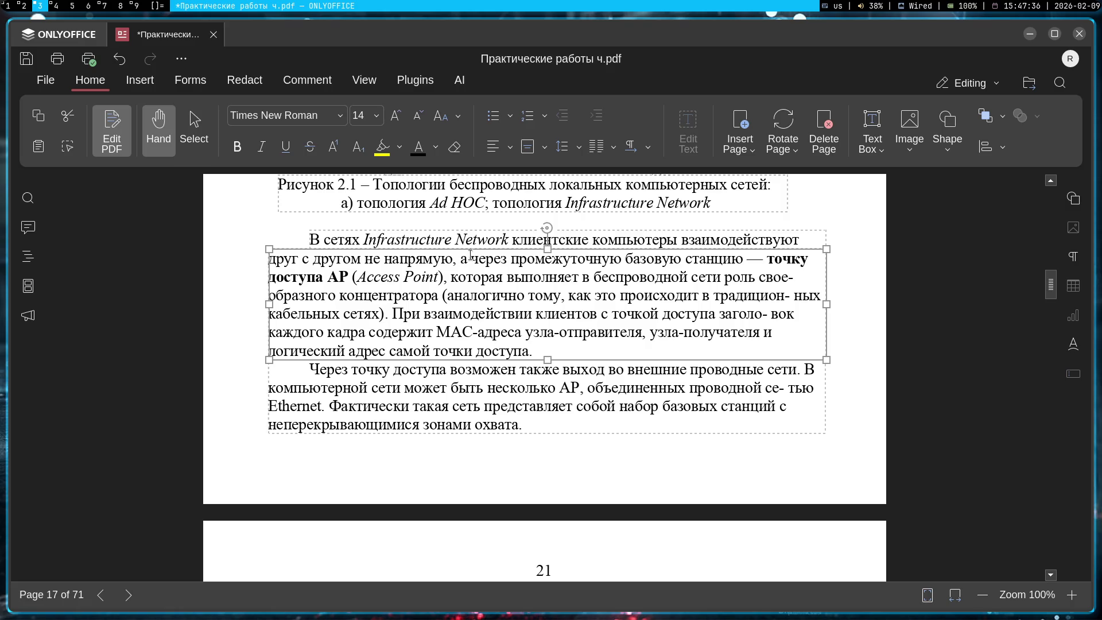
pyautogui.press('Escape')
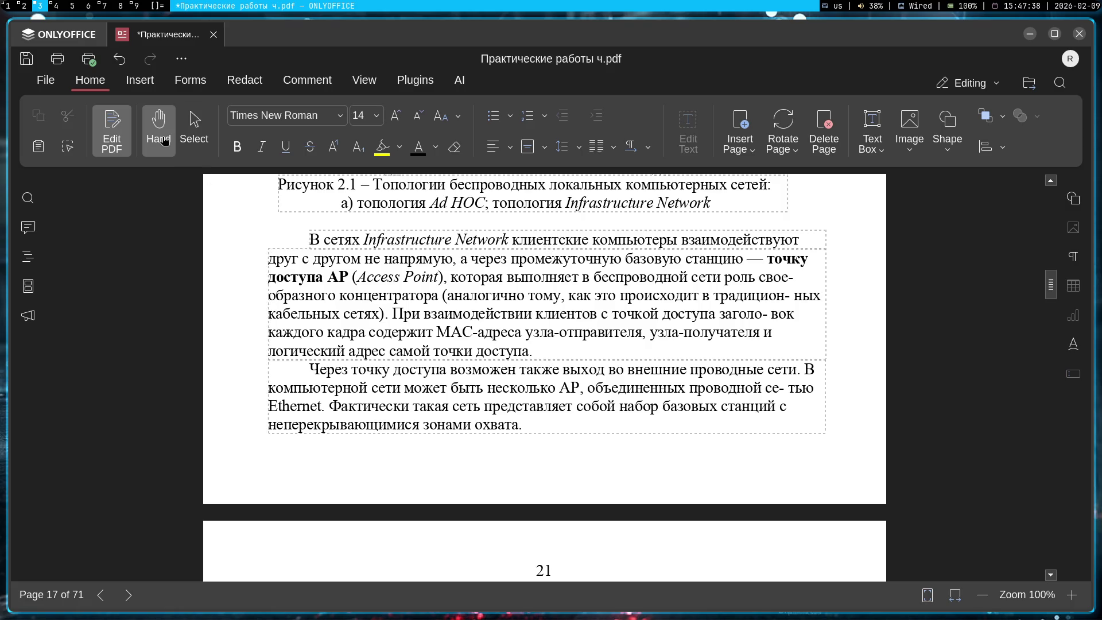
pyautogui.click(110, 146)
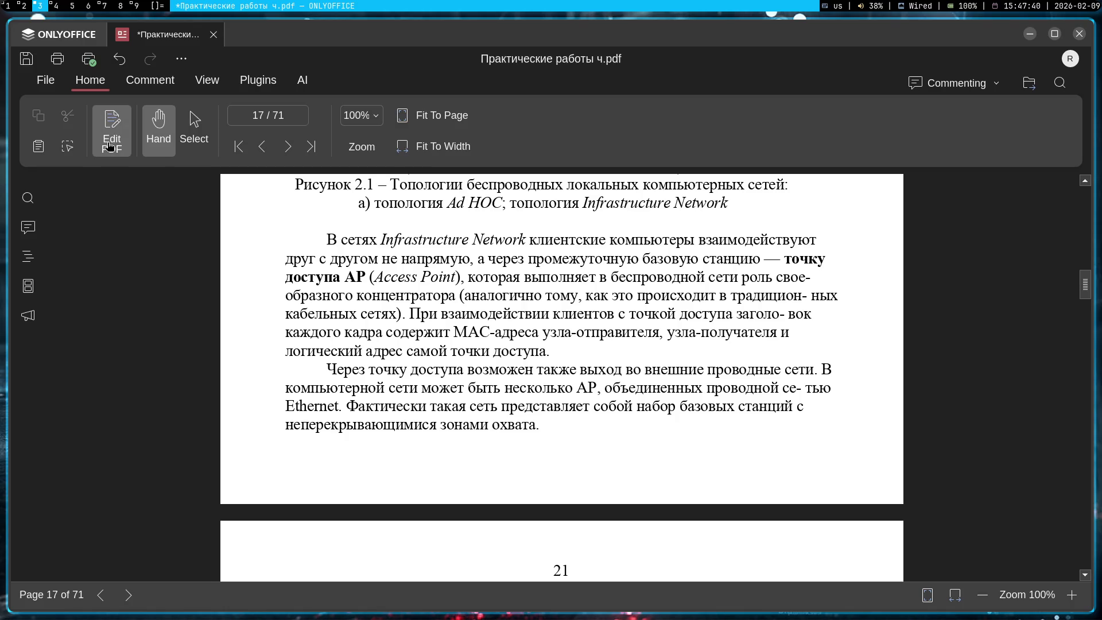
pyautogui.click(111, 146)
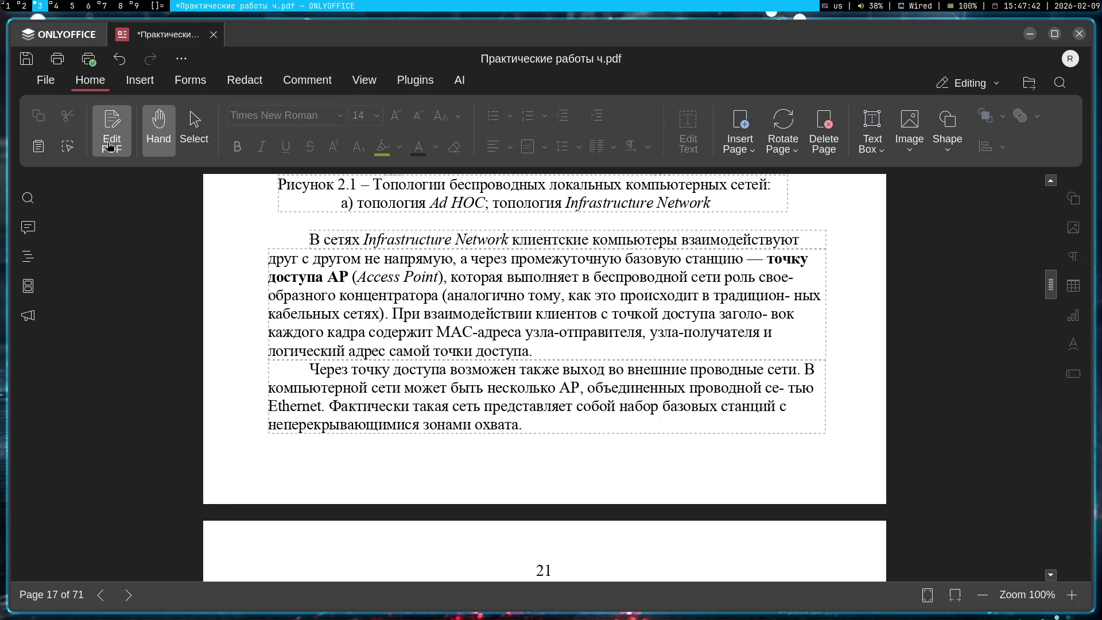
pyautogui.click(110, 145)
pyautogui.scroll(-3, 426, 318)
pyautogui.scroll(3, 426, 318)
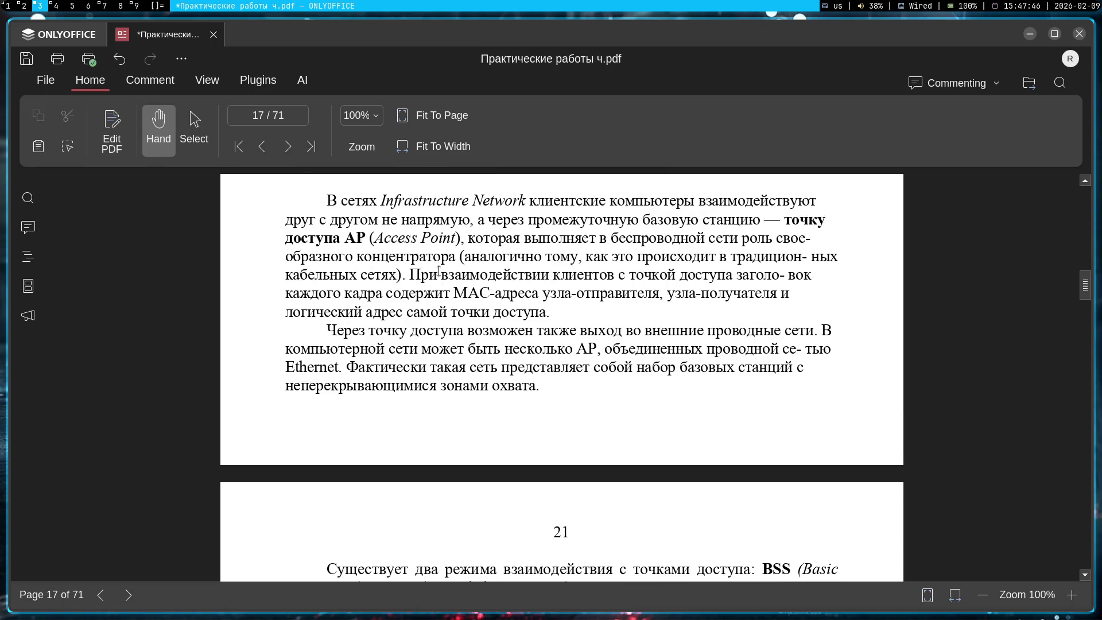
# - Select text in both Infrastructure Network paragraphs with the text selection tool
pyautogui.moveTo(421, 274); pyautogui.dragTo(810, 276)
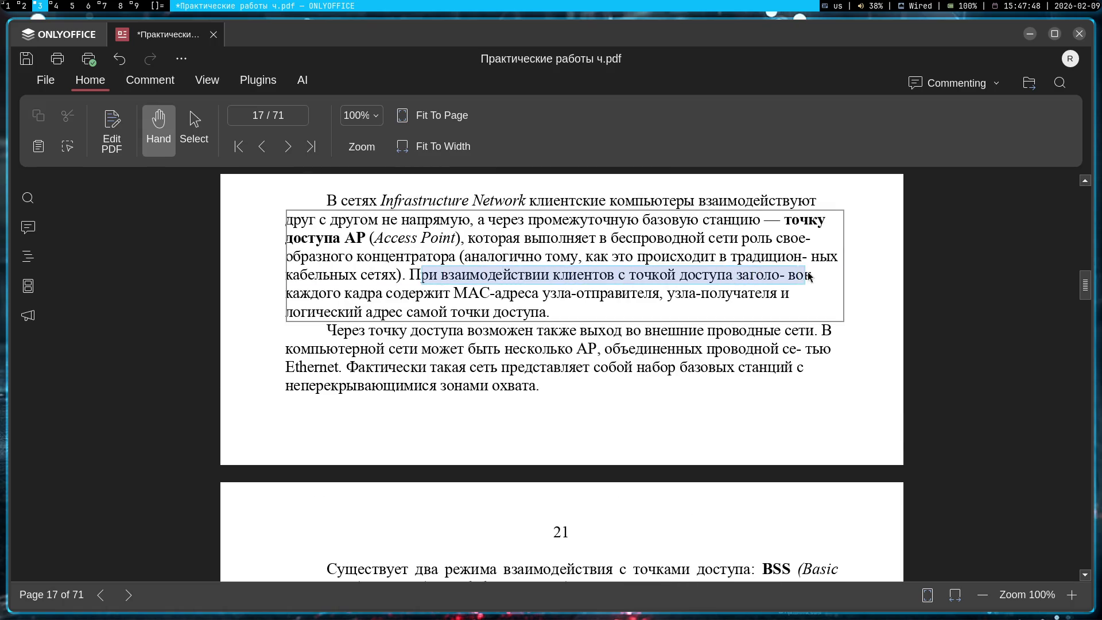
pyautogui.click(810, 317)
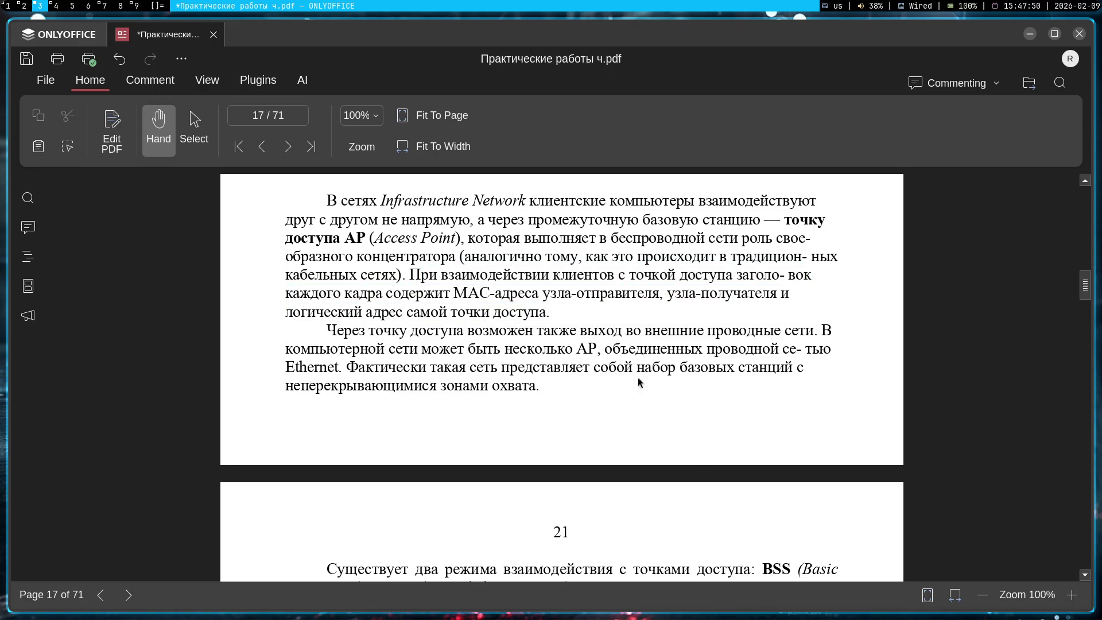
pyautogui.click(572, 380)
pyautogui.click(194, 124)
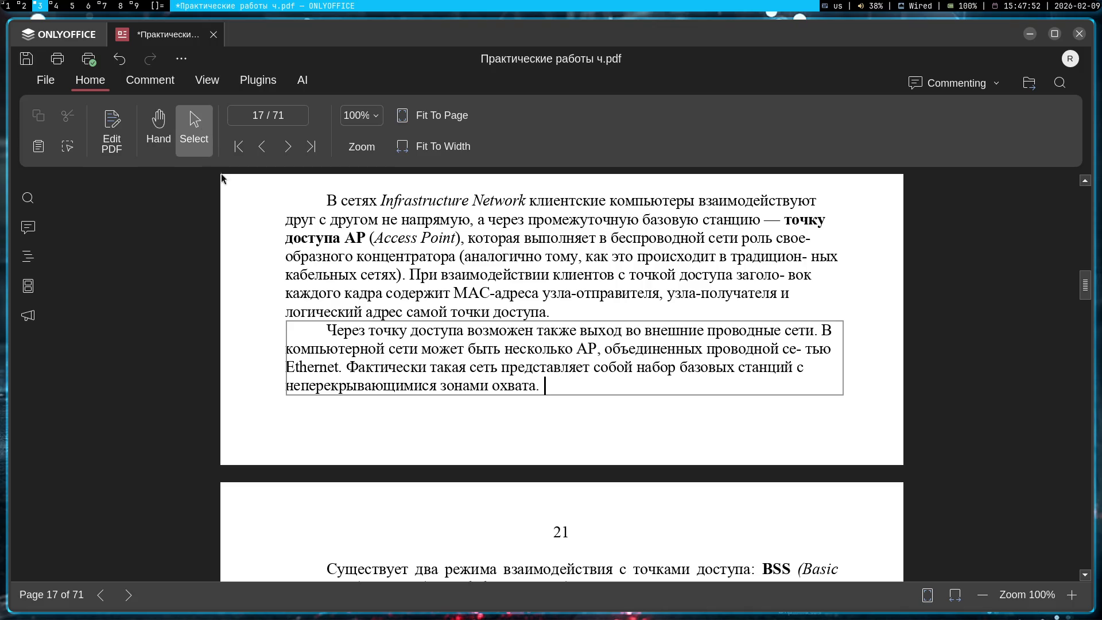
pyautogui.click(426, 365)
pyautogui.tripleClick(427, 365)
pyautogui.click(584, 367)
# - Select the first paragraph again, then close the lab PDF and answer the save prompt
pyautogui.click(159, 130)
pyautogui.tripleClick(551, 292)
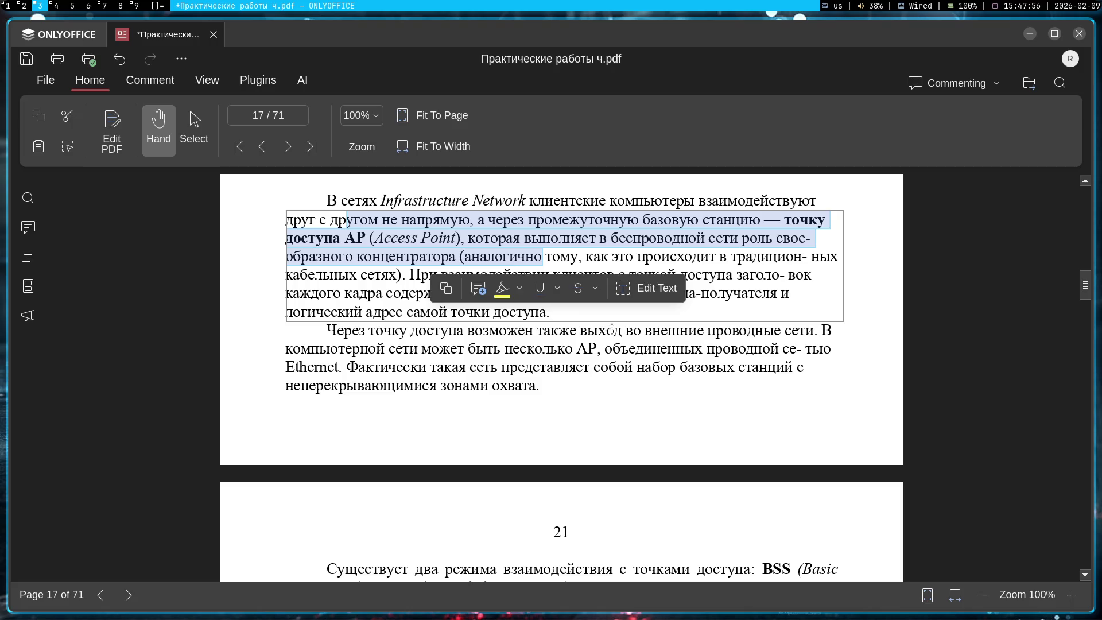
pyautogui.click(610, 331)
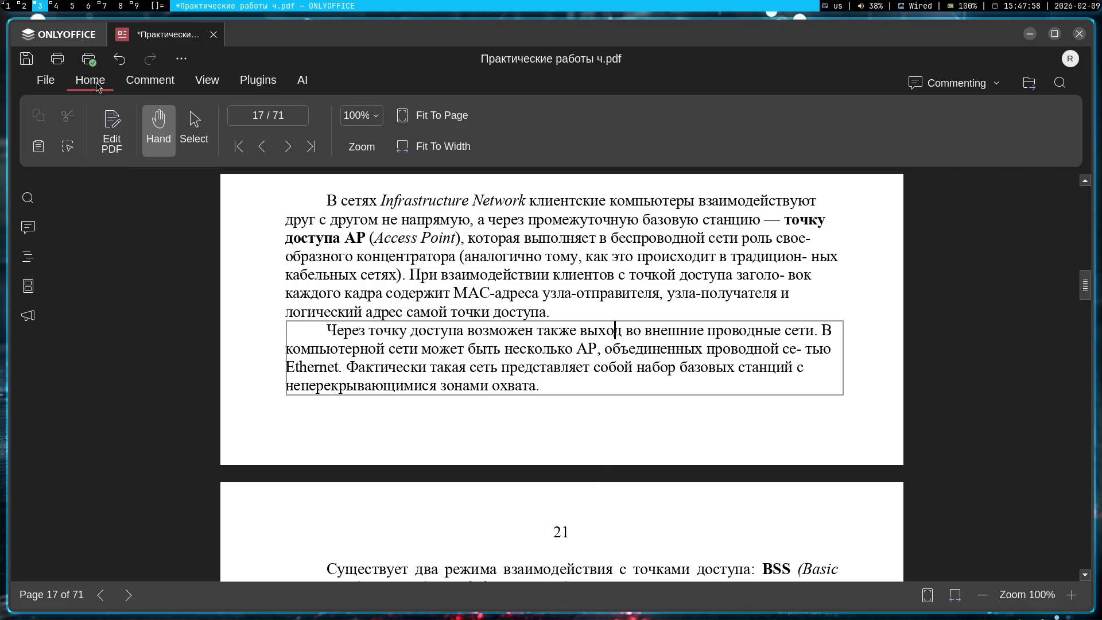
pyautogui.click(212, 36)
pyautogui.click(148, 115)
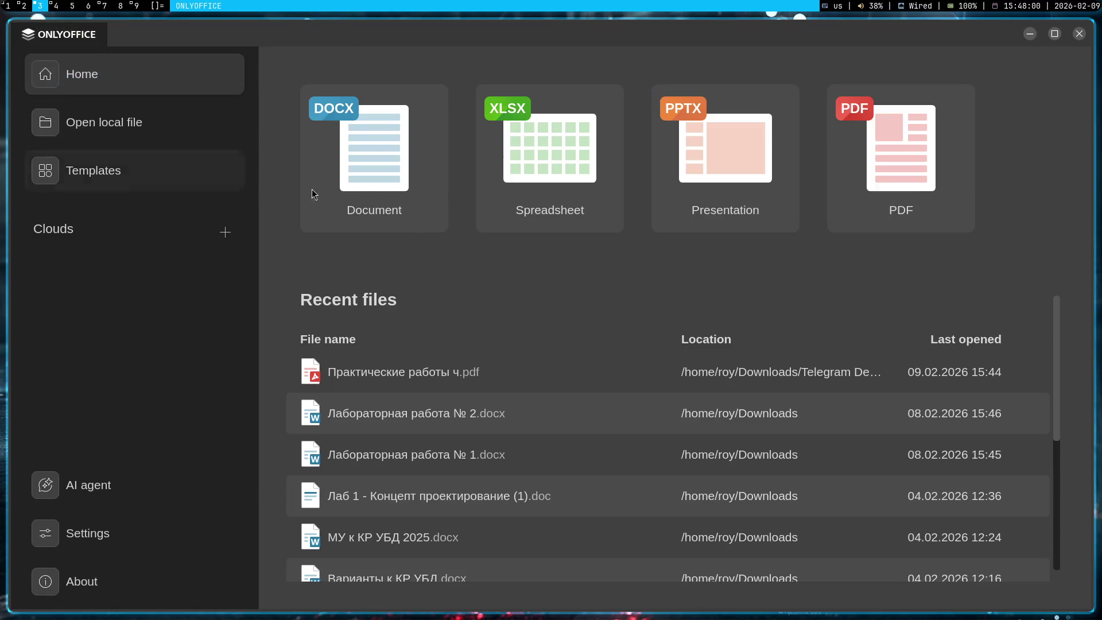
# - Reopen the lab PDF and scroll from page 28 back to section 2.1, then to WLAN discovery
pyautogui.click(430, 376)
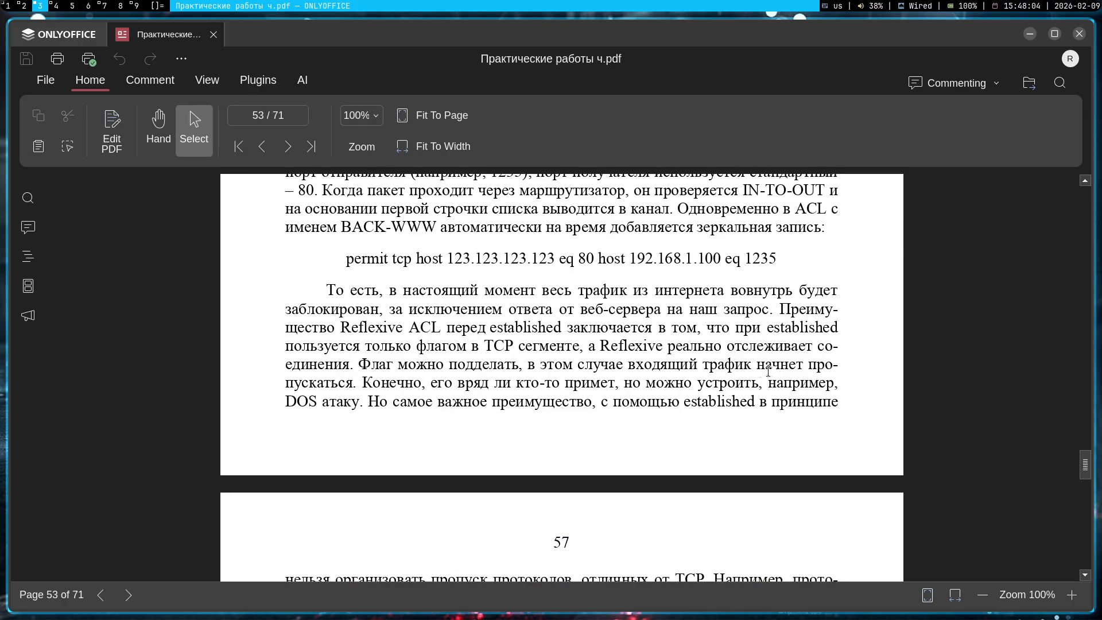
pyautogui.scroll(10, 530, 350)
pyautogui.moveTo(1086, 466); pyautogui.dragTo(1078, 347)
pyautogui.scroll(15, 509, 379)
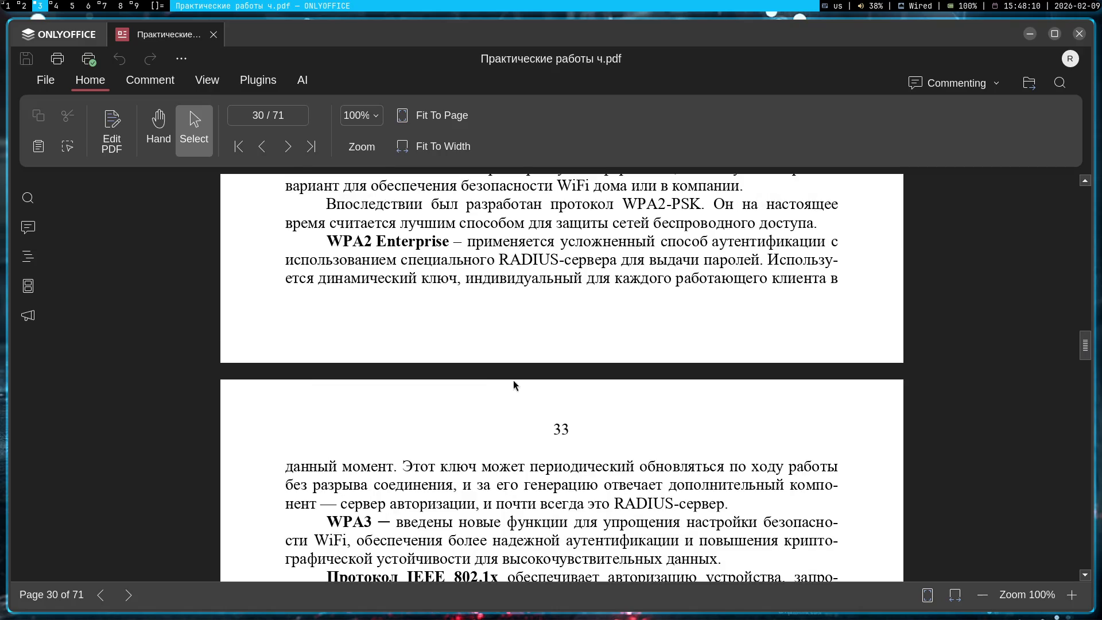
pyautogui.scroll(15, 509, 379)
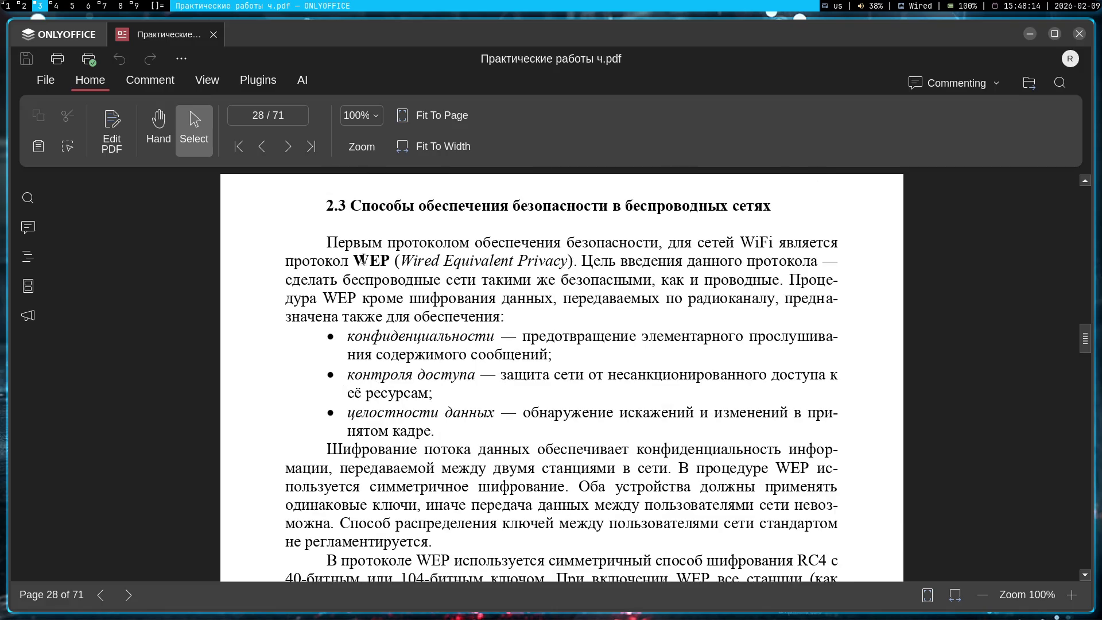
pyautogui.scroll(10, 367, 265)
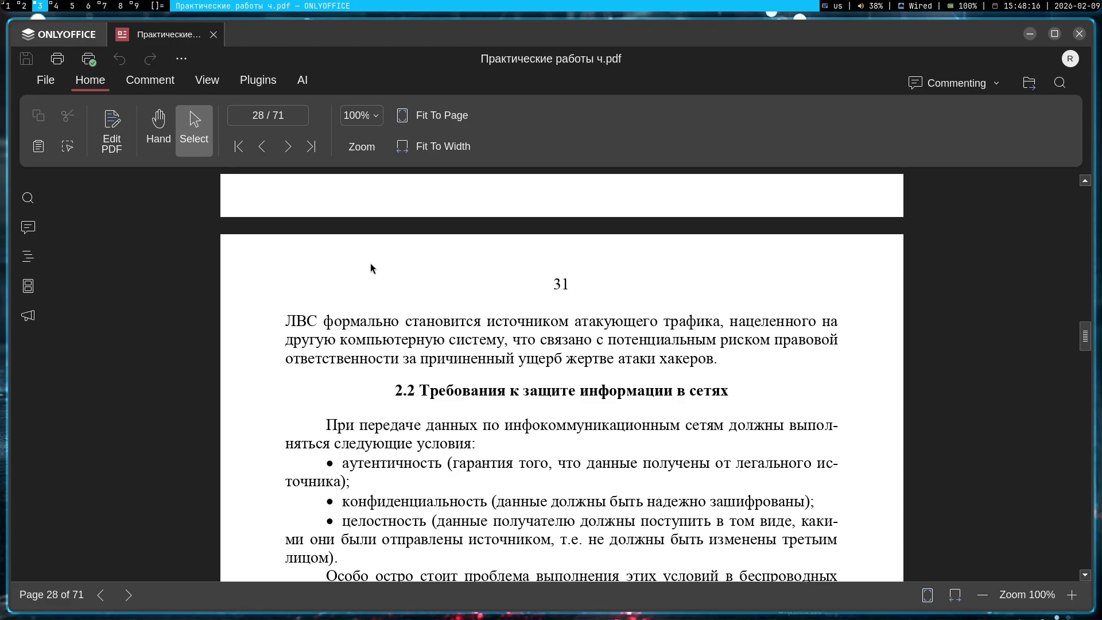
pyautogui.scroll(10, 371, 268)
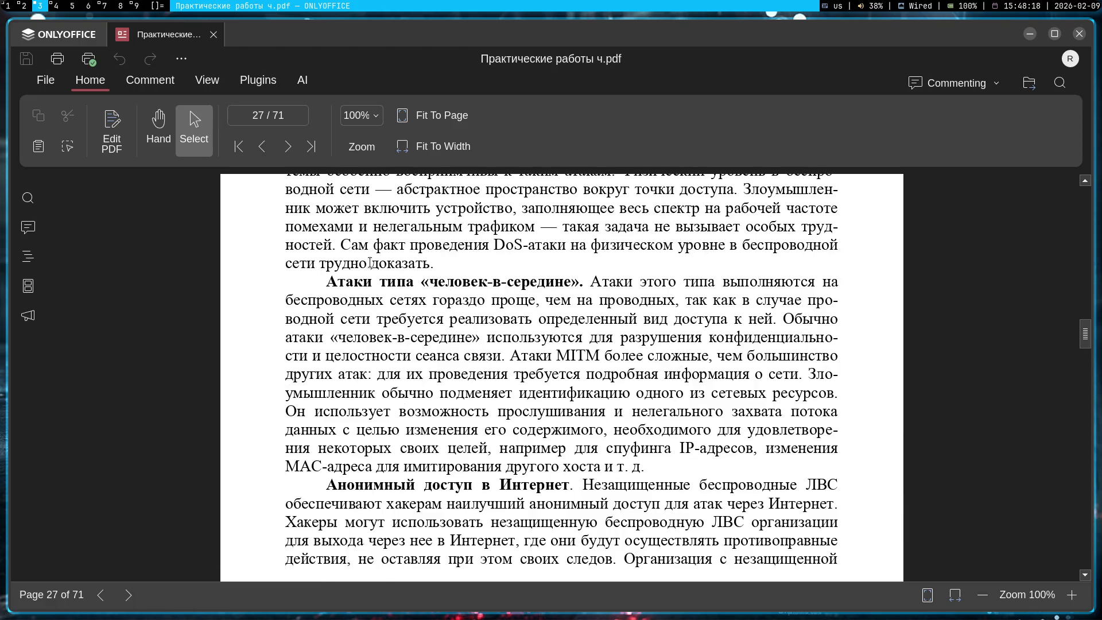
pyautogui.scroll(15, 371, 265)
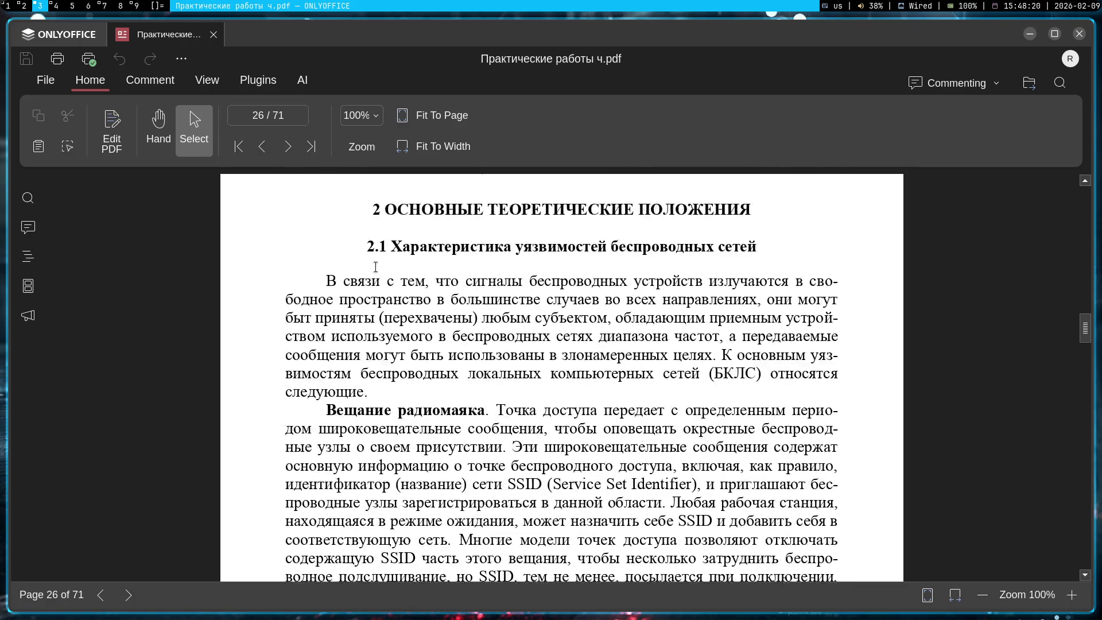
pyautogui.scroll(-15, 376, 268)
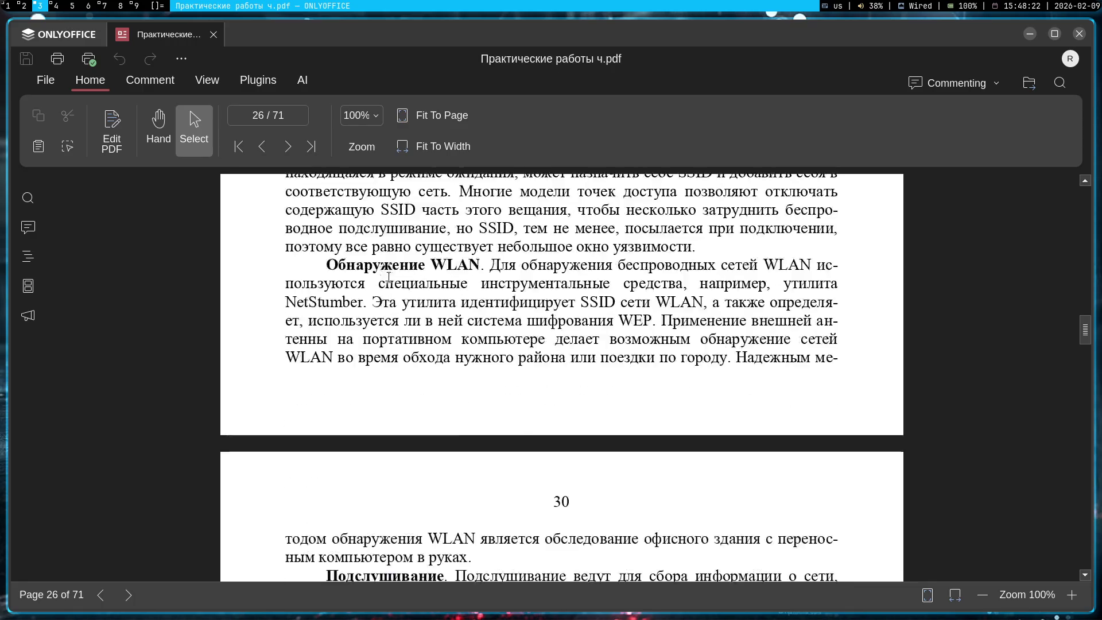
pyautogui.scroll(-5, 401, 279)
# - Highlight the section 2.2 heading and the аутентичность and целостность requirements
pyautogui.moveTo(419, 197); pyautogui.dragTo(804, 207)
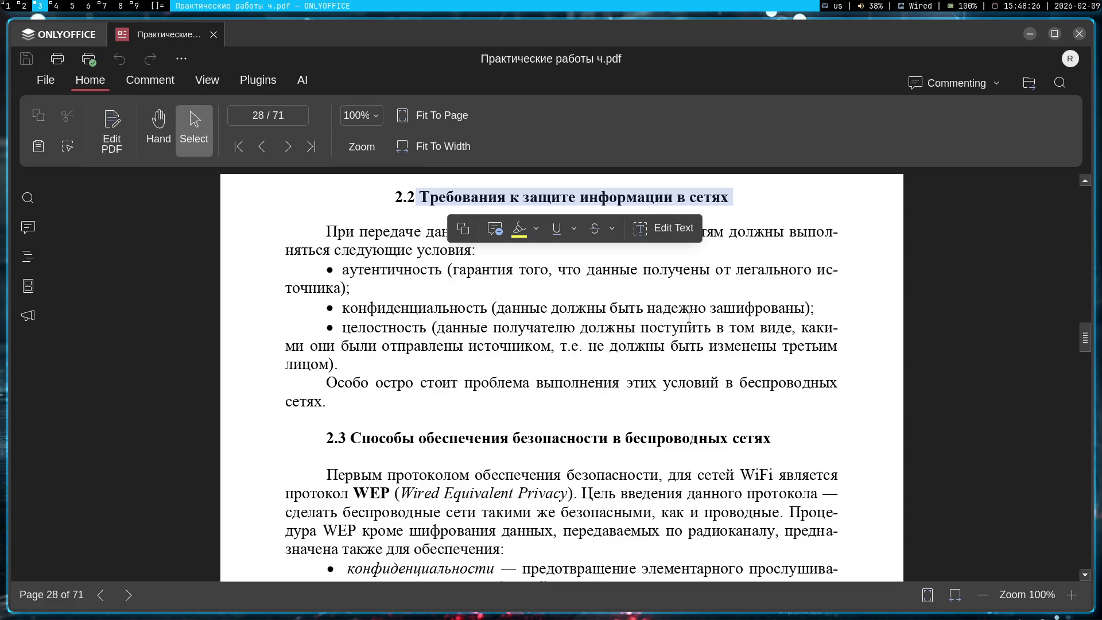
pyautogui.click(689, 318)
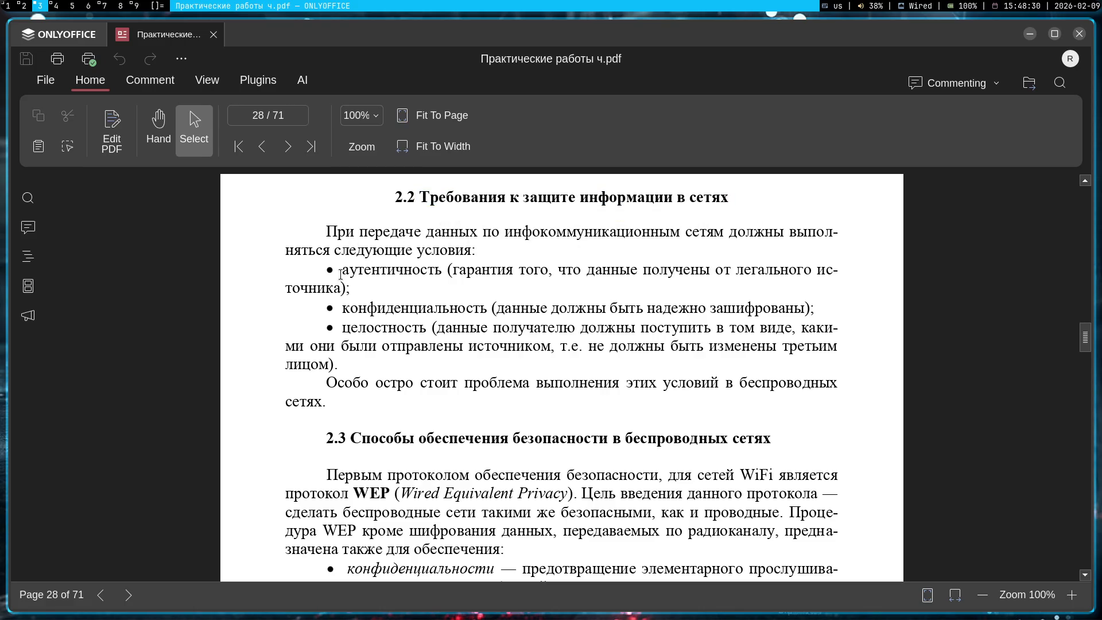
pyautogui.moveTo(340, 270)
pyautogui.mouseDown()
pyautogui.moveTo(838, 271)
pyautogui.moveTo(348, 277)
pyautogui.moveTo(352, 288)
pyautogui.mouseUp()
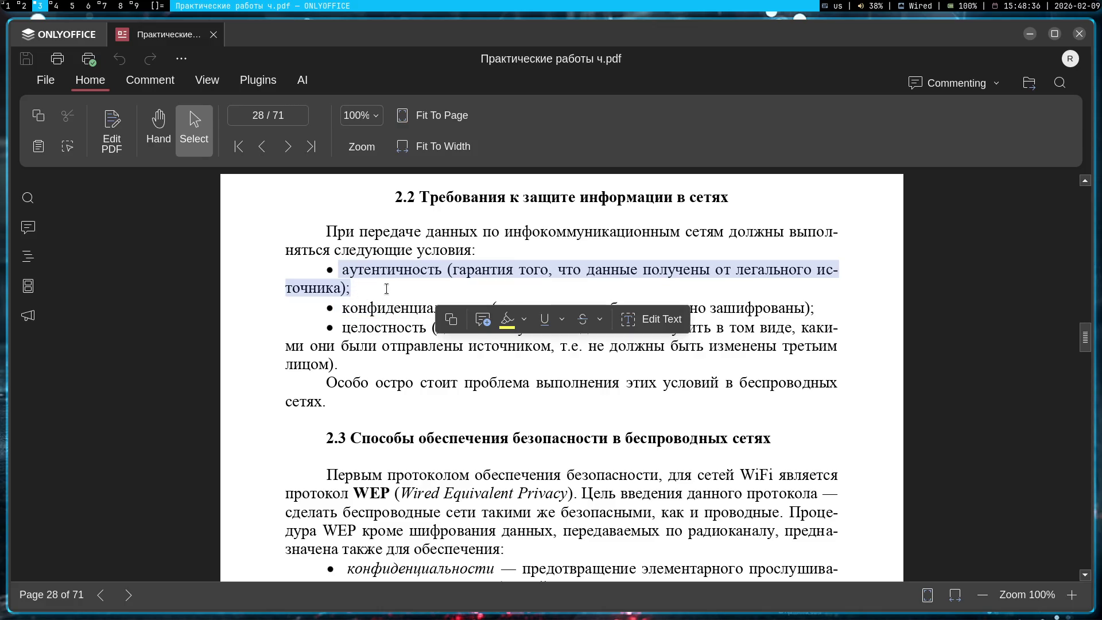
pyautogui.click(341, 339)
pyautogui.moveTo(341, 339); pyautogui.dragTo(393, 332)
pyautogui.click(338, 373)
# - Scroll through the WEP section 2.3, then bring up the lab2.pkt topology in Packet Tracer
pyautogui.scroll(-3, 345, 370)
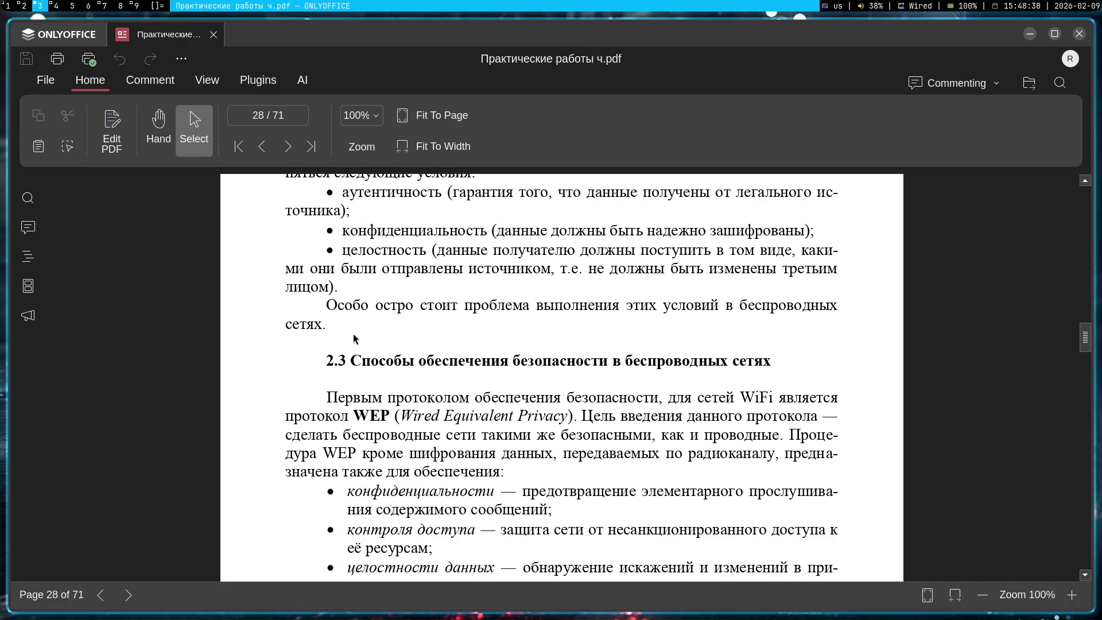
pyautogui.scroll(-4, 366, 309)
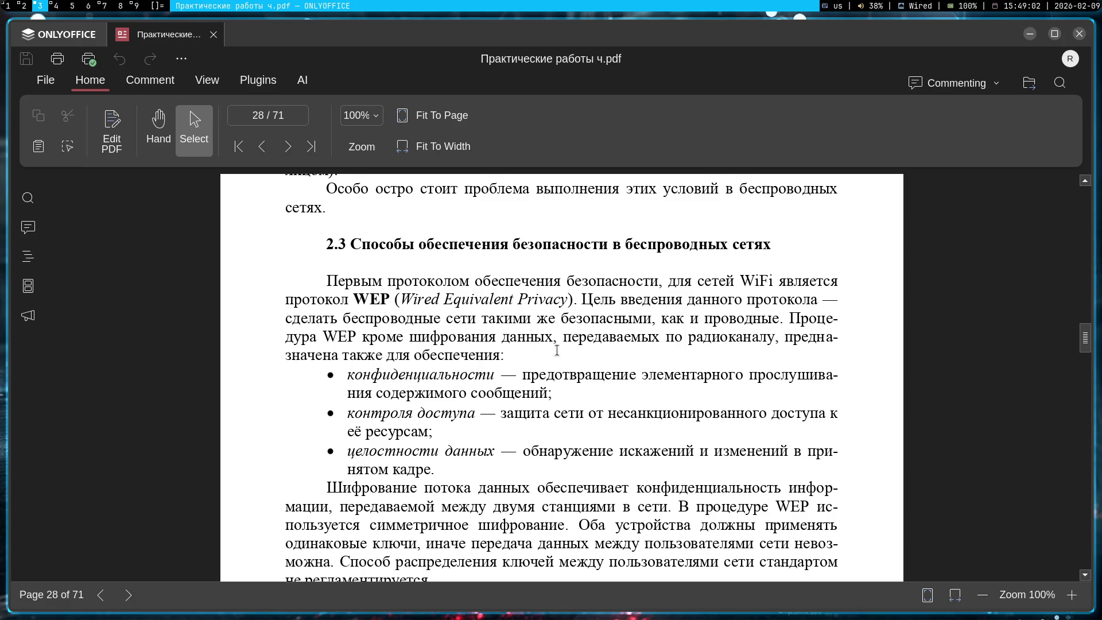
pyautogui.scroll(-3, 505, 360)
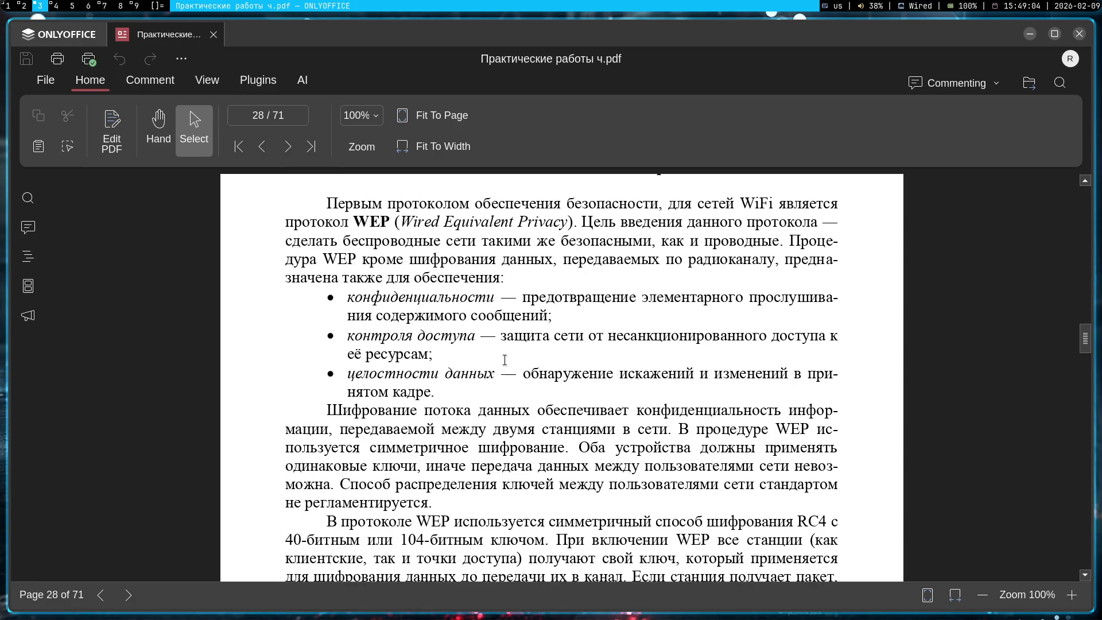
pyautogui.scroll(-4, 496, 349)
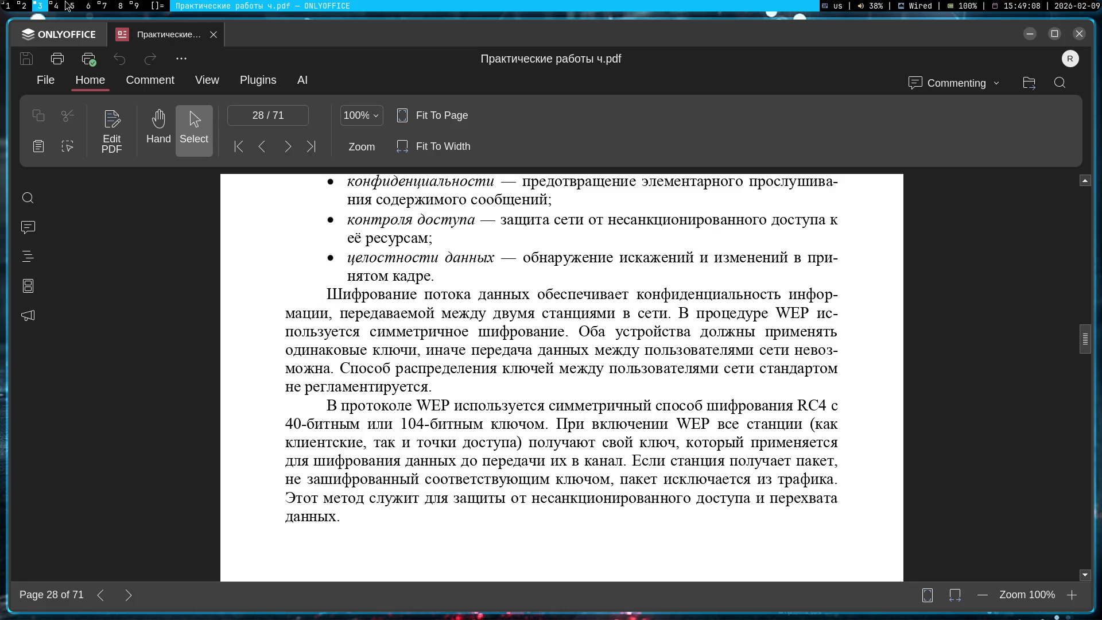
pyautogui.click(22, 5)
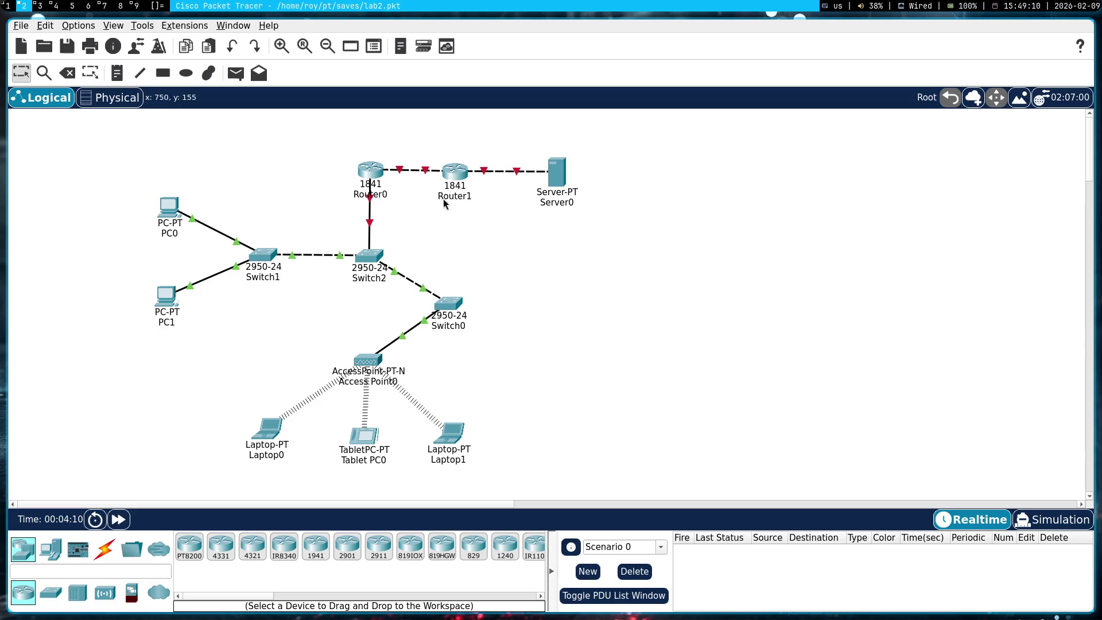
pyautogui.moveTo(631, 422); pyautogui.dragTo(311, 219)
pyautogui.click(371, 169)
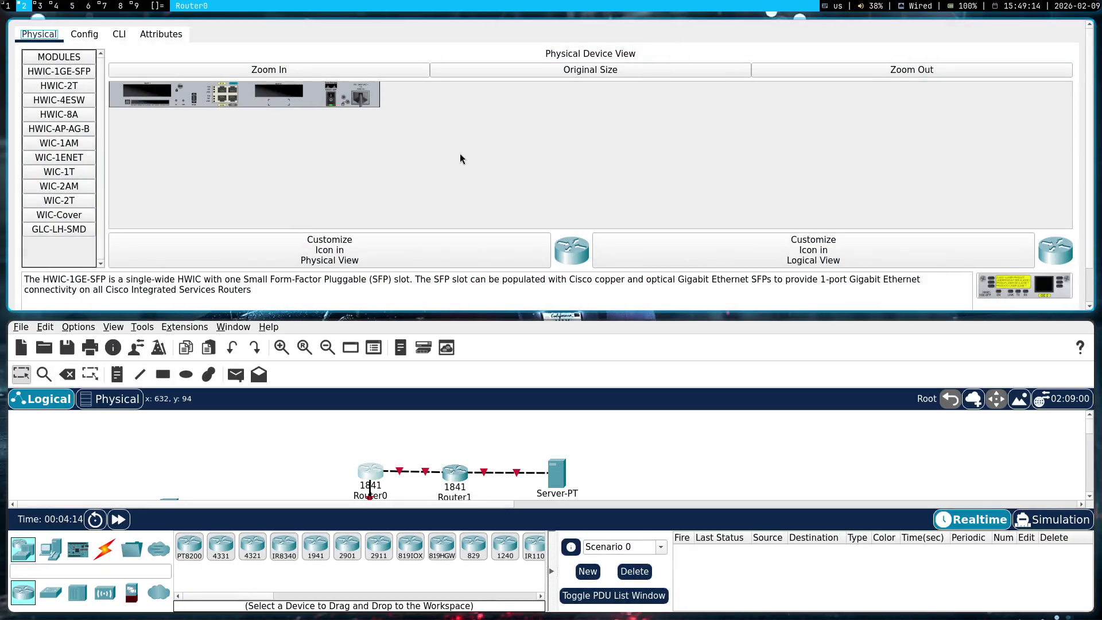
pyautogui.press('super+shift+space')
pyautogui.moveTo(632, 225)
pyautogui.mouseDown()
pyautogui.moveTo(709, 392)
pyautogui.moveTo(735, 299)
pyautogui.moveTo(712, 367)
pyautogui.moveTo(590, 370)
pyautogui.mouseUp()
pyautogui.click(199, 144)
pyautogui.click(216, 157)
pyautogui.click(210, 144)
pyautogui.click(210, 161)
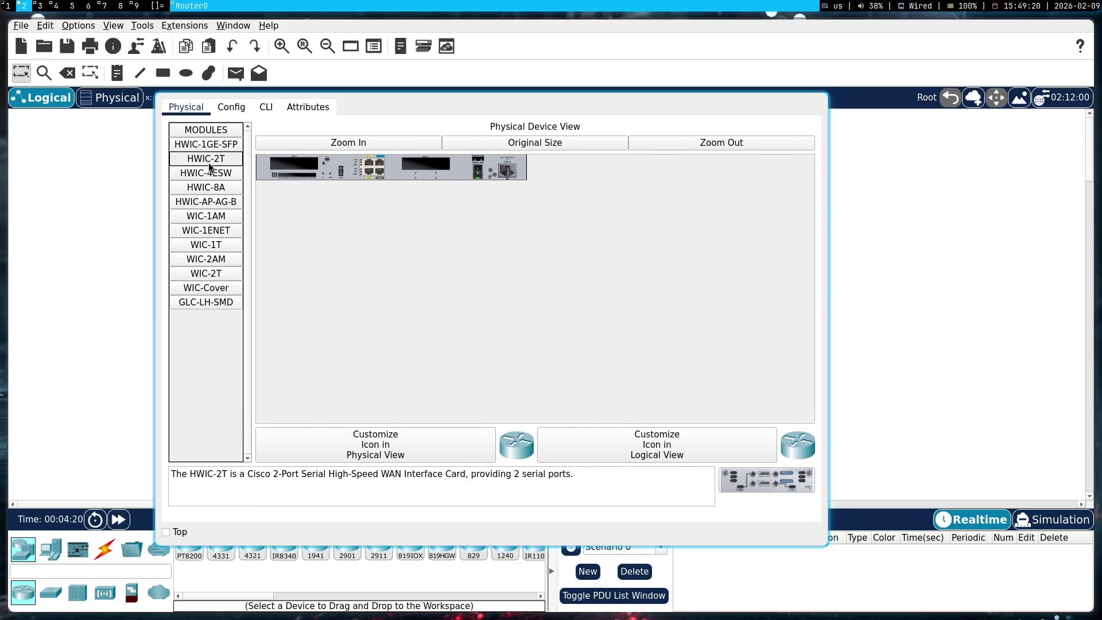
pyautogui.click(233, 108)
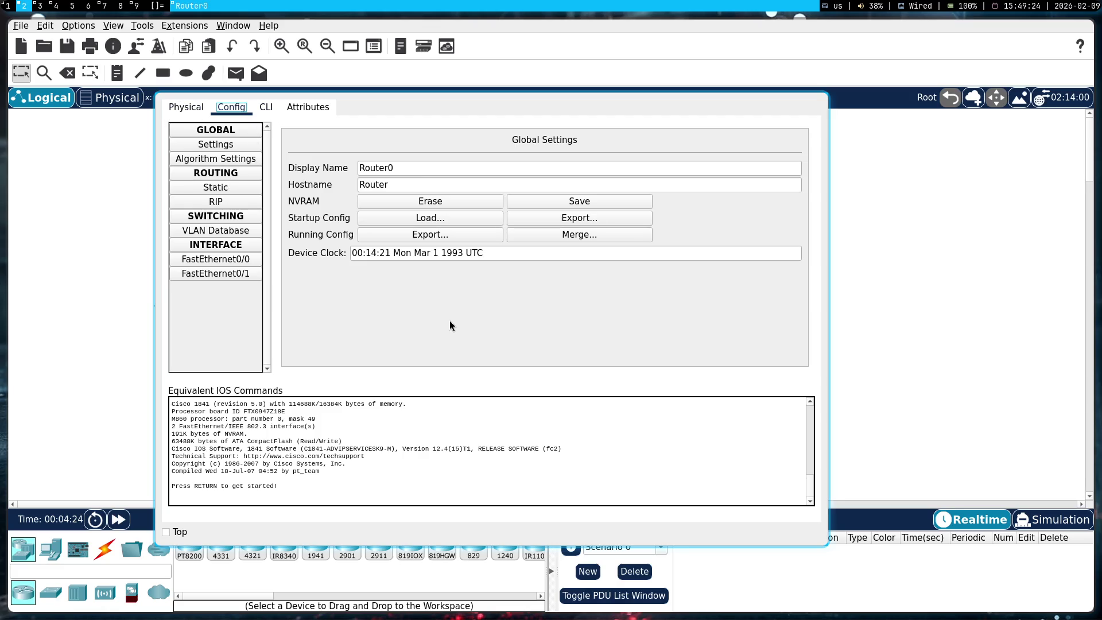
pyautogui.click(203, 265)
pyautogui.click(236, 277)
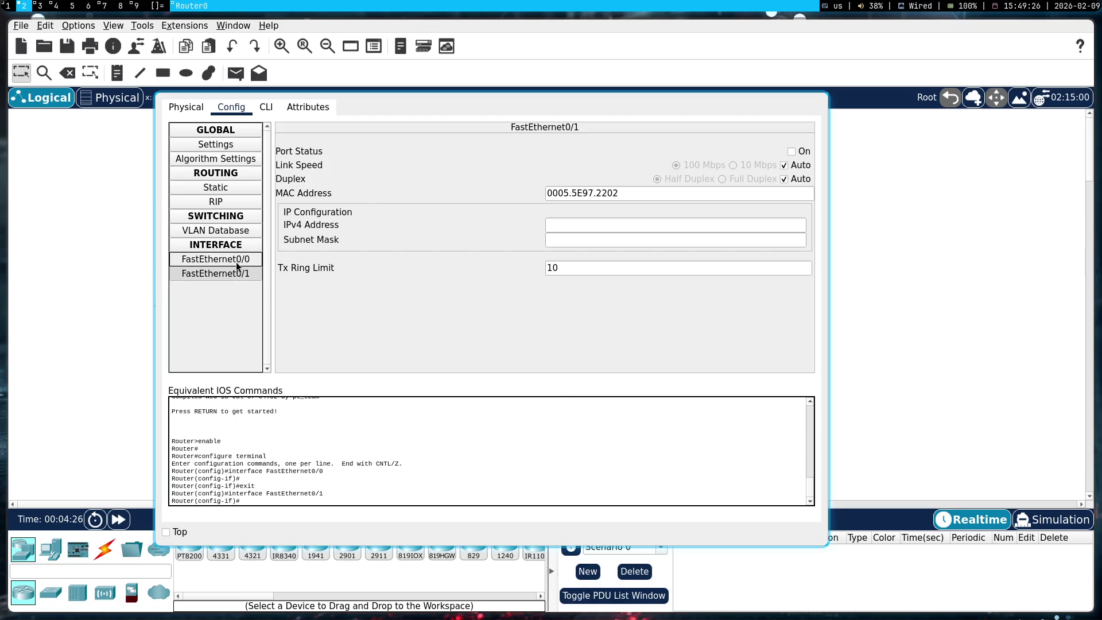
pyautogui.click(236, 262)
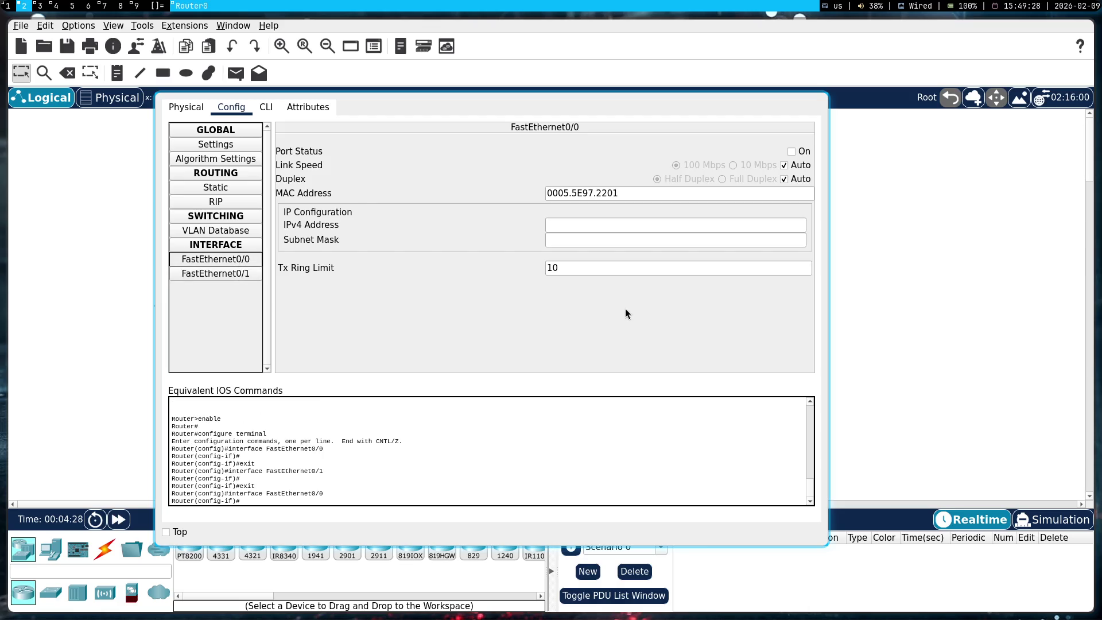
pyautogui.click(361, 425)
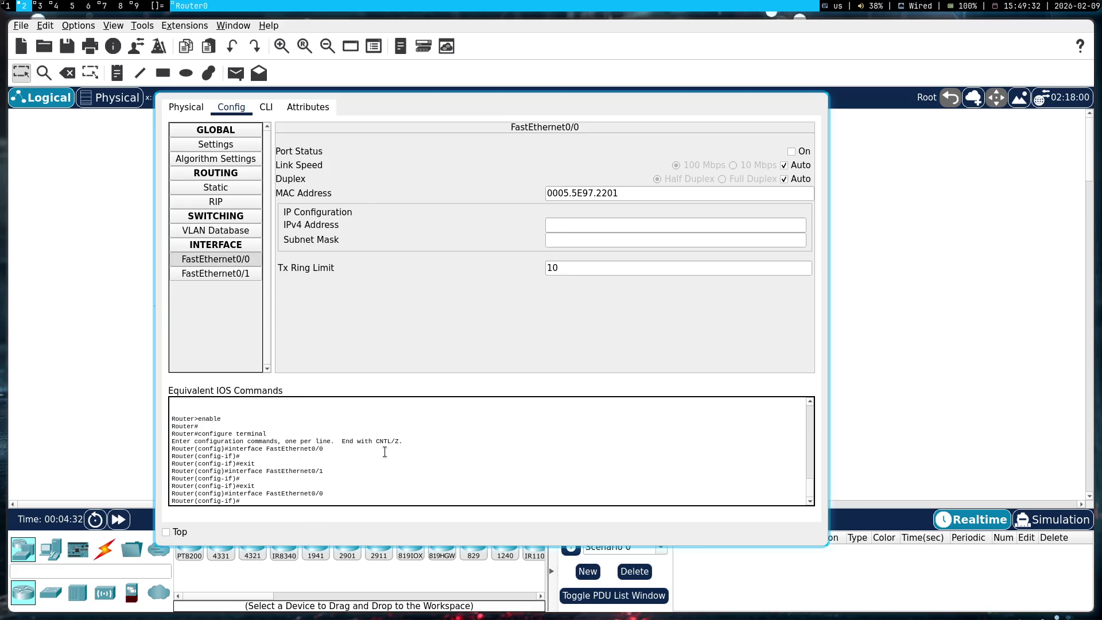
pyautogui.press('super+3')
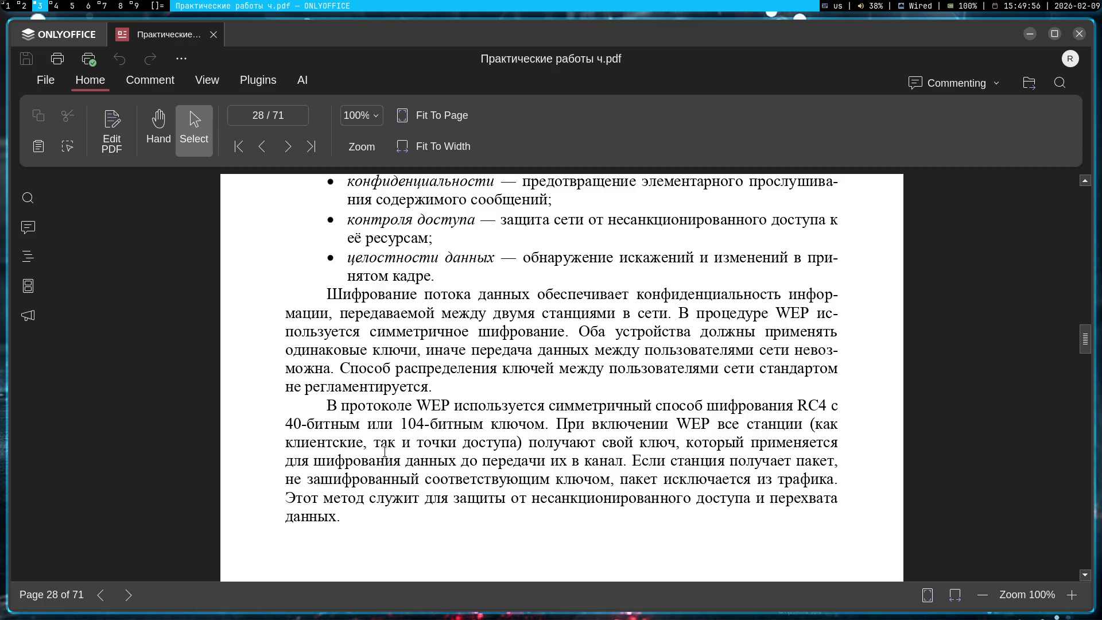
pyautogui.scroll(2, 433, 449)
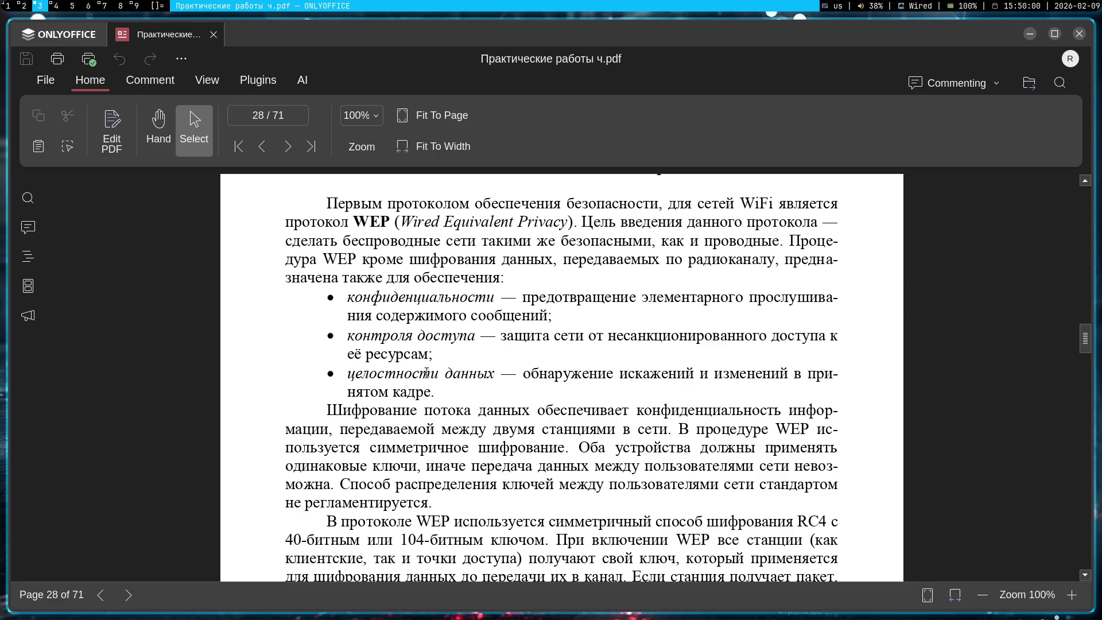
pyautogui.press('super+2')
pyautogui.press('Escape')
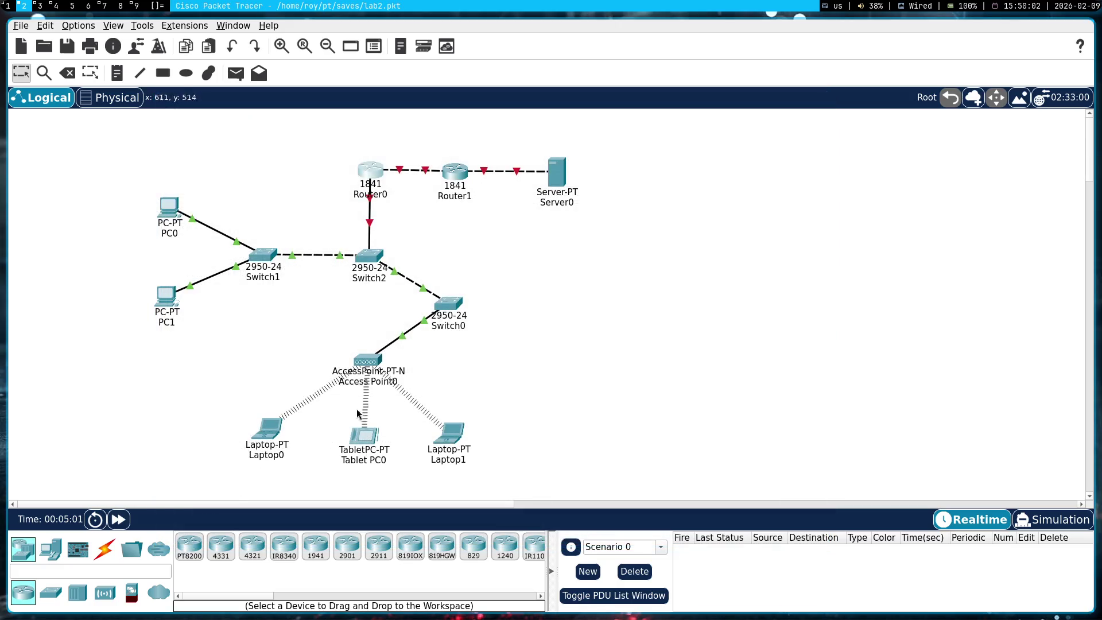
# - Open and close Tablet PC0's window, then open Laptop0's window as a floating window
pyautogui.click(363, 437)
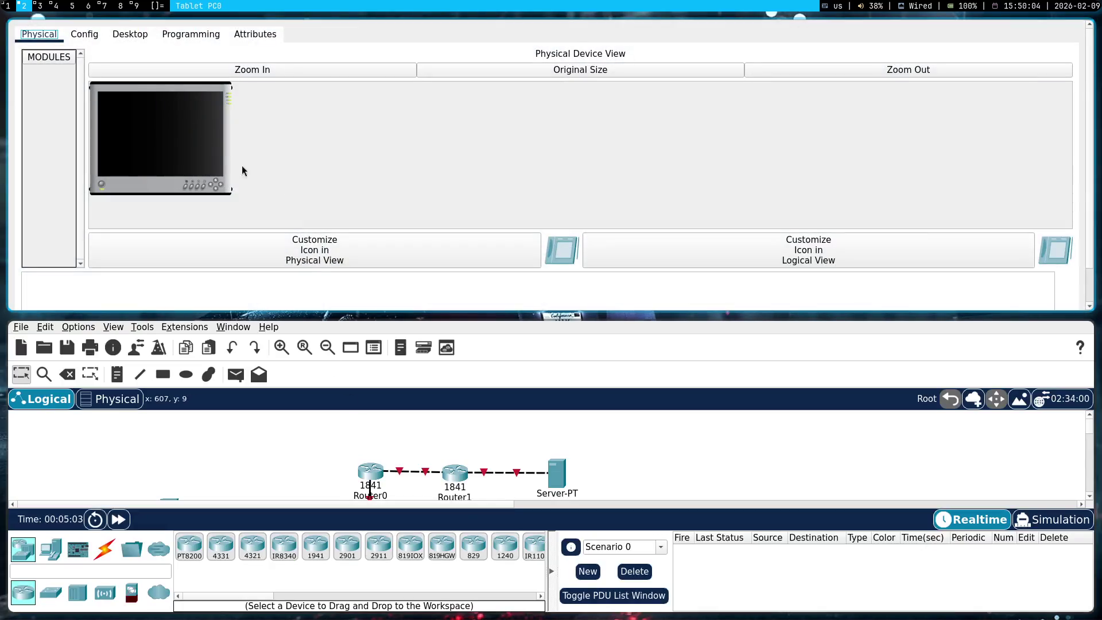
pyautogui.press('Escape')
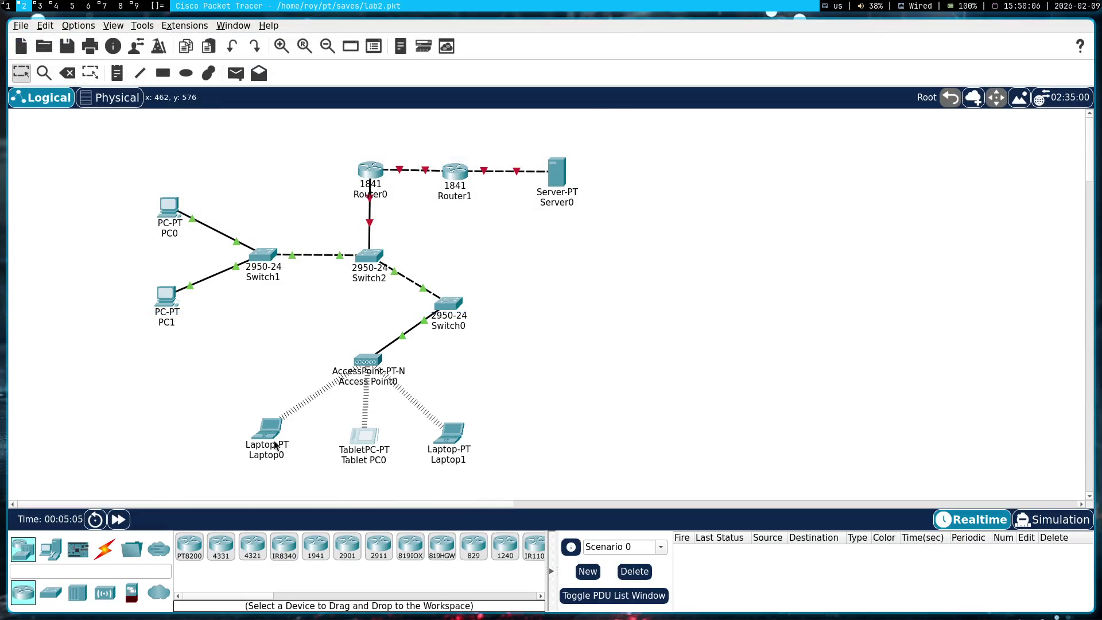
pyautogui.click(274, 439)
pyautogui.press('super+shift+space')
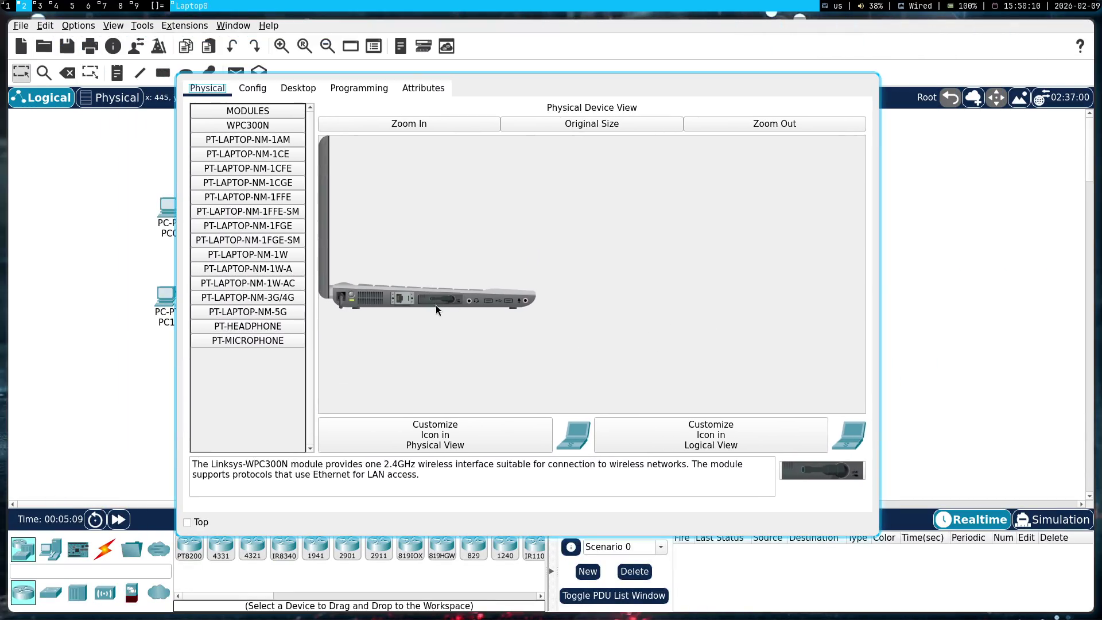
# - Cycle between workspaces, ending on the lab PDF's WEP passage about RC4 keys
pyautogui.press('super+3')
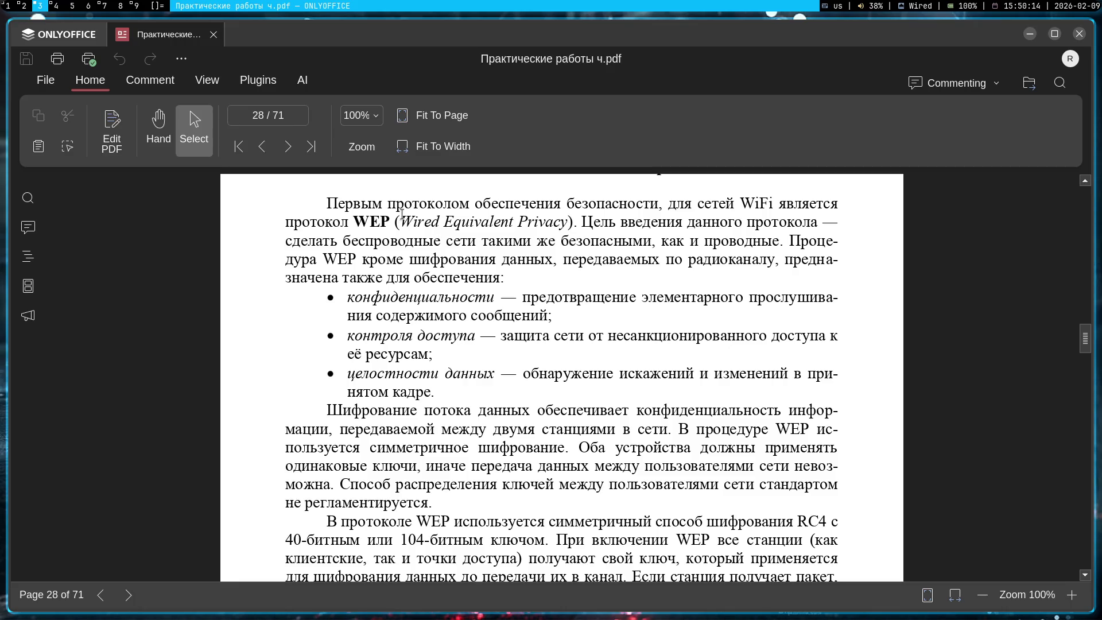
pyautogui.press('super+2')
pyautogui.press('super+1')
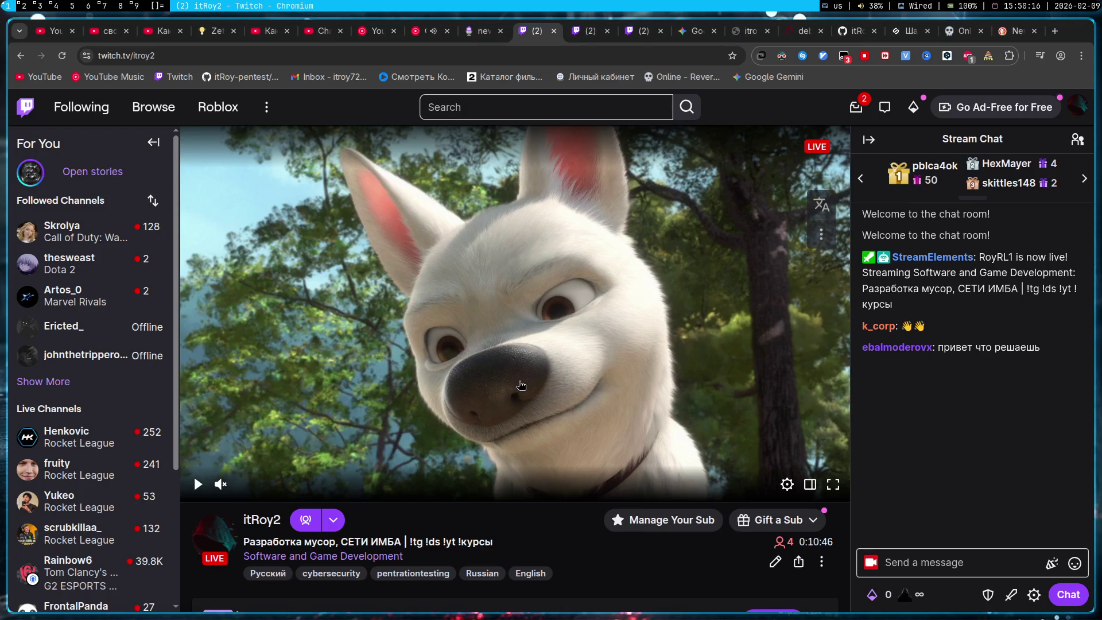
pyautogui.press('super+3')
pyautogui.press('super+2')
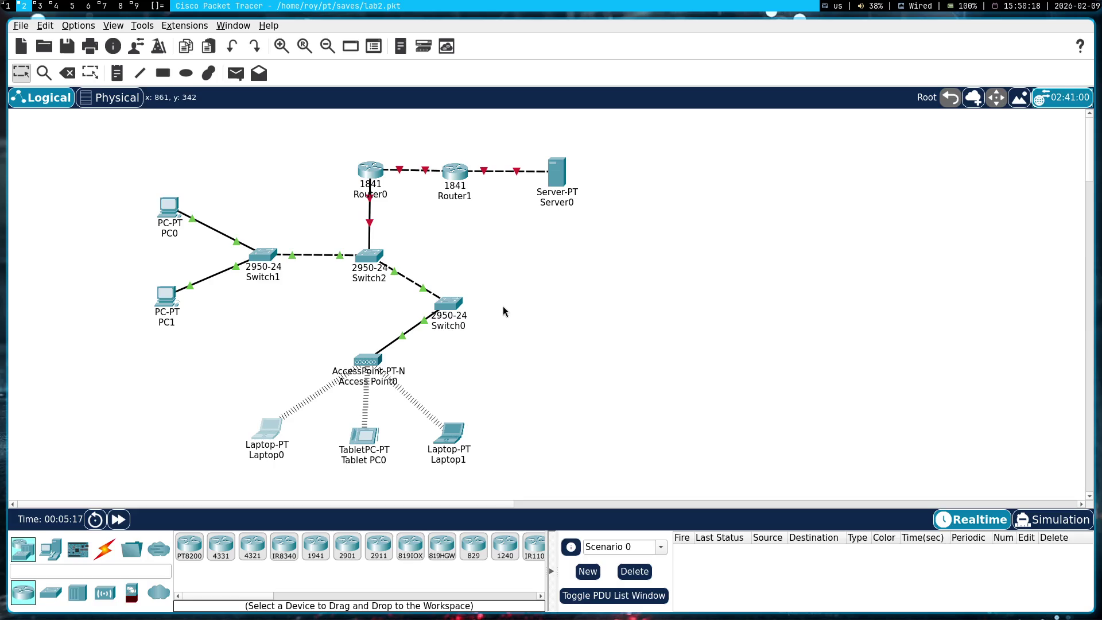
pyautogui.press('super+3')
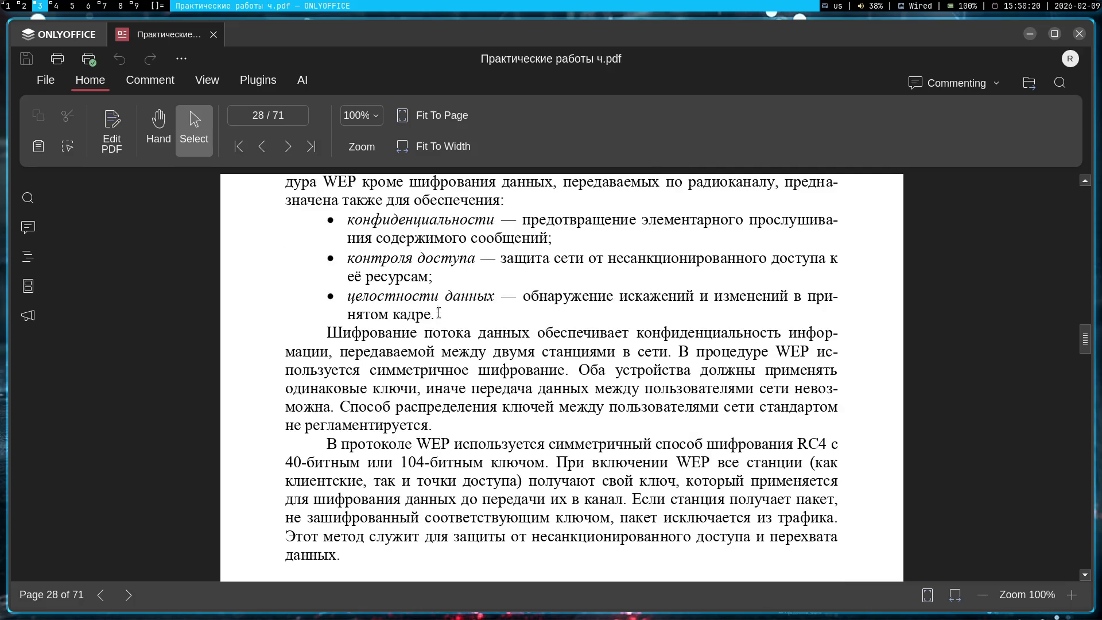
# - Scroll through page 29's WEP passage and highlight the Shared Key authentication sentence
pyautogui.scroll(-2, 440, 315)
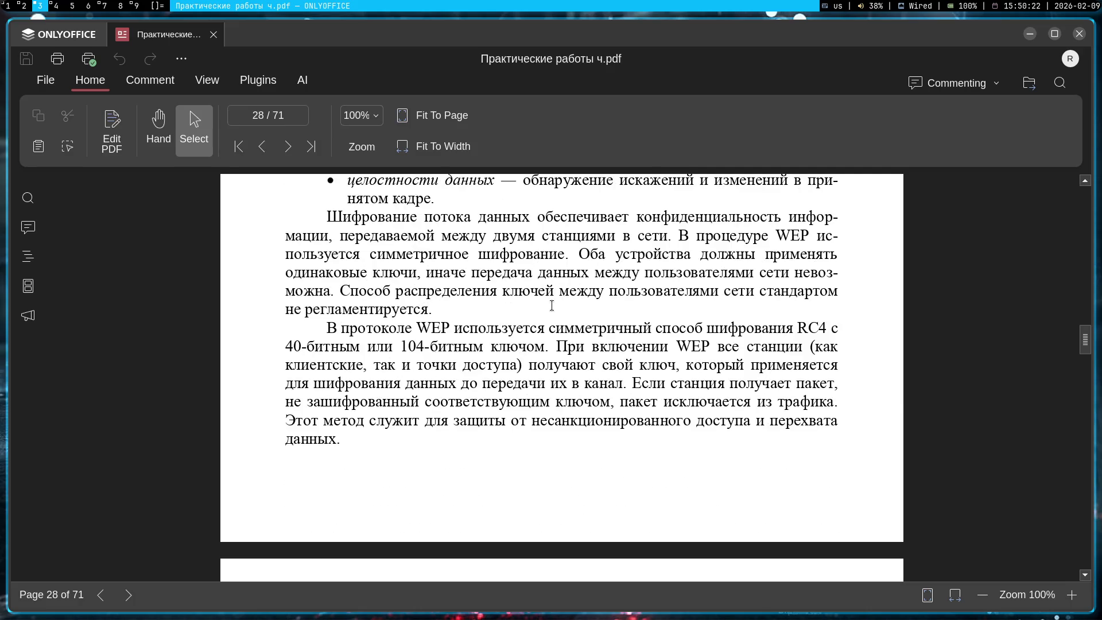
pyautogui.scroll(-5, 551, 309)
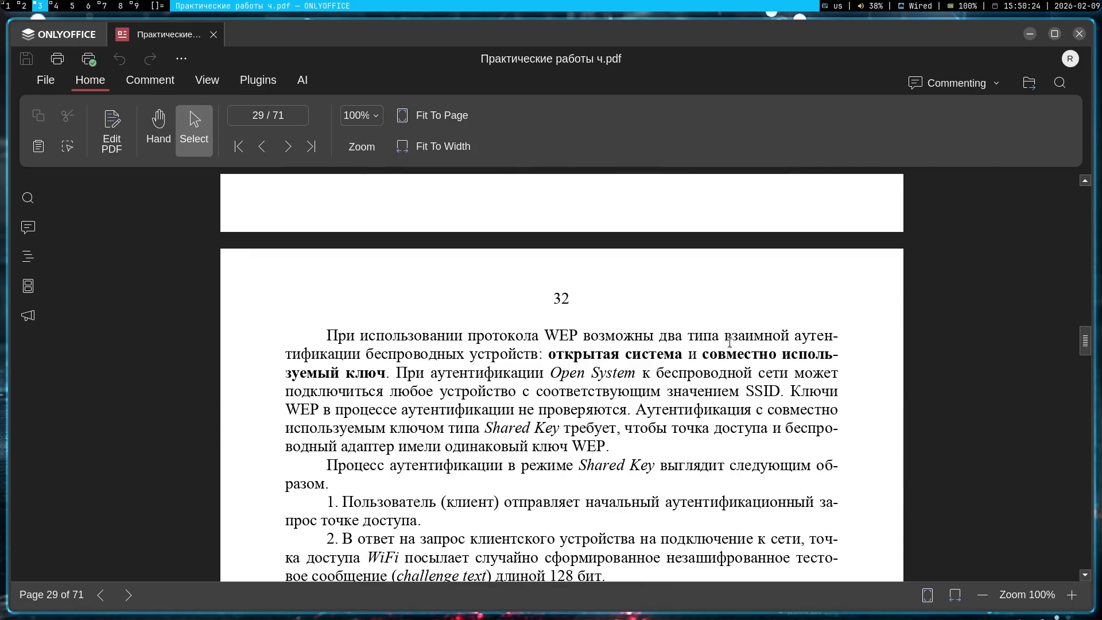
pyautogui.scroll(-1, 662, 356)
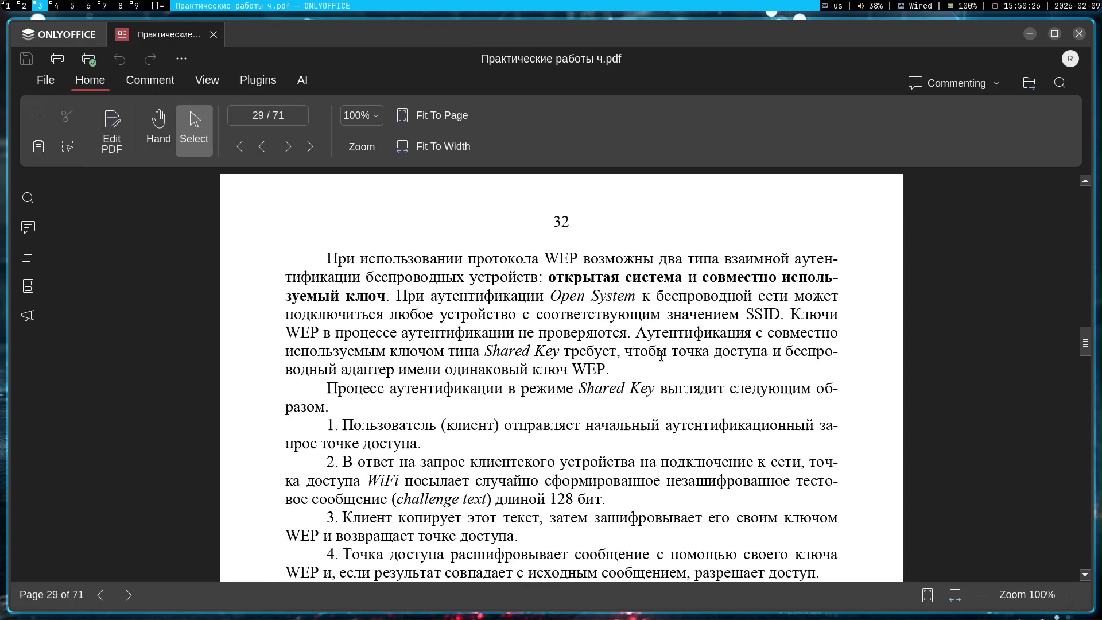
pyautogui.scroll(-2, 661, 356)
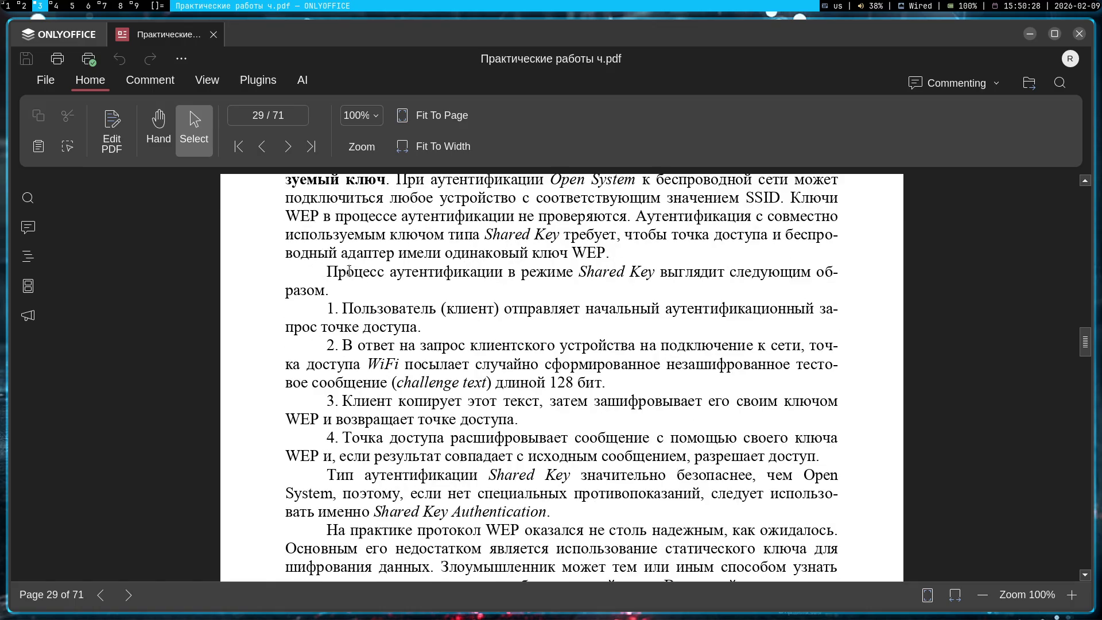
pyautogui.moveTo(337, 279)
pyautogui.mouseDown()
pyautogui.moveTo(787, 279)
pyautogui.moveTo(336, 293)
pyautogui.mouseUp()
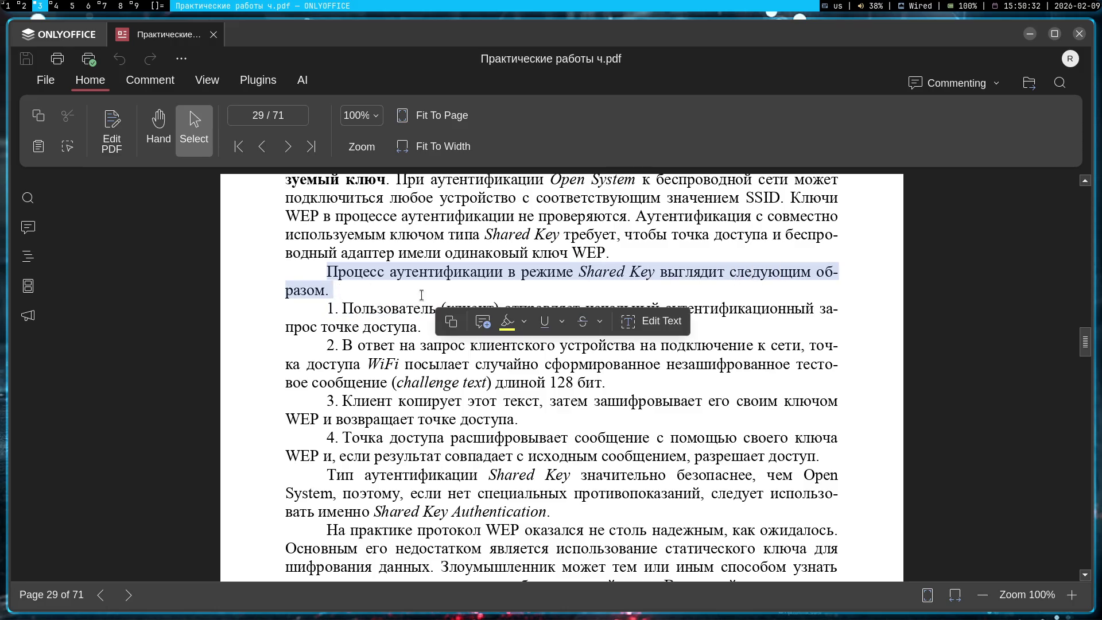
pyautogui.click(491, 296)
# - Continue through the WPA and WPA2 material to page 30's WPA3 and 802.1x text
pyautogui.scroll(-3, 396, 341)
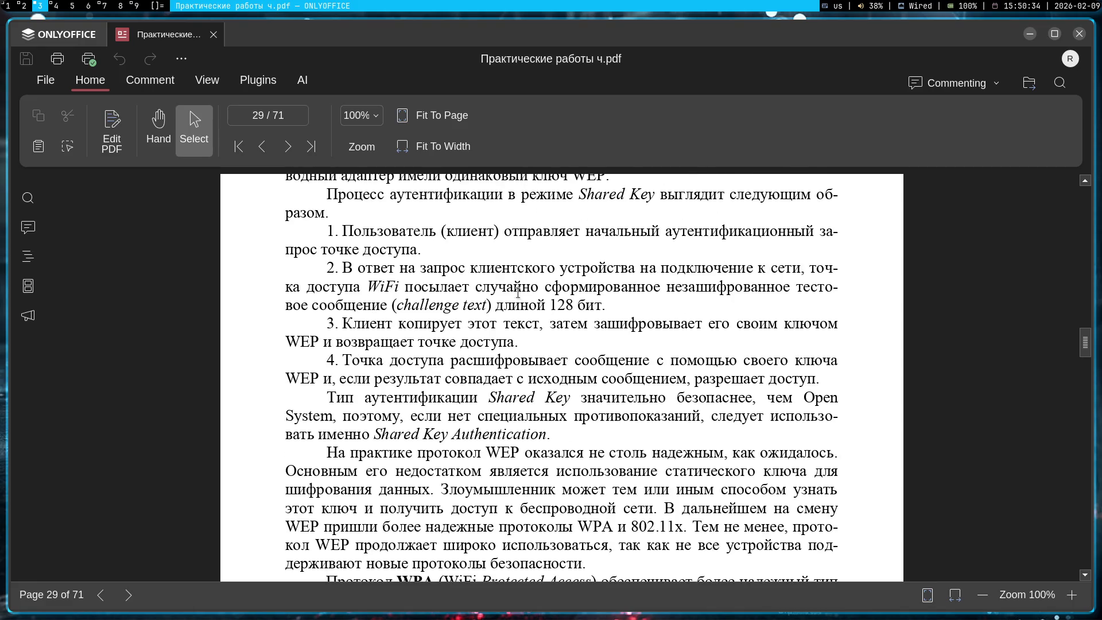
pyautogui.scroll(-2, 414, 311)
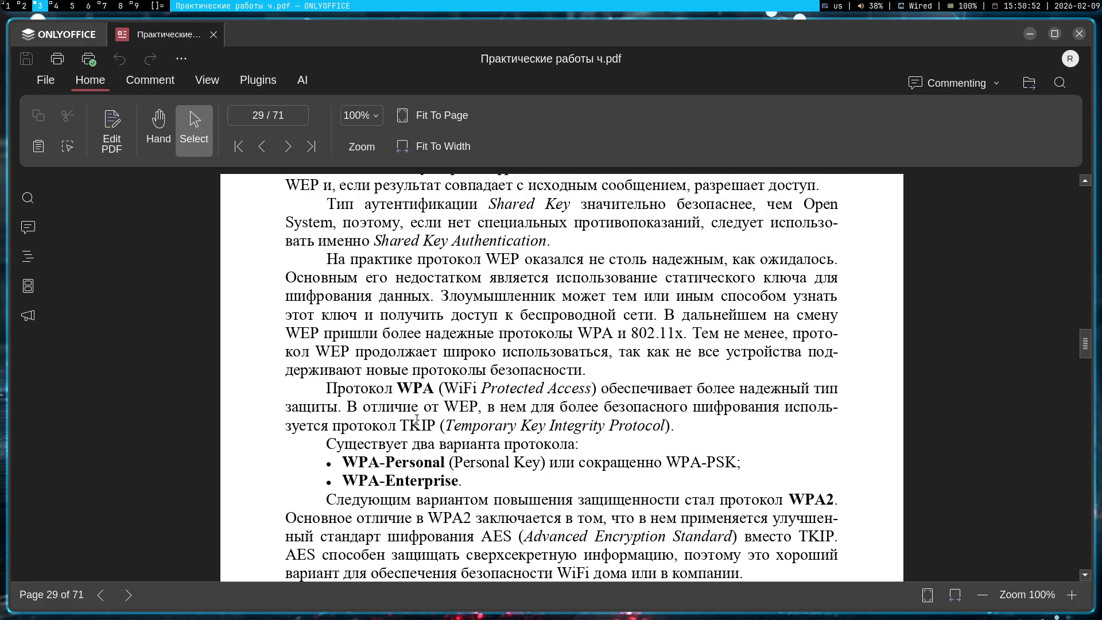
pyautogui.scroll(-3, 425, 419)
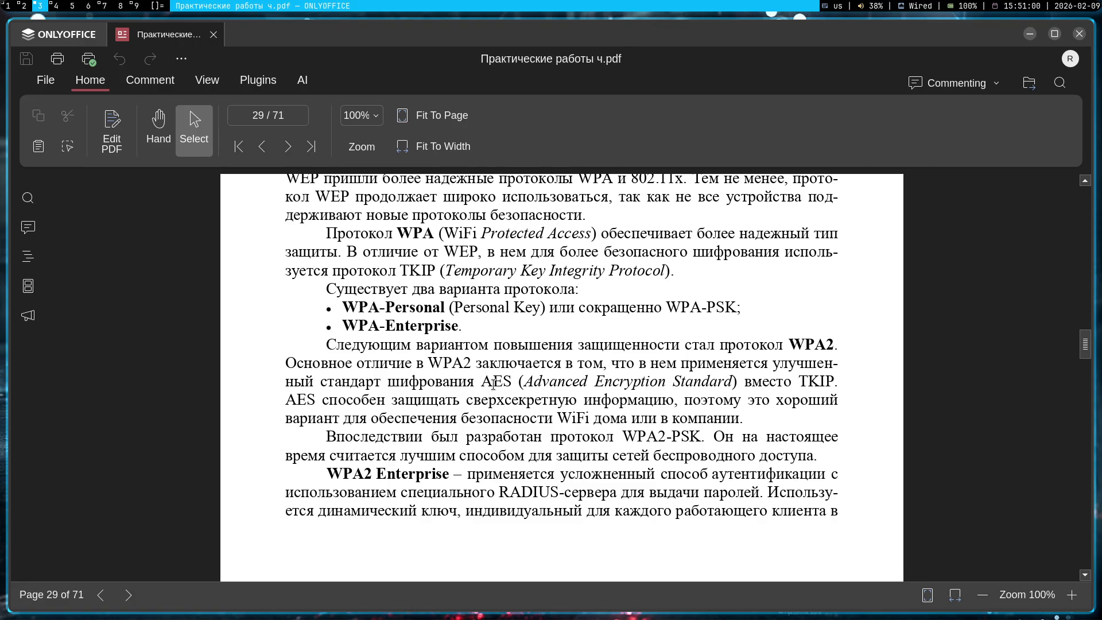
pyautogui.scroll(-2, 497, 376)
pyautogui.moveTo(802, 363)
pyautogui.mouseDown()
pyautogui.moveTo(478, 297)
pyautogui.moveTo(436, 267)
pyautogui.mouseUp()
pyautogui.click(557, 356)
pyautogui.scroll(-7, 558, 356)
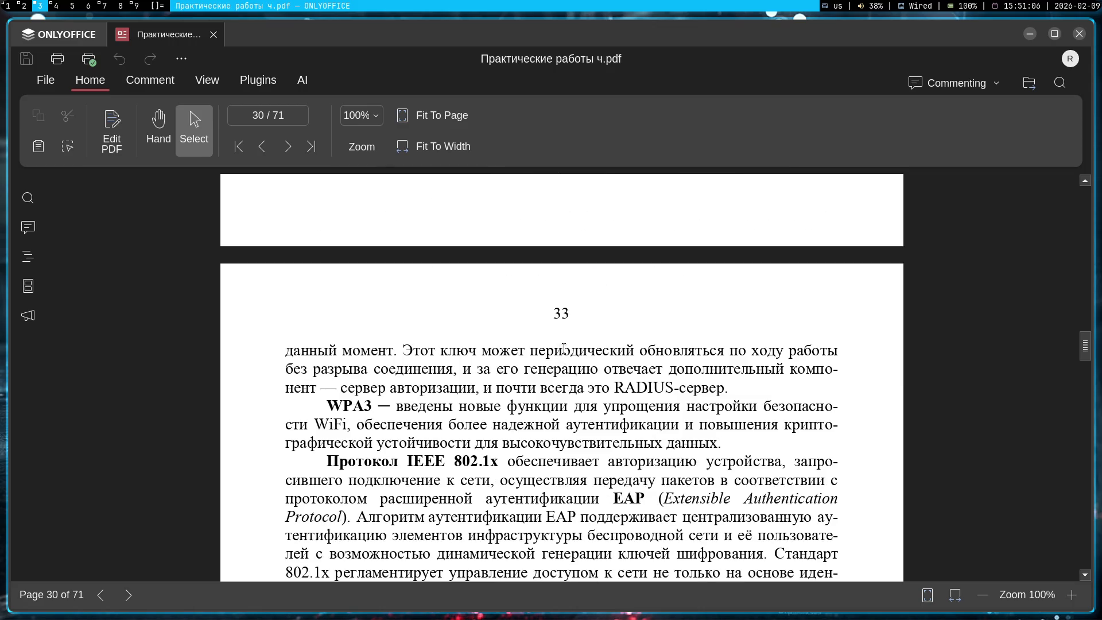
# - Scroll through WPA3 and IEEE 802.1x, marking a line of the 802.1x components list
pyautogui.scroll(-2, 545, 359)
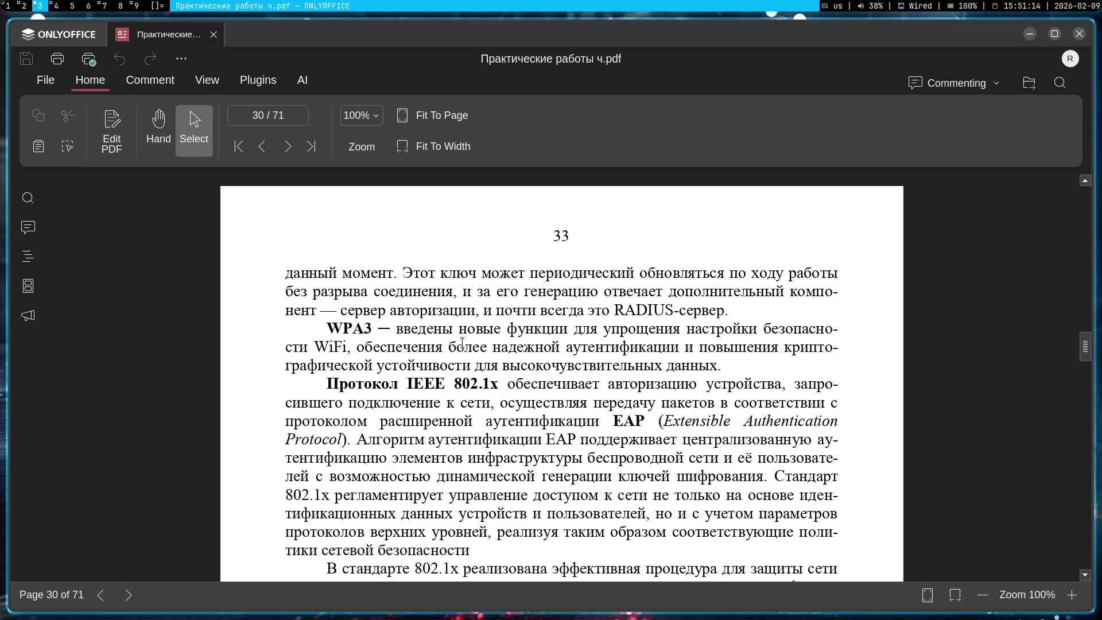
pyautogui.scroll(-3, 494, 328)
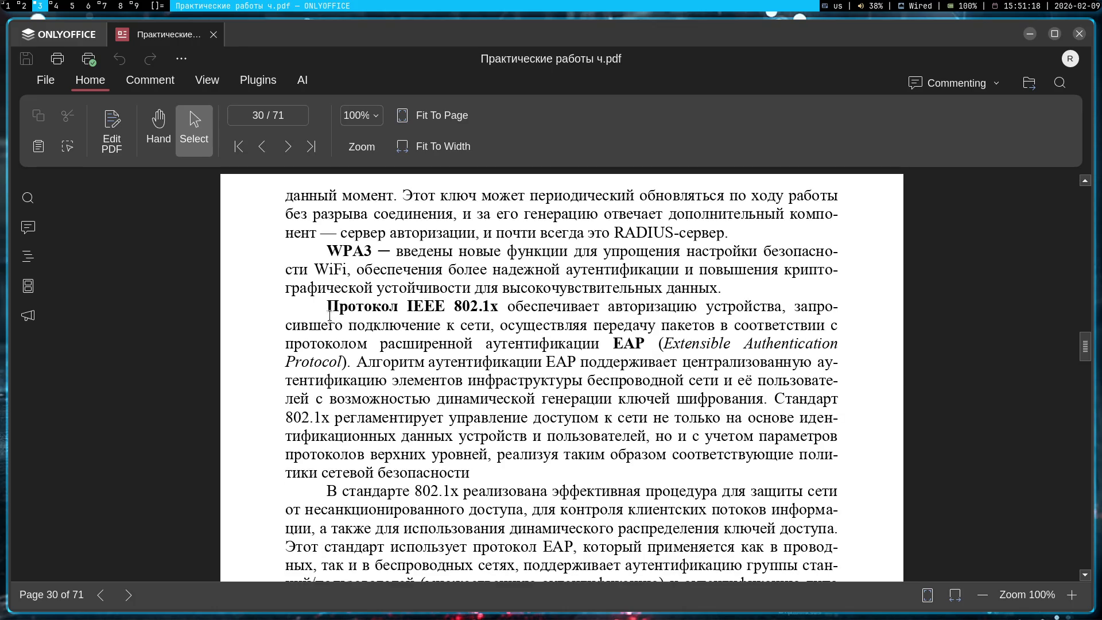
pyautogui.scroll(-3, 335, 313)
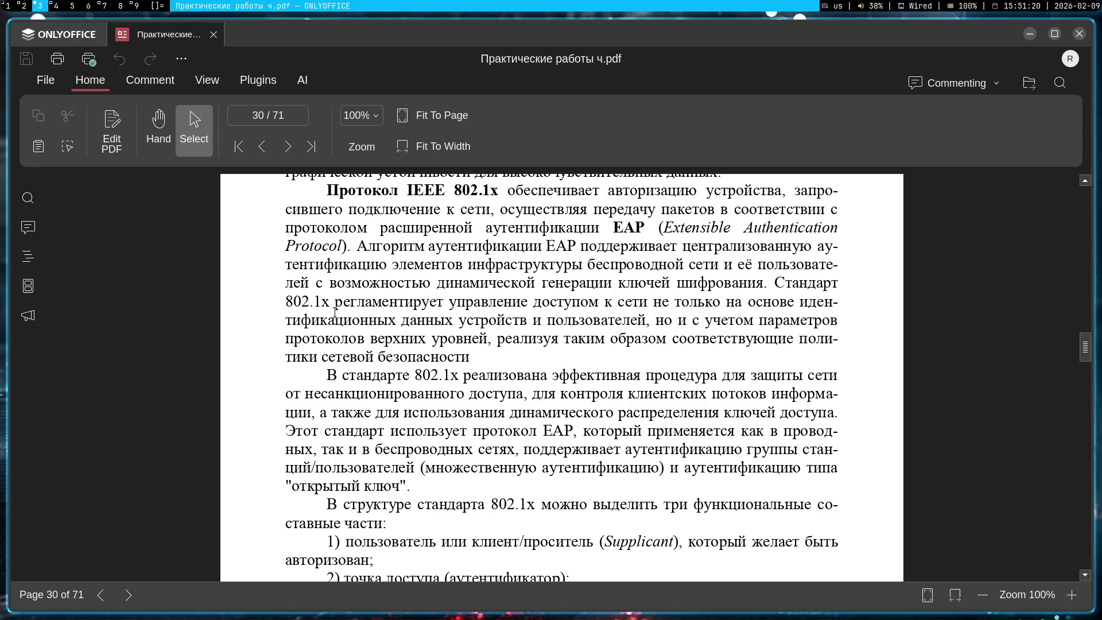
pyautogui.scroll(-3, 335, 313)
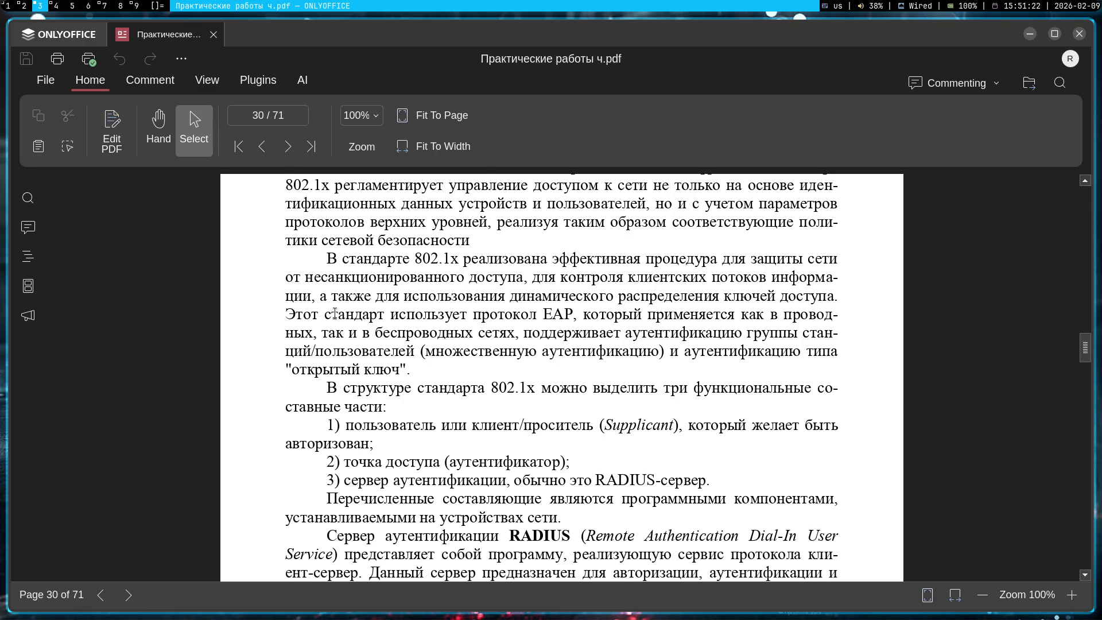
pyautogui.scroll(-2, 335, 313)
pyautogui.scroll(-1, 335, 313)
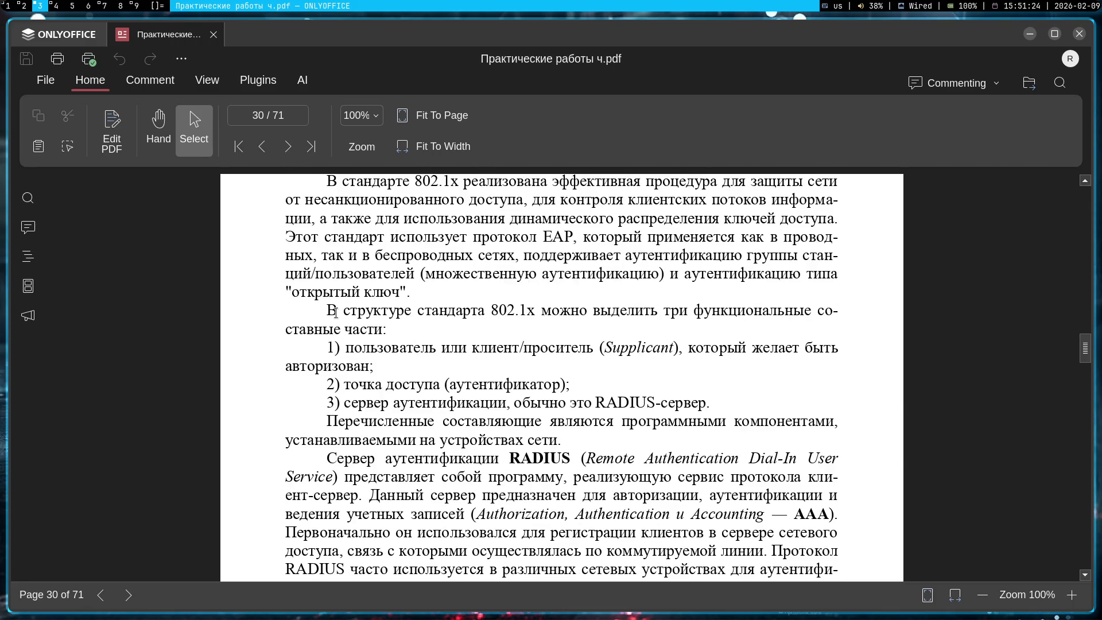
pyautogui.moveTo(555, 372); pyautogui.dragTo(561, 384)
pyautogui.click(579, 389)
# - Scroll past the RADIUS paragraphs to the page 20 frame control bits (К DS, От DS, MF)
pyautogui.scroll(-1, 500, 347)
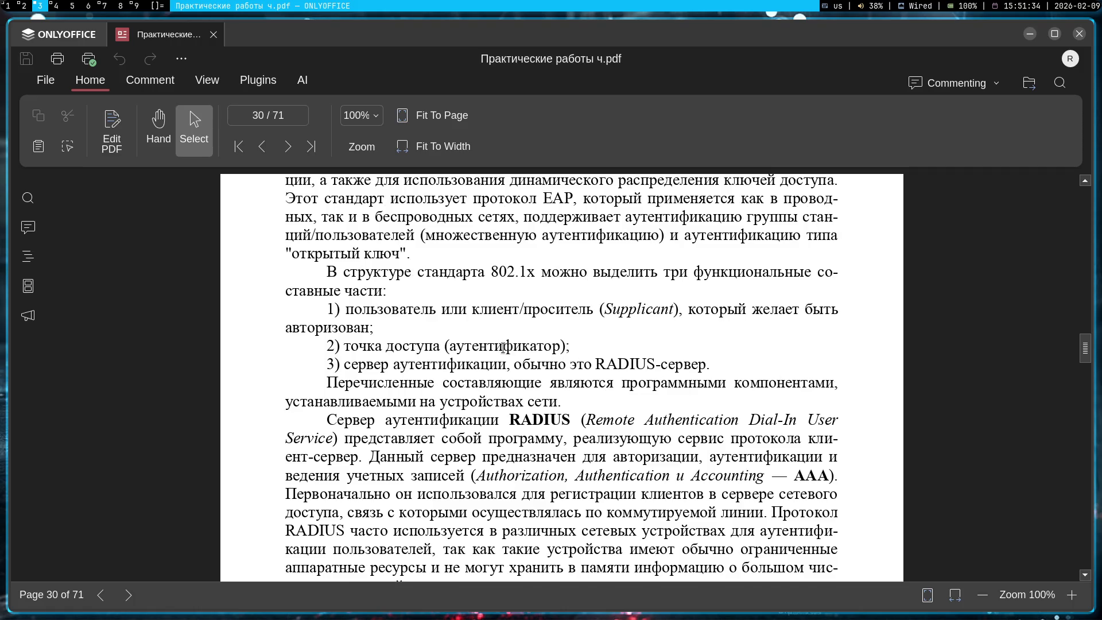
pyautogui.scroll(-1, 503, 348)
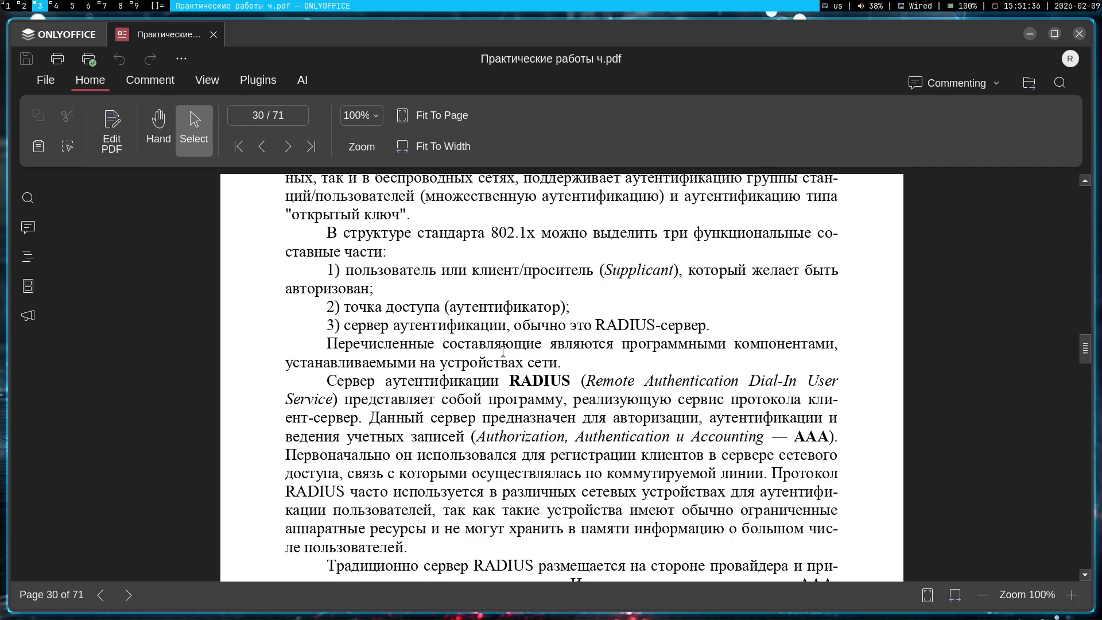
pyautogui.scroll(-1, 505, 349)
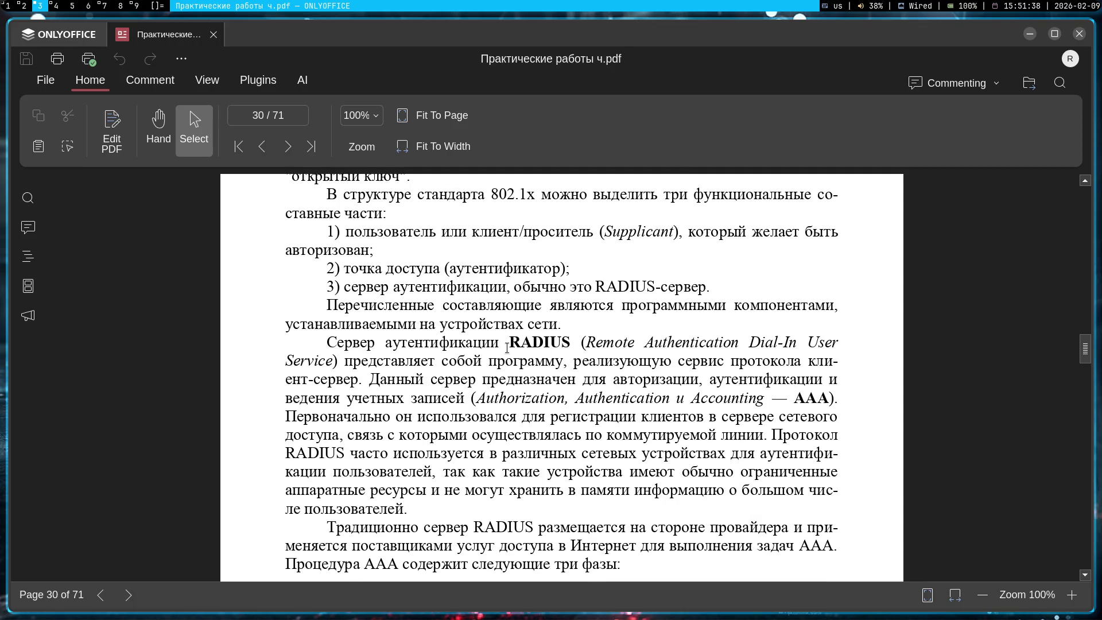
pyautogui.scroll(-1, 507, 348)
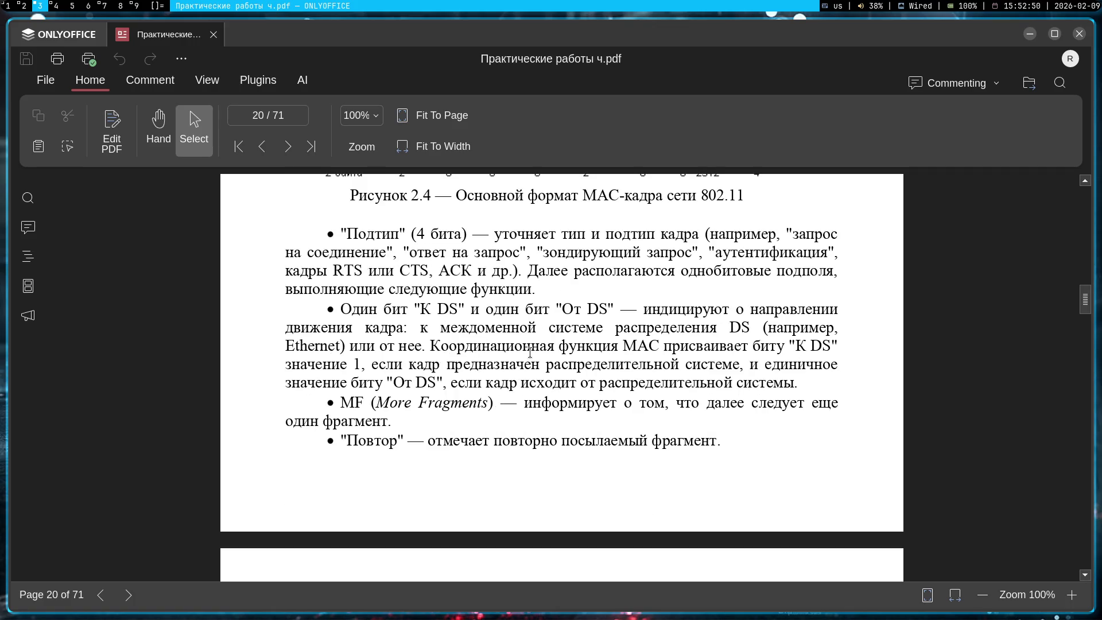
pyautogui.scroll(-7, 530, 352)
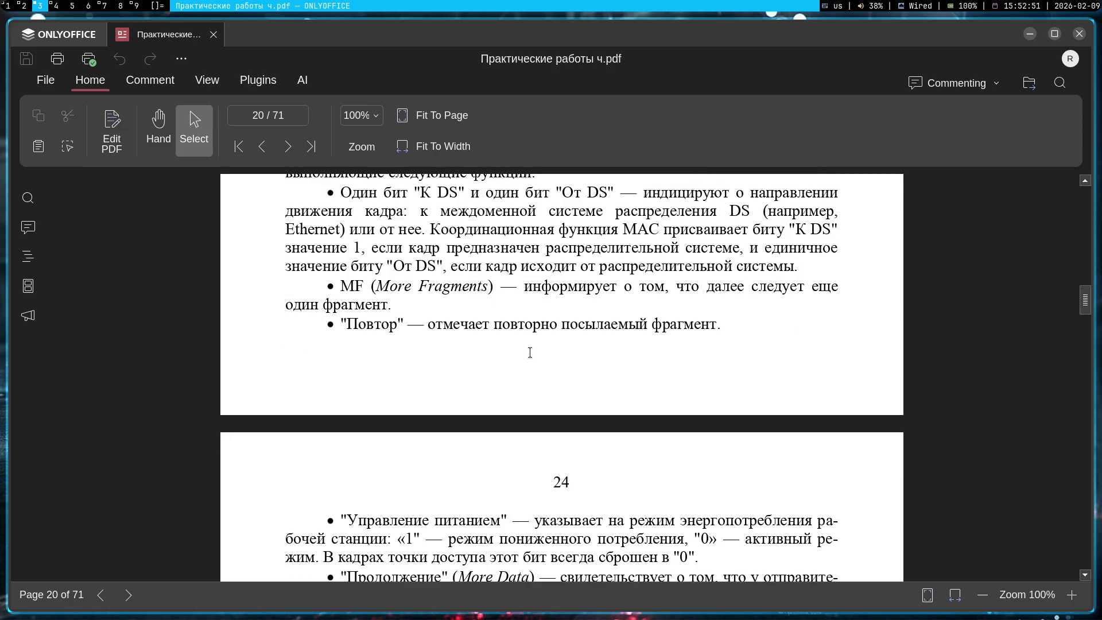
# - Scroll past the management frame lists, marking the PS-Poll item, to section 3 on page 22
pyautogui.scroll(-7, 529, 352)
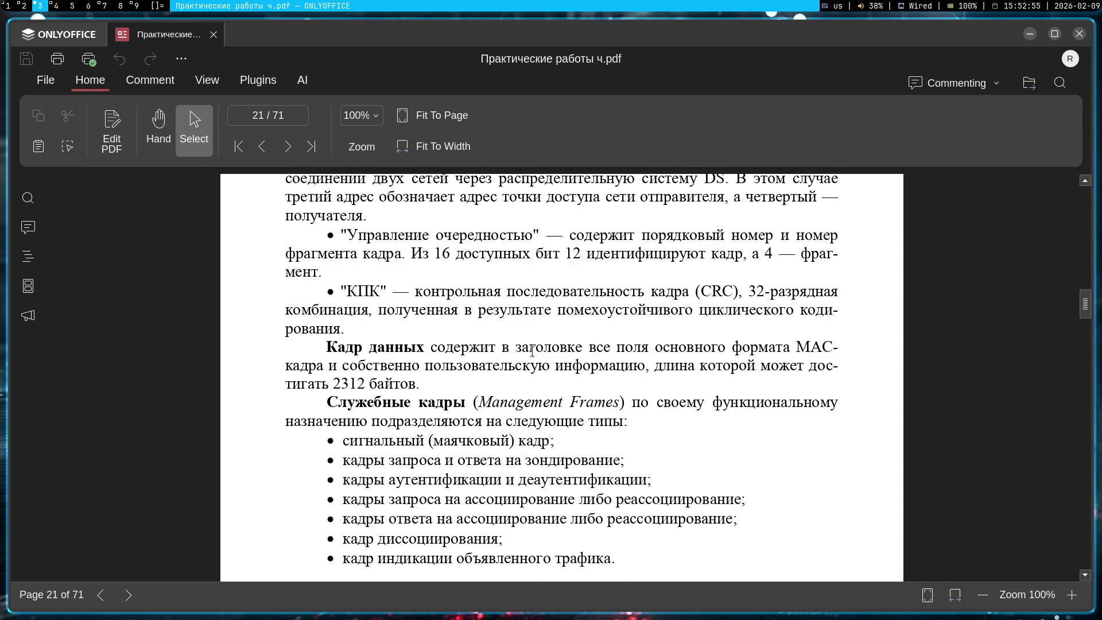
pyautogui.scroll(-2, 532, 352)
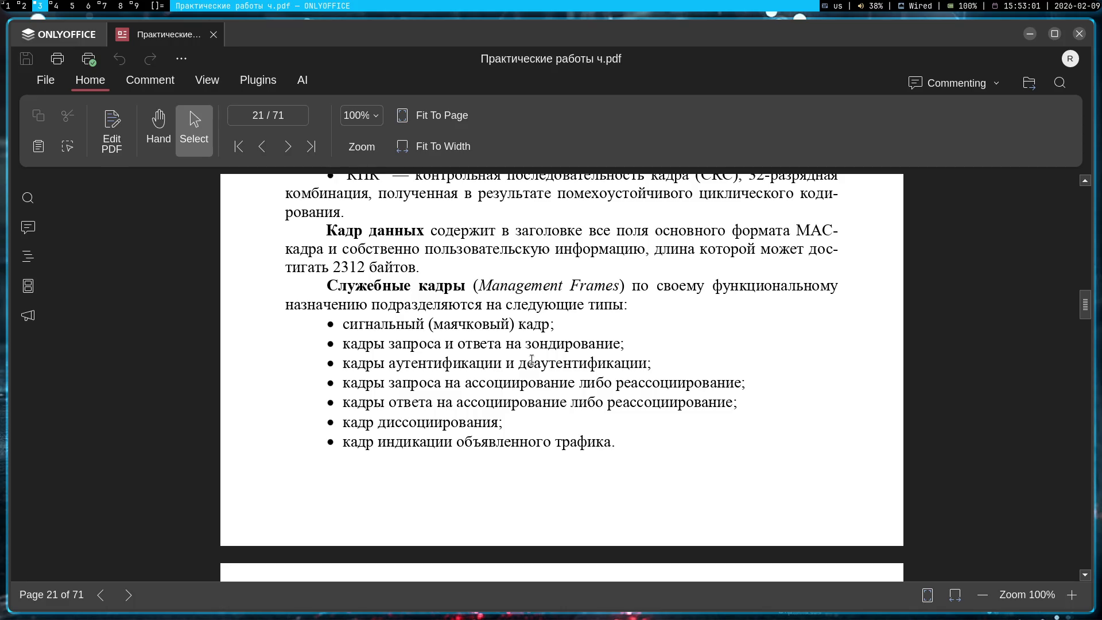
pyautogui.scroll(-6, 532, 360)
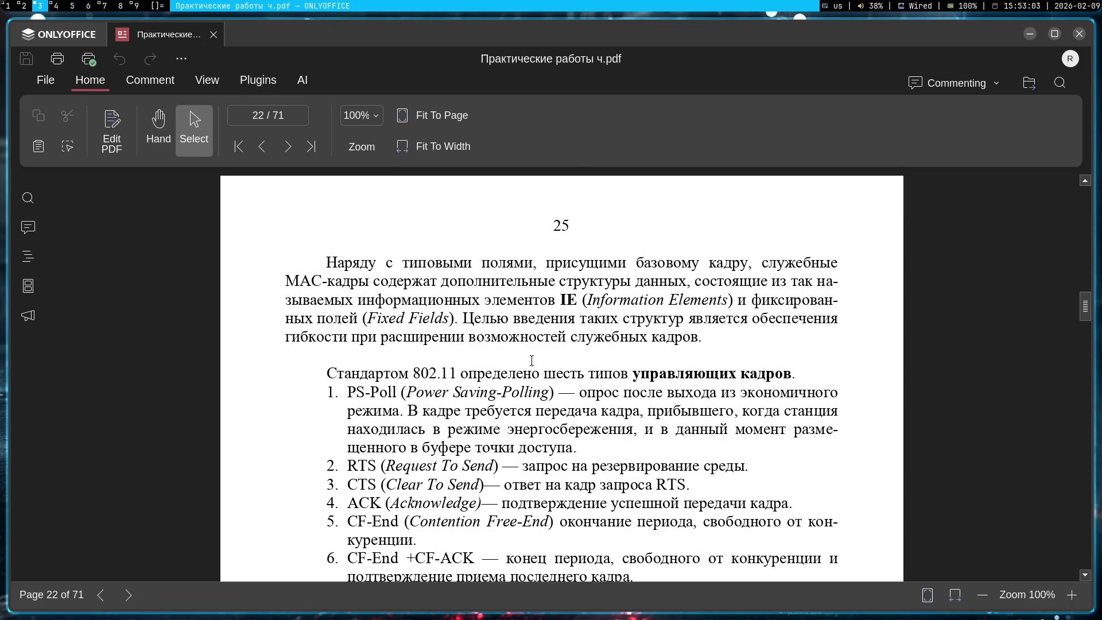
pyautogui.scroll(-3, 532, 360)
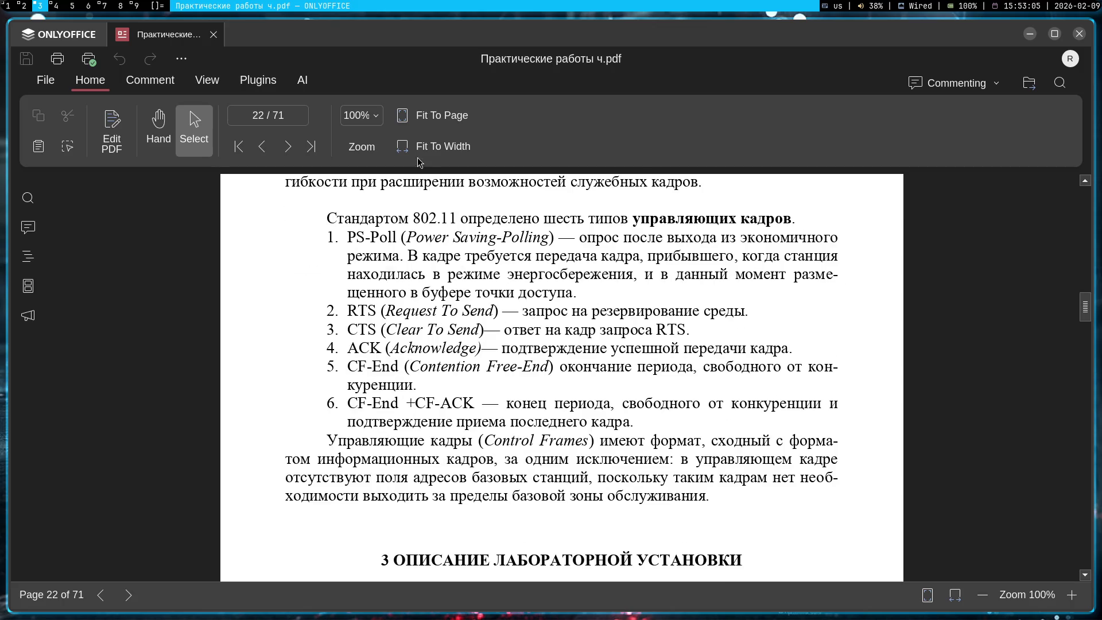
pyautogui.moveTo(326, 239); pyautogui.dragTo(660, 244)
pyautogui.click(768, 294)
pyautogui.scroll(-5, 607, 285)
pyautogui.scroll(-3, 607, 285)
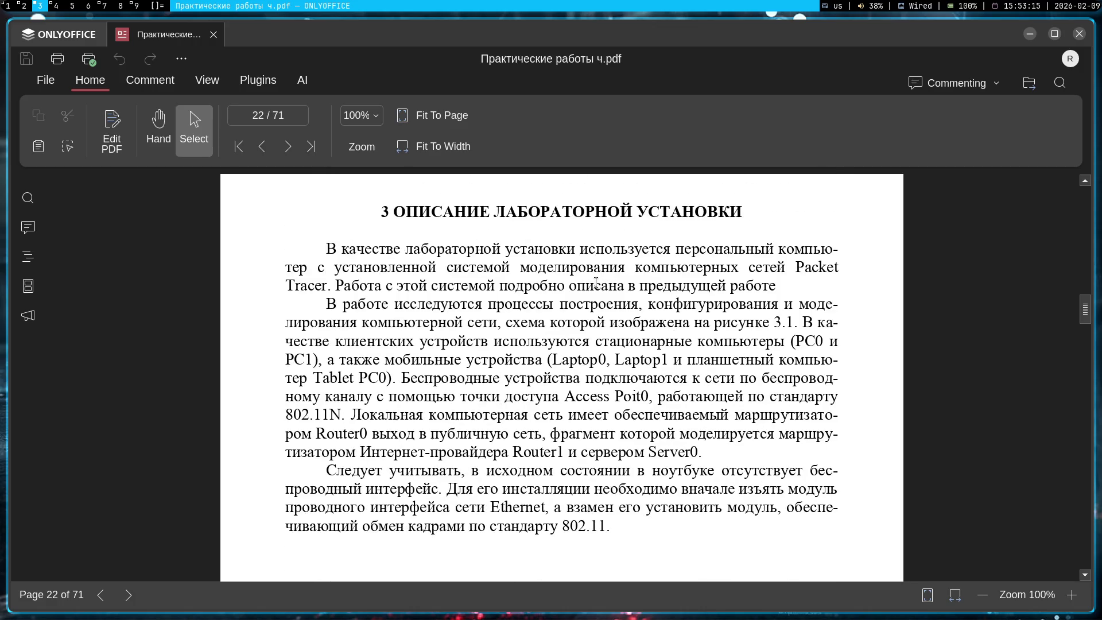
# - Glance at the page 23 diagram and return to the lab setup paragraph
pyautogui.scroll(-12, 597, 282)
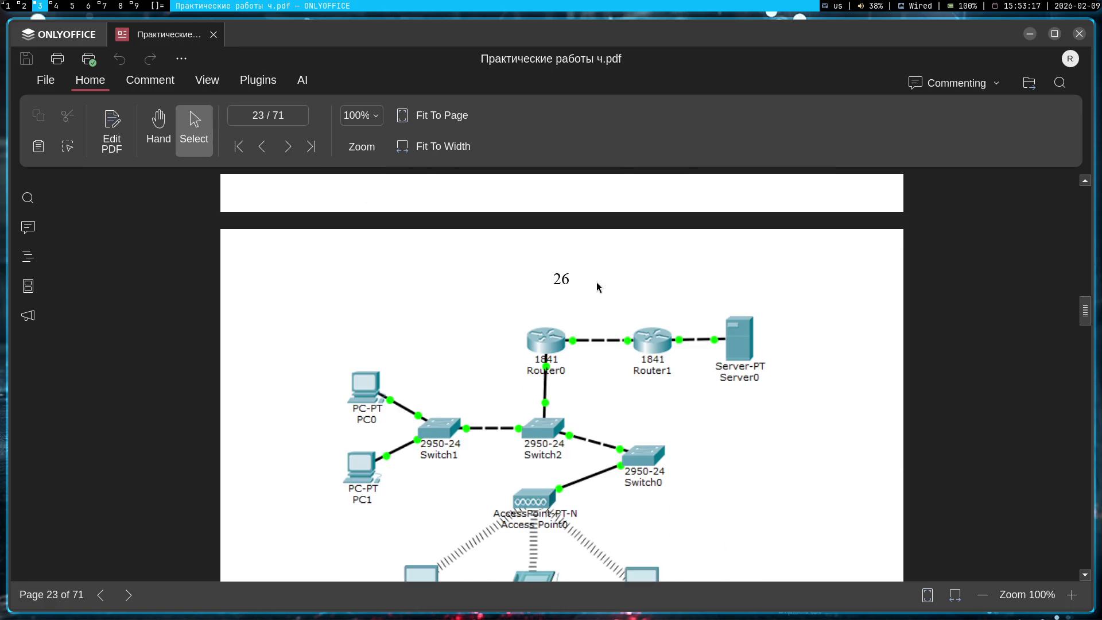
pyautogui.scroll(11, 585, 287)
pyautogui.scroll(1, 585, 288)
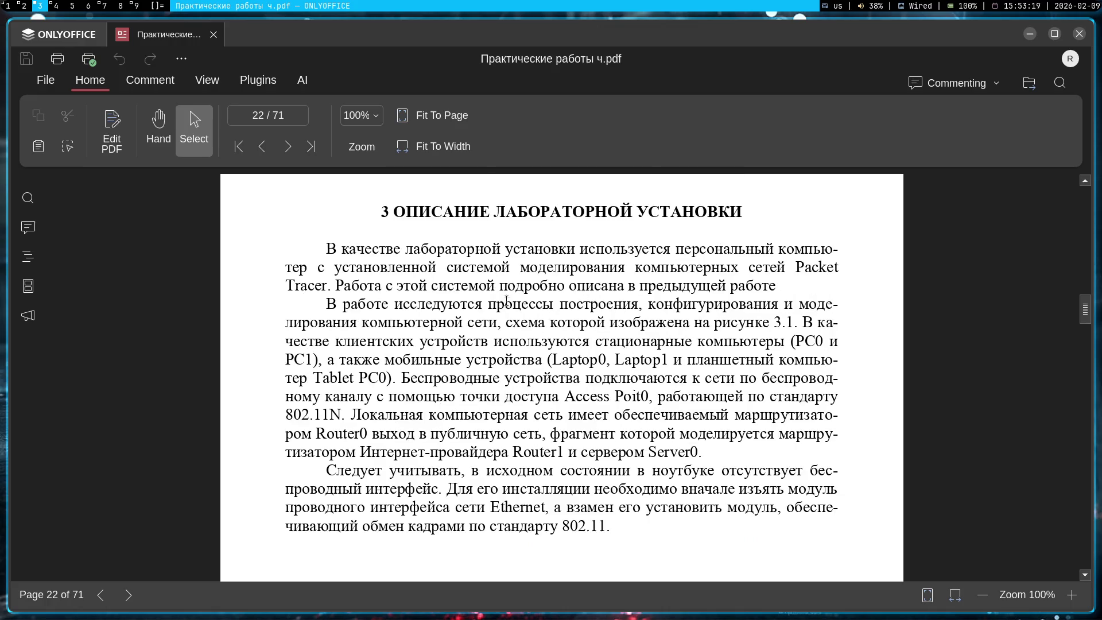
pyautogui.moveTo(338, 250)
pyautogui.mouseDown()
pyautogui.moveTo(677, 250)
pyautogui.moveTo(826, 270)
pyautogui.moveTo(807, 305)
pyautogui.moveTo(725, 324)
pyautogui.moveTo(567, 323)
pyautogui.mouseUp()
pyautogui.click(599, 340)
# - Highlight the local network and Router0 public network sentences, then switch to the Obsidian Kanban board
pyautogui.moveTo(370, 414)
pyautogui.mouseDown()
pyautogui.moveTo(732, 412)
pyautogui.moveTo(646, 412)
pyautogui.mouseUp()
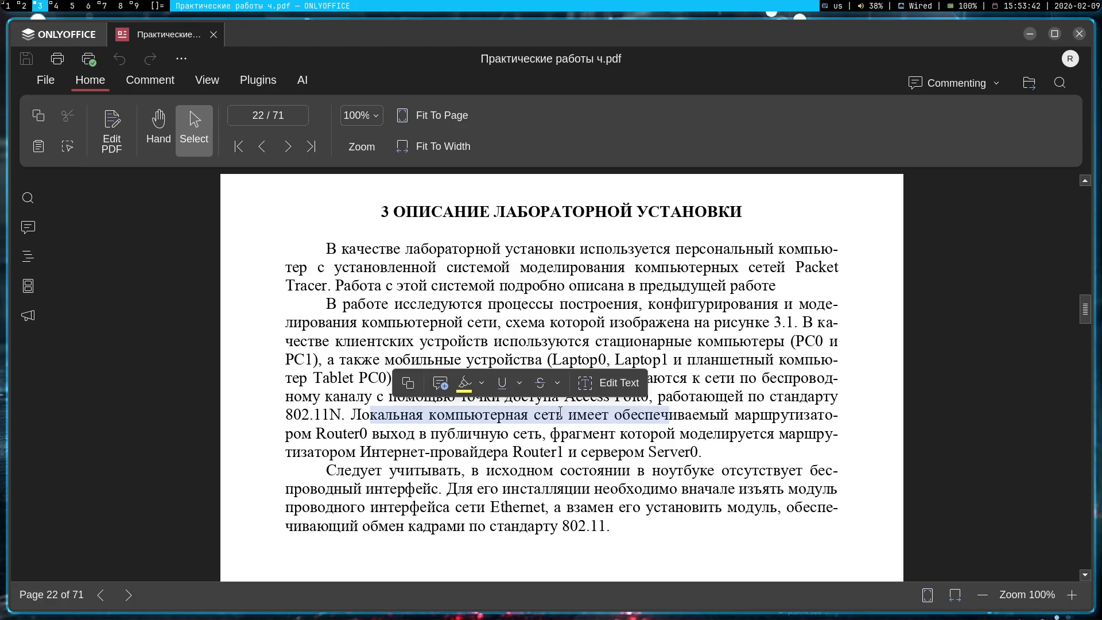
pyautogui.click(312, 428)
pyautogui.moveTo(317, 435)
pyautogui.mouseDown()
pyautogui.moveTo(693, 432)
pyautogui.moveTo(649, 434)
pyautogui.mouseUp()
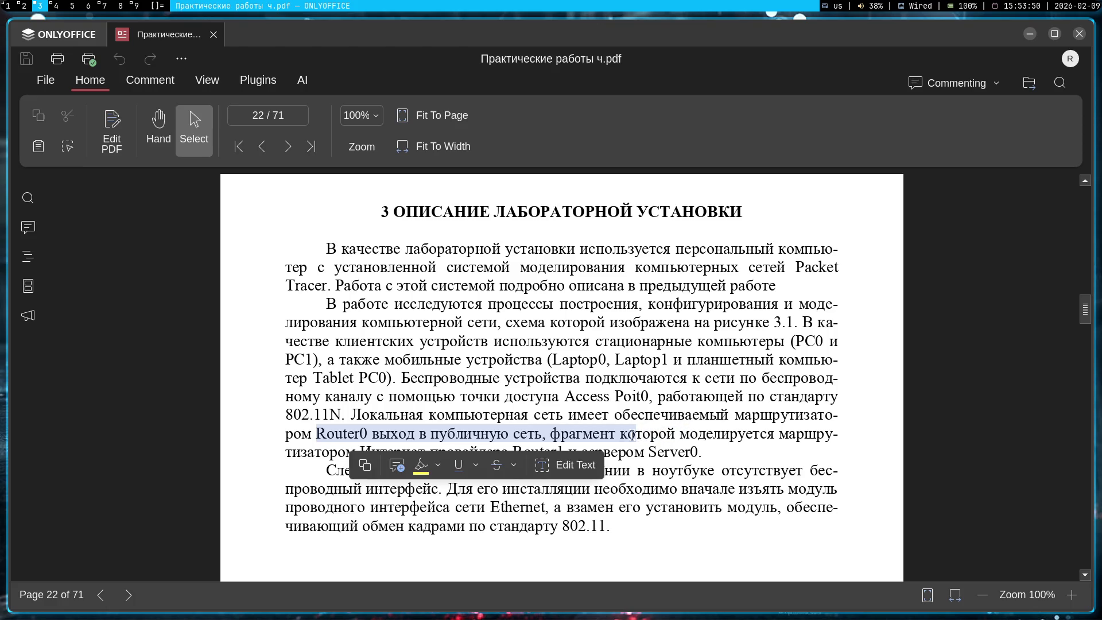
pyautogui.click(447, 432)
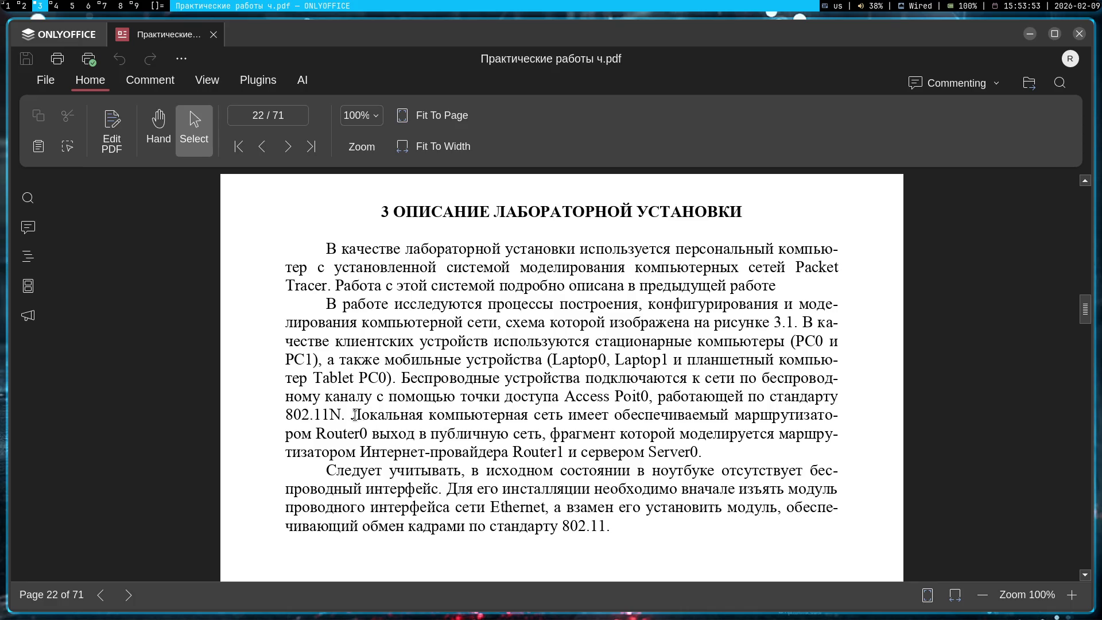
pyautogui.moveTo(354, 414); pyautogui.dragTo(780, 407)
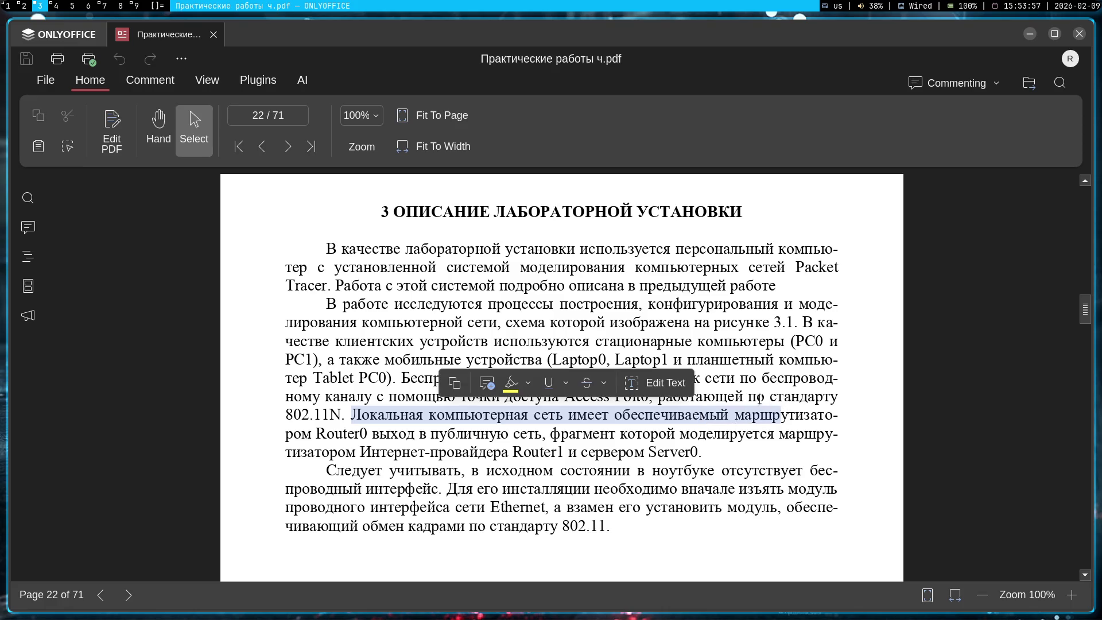
pyautogui.click(550, 431)
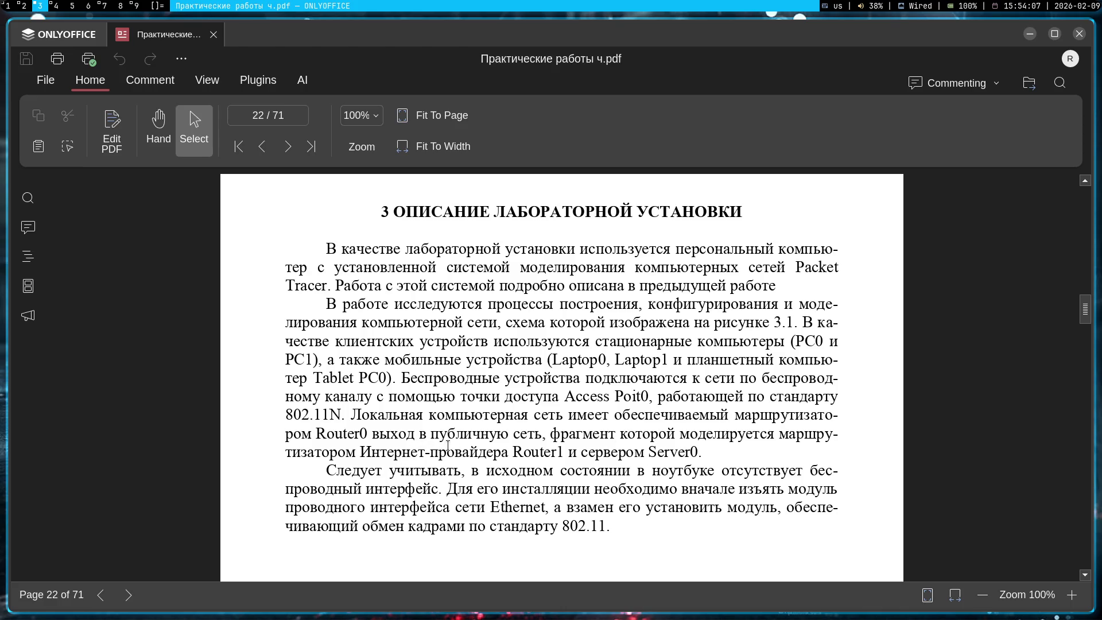
pyautogui.click(58, 5)
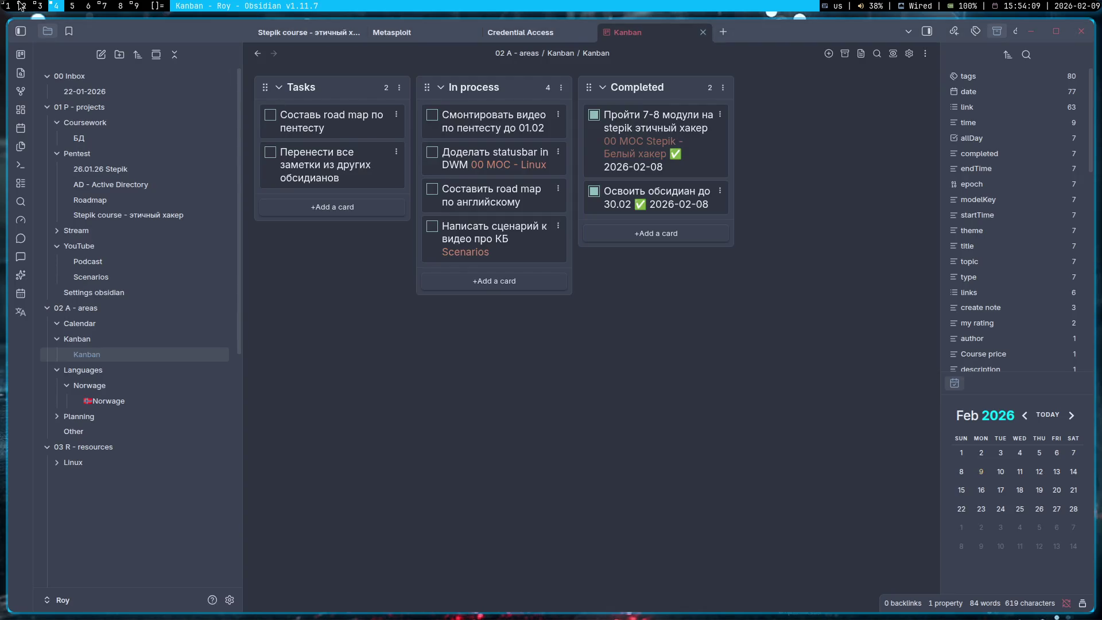
# - Nudge Router1 and Server0 slightly upward in the topology, then return to page 22 of the lab PDF
pyautogui.click(24, 6)
pyautogui.click(39, 5)
pyautogui.click(28, 6)
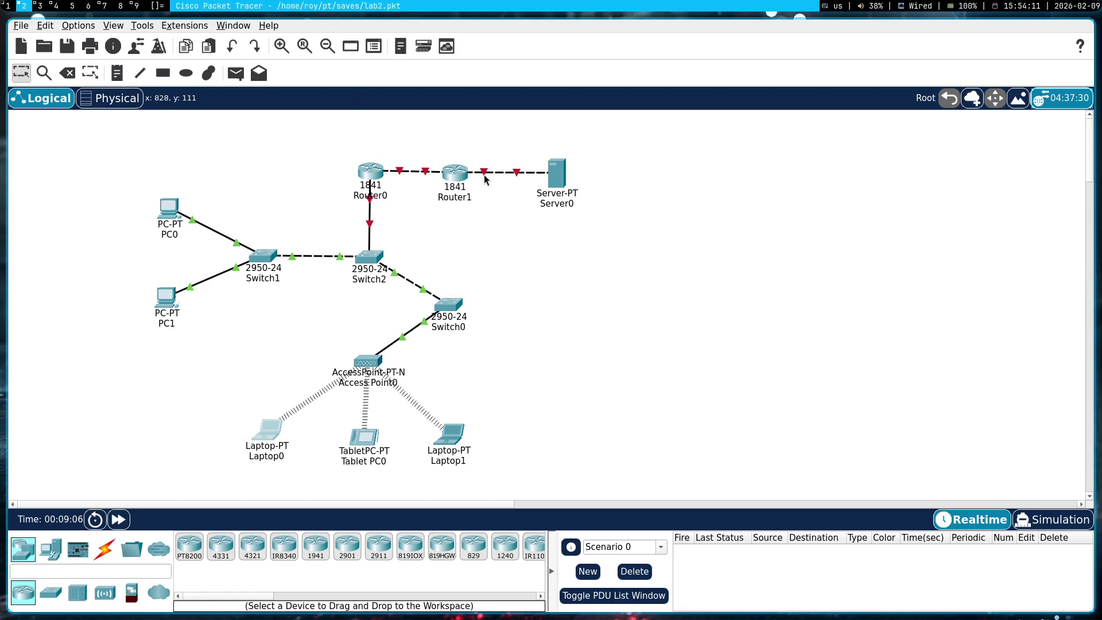
pyautogui.moveTo(457, 175); pyautogui.dragTo(465, 172)
pyautogui.moveTo(555, 178); pyautogui.dragTo(554, 174)
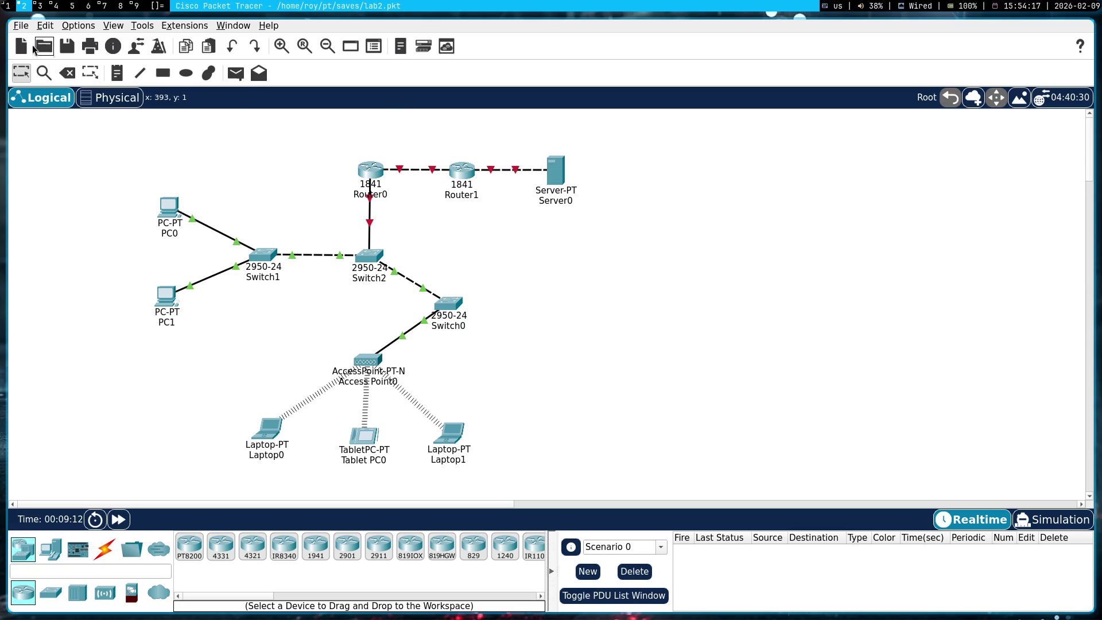
pyautogui.click(37, 6)
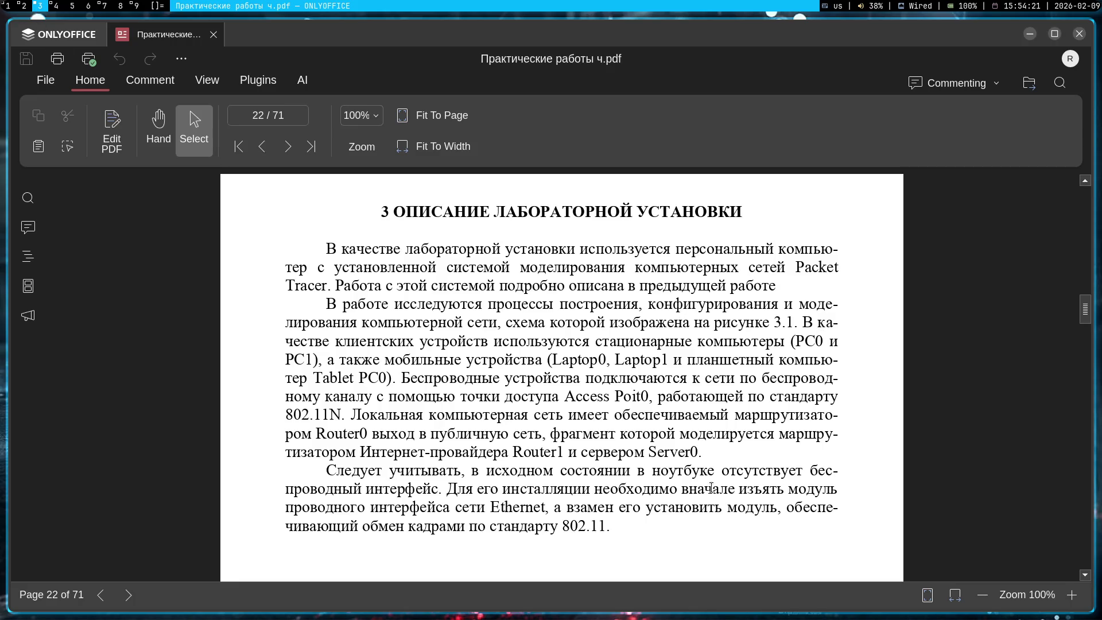
# - Page through the lab PDF's pages 22–24, then bring up the Twitch stream in Chromium
pyautogui.scroll(-1, 390, 448)
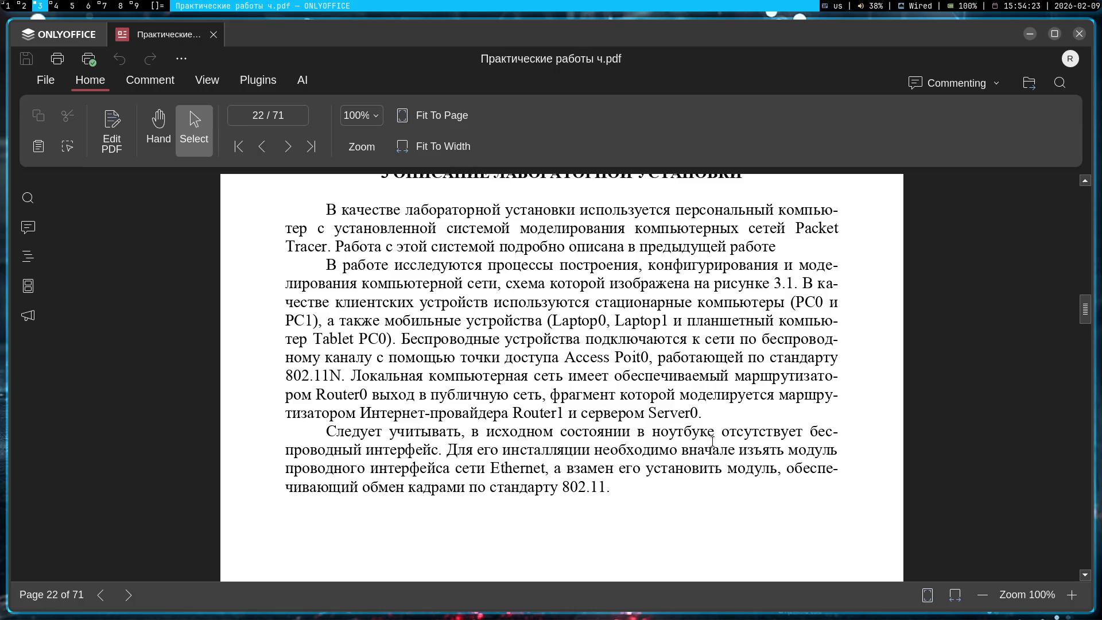
pyautogui.scroll(-10, 542, 440)
pyautogui.scroll(-5, 542, 440)
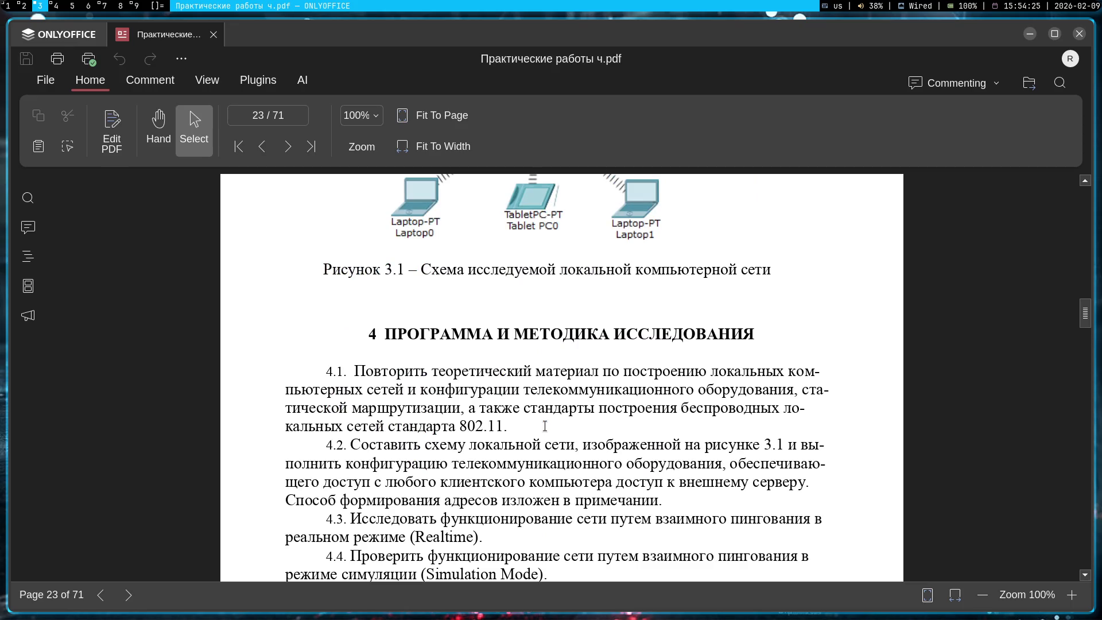
pyautogui.scroll(-15, 545, 426)
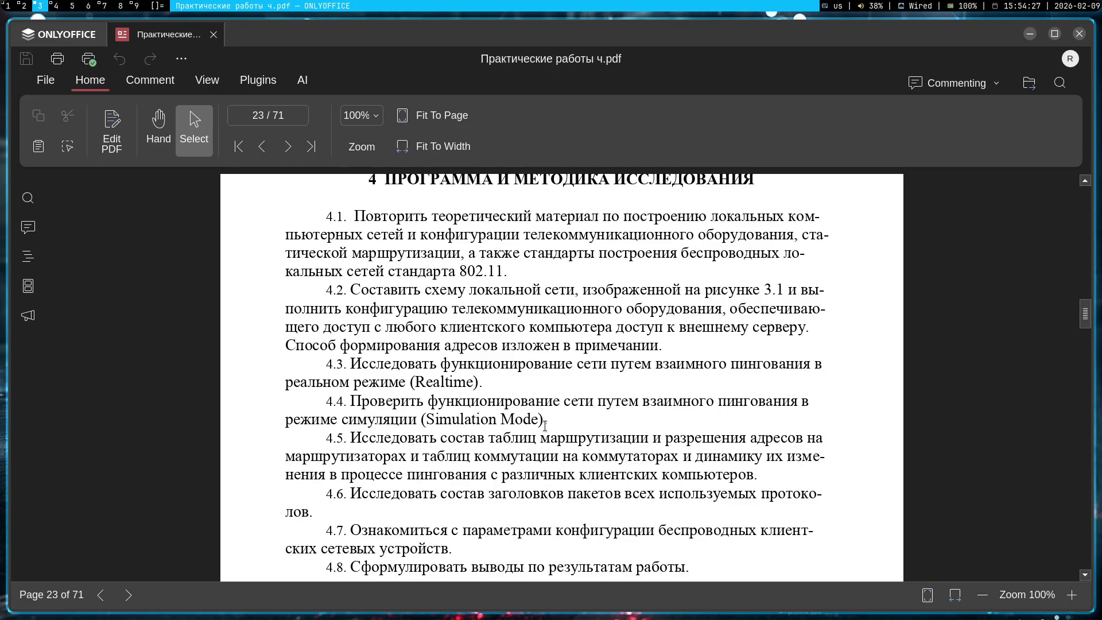
pyautogui.scroll(-3, 548, 416)
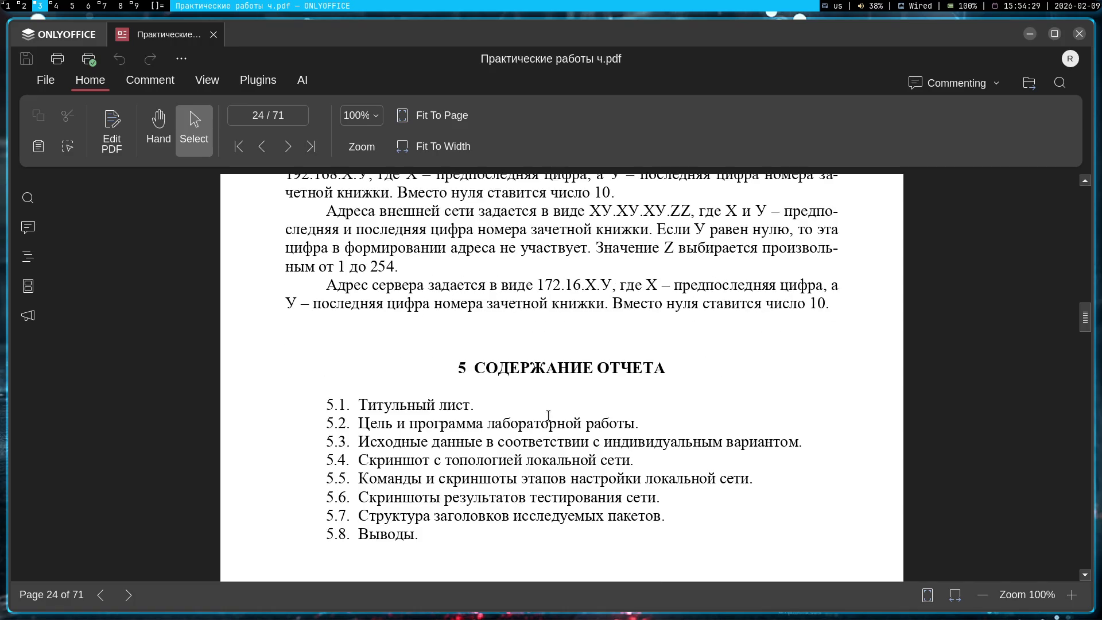
pyautogui.scroll(3, 548, 416)
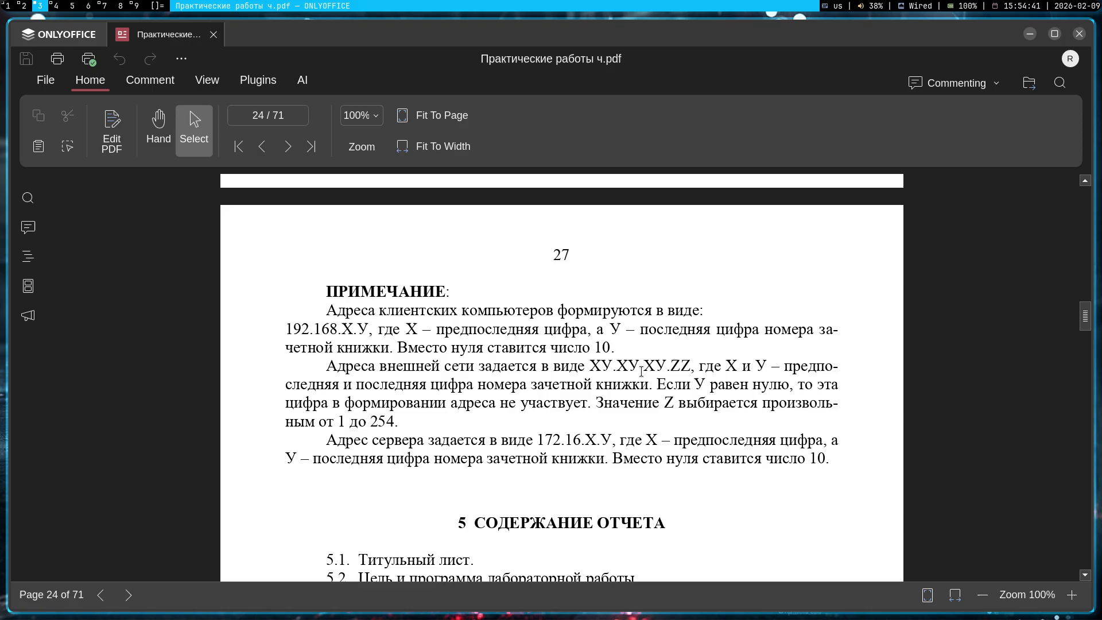
pyautogui.scroll(-2, 641, 372)
pyautogui.scroll(2, 641, 371)
pyautogui.scroll(10, 641, 371)
pyautogui.scroll(-5, 643, 375)
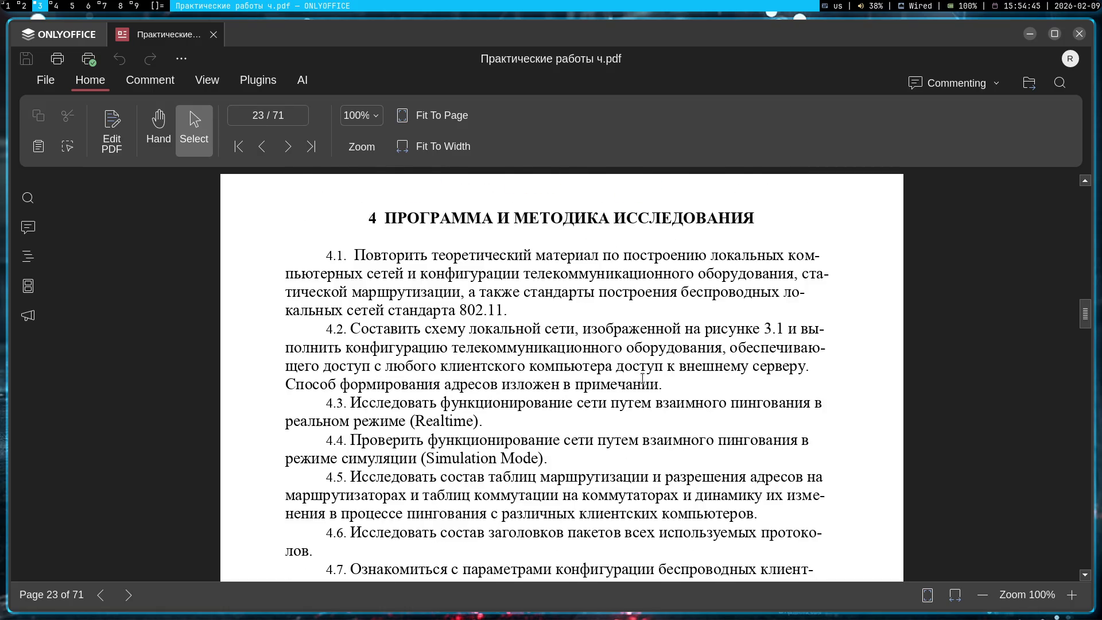
pyautogui.scroll(4, 661, 397)
pyautogui.scroll(-8, 700, 435)
pyautogui.scroll(15, 701, 436)
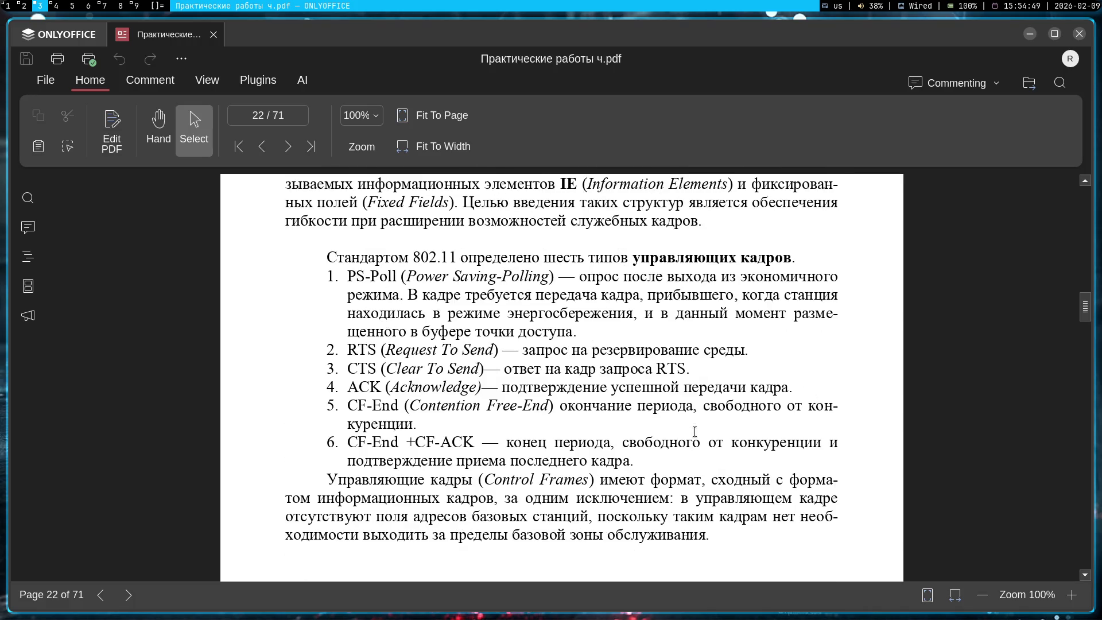
pyautogui.scroll(-5, 695, 432)
pyautogui.scroll(-10, 690, 435)
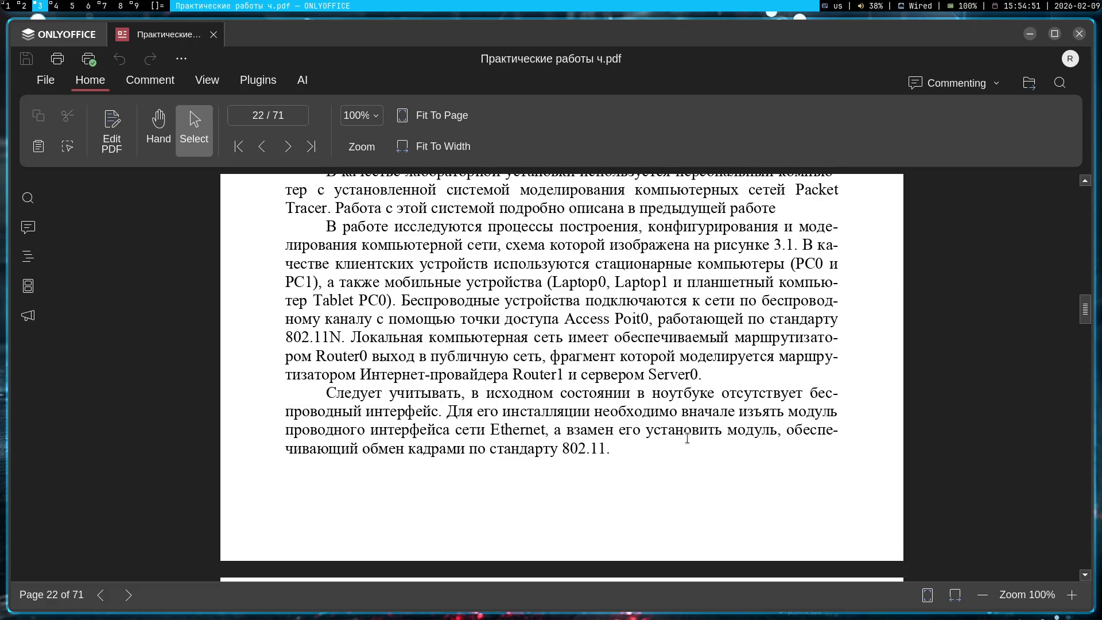
pyautogui.scroll(-3, 689, 442)
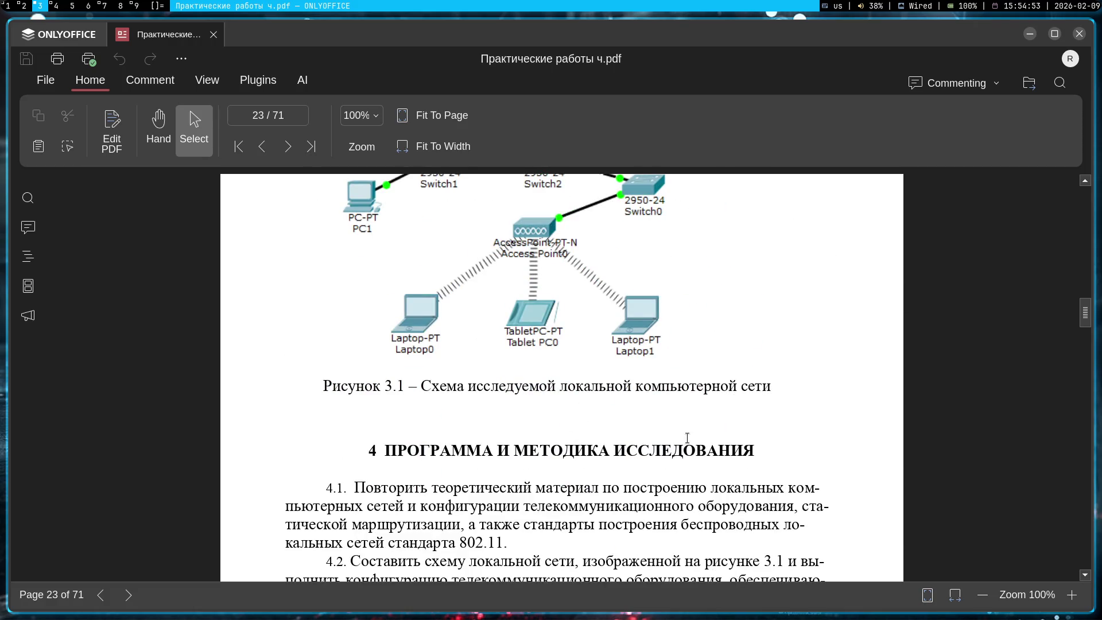
pyautogui.press('super+1')
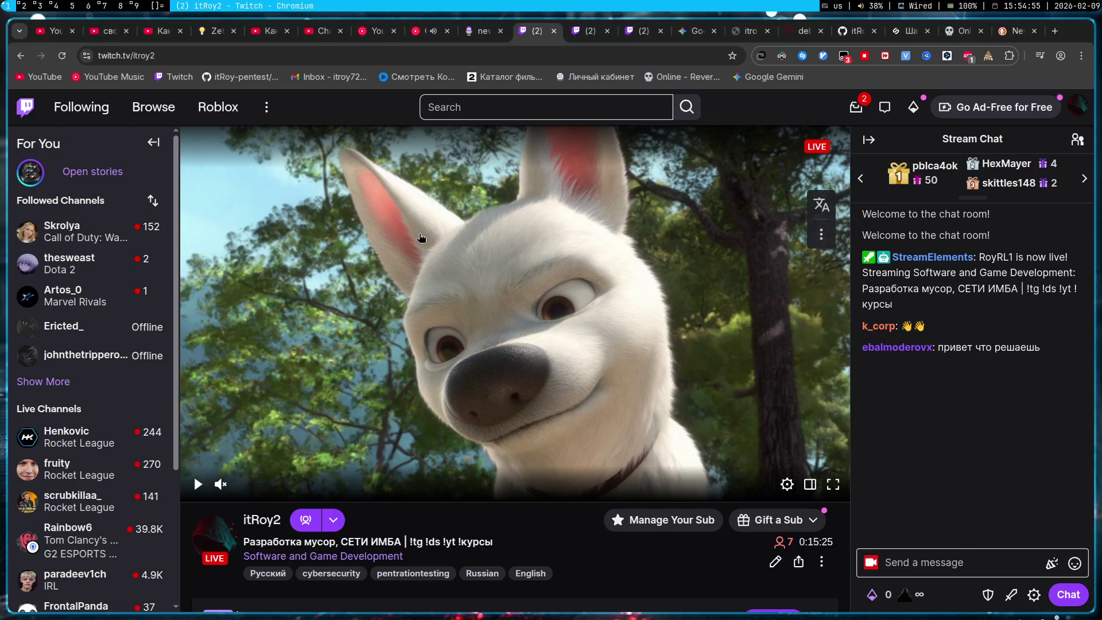
# - Hide OBS's Display Capture (XSHM) source so only the dog picture streams, then return to Gemini
pyautogui.press('super+3')
pyautogui.press('super+7')
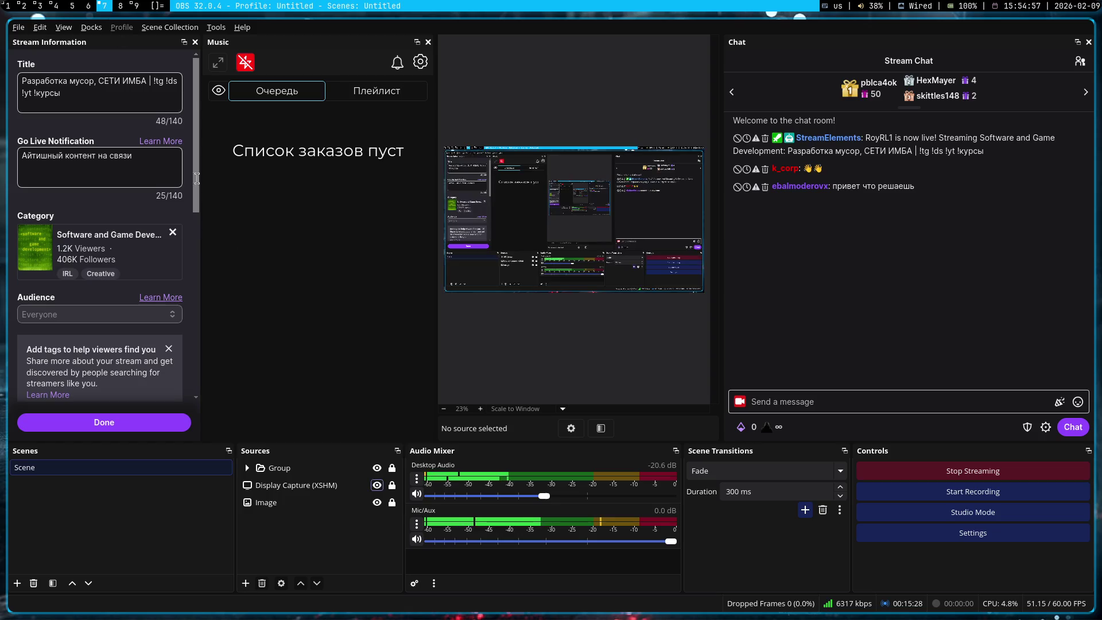
pyautogui.click(377, 486)
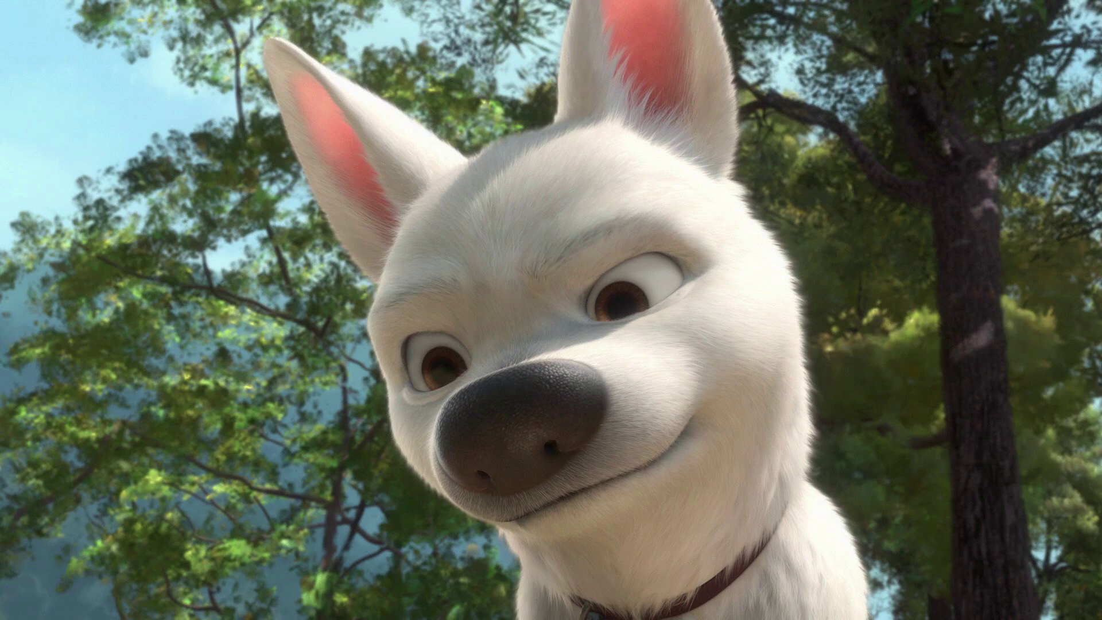
pyautogui.press('Escape')
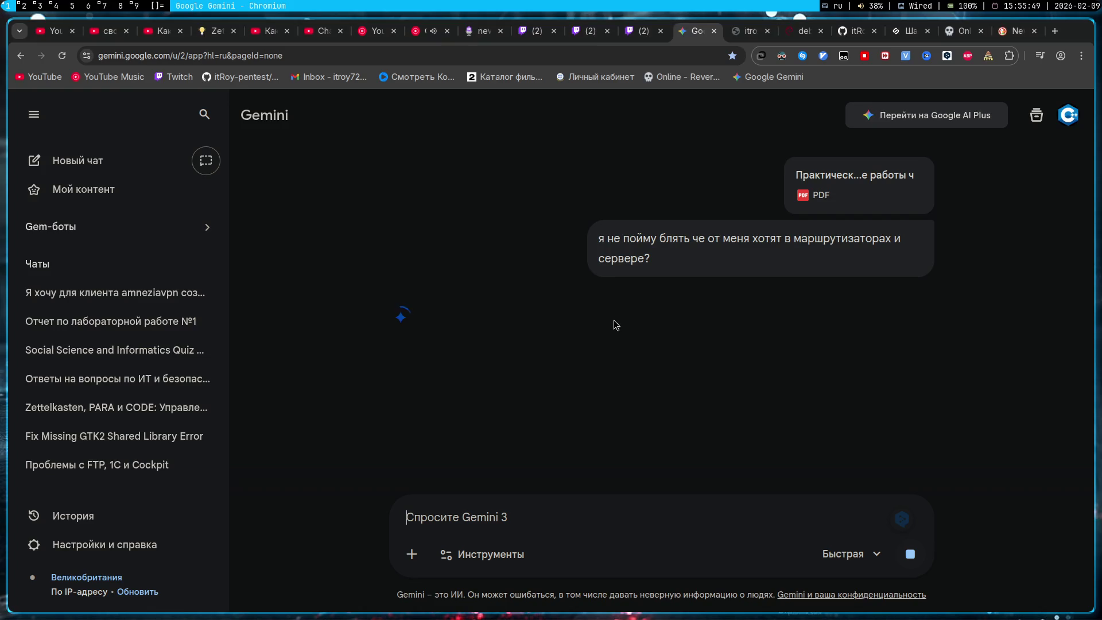
# - Collapse Gemini's chat sidebar and locate the external address pattern ХУ.ХУ.ХУ.ZZ in the lab PDF
pyautogui.click(33, 114)
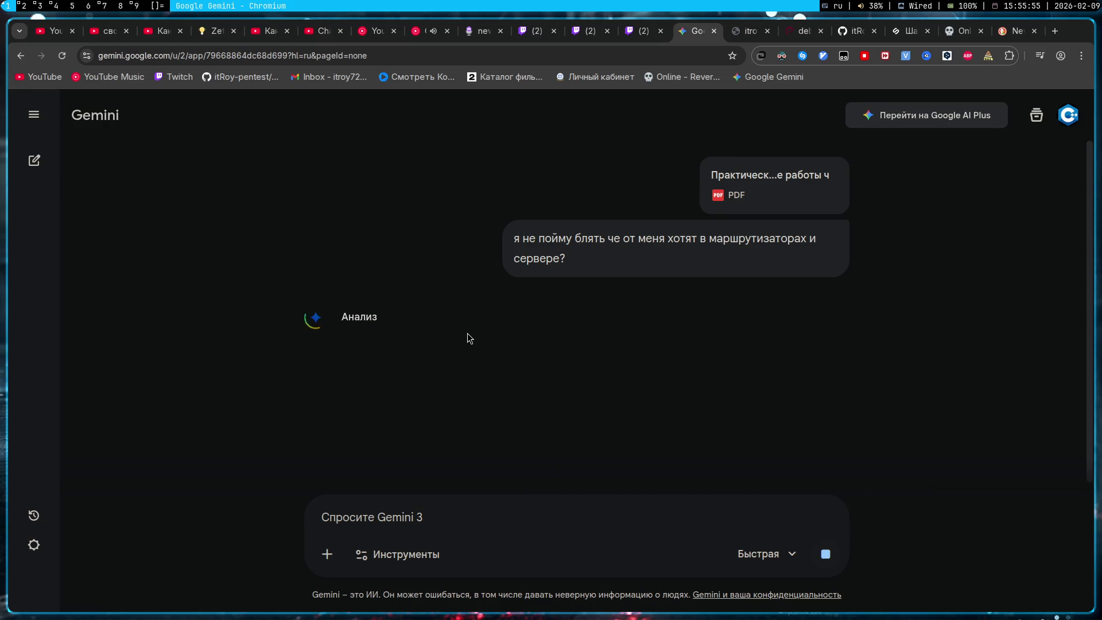
pyautogui.hotkey('alt', '3')
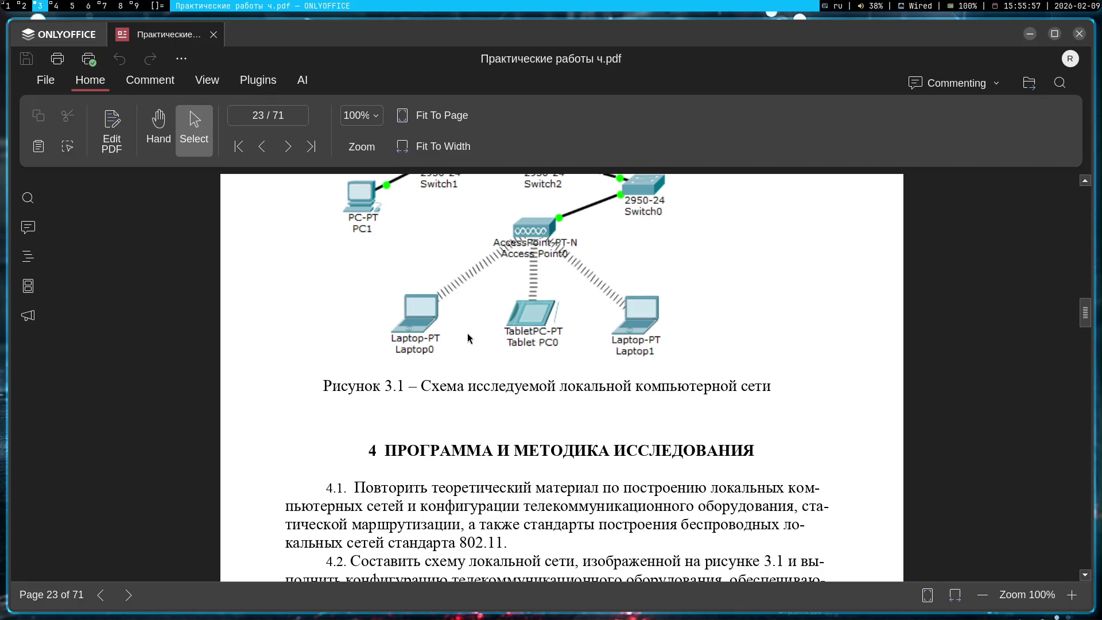
pyautogui.scroll(-1, 467, 337)
pyautogui.scroll(10, 466, 336)
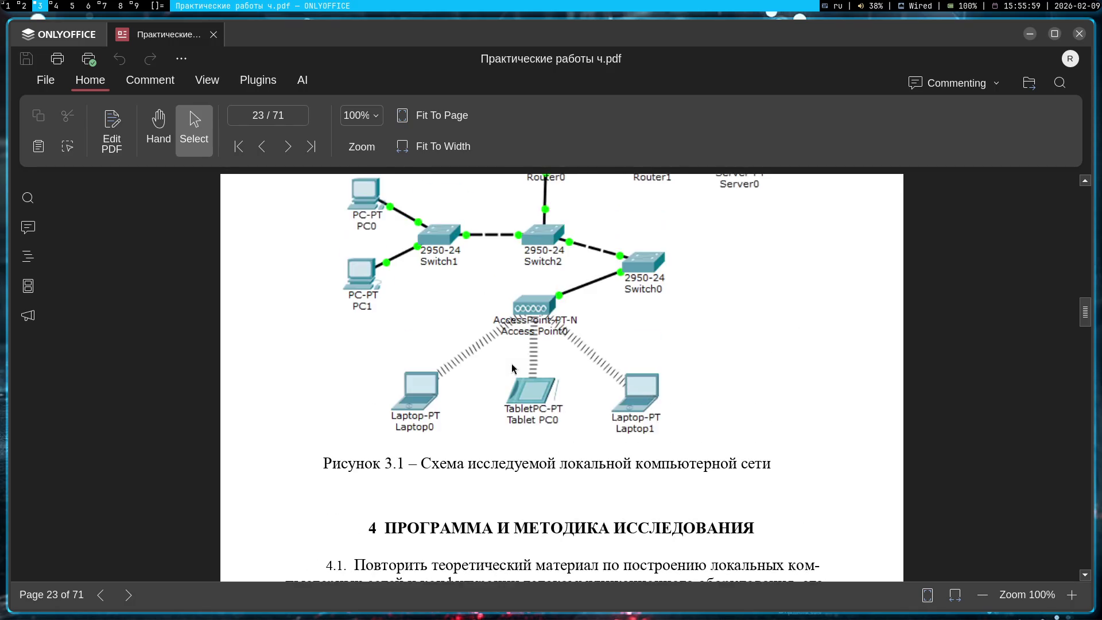
pyautogui.scroll(-8, 517, 370)
pyautogui.scroll(-1, 519, 374)
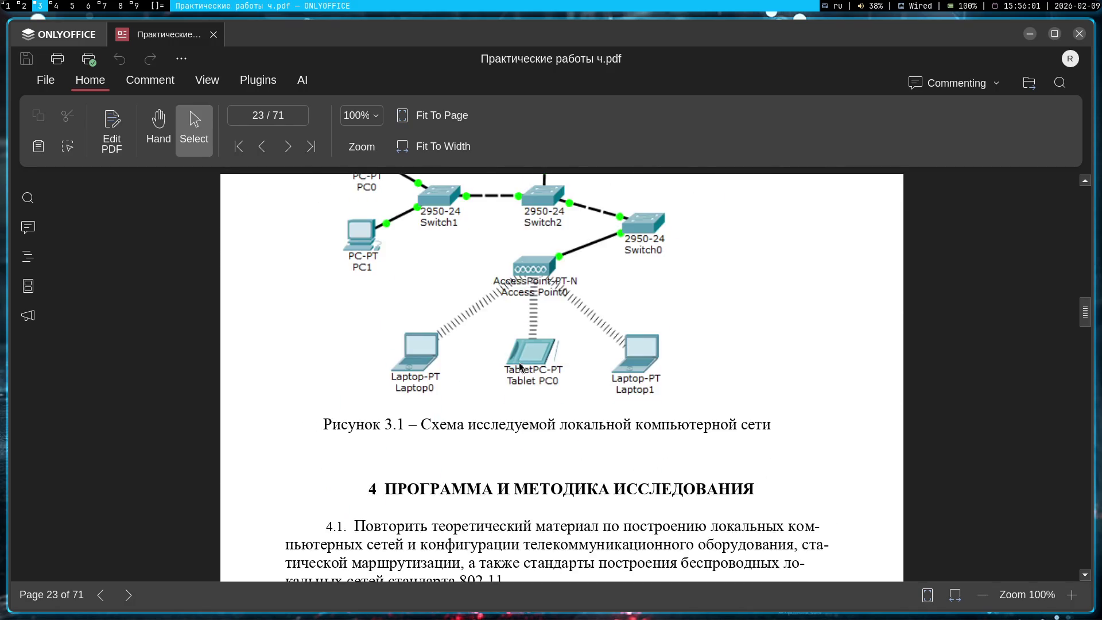
pyautogui.scroll(4, 520, 367)
pyautogui.scroll(-3, 646, 293)
pyautogui.scroll(-10, 631, 293)
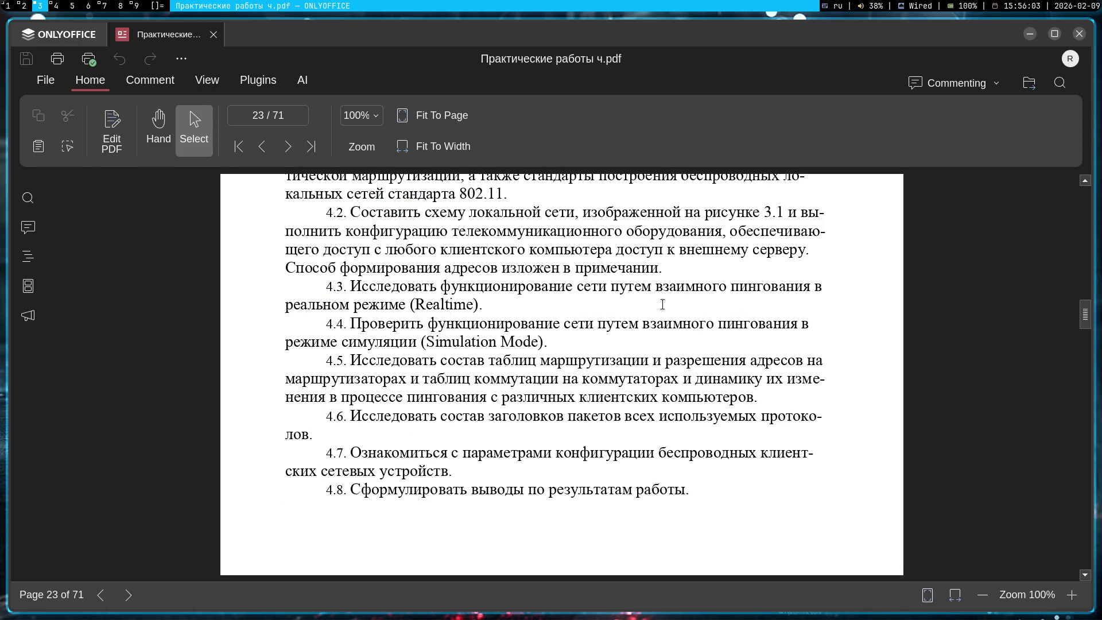
pyautogui.moveTo(596, 284)
pyautogui.mouseDown()
pyautogui.moveTo(712, 287)
pyautogui.moveTo(694, 287)
pyautogui.mouseUp()
# - Append 'Я делаю лабараторную 2' to the routers-and-server question and resubmit it
pyautogui.press('super+1')
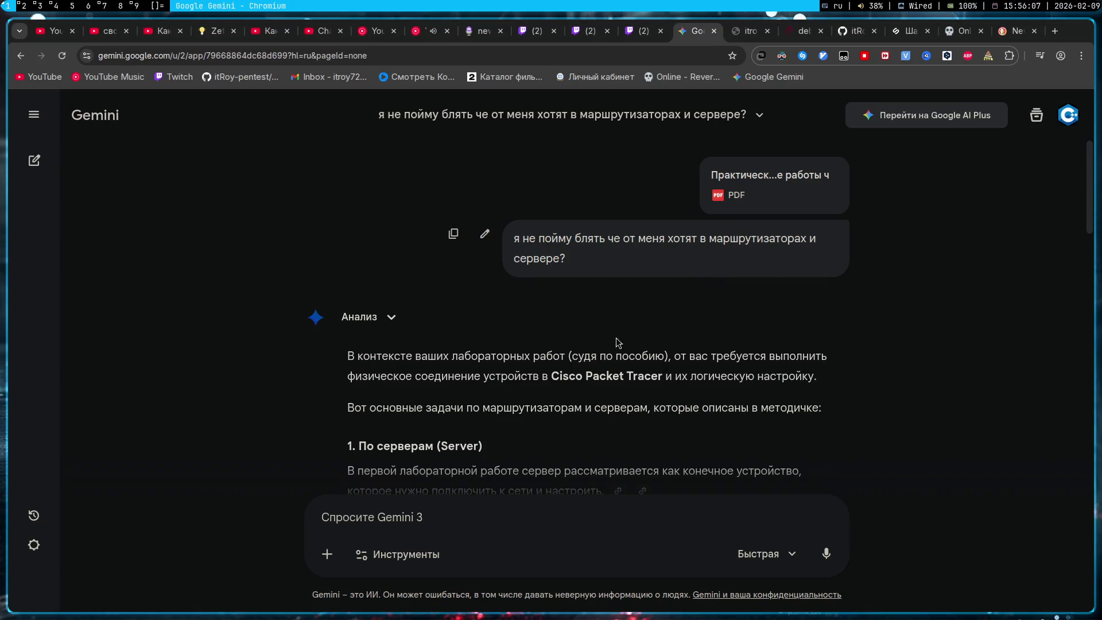
pyautogui.scroll(-5, 586, 359)
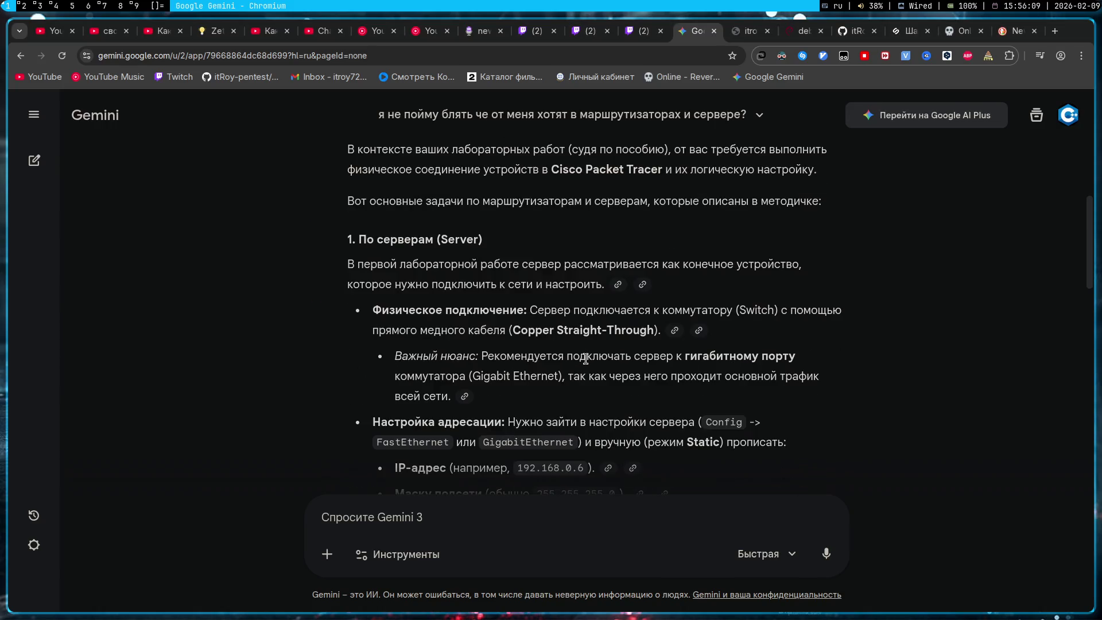
pyautogui.scroll(3, 473, 309)
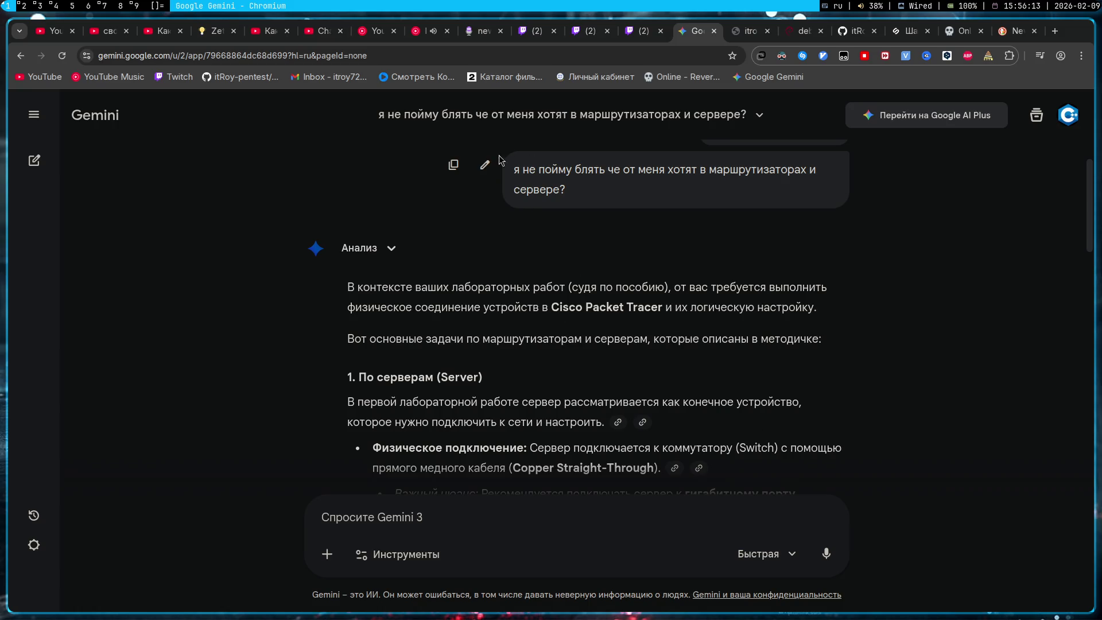
pyautogui.click(489, 166)
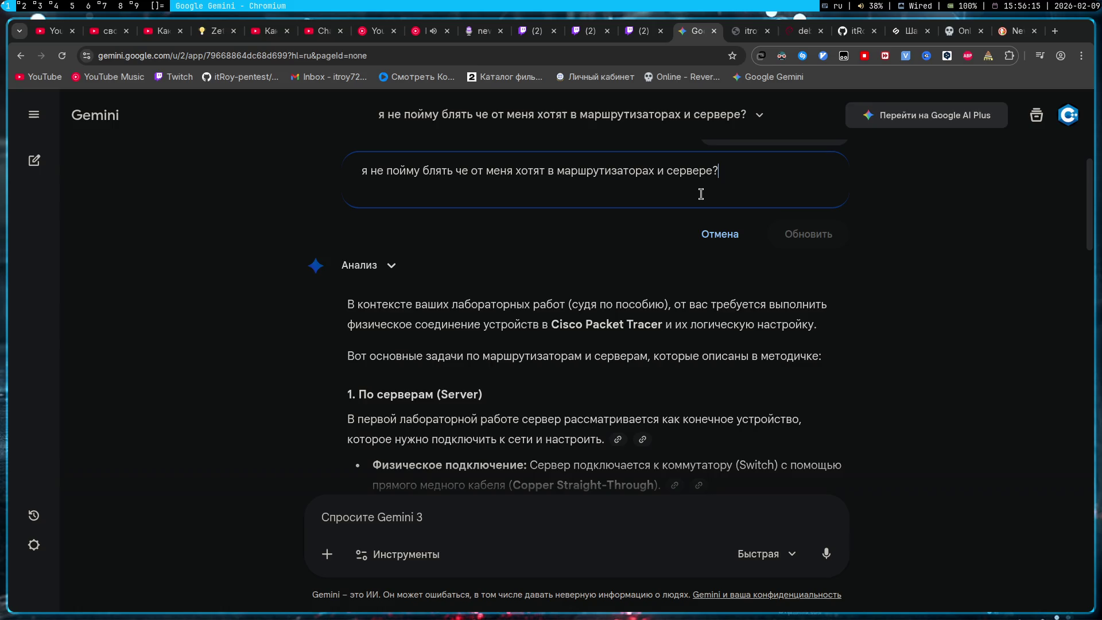
pyautogui.write('Я делаю лабараторную 2')
pyautogui.press('Return')
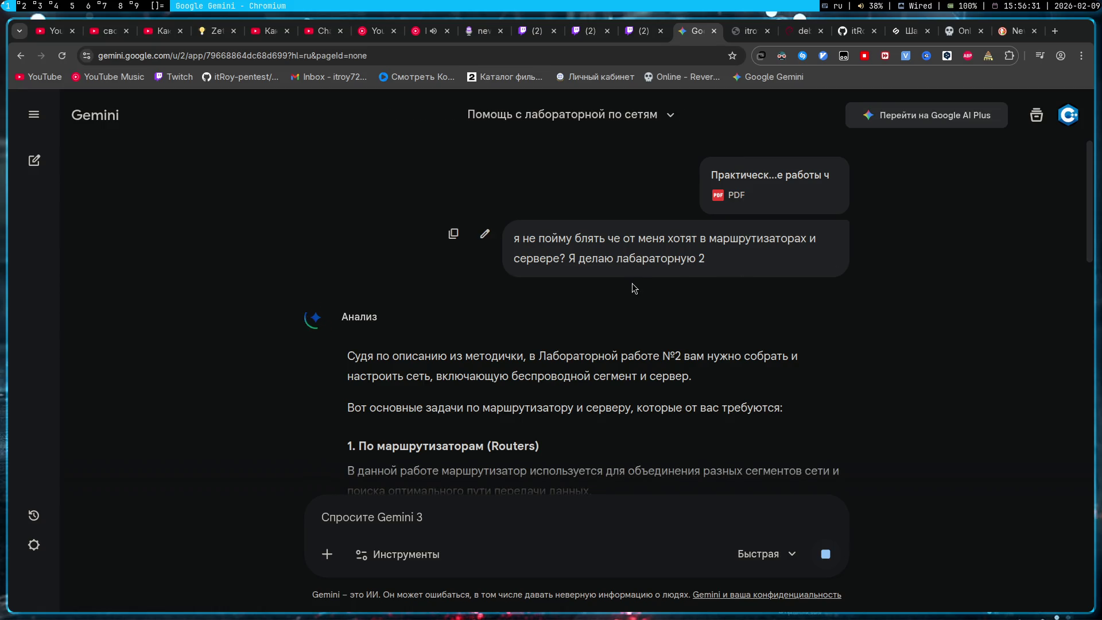
# - Read the regenerated answer on assigning interface IP addresses, including its lab PDF citation
pyautogui.scroll(-3, 634, 284)
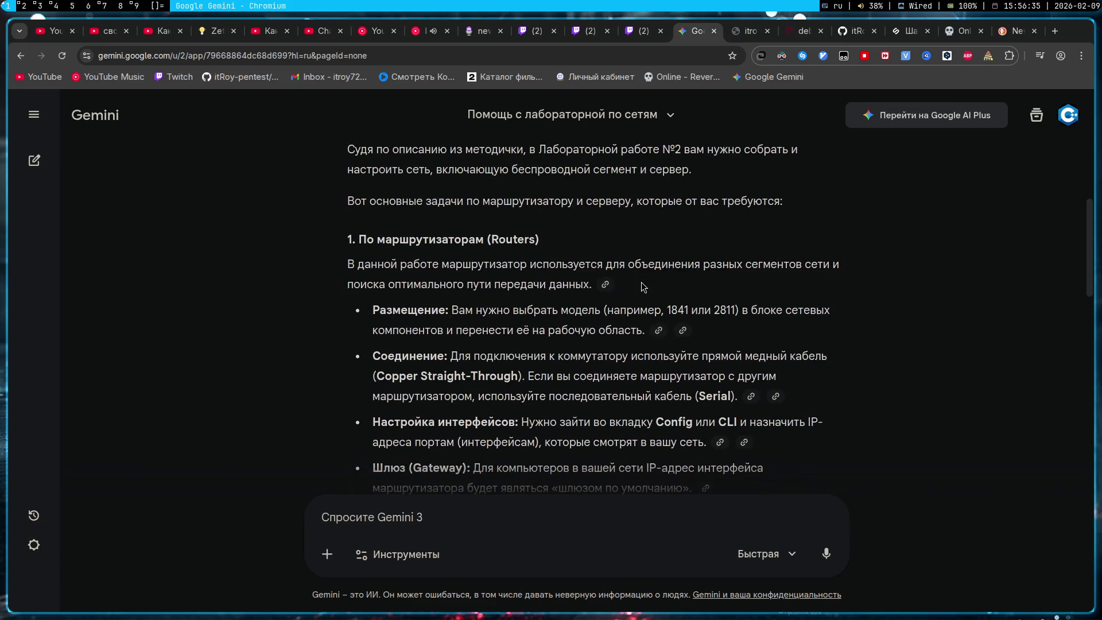
pyautogui.scroll(-3, 644, 287)
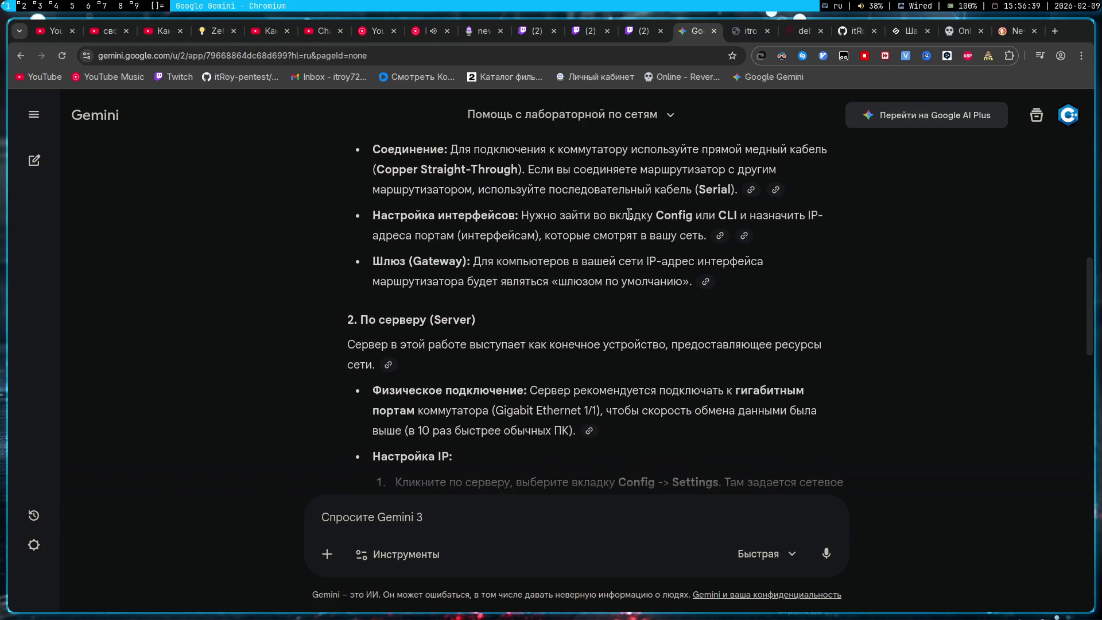
pyautogui.moveTo(656, 216); pyautogui.dragTo(812, 215)
pyautogui.click(399, 237)
pyautogui.moveTo(554, 242); pyautogui.dragTo(709, 236)
pyautogui.click(744, 235)
pyautogui.moveTo(778, 239)
pyautogui.mouseDown()
pyautogui.moveTo(425, 215)
pyautogui.moveTo(359, 226)
pyautogui.mouseUp()
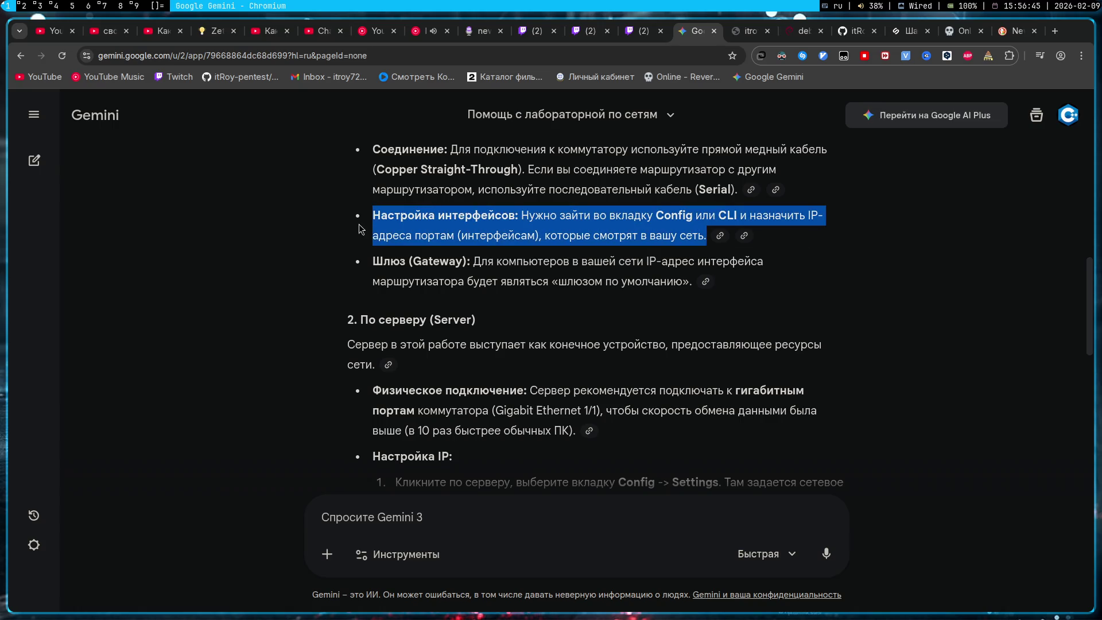
pyautogui.click(469, 245)
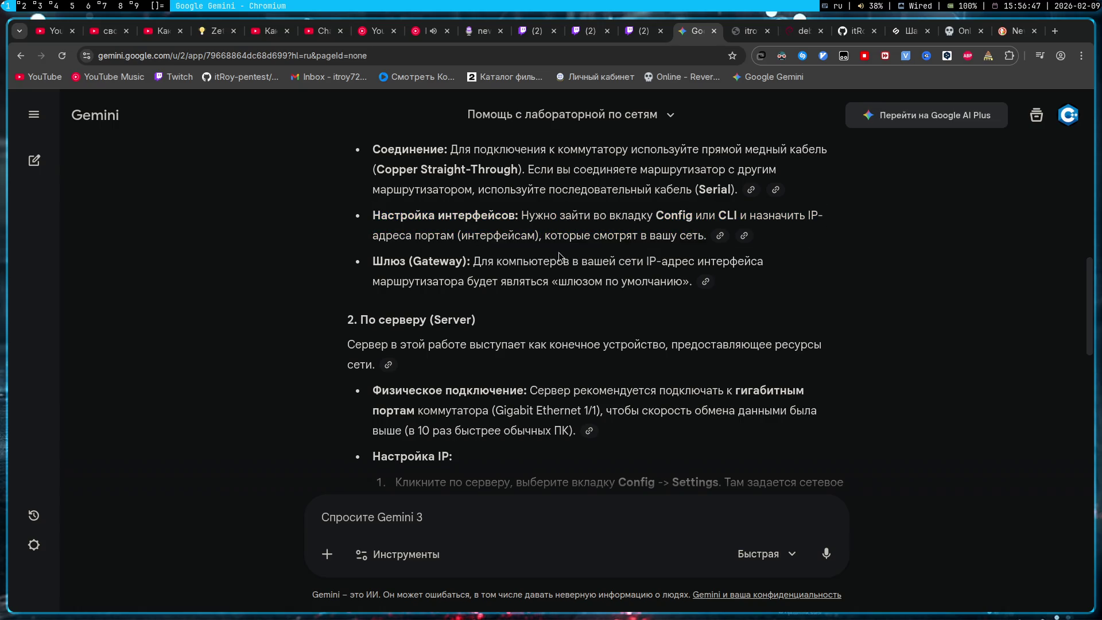
pyautogui.hotkey('alt', 'Tab')
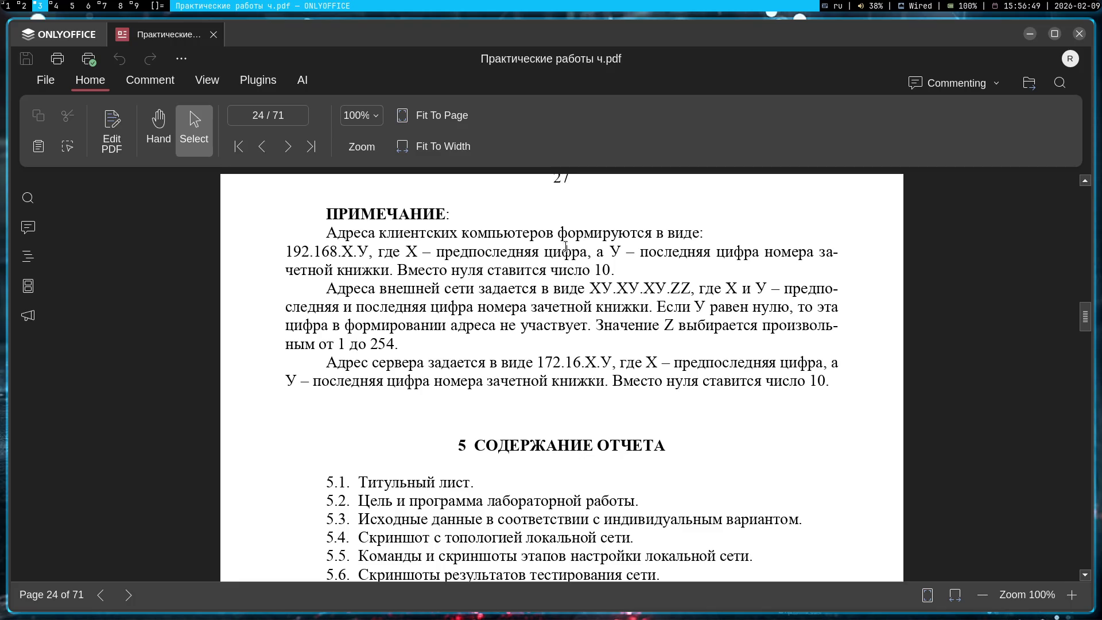
# - Open Router0's configuration window in Packet Tracer and move it toward the bottom-right
pyautogui.hotkey('alt', 'Tab')
pyautogui.press('super+2')
pyautogui.click(369, 178)
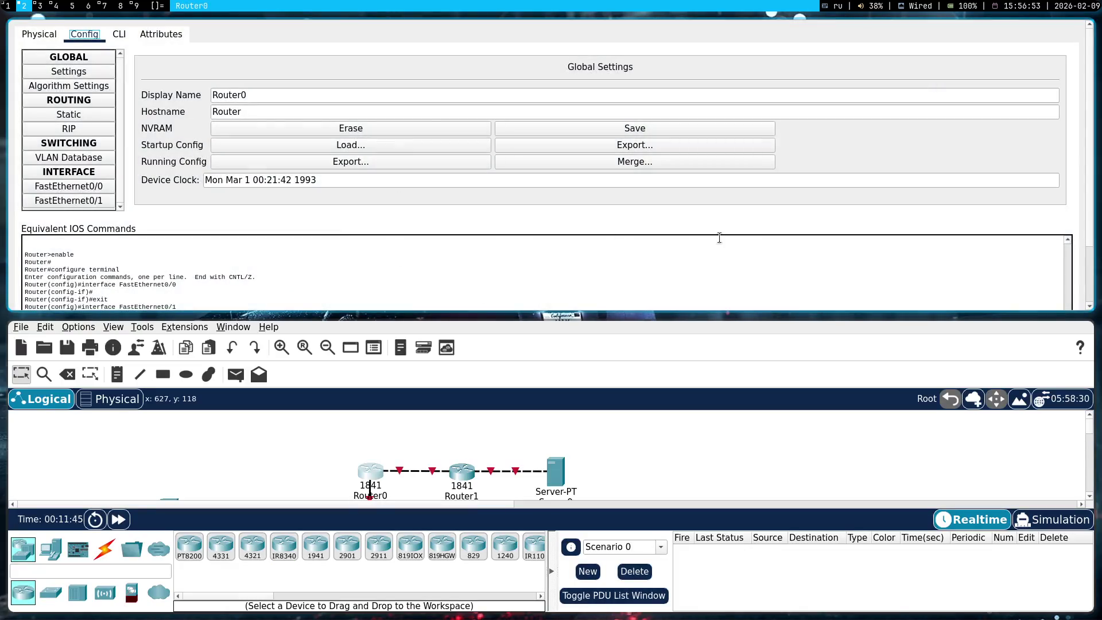
pyautogui.hotkey('ctrl', 'a')
pyautogui.click(144, 257)
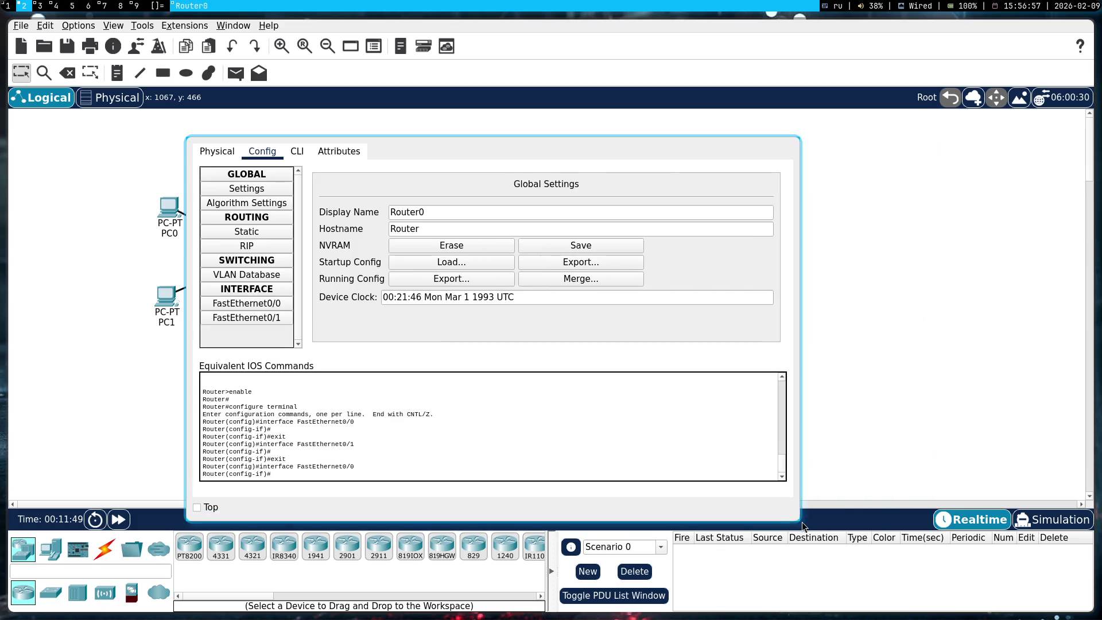
pyautogui.press('Left')
pyautogui.press('Right')
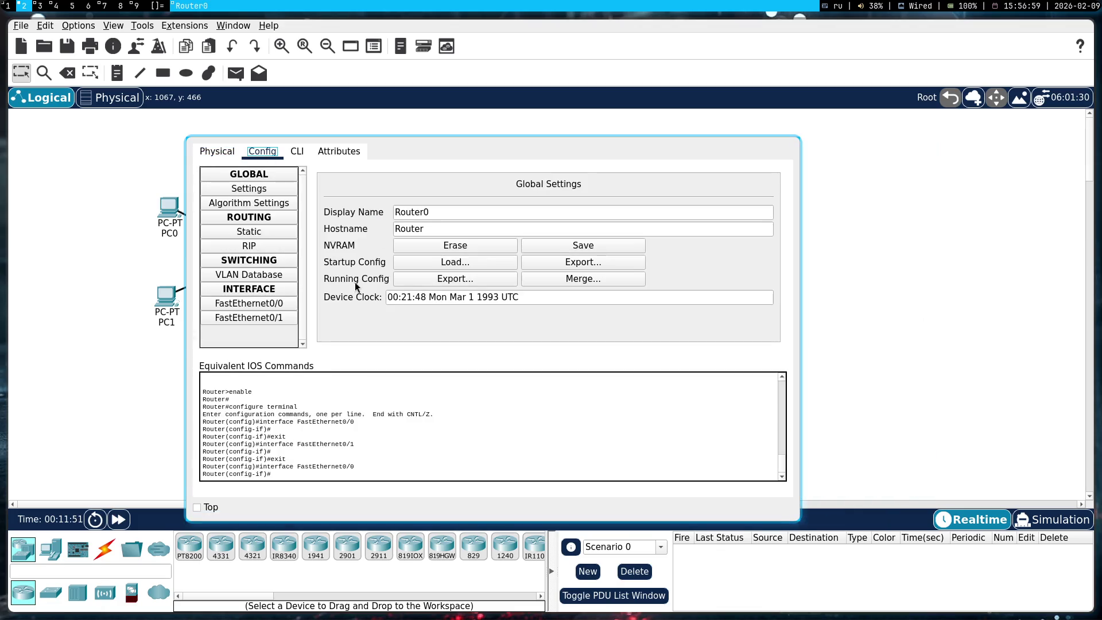
pyautogui.moveTo(336, 259)
pyautogui.mouseDown()
pyautogui.moveTo(637, 454)
pyautogui.moveTo(414, 269)
pyautogui.mouseUp()
# - Review Router0's IOS command line, then go back to its Config tab
pyautogui.click(367, 163)
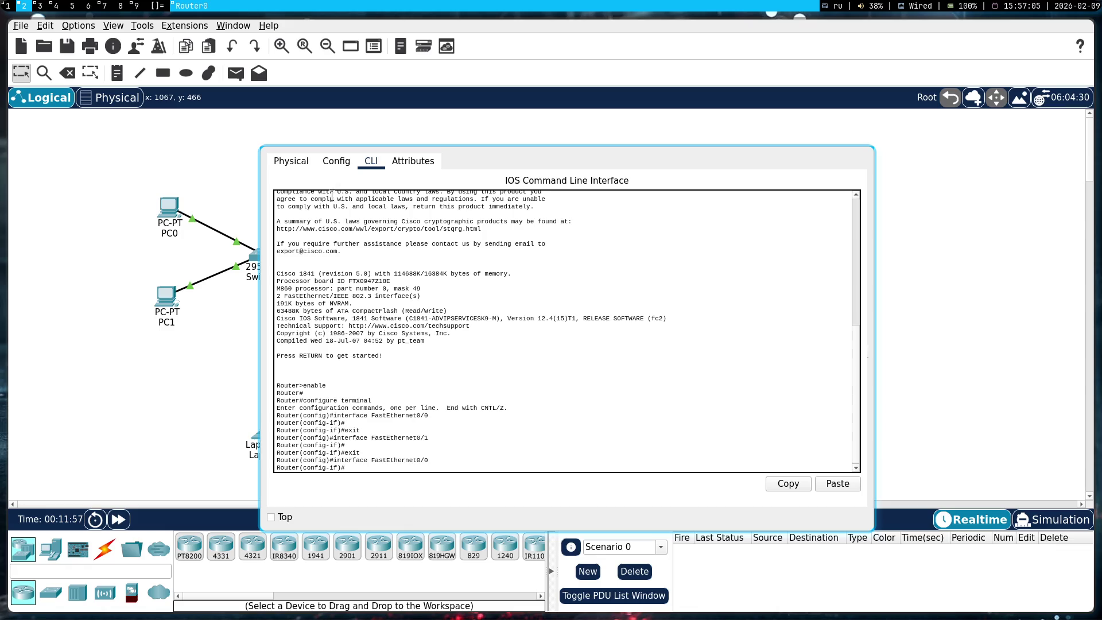
pyautogui.click(336, 165)
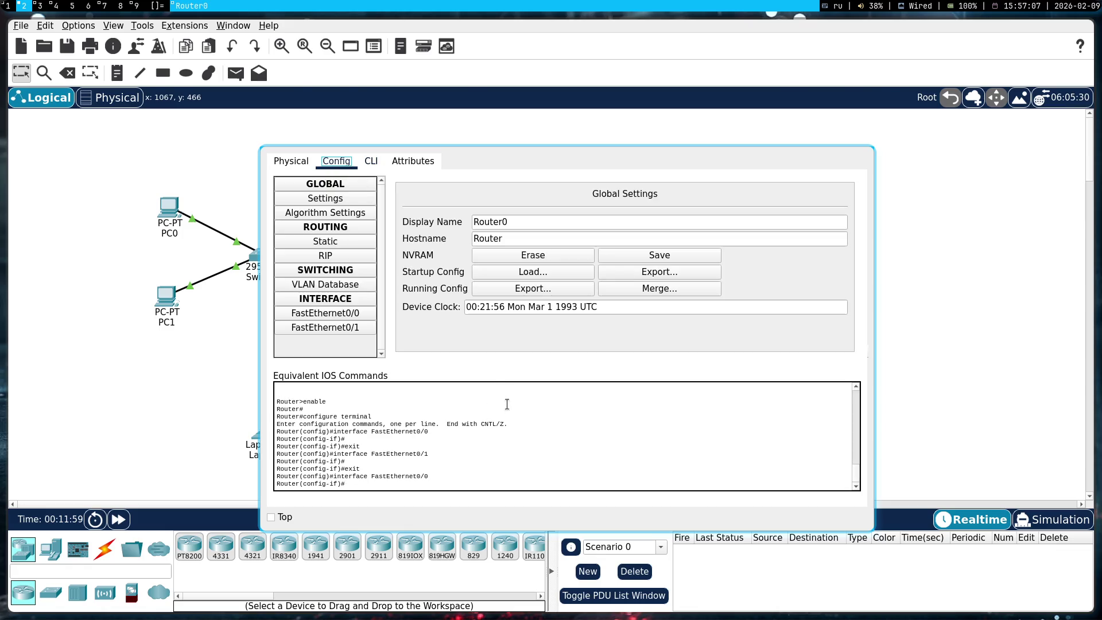
pyautogui.press('super+1')
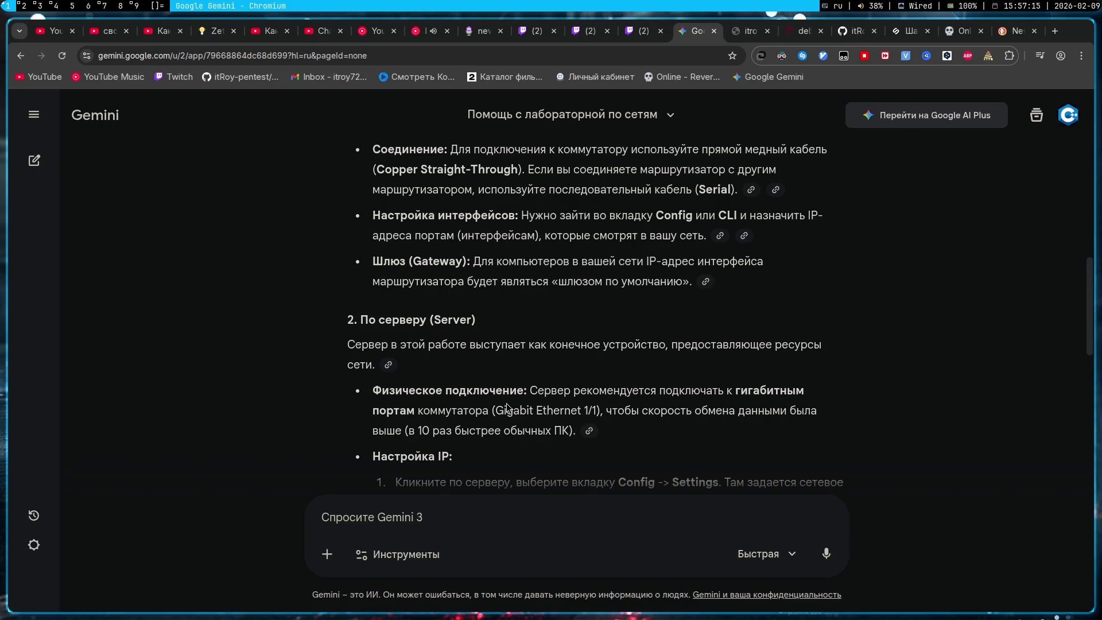
# - Nudge the Router0 window, then scroll through Gemini's advice on router interfaces, gateways and server
pyautogui.press('super+2')
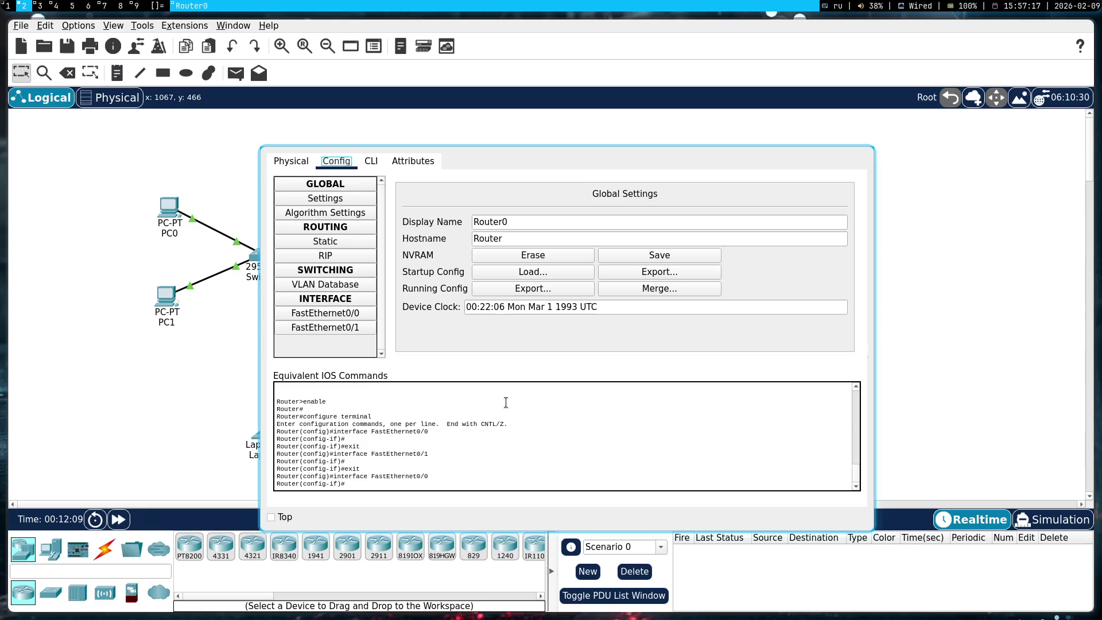
pyautogui.moveTo(441, 352)
pyautogui.mouseDown()
pyautogui.moveTo(617, 347)
pyautogui.moveTo(504, 339)
pyautogui.mouseUp()
pyautogui.press('super+1')
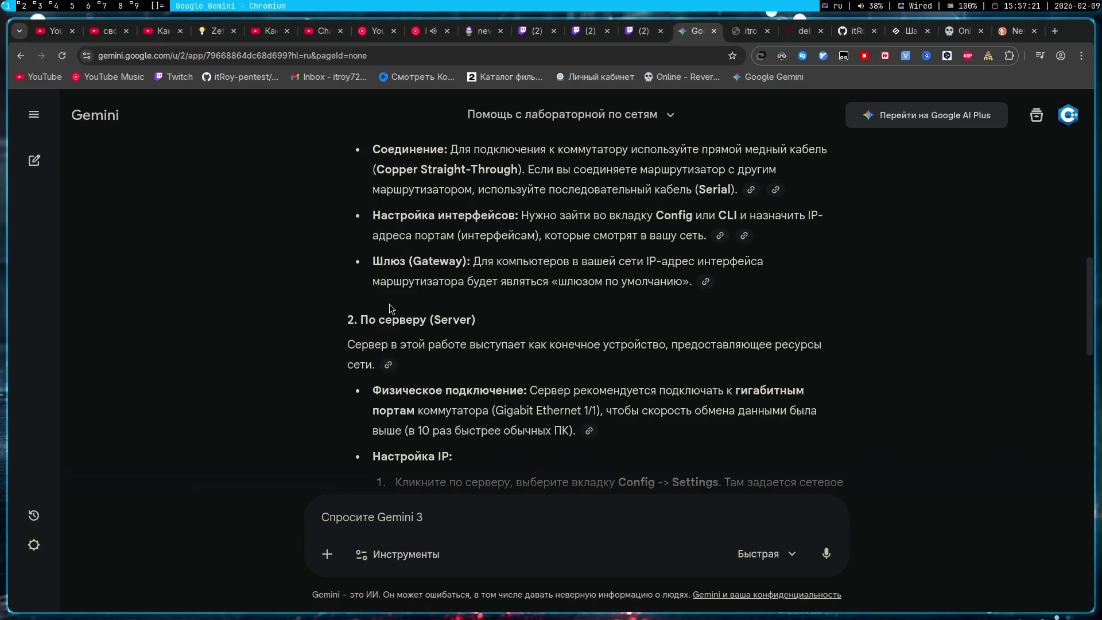
pyautogui.scroll(-3, 389, 302)
pyautogui.scroll(-5, 390, 302)
pyautogui.scroll(6, 389, 302)
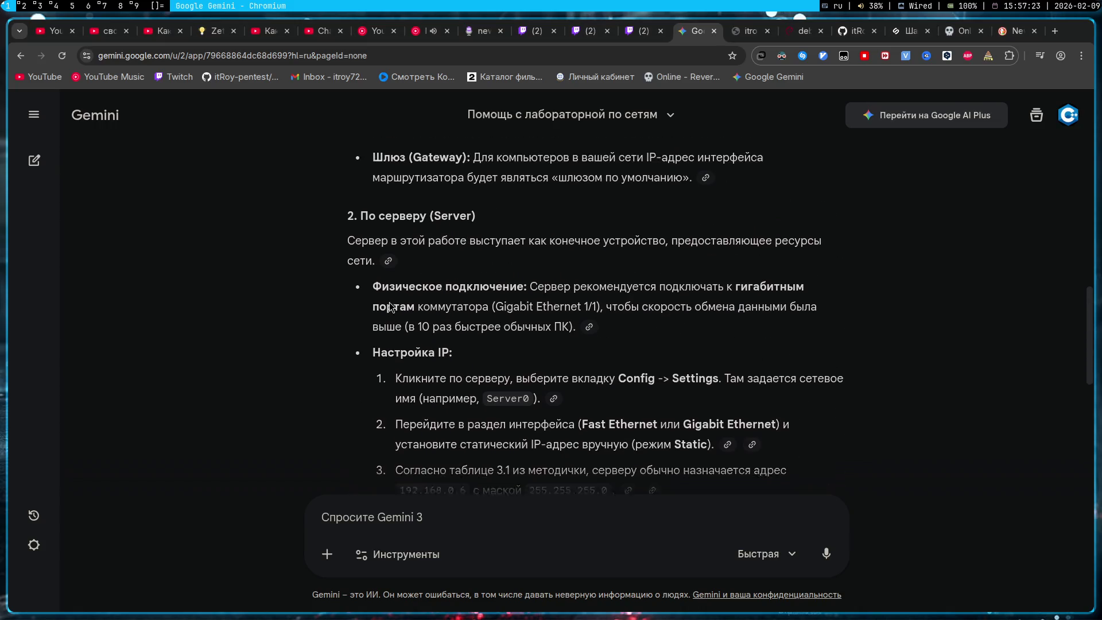
pyautogui.scroll(1, 391, 304)
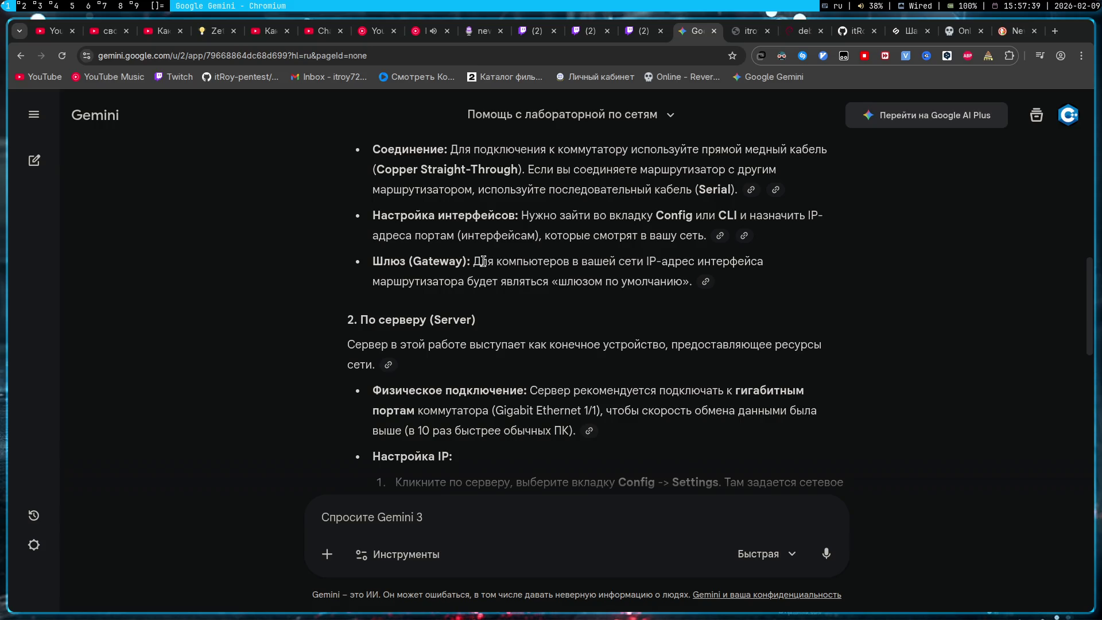
pyautogui.press('super+2')
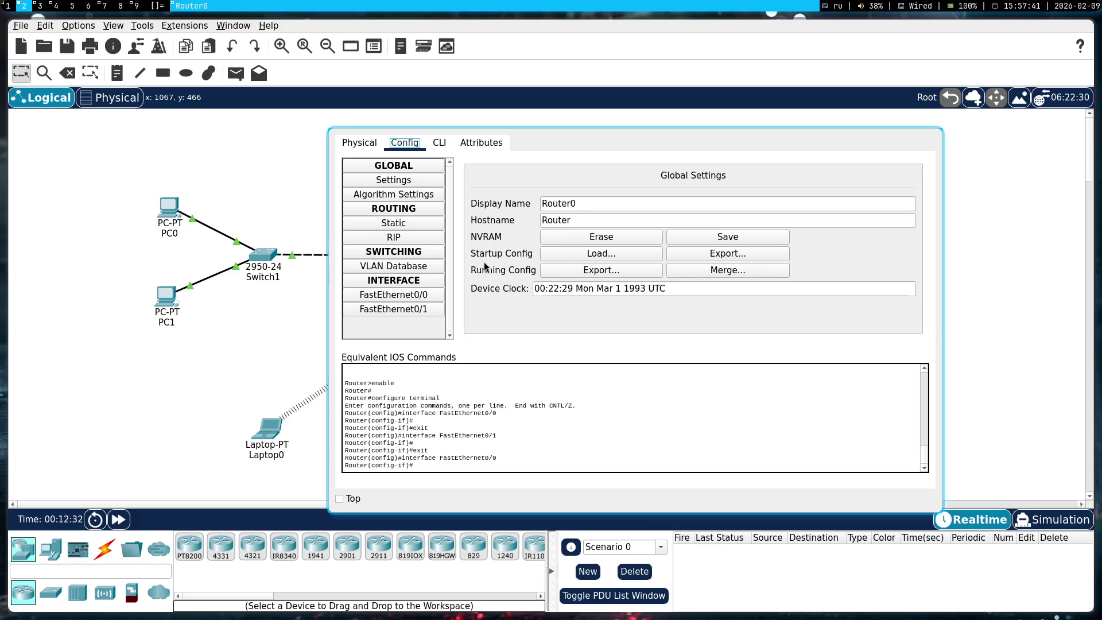
# - Inspect PC0's Config tab: FastEthernet0 IP settings and global settings
pyautogui.click(172, 211)
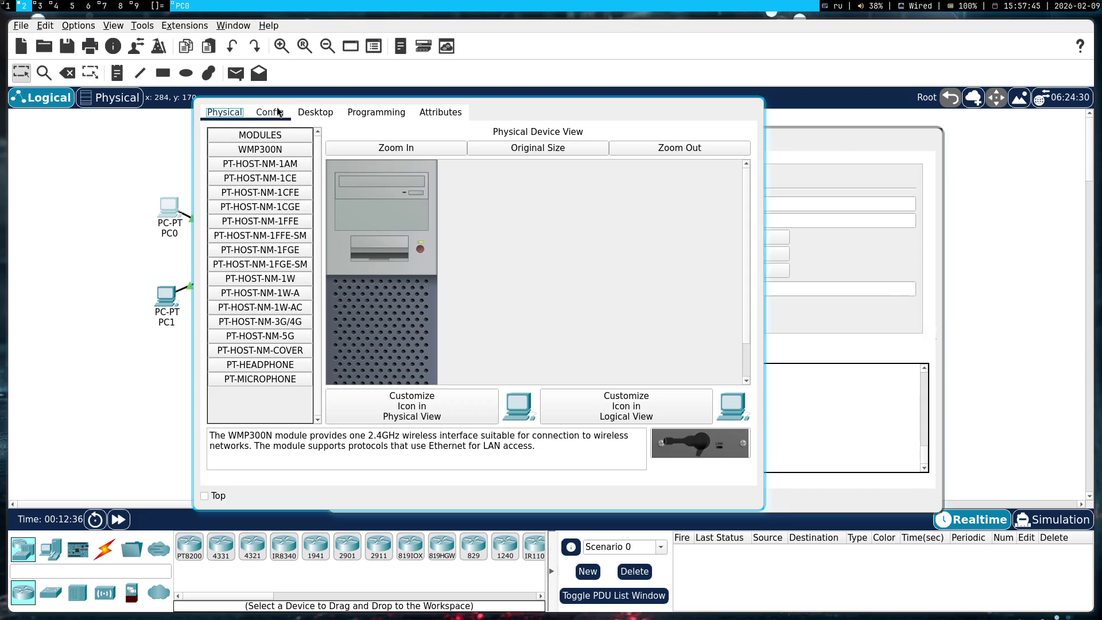
pyautogui.click(269, 113)
pyautogui.click(253, 206)
pyautogui.click(256, 194)
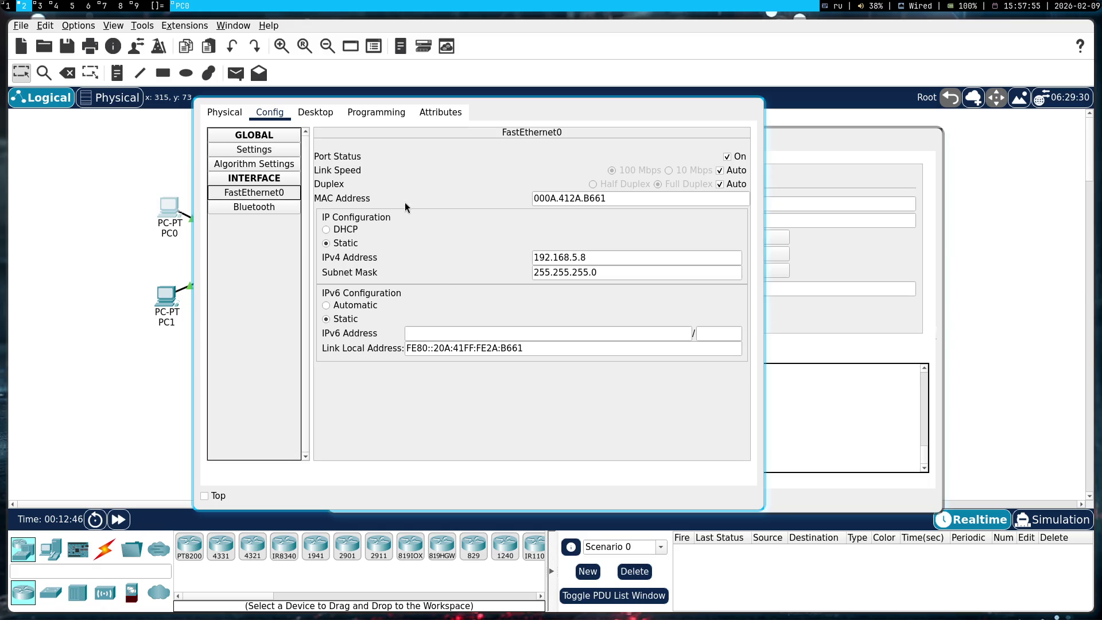
pyautogui.click(258, 151)
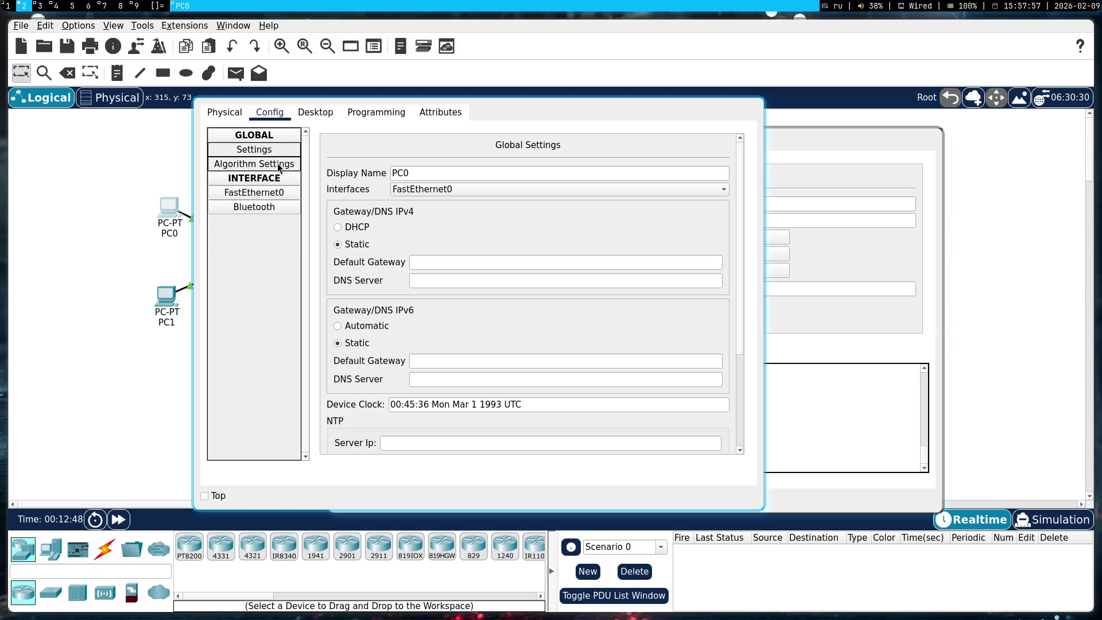
pyautogui.click(278, 165)
pyautogui.click(255, 150)
pyautogui.hotkey('shift', 'Tab')
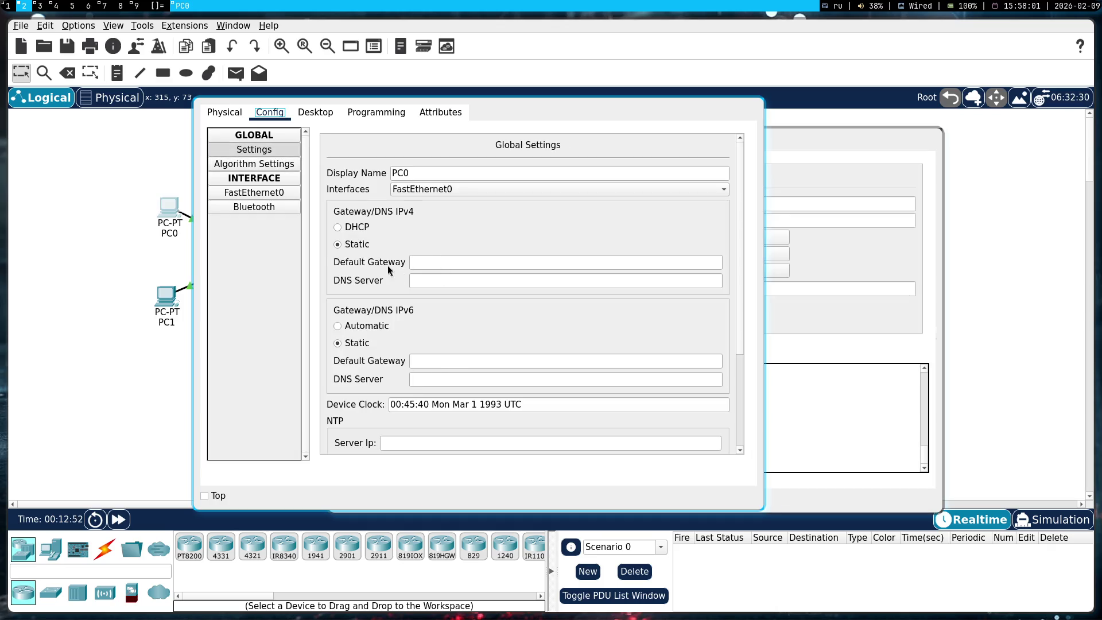
# - Check PC0's IP Configuration: 192.168.5.8, mask 255.255.255.0, gateway 0.0.0.0
pyautogui.click(296, 110)
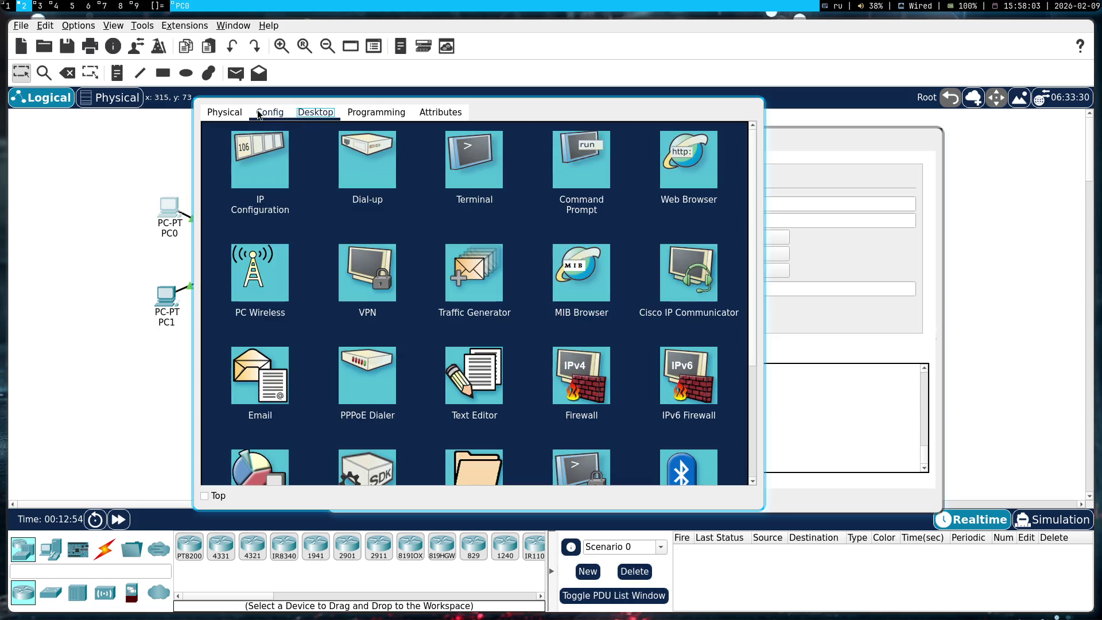
pyautogui.click(279, 158)
pyautogui.moveTo(453, 238); pyautogui.dragTo(346, 252)
pyautogui.click(312, 245)
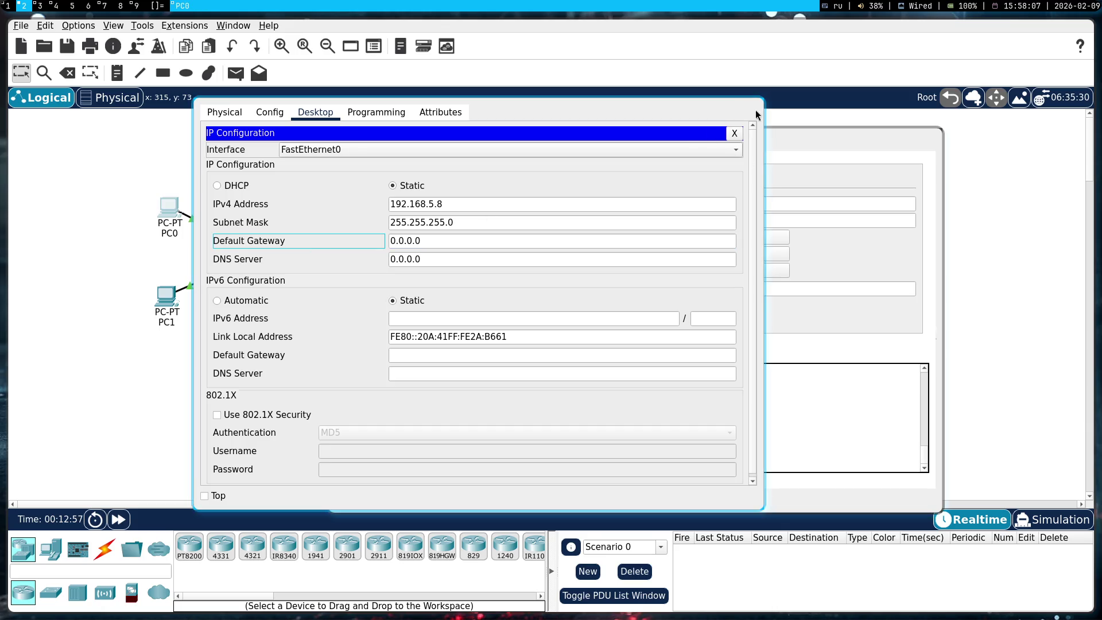
pyautogui.click(854, 377)
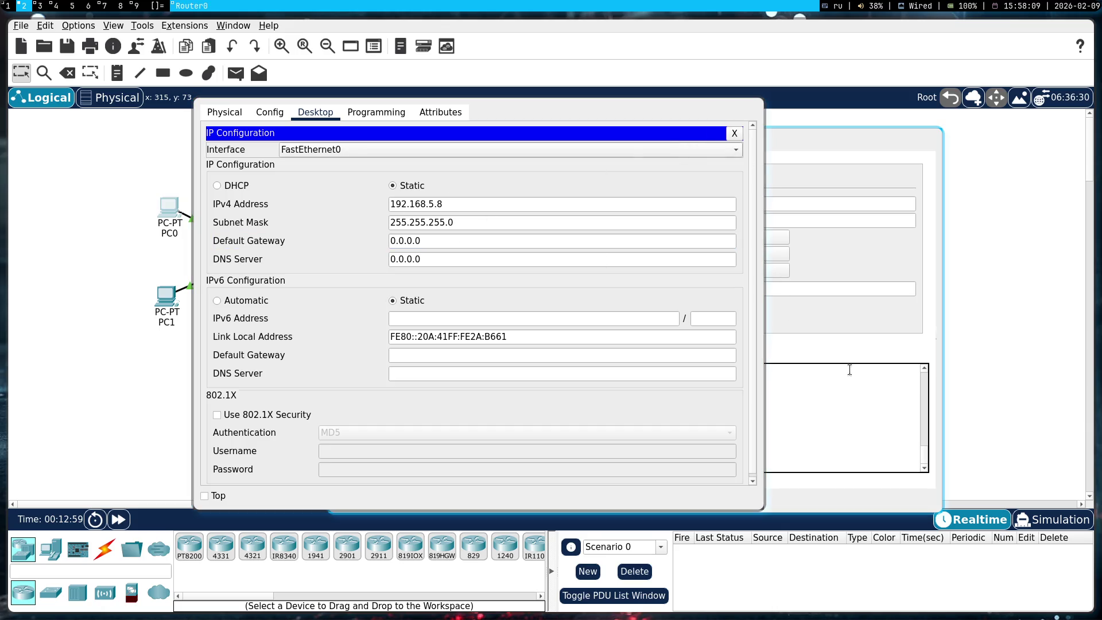
pyautogui.press('super+1')
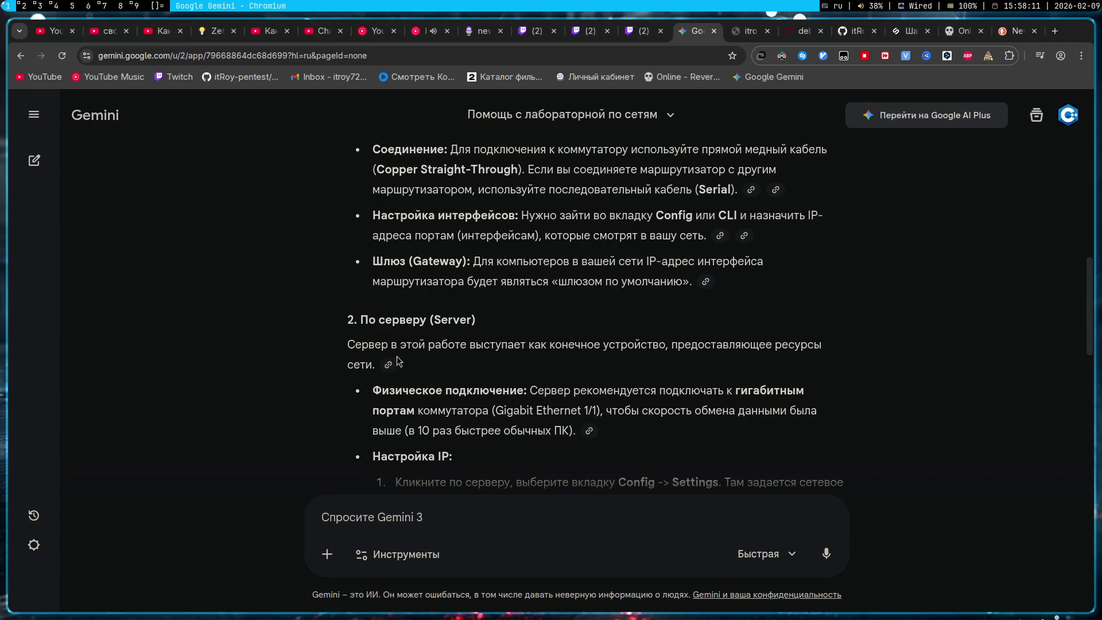
pyautogui.scroll(-3, 312, 314)
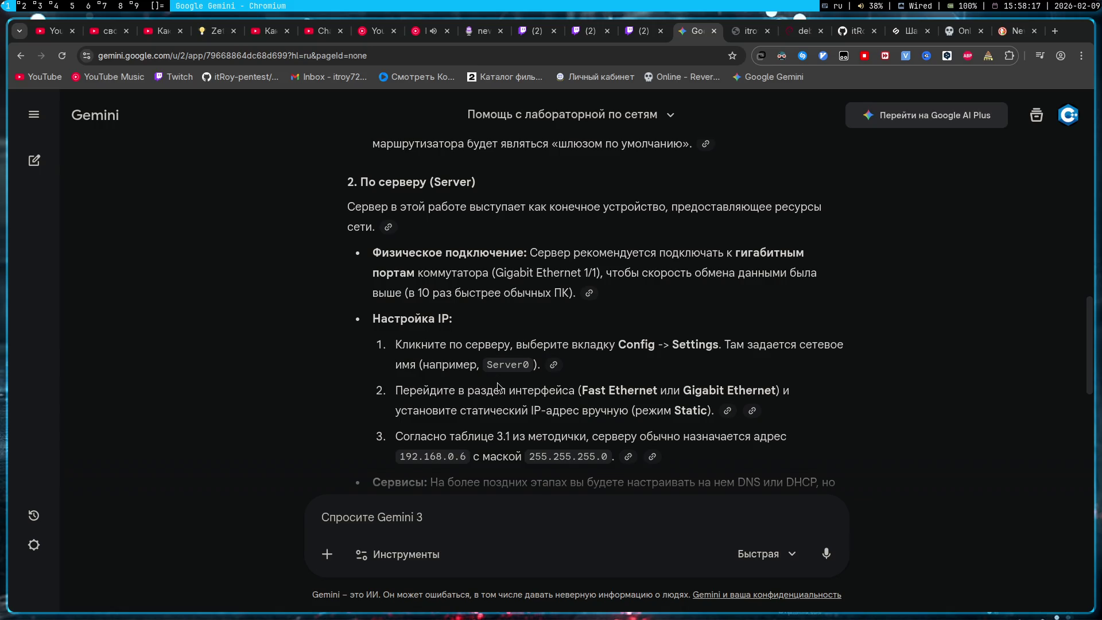
pyautogui.scroll(-1, 490, 384)
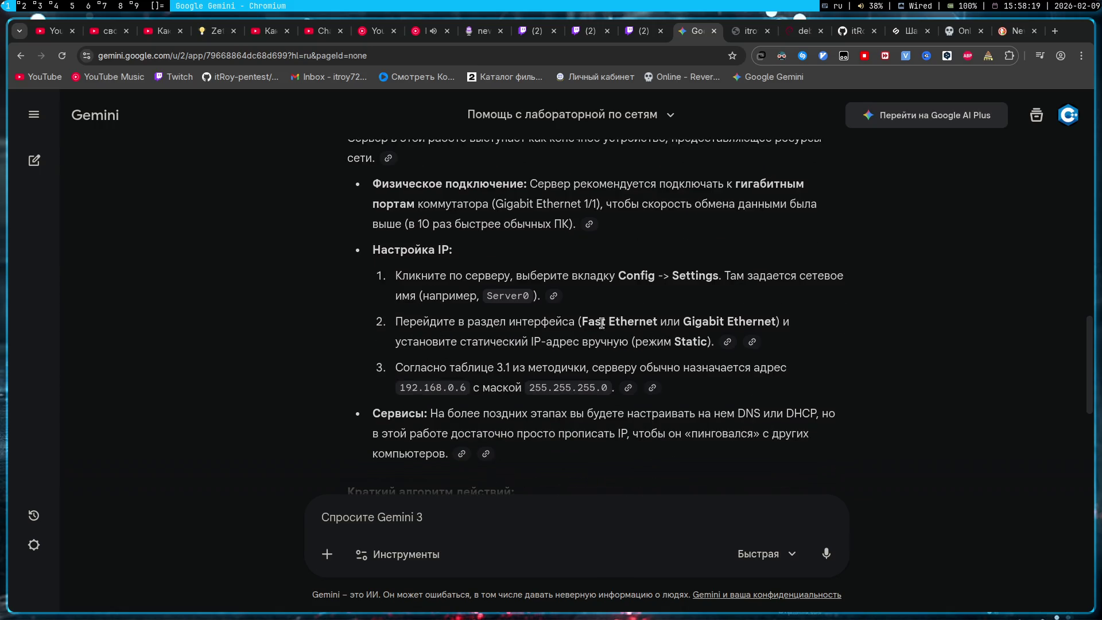
pyautogui.press('super+2')
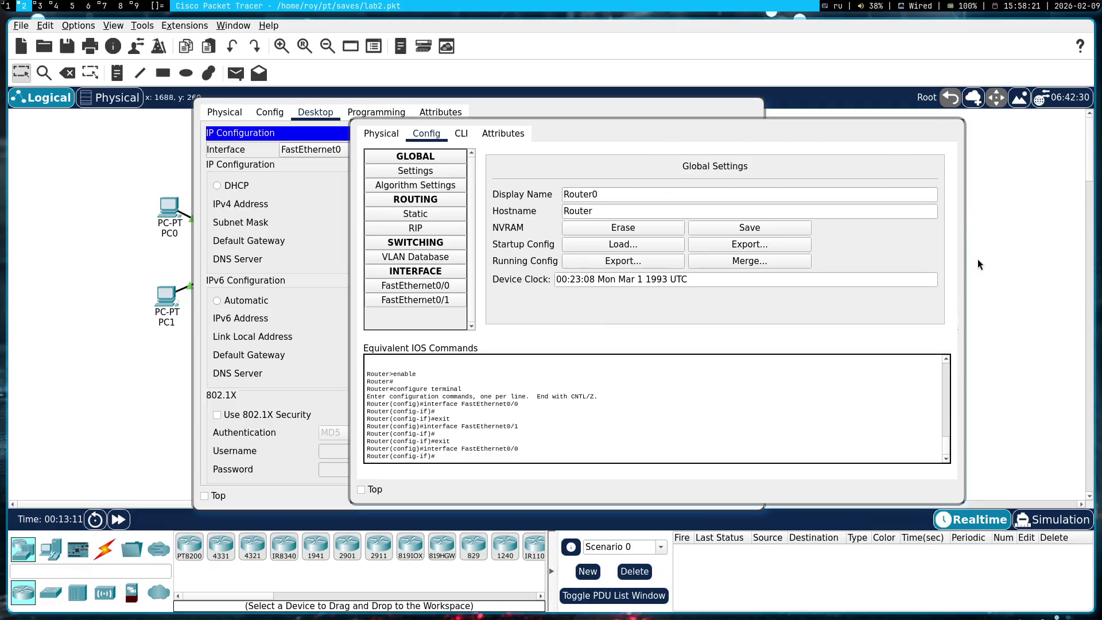
# - Close Router0's window, exit Packet Tracer and relaunch it from the launcher
pyautogui.press('super+shift+q')
pyautogui.press('super+shift+q')
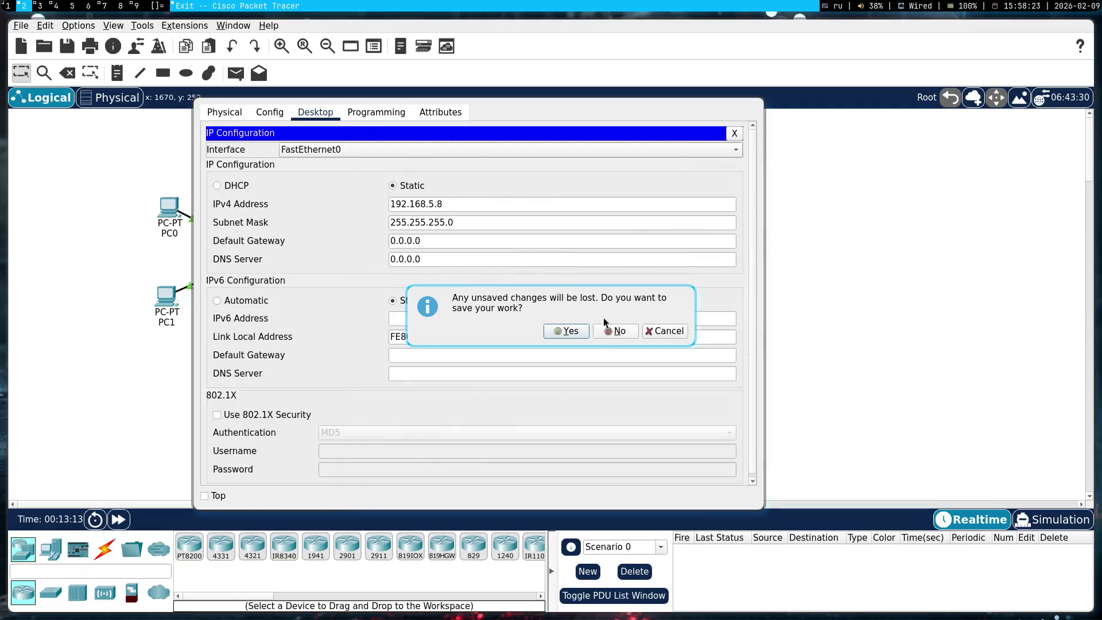
pyautogui.click(631, 330)
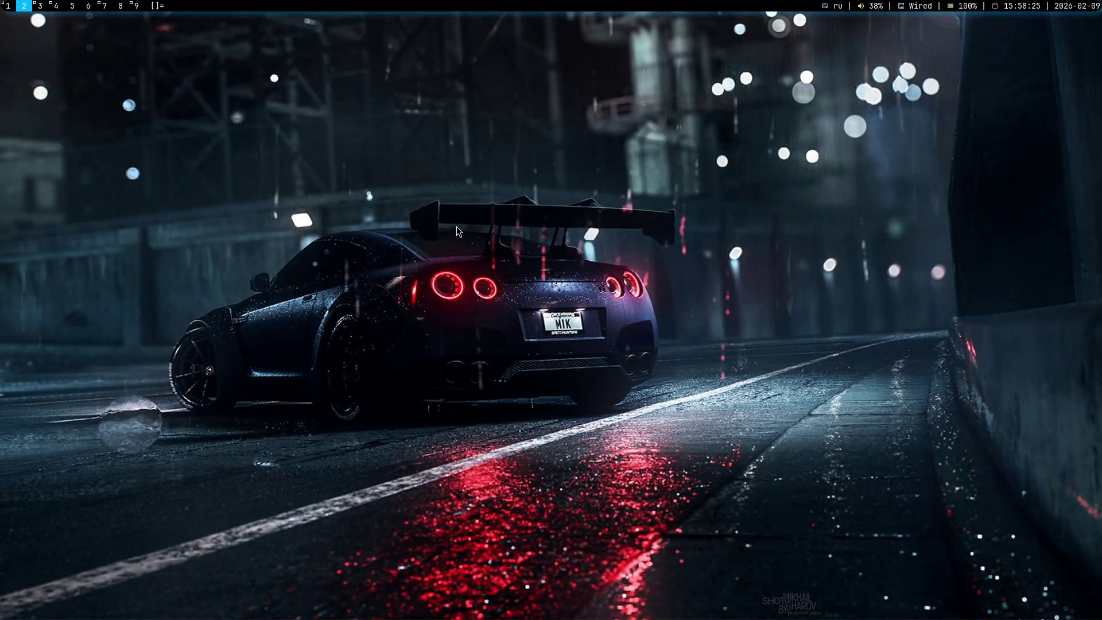
pyautogui.press('super+d')
pyautogui.write('ci')
pyautogui.press('Return')
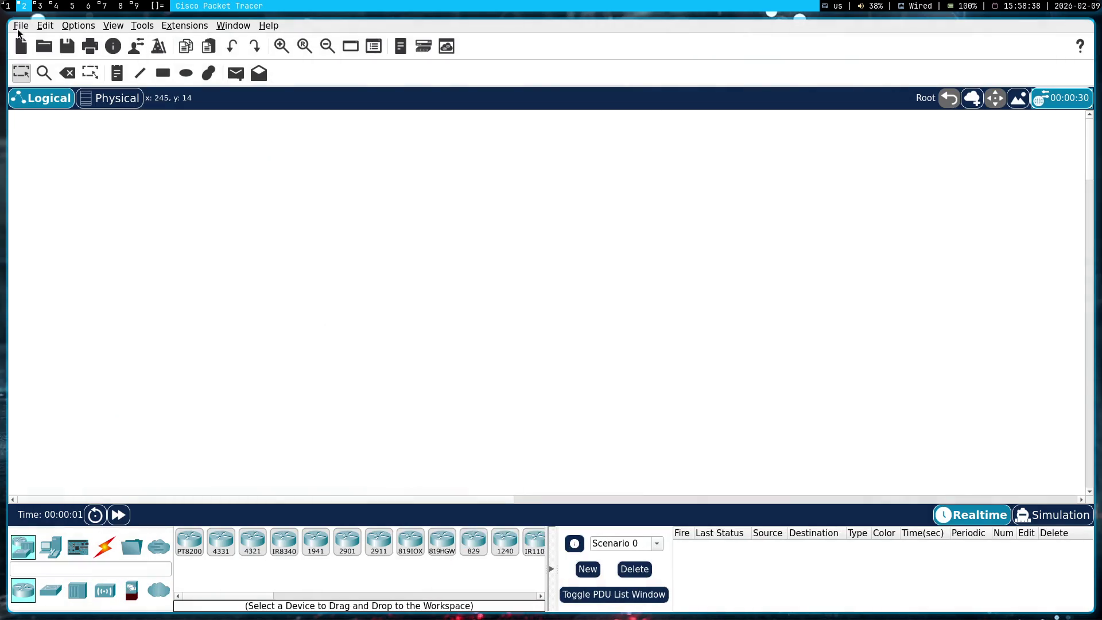
# - Reopen the lab2.pkt topology and open Server0's device window
pyautogui.click(21, 26)
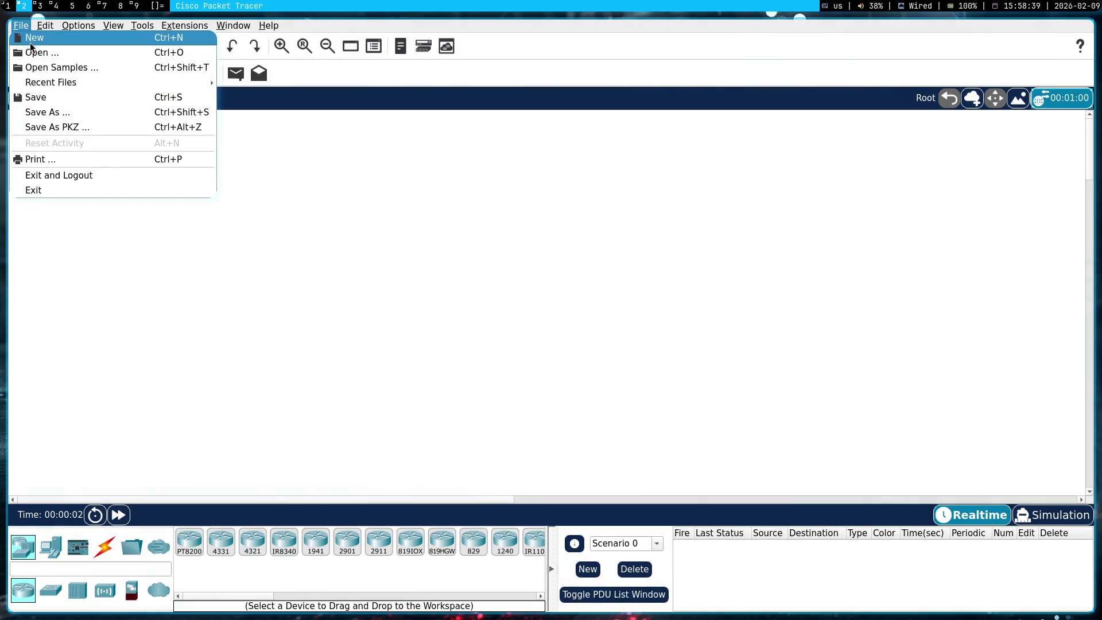
pyautogui.click(29, 49)
pyautogui.doubleClick(460, 248)
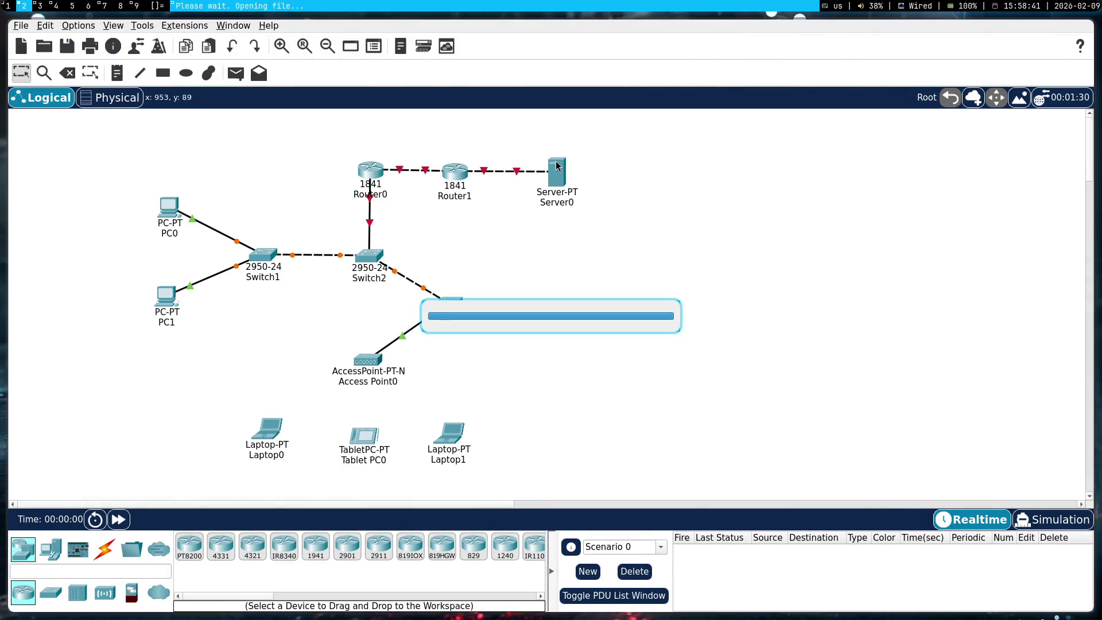
pyautogui.click(544, 195)
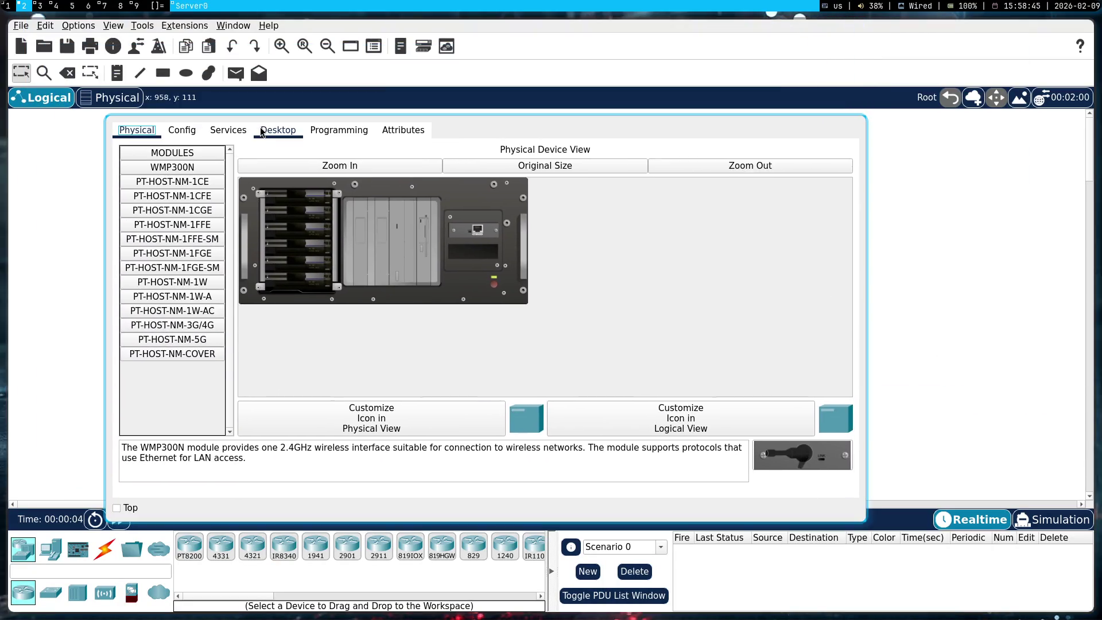
# - Open Server0's IP Configuration, showing static 172.16.5.8 with mask 255.255.0.0
pyautogui.click(263, 131)
pyautogui.click(202, 181)
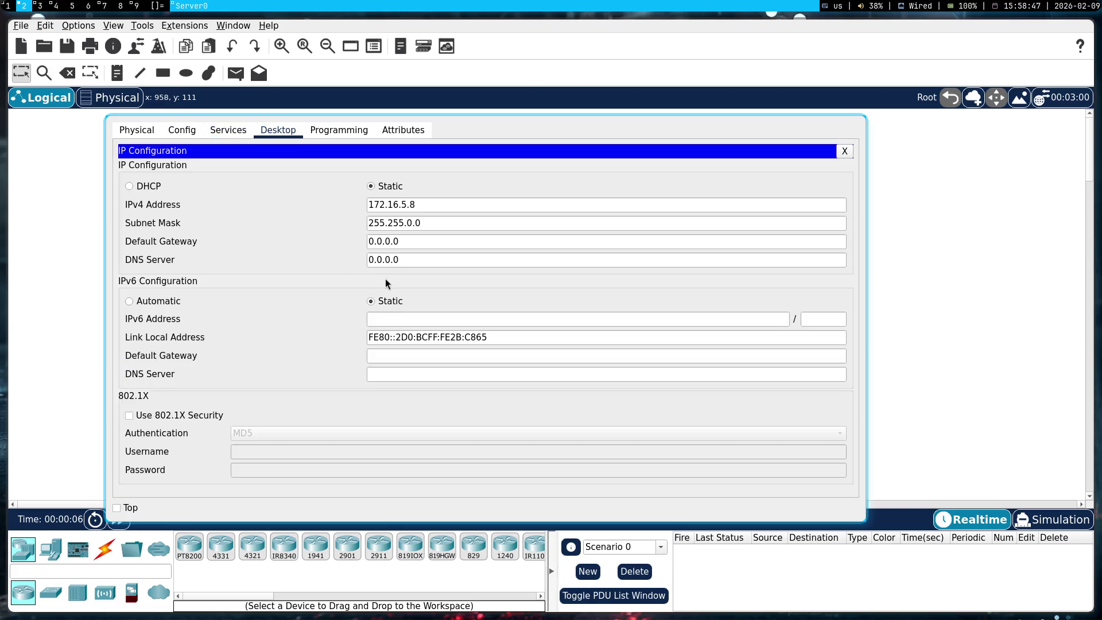
pyautogui.press('super+1')
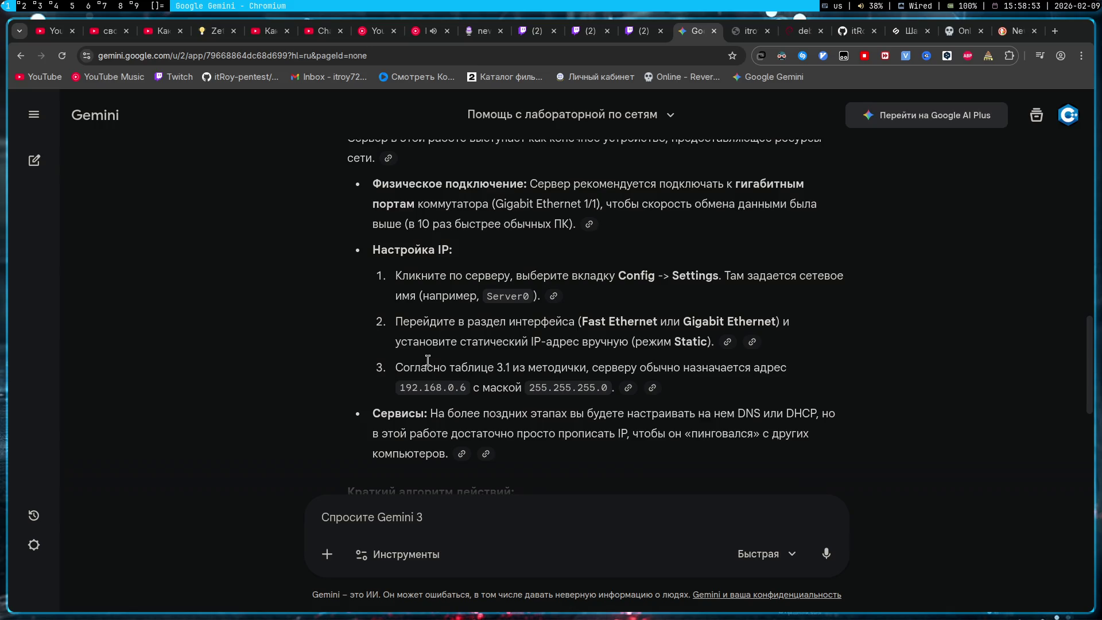
# - Highlight Gemini's suggested server address 192.168.0.6, then move to the lab PDF workspace
pyautogui.moveTo(392, 383)
pyautogui.mouseDown()
pyautogui.moveTo(482, 396)
pyautogui.moveTo(468, 402)
pyautogui.mouseUp()
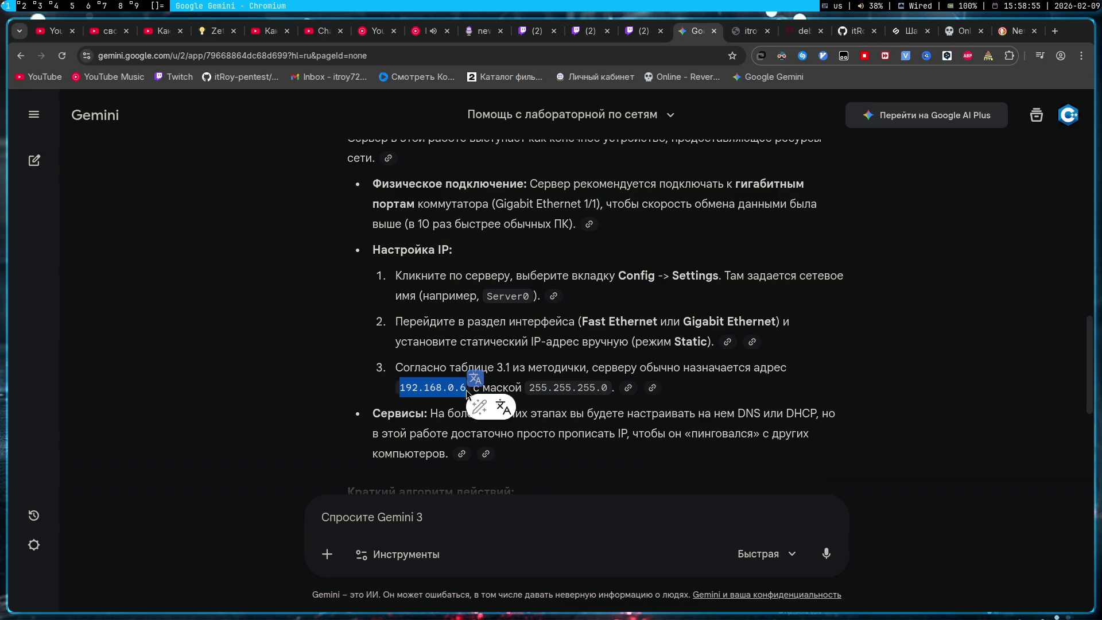
pyautogui.click(741, 390)
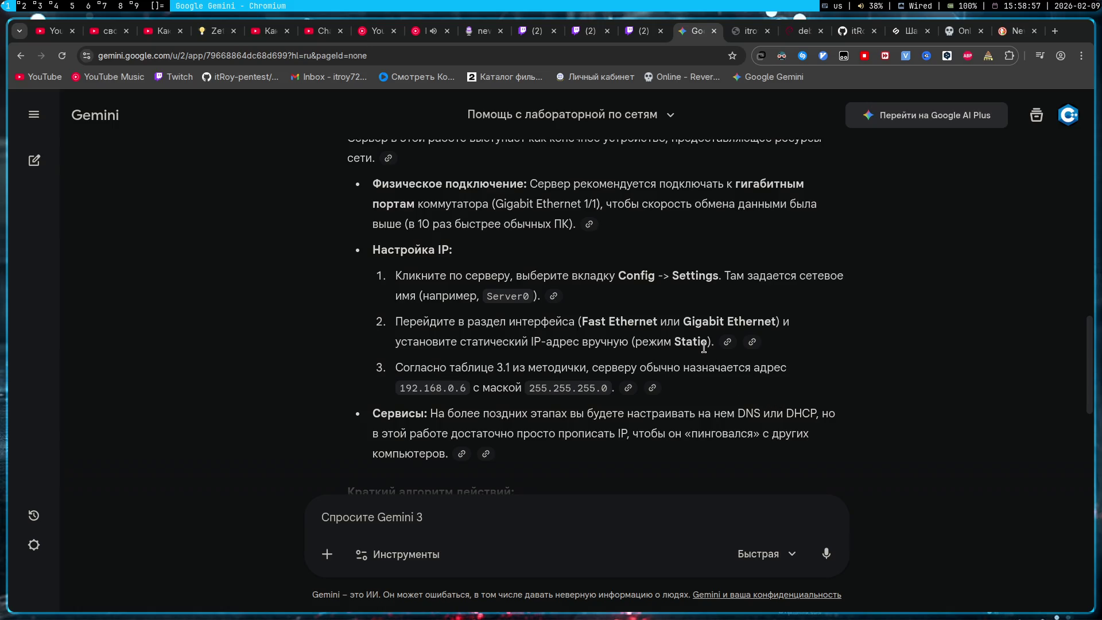
pyautogui.press('super+2')
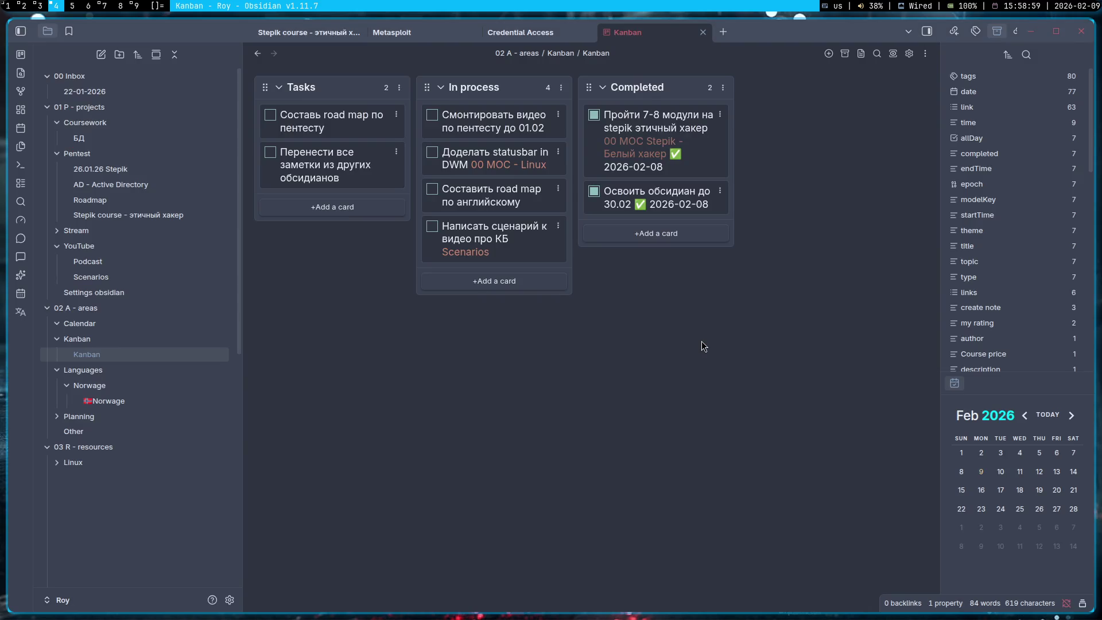
pyautogui.press('super+3')
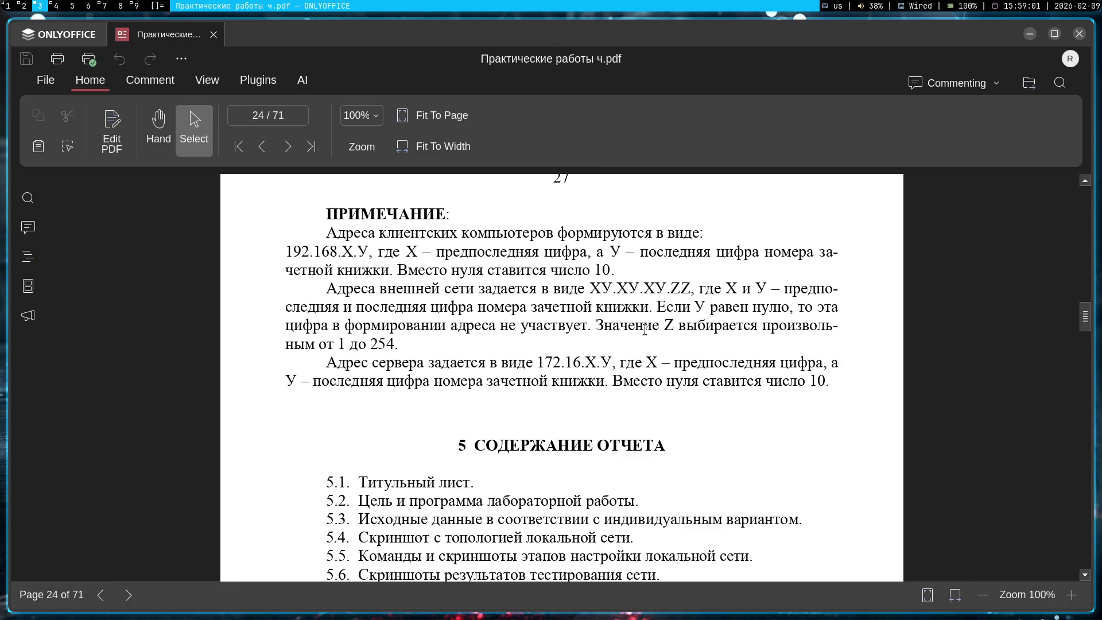
# - Scroll the lab PDF to Figure 3.1's network diagram on page 23 and section 4's task list
pyautogui.scroll(10, 645, 329)
pyautogui.scroll(5, 645, 330)
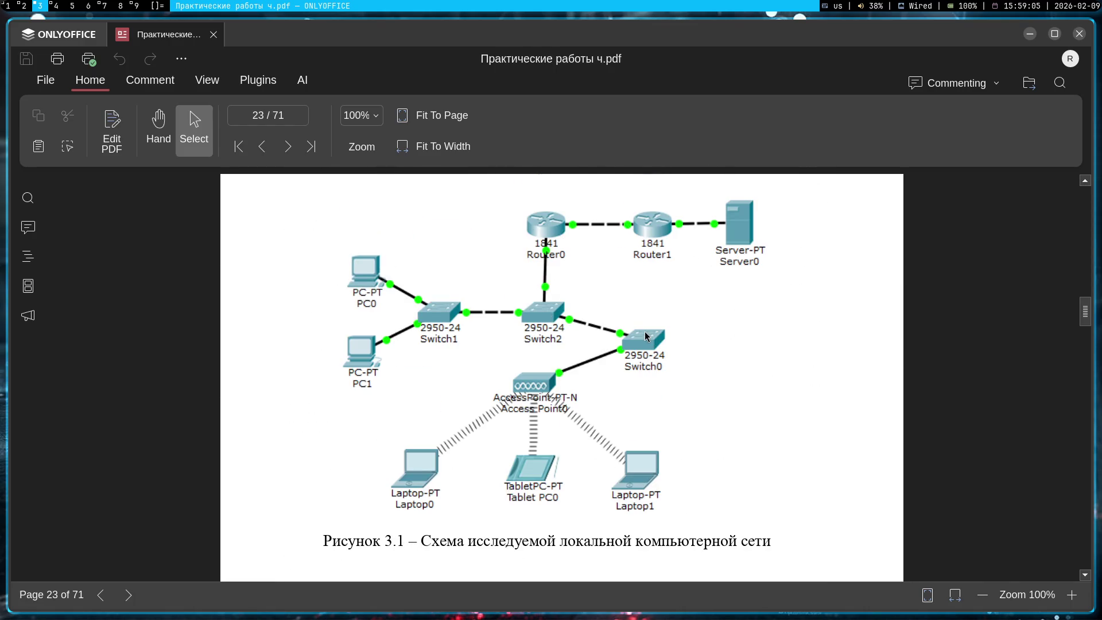
pyautogui.scroll(-6, 697, 398)
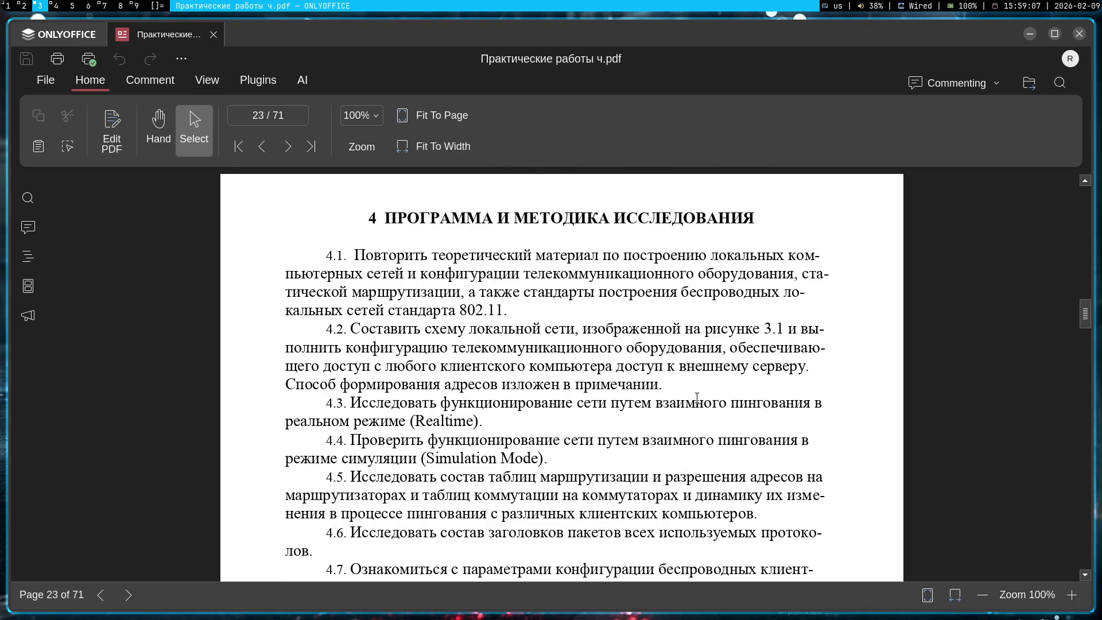
# - Switch workspaces back to the Gemini chat in Chromium
pyautogui.press('super+2')
pyautogui.scroll(-2, 697, 398)
pyautogui.press('super+3')
pyautogui.press('super+1')
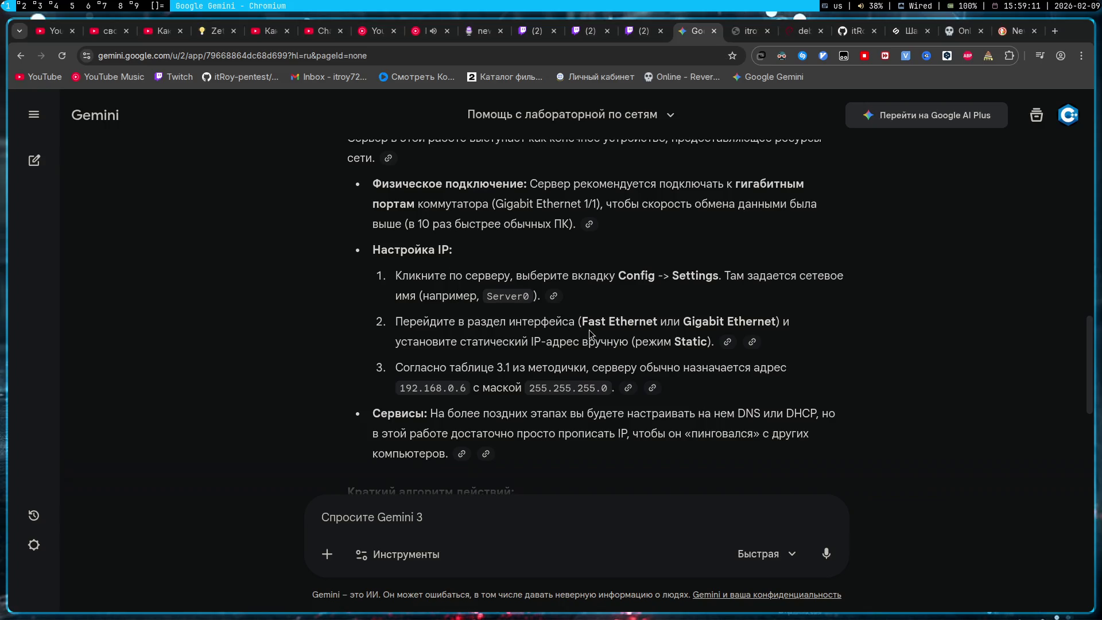
# - Highlight the Ethernet interface and static-address lines, then scroll to the four-step build-cable-address-ping algorithm
pyautogui.moveTo(575, 322); pyautogui.dragTo(792, 322)
pyautogui.moveTo(483, 341); pyautogui.dragTo(721, 341)
pyautogui.click(538, 343)
pyautogui.scroll(-3, 521, 359)
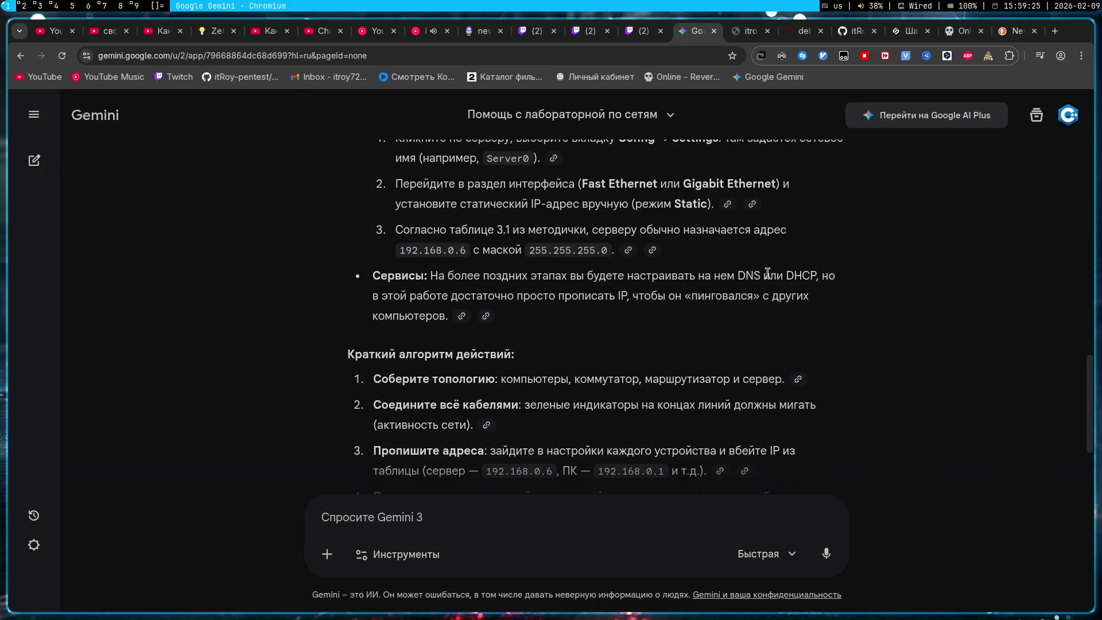
pyautogui.scroll(-3, 768, 274)
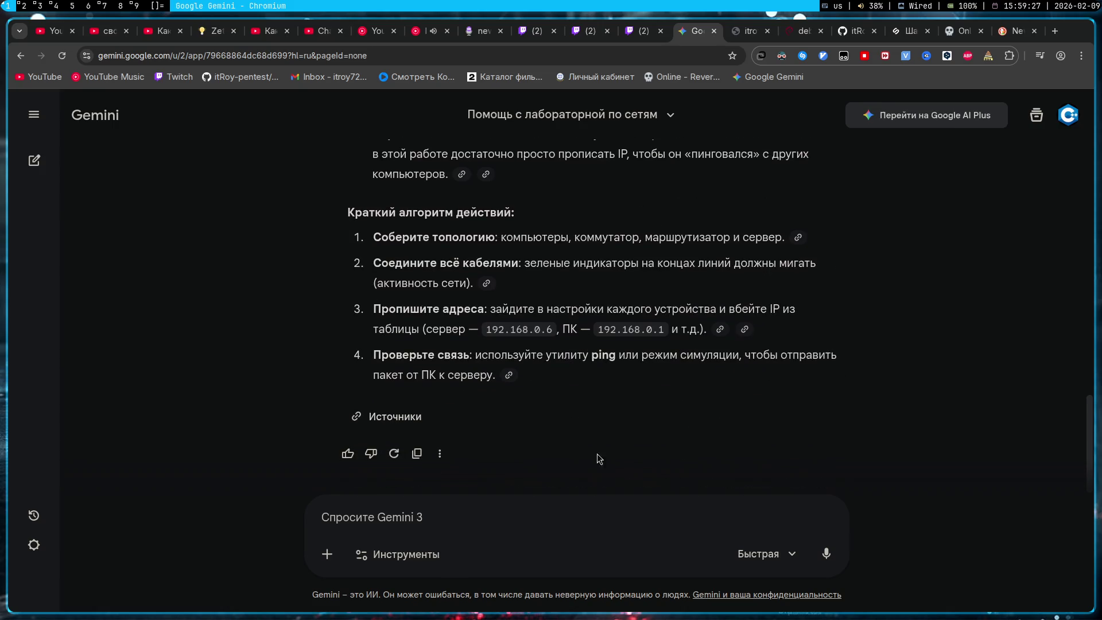
pyautogui.click(583, 513)
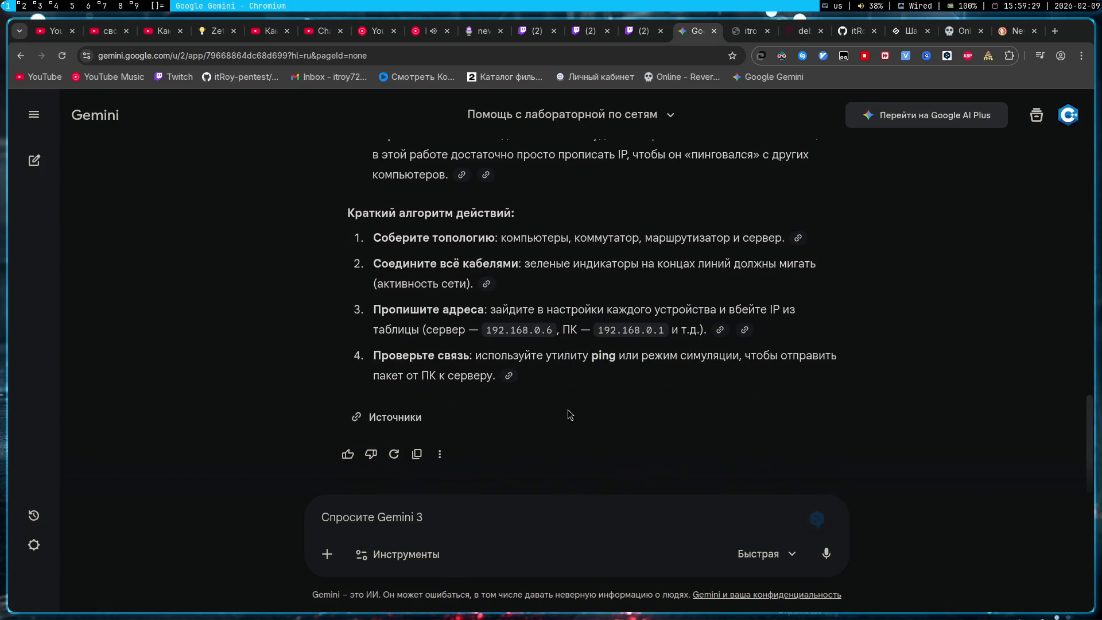
# - Draft a Russian question saying all addresses are assigned and asking which IPs the routers need
pyautogui.write('я')
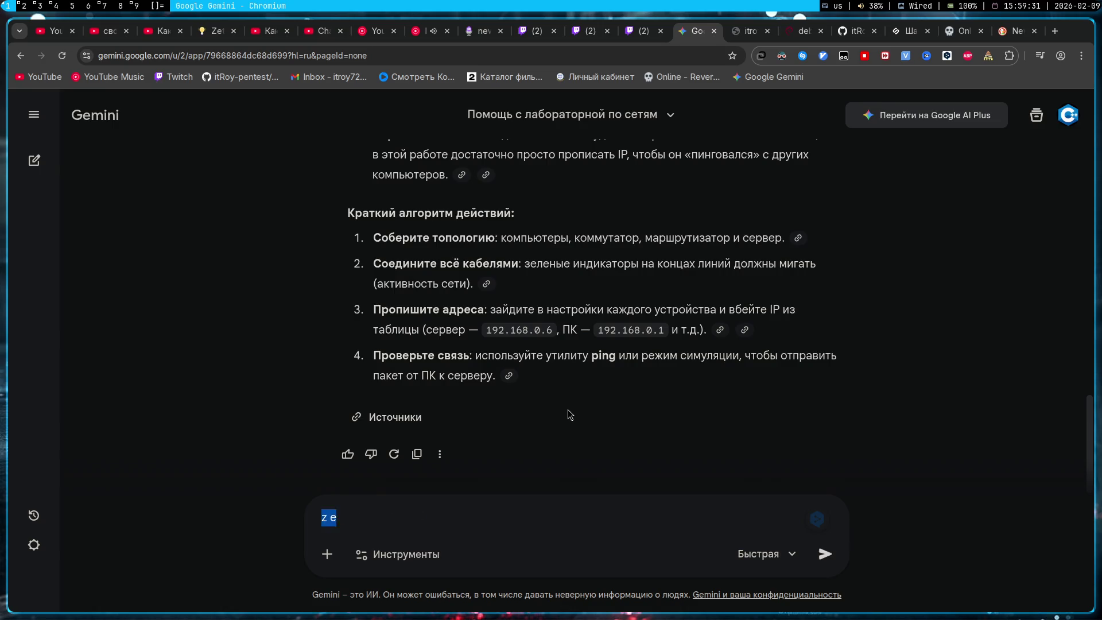
pyautogui.write(' уеж')
pyautogui.press('BackSpace')
pyautogui.press('BackSpace')
pyautogui.write('же все везде при')
pyautogui.write('своил, я не м')
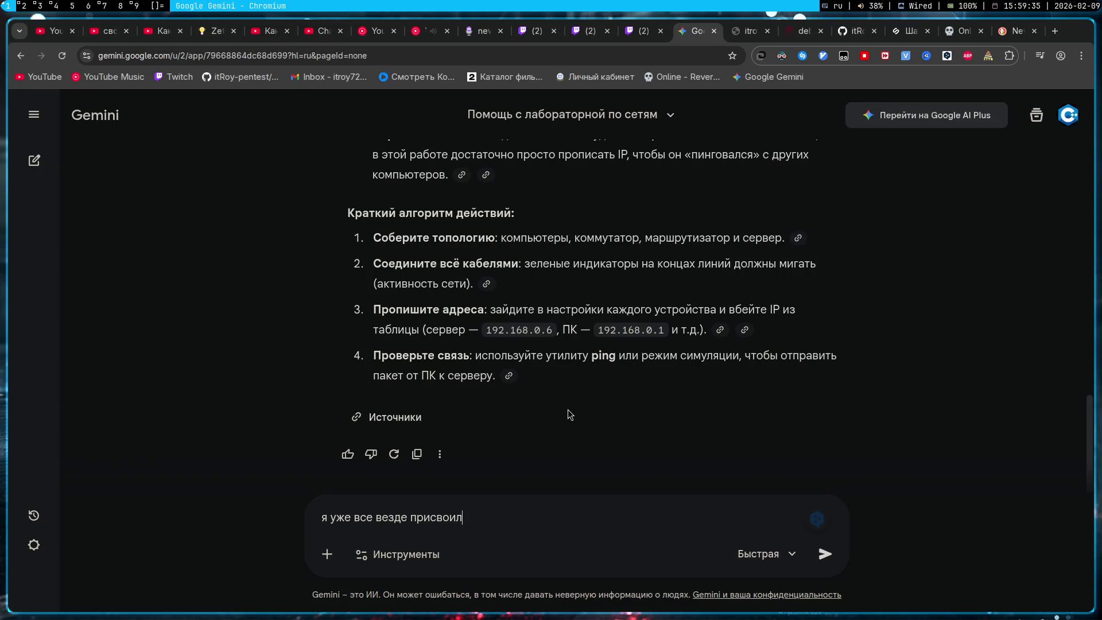
pyautogui.press('BackSpace')
pyautogui.write('пойму какой айпи а')
pyautogui.write('дрес')
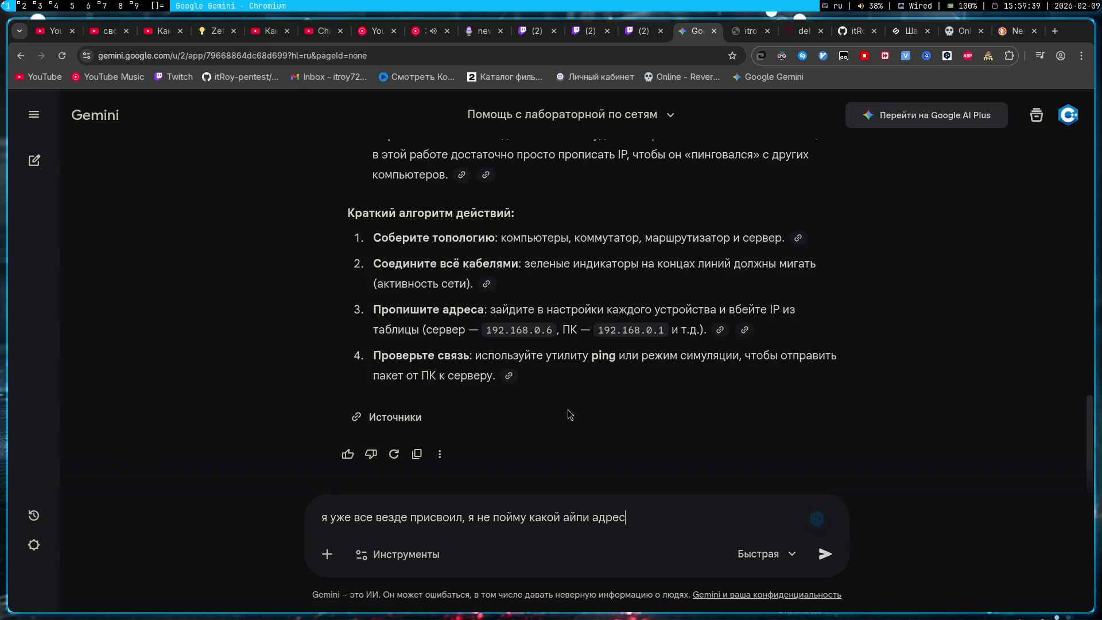
pyautogui.write(' нужно въебать марш')
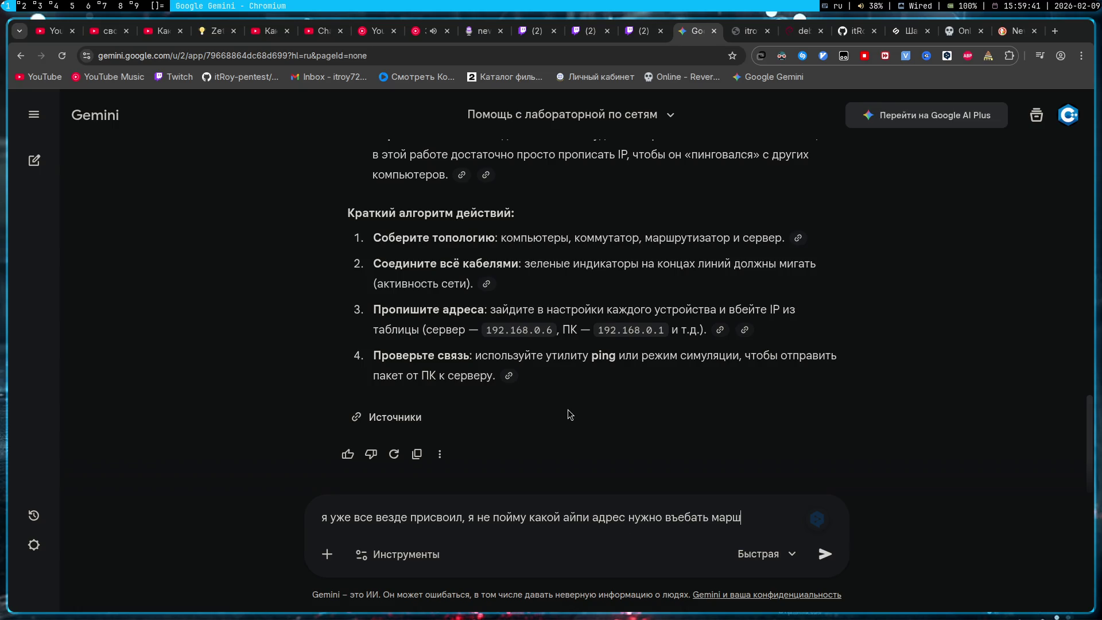
pyautogui.write('рутизаторам?')
pyautogui.press('super+3')
pyautogui.press('super+4')
# - Select the lab text from section 3 on page 22 through page 24's server-address note
pyautogui.press('super+3')
pyautogui.scroll(10, 492, 288)
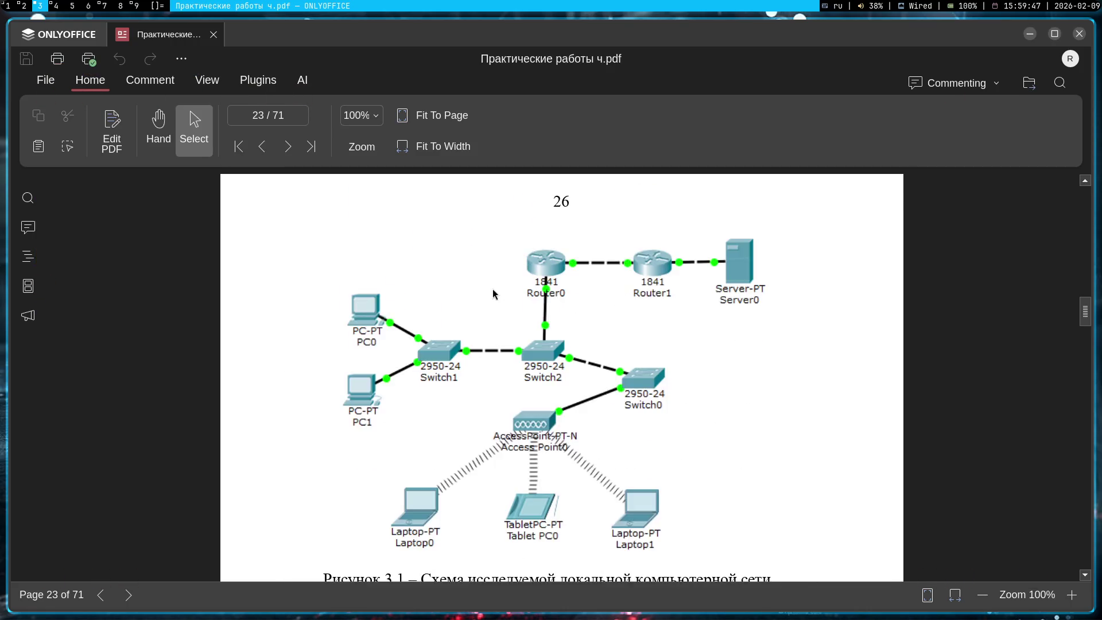
pyautogui.scroll(3, 494, 287)
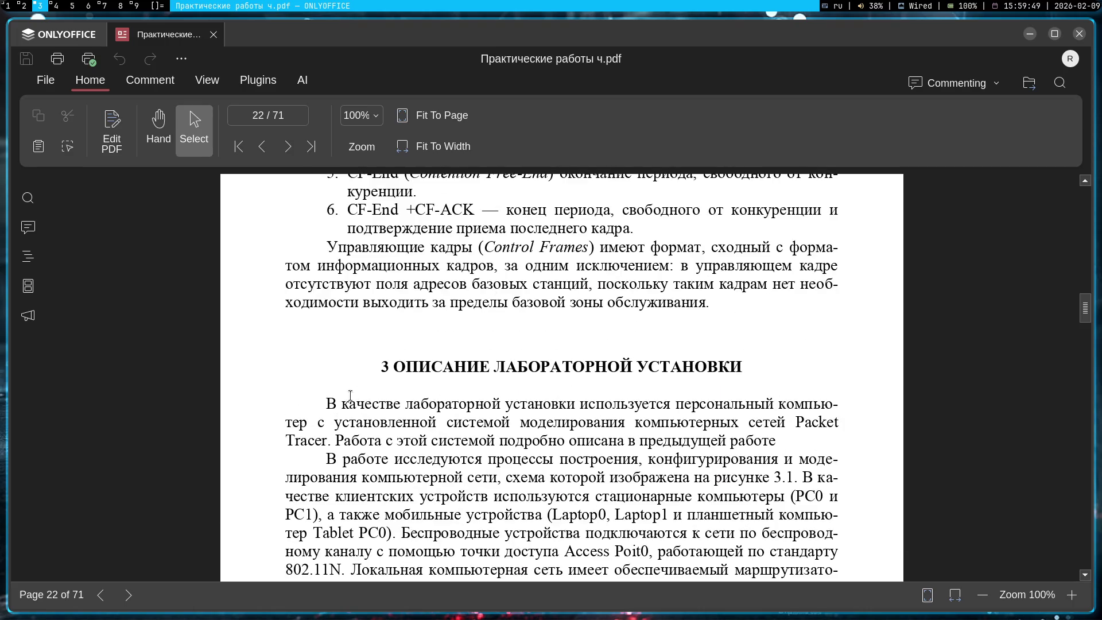
pyautogui.moveTo(380, 369)
pyautogui.mouseDown()
pyautogui.moveTo(560, 450)
pyautogui.moveTo(575, 434)
pyautogui.moveTo(584, 381)
pyautogui.moveTo(577, 412)
pyautogui.moveTo(574, 382)
pyautogui.moveTo(634, 307)
pyautogui.moveTo(839, 317)
pyautogui.mouseUp()
pyautogui.scroll(-12, 575, 434)
pyautogui.scroll(-7, 577, 412)
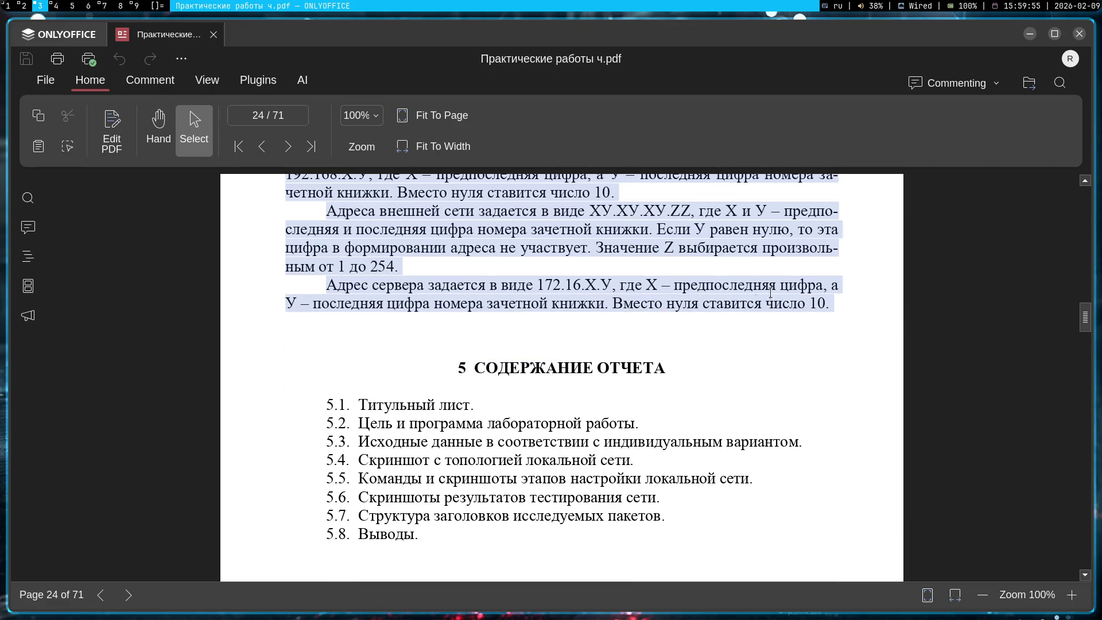
pyautogui.press('super+1')
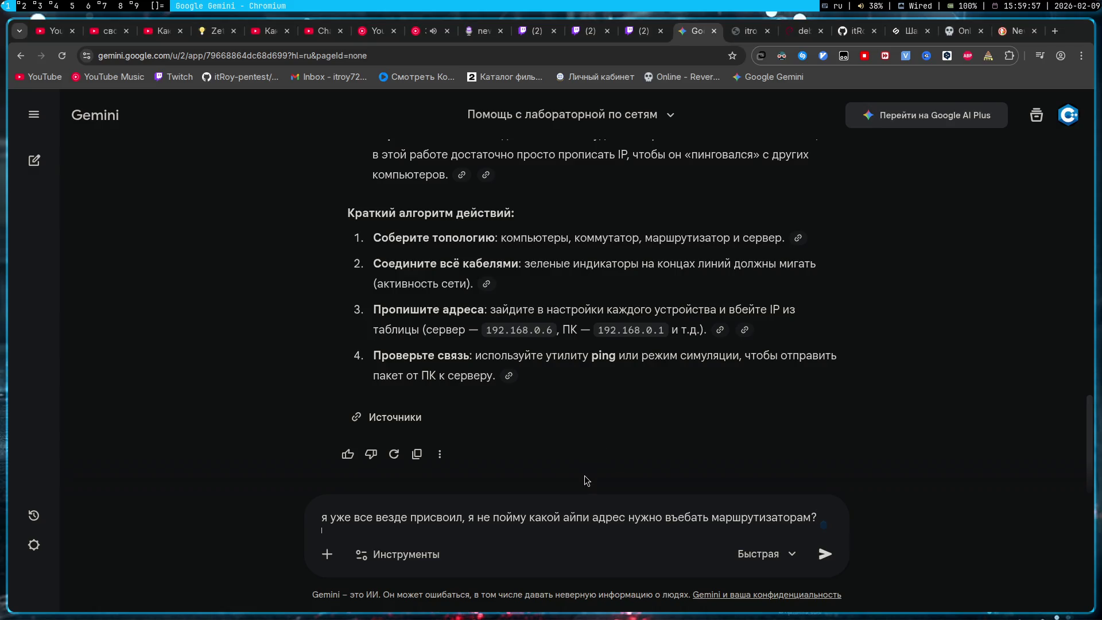
# - Send the router-address question and read Gemini's reply, including the revised 172.16.X.Y server rule
pyautogui.press('Return')
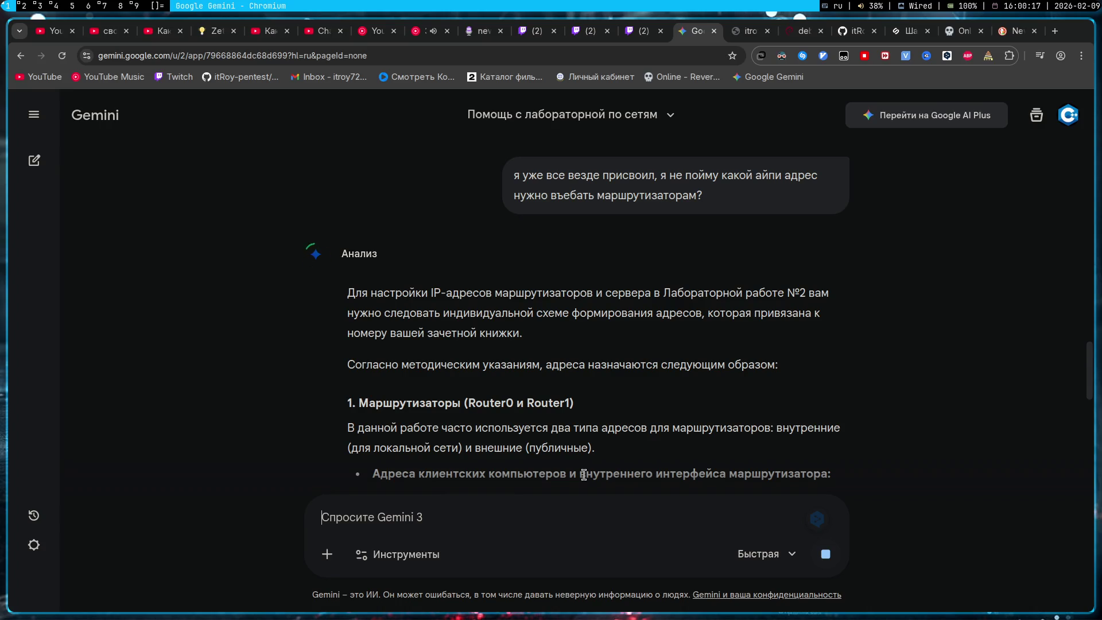
pyautogui.scroll(-2, 543, 336)
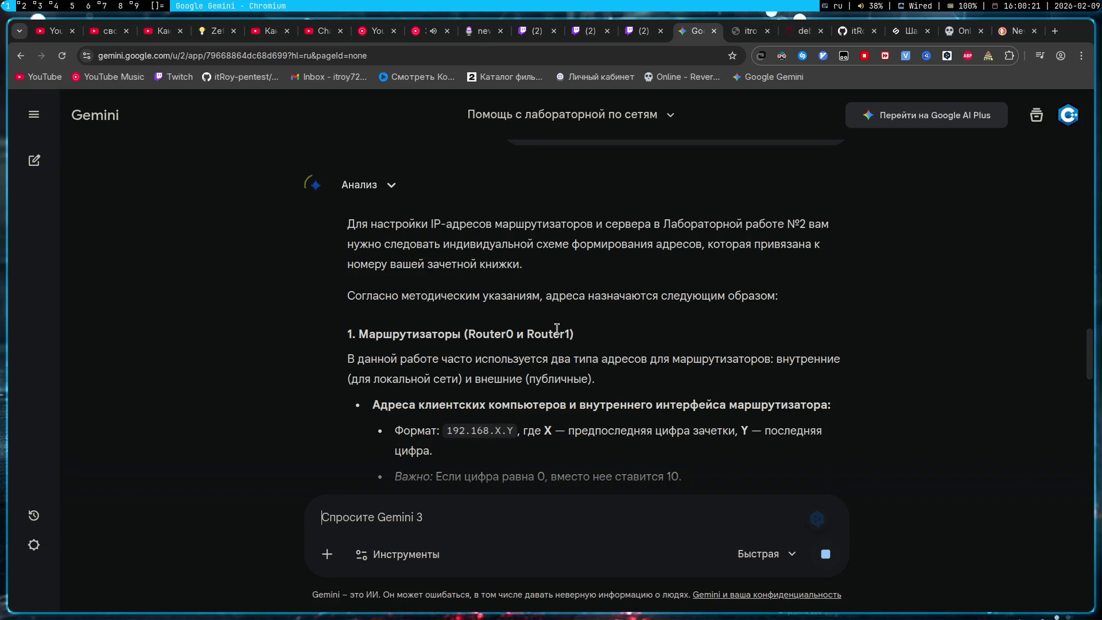
pyautogui.scroll(-2, 557, 329)
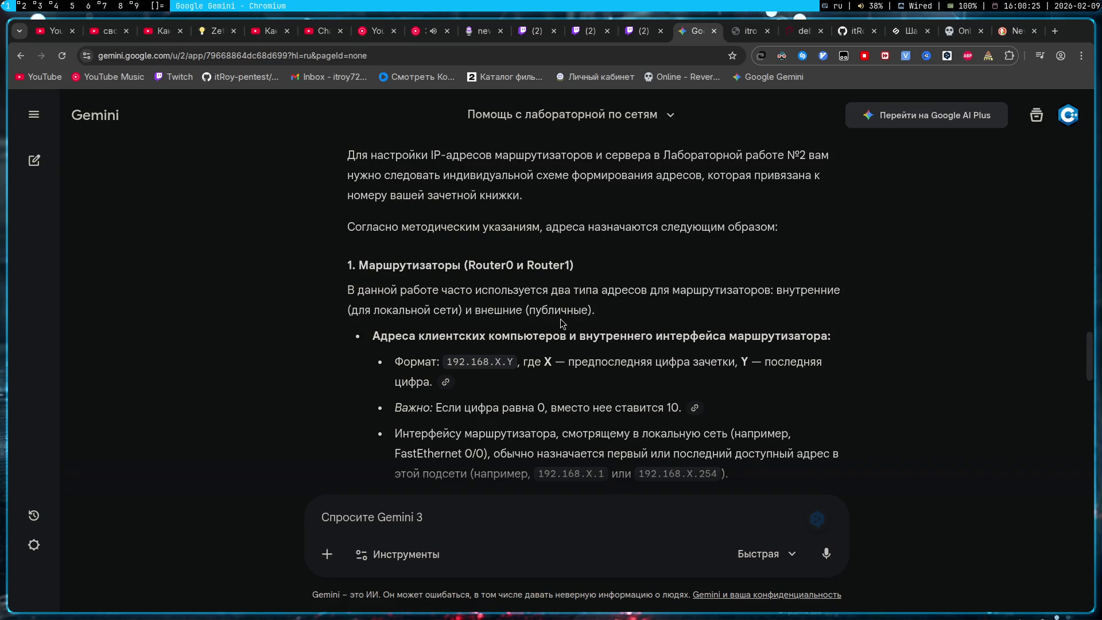
pyautogui.scroll(-2, 552, 320)
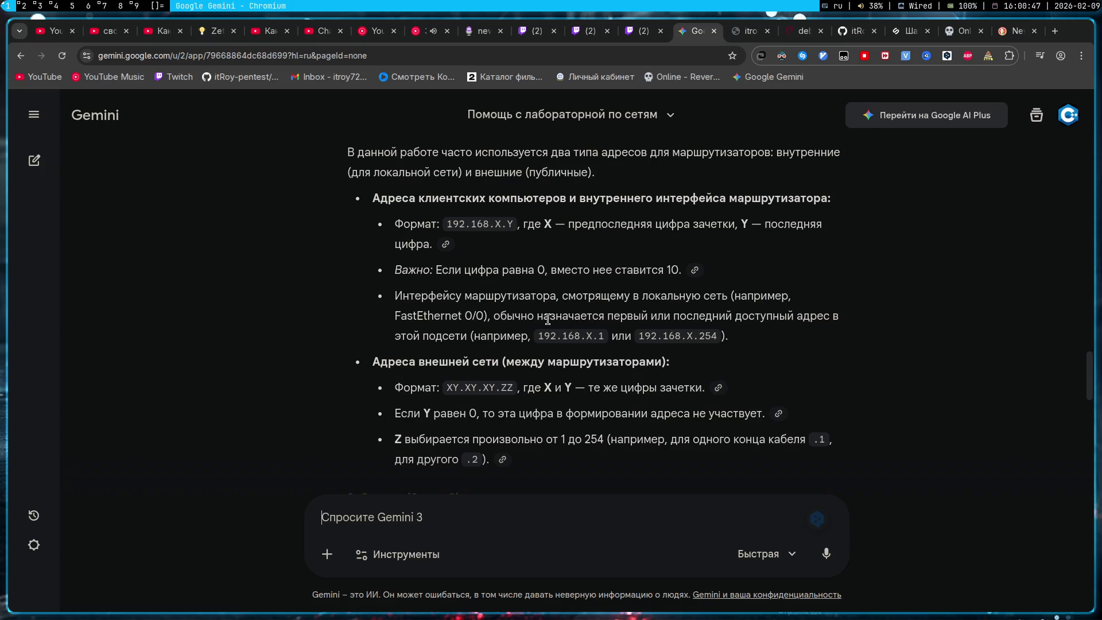
pyautogui.scroll(-2, 548, 319)
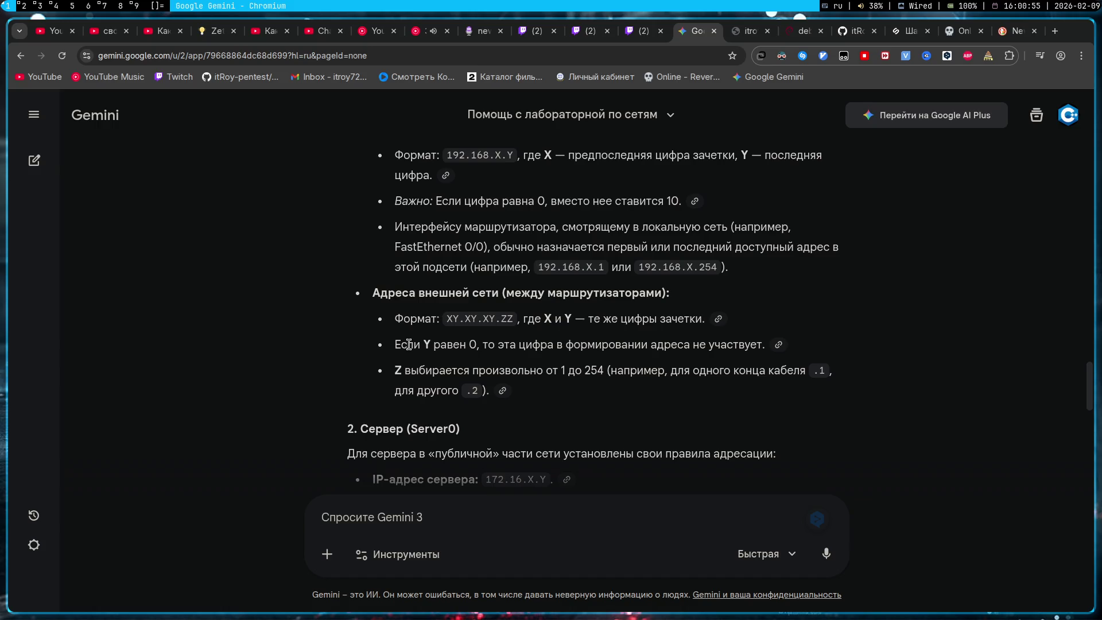
pyautogui.scroll(-4, 409, 345)
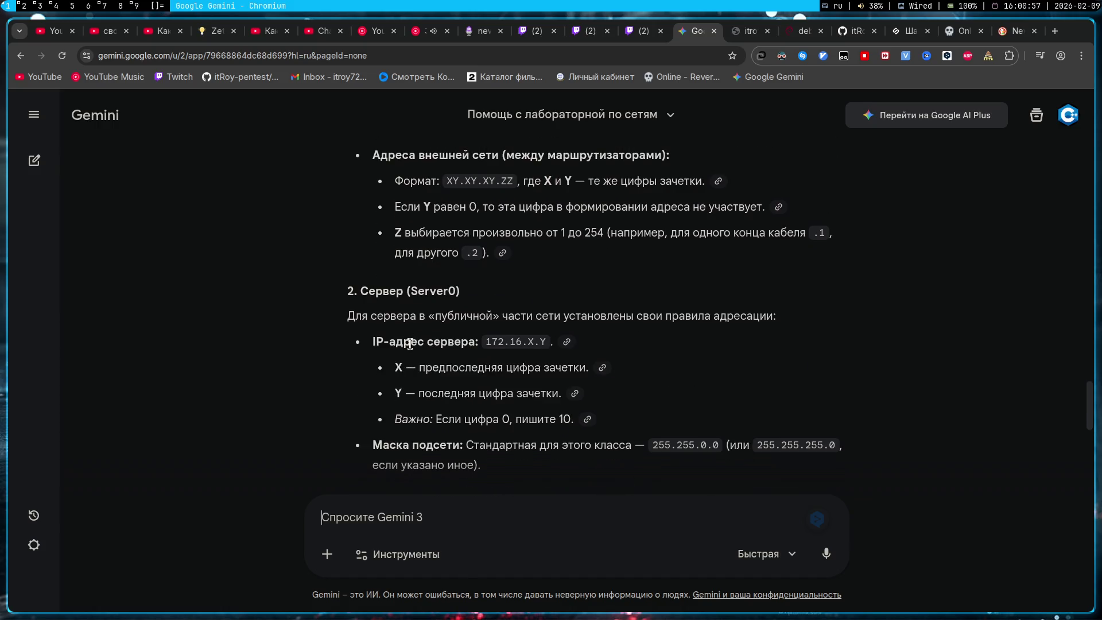
pyautogui.scroll(4, 410, 344)
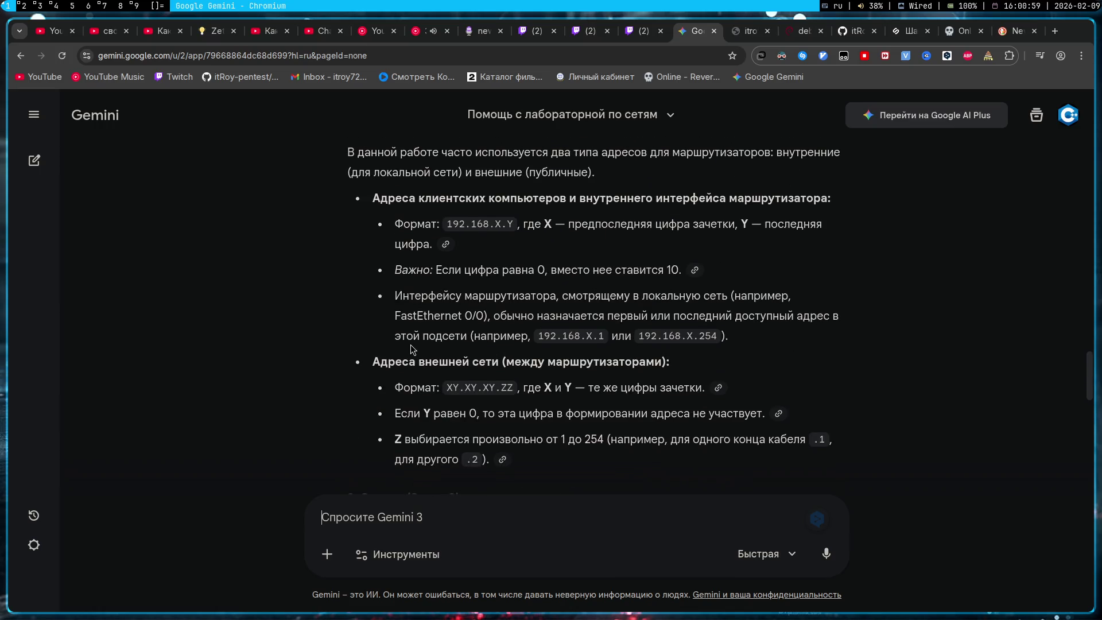
# - Switch workspaces to Packet Tracer, where Server0 shows 172.16.5.8 with mask 255.255.0.0
pyautogui.press('super+2')
pyautogui.press('super+3')
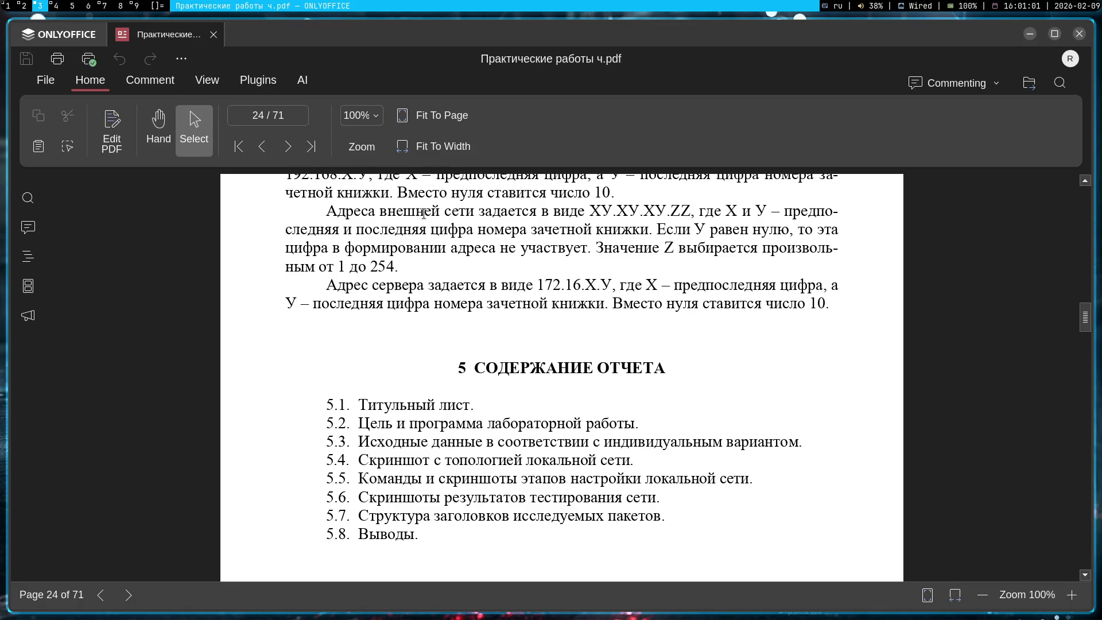
pyautogui.press('super+2')
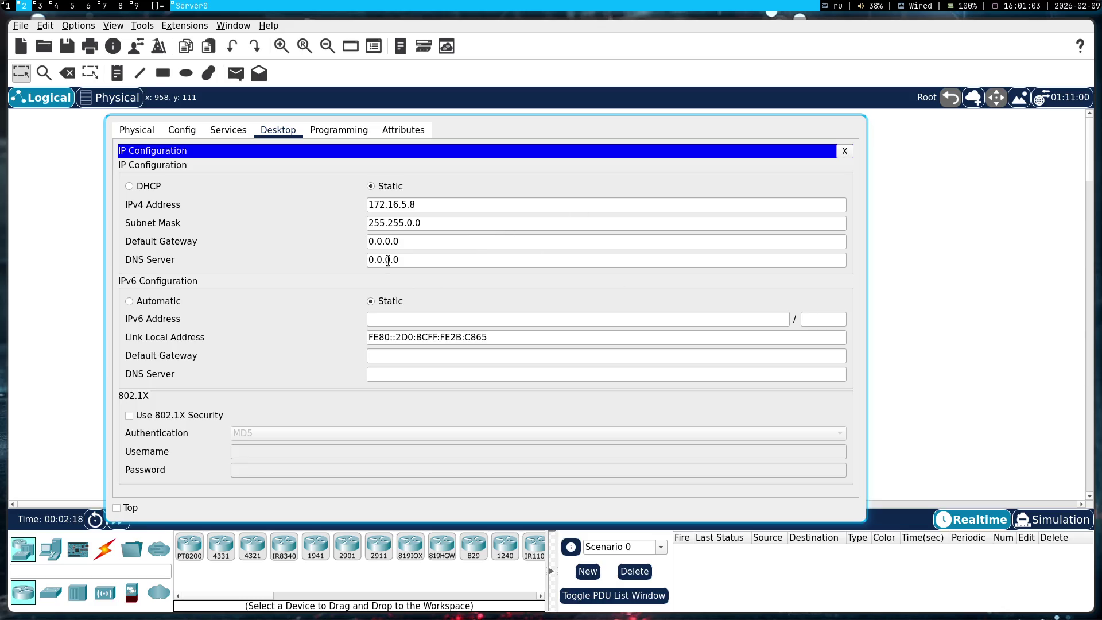
# - Close Server0's IP window and bring up Router0's FastEthernet0/0 config page
pyautogui.press('Escape')
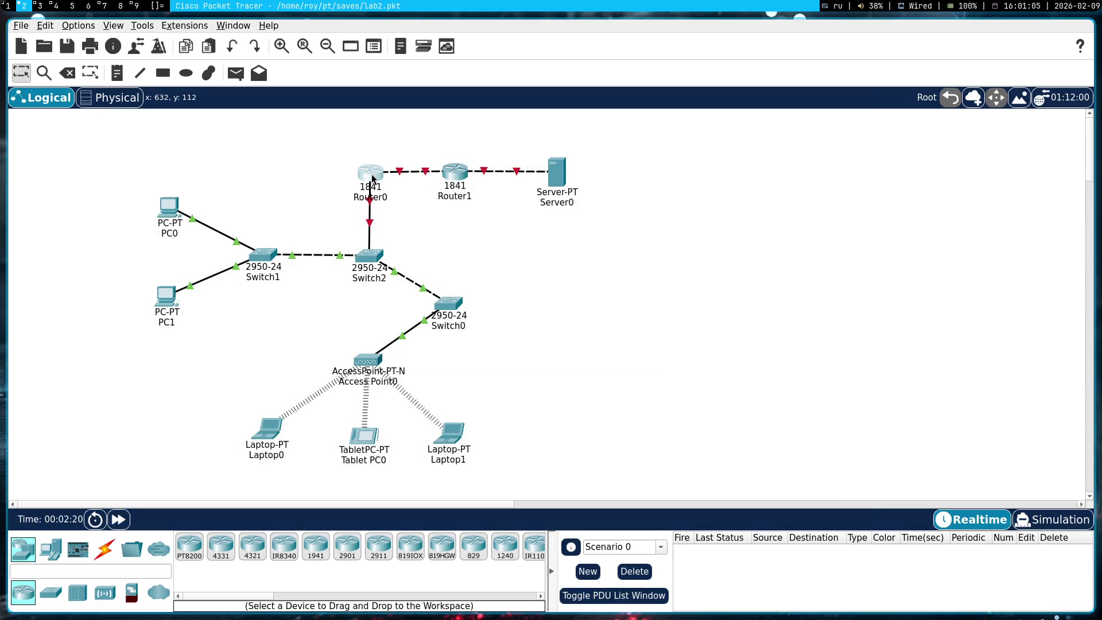
pyautogui.click(372, 175)
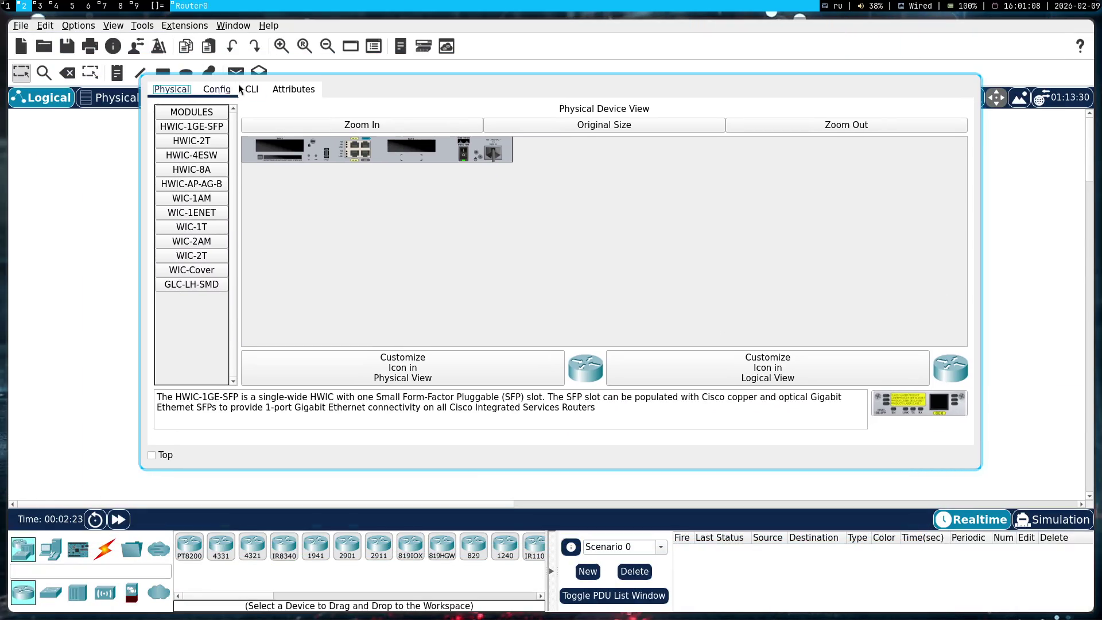
pyautogui.click(234, 89)
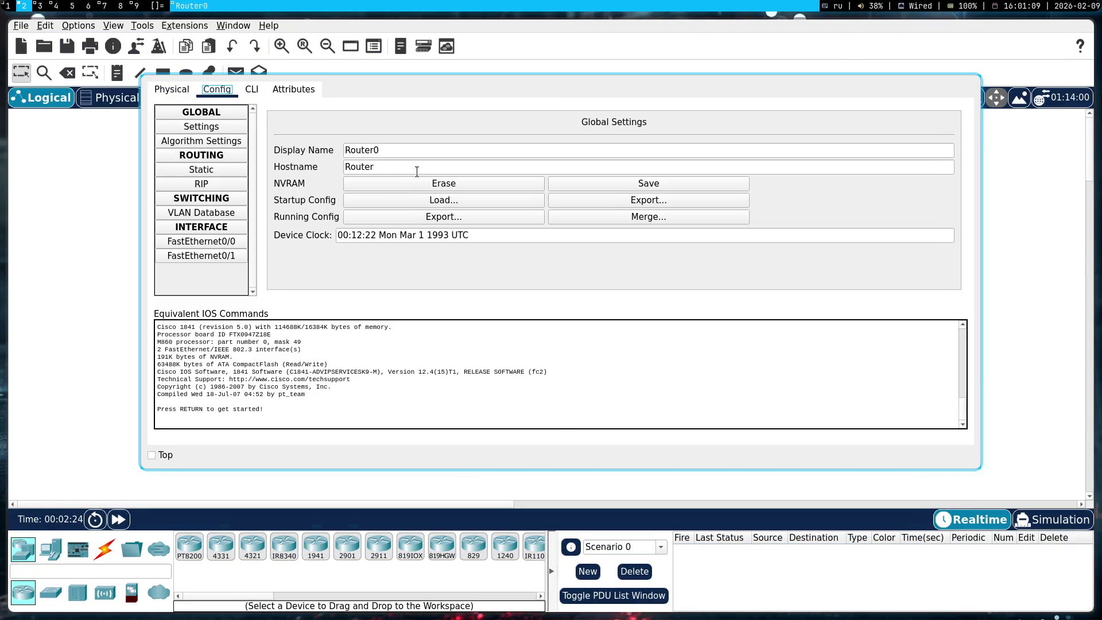
pyautogui.click(259, 90)
pyautogui.click(224, 87)
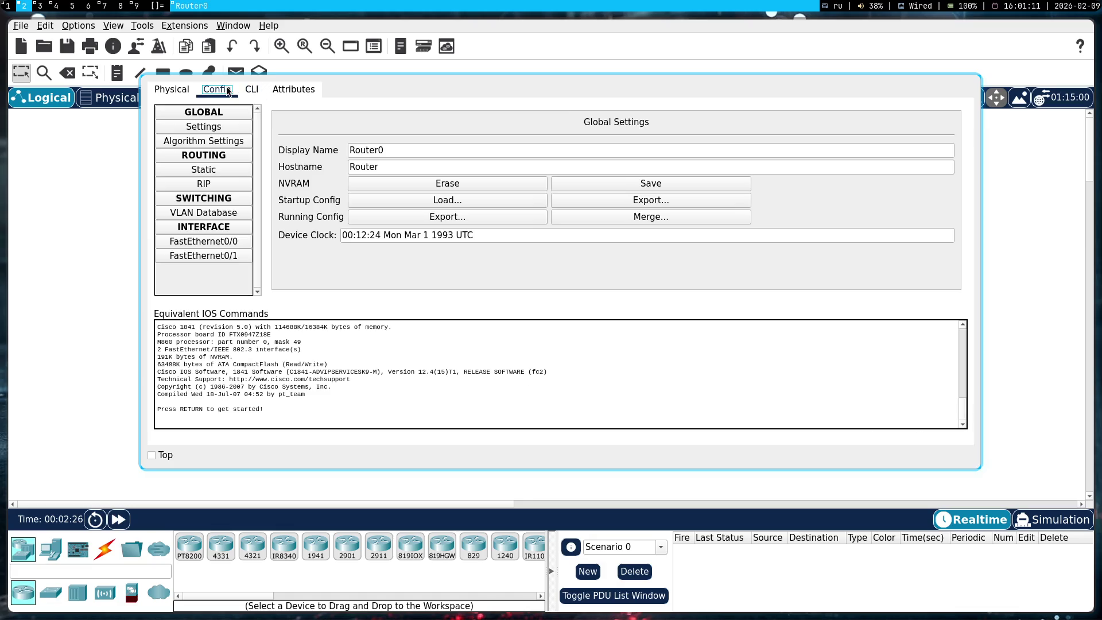
pyautogui.click(228, 244)
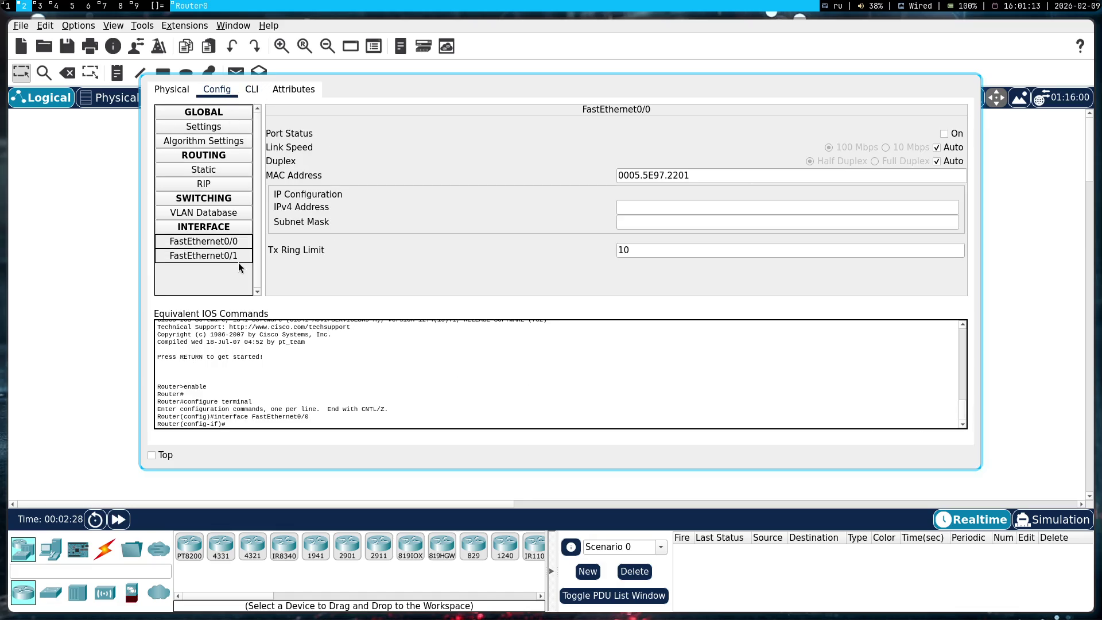
pyautogui.click(242, 256)
pyautogui.click(241, 242)
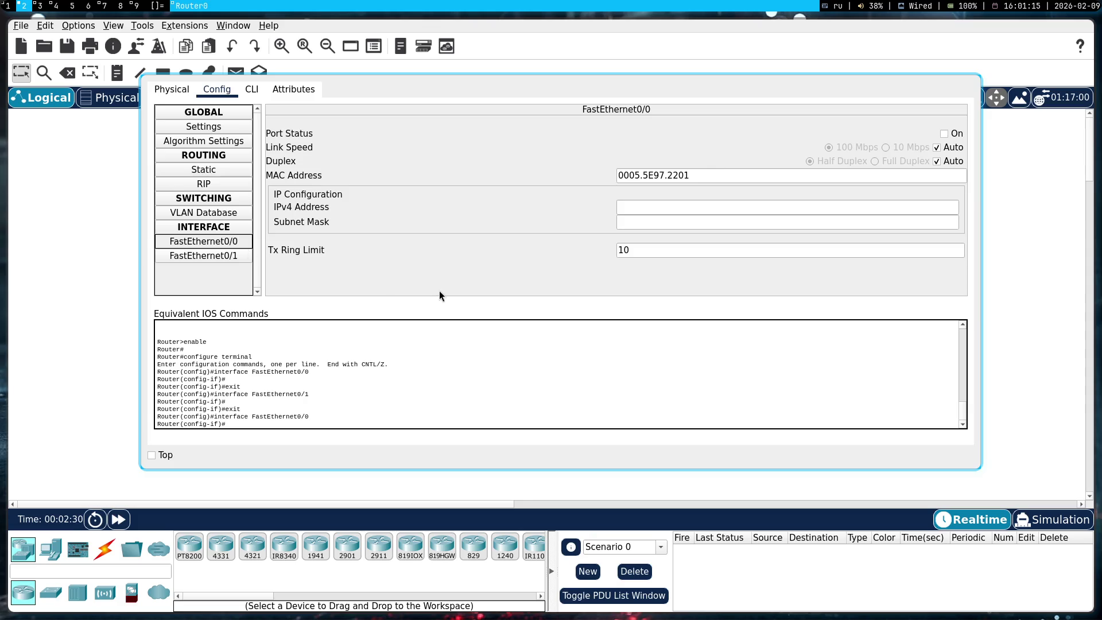
# - Start the FastEthernet0/0 address, dismiss the invalid-address warning, and check Gemini's addressing notes
pyautogui.click(696, 206)
pyautogui.write('192.168')
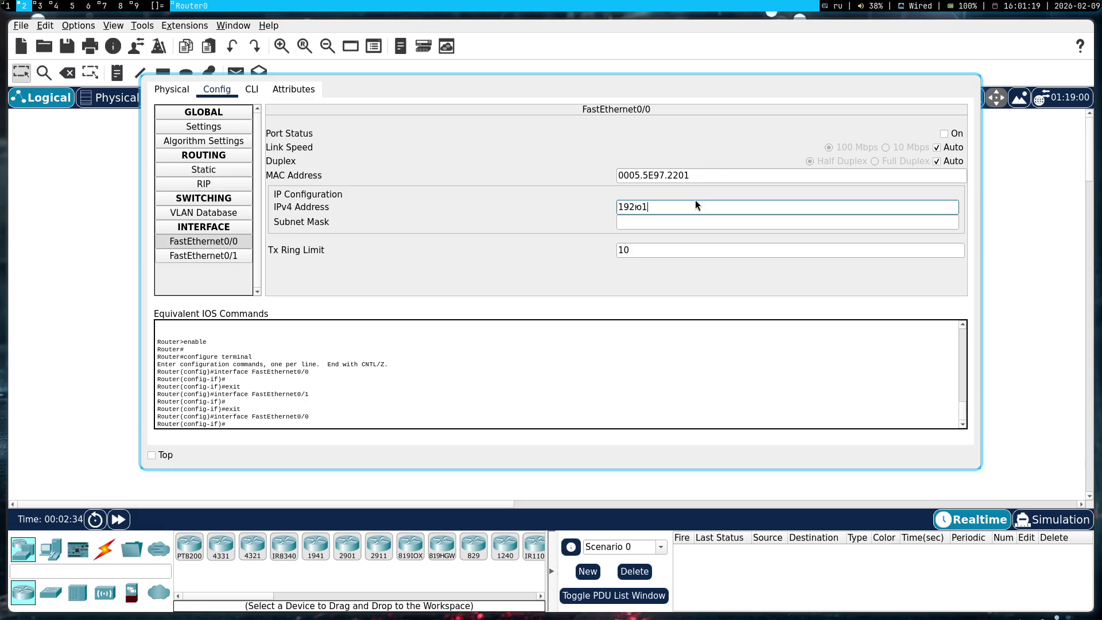
pyautogui.press('super+1')
pyautogui.press('Return')
pyautogui.press('super+2')
pyautogui.press('super+1')
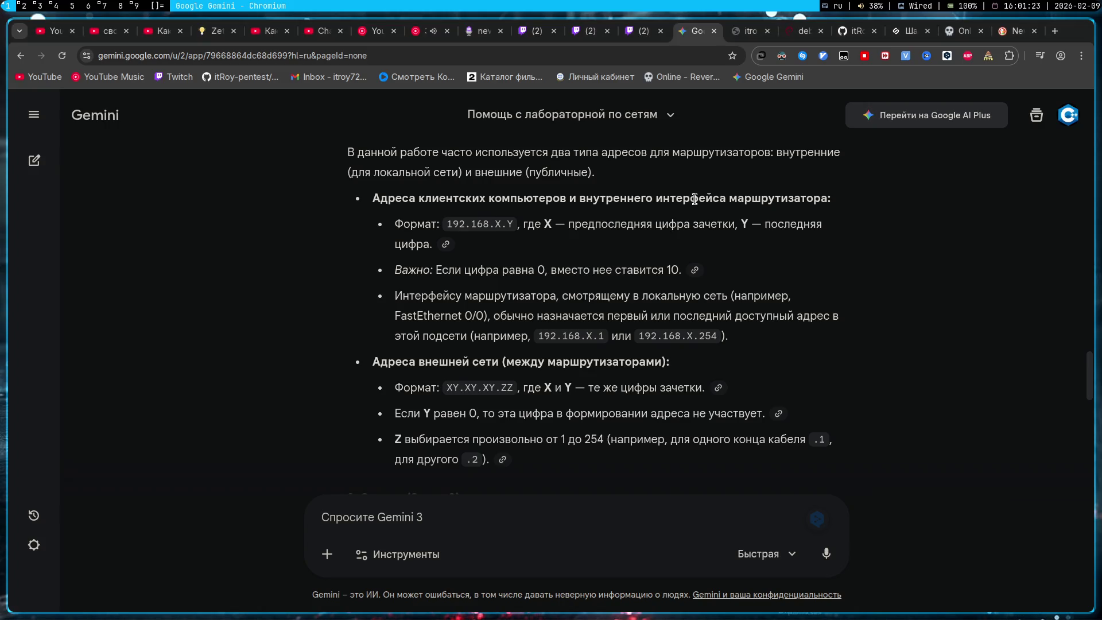
pyautogui.press('super+2')
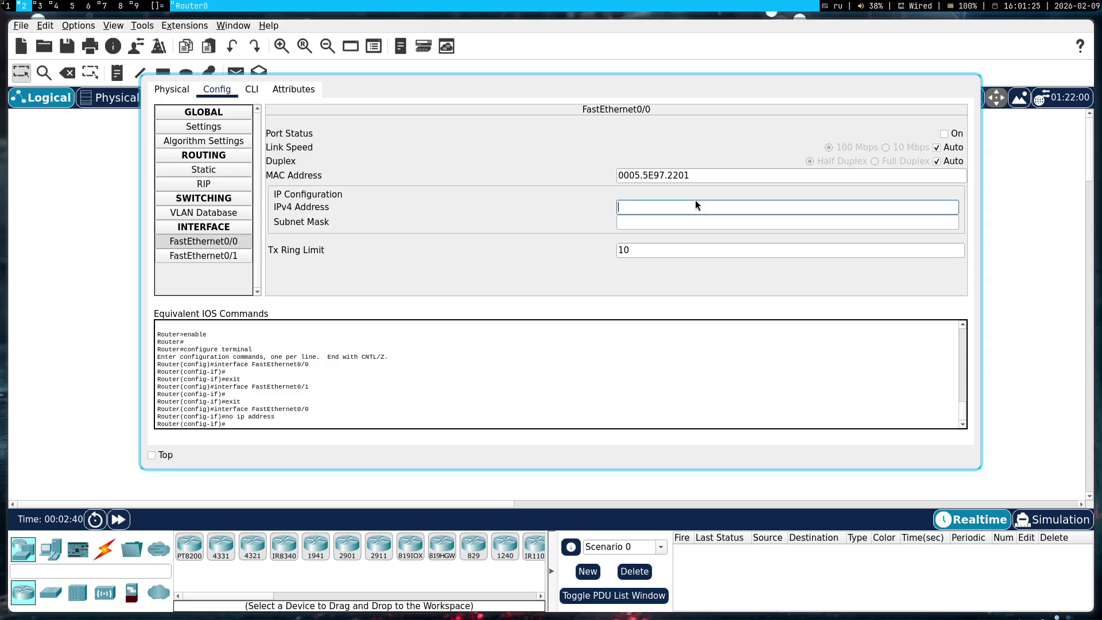
# - Give FastEthernet0/0 192.168.5.8 with auto-filled mask 255.255.255.0 and close Router0
pyautogui.write('192ю')
pyautogui.press('BackSpace')
pyautogui.write('.168.')
pyautogui.write('5.8')
pyautogui.press('Return')
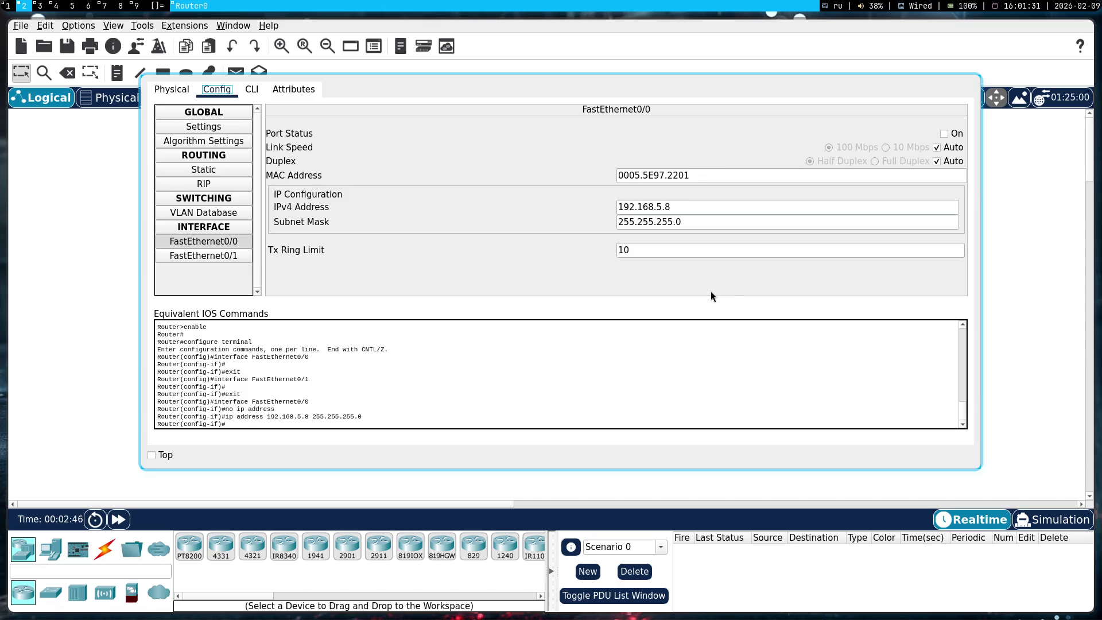
pyautogui.press('super+shift+q')
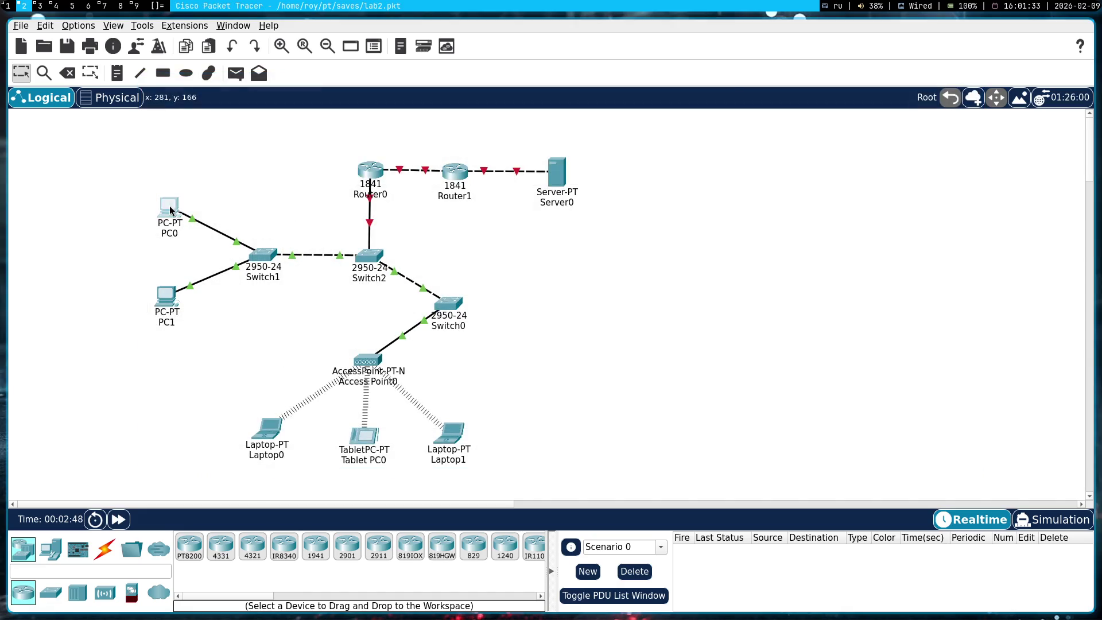
# - Look over PC0's IP Configuration and Router0's settings, with a brief glance at Gemini
pyautogui.click(170, 213)
pyautogui.click(129, 34)
pyautogui.click(125, 108)
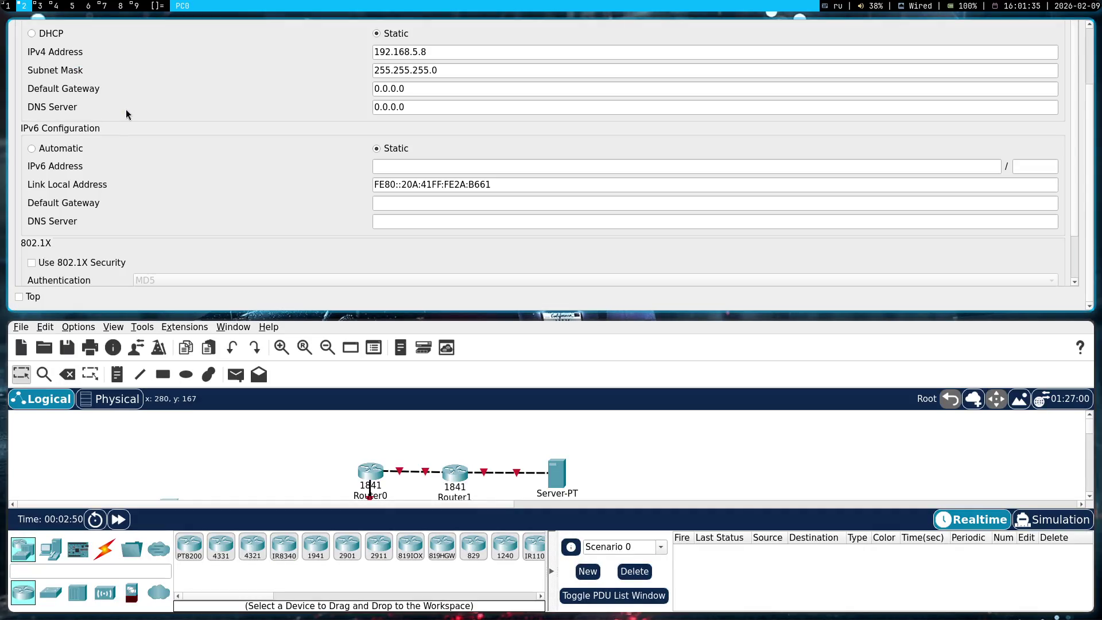
pyautogui.press('super+shift+q')
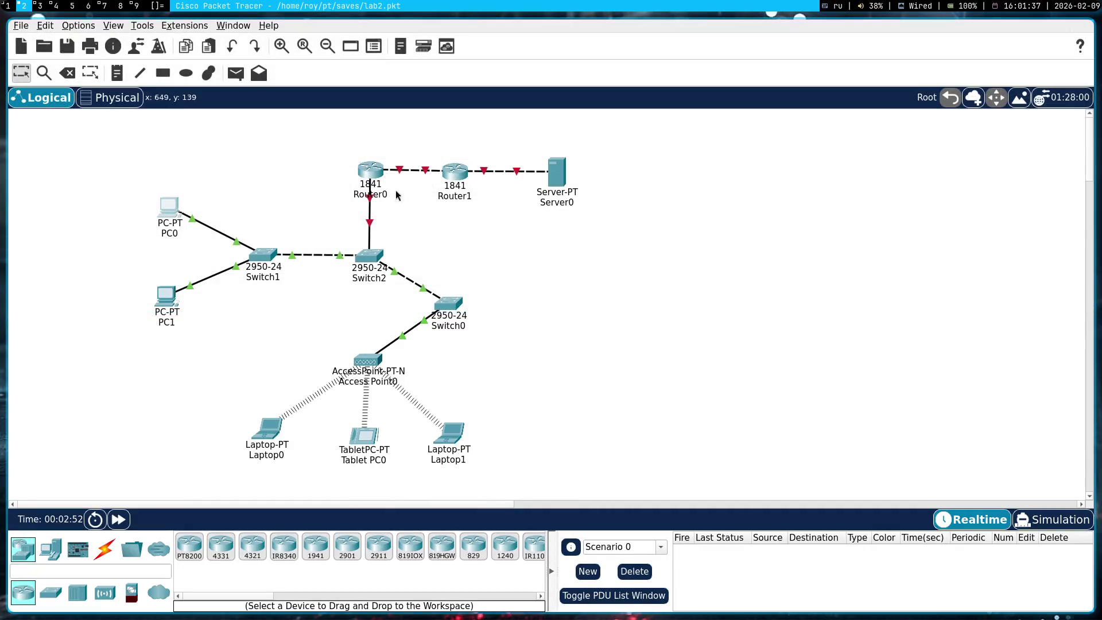
pyautogui.click(370, 170)
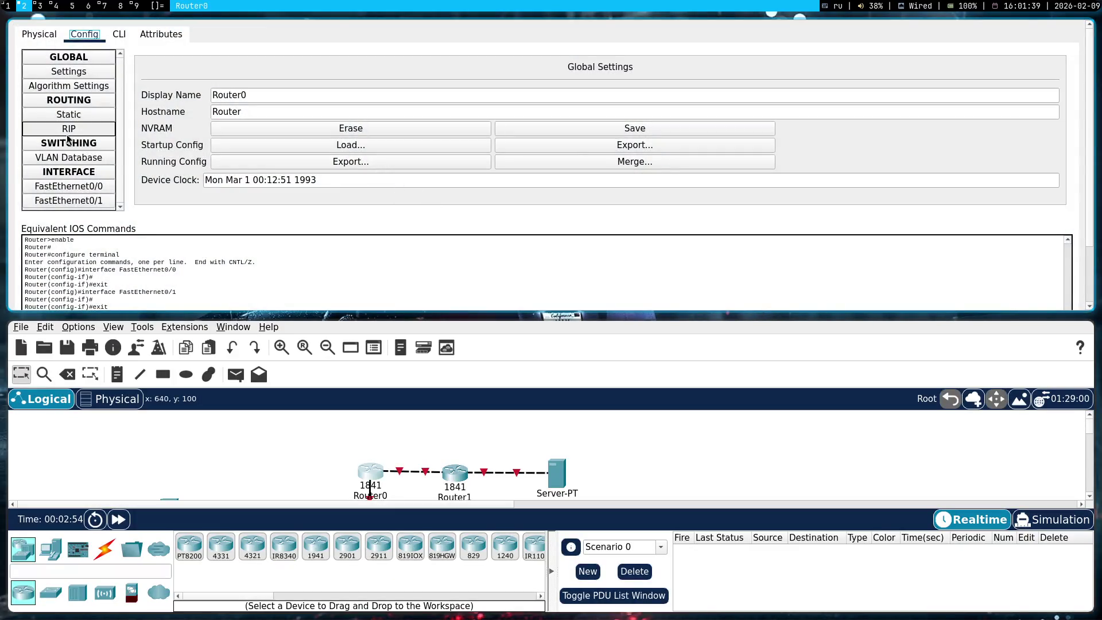
pyautogui.press('super+shift+q')
pyautogui.press('super+1')
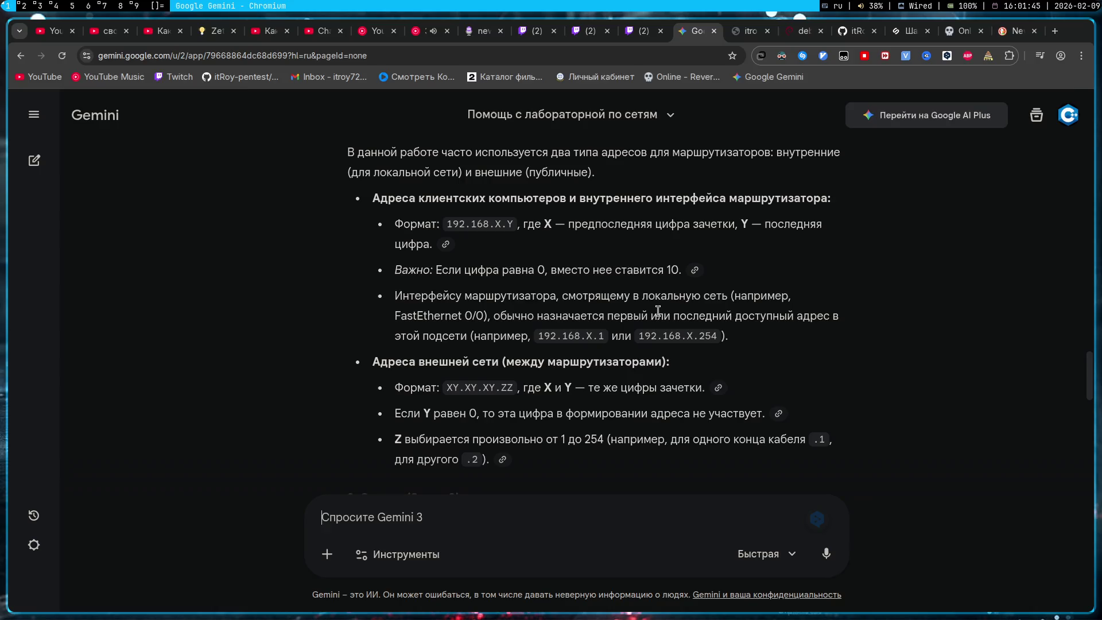
pyautogui.press('super+2')
# - Inspect Router1's FastEthernet0/0 and FastEthernet0/1 config pages without changes
pyautogui.doubleClick(453, 179)
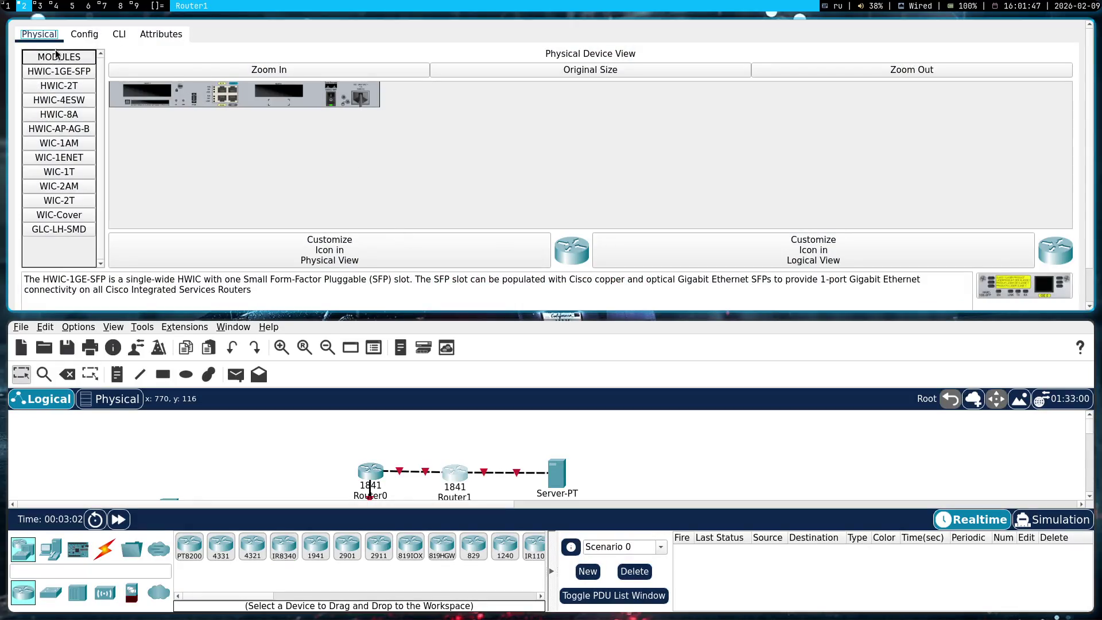
pyautogui.click(85, 34)
pyautogui.click(68, 186)
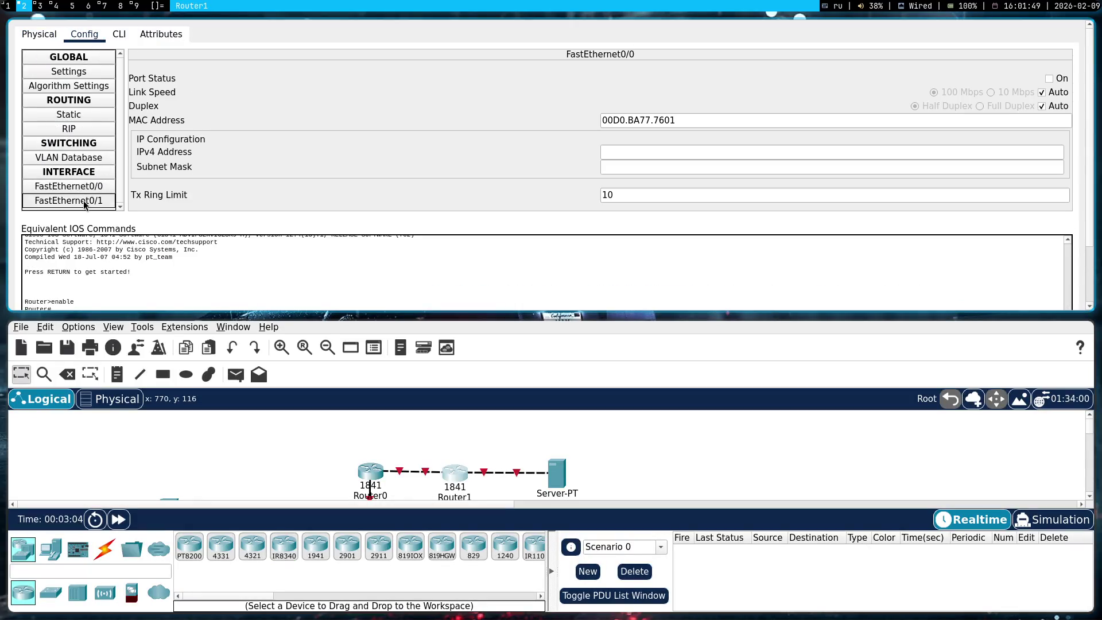
pyautogui.click(84, 201)
pyautogui.click(86, 186)
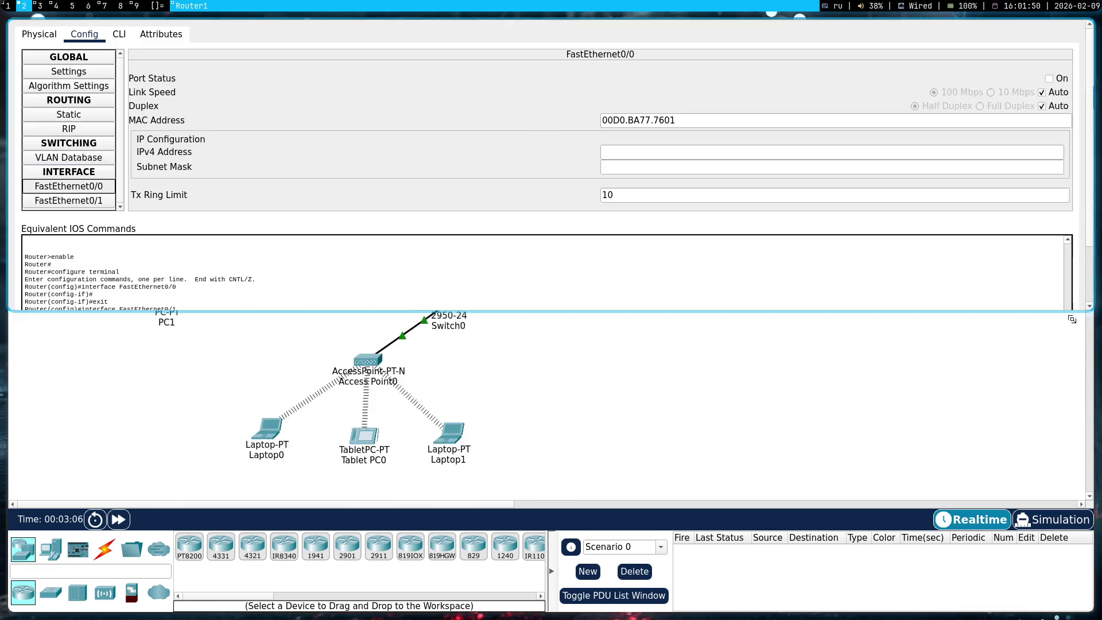
pyautogui.moveTo(442, 253)
pyautogui.mouseDown()
pyautogui.moveTo(573, 340)
pyautogui.moveTo(795, 366)
pyautogui.moveTo(710, 345)
pyautogui.mouseUp()
pyautogui.click(371, 286)
pyautogui.click(373, 294)
pyautogui.click(377, 281)
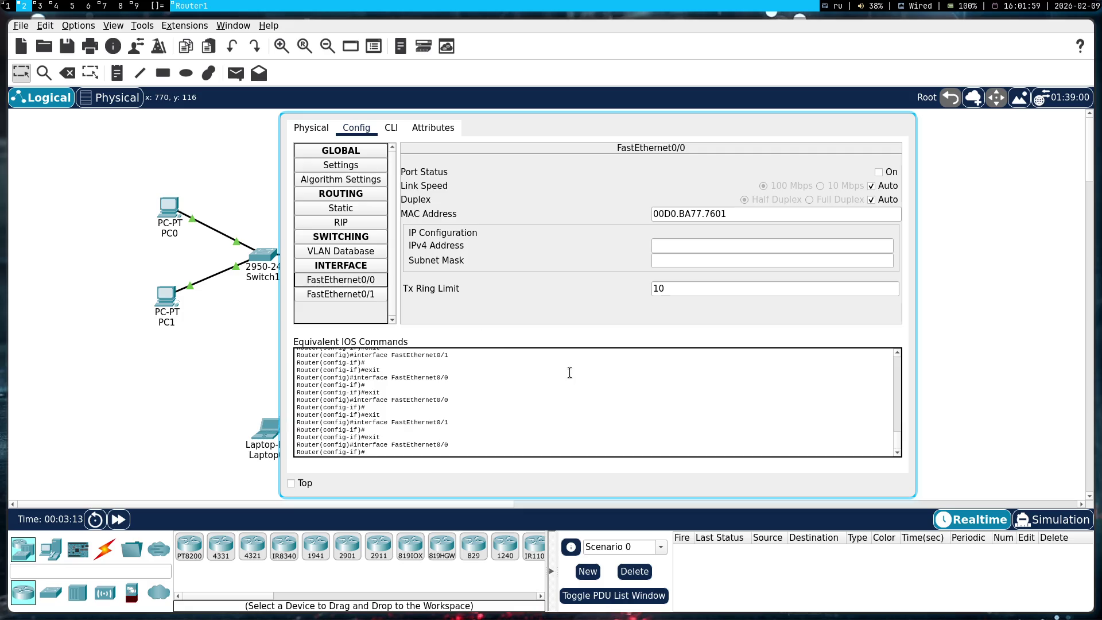
pyautogui.press('super+shift+c')
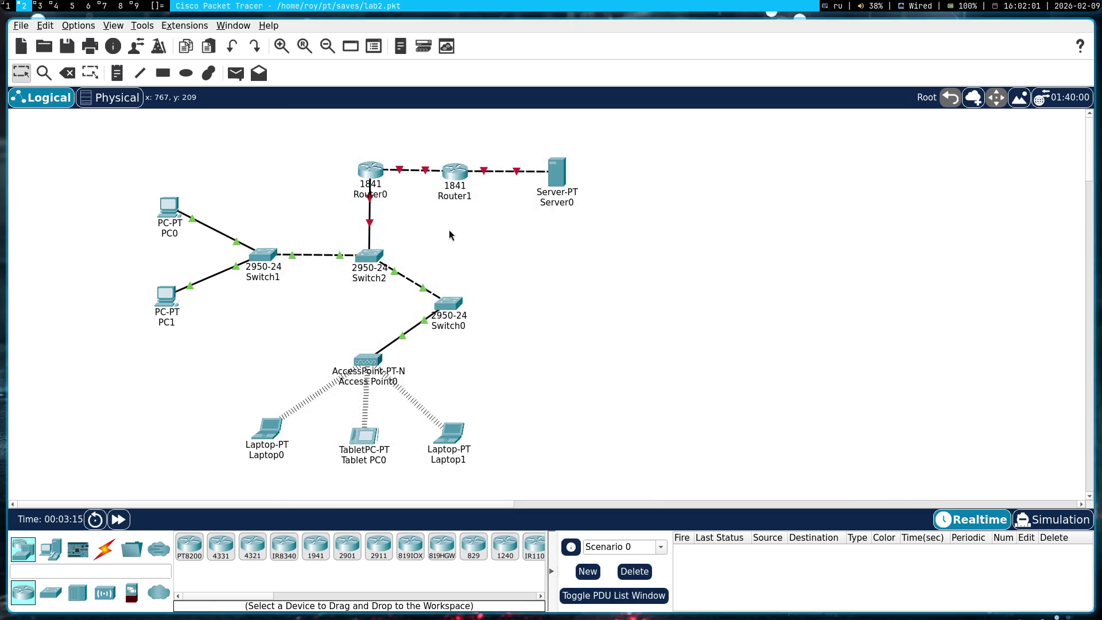
# - Recheck Router1's FastEthernet0/1, then return to Gemini's XY.XY.XY.ZZ inter-router address format
pyautogui.click(454, 171)
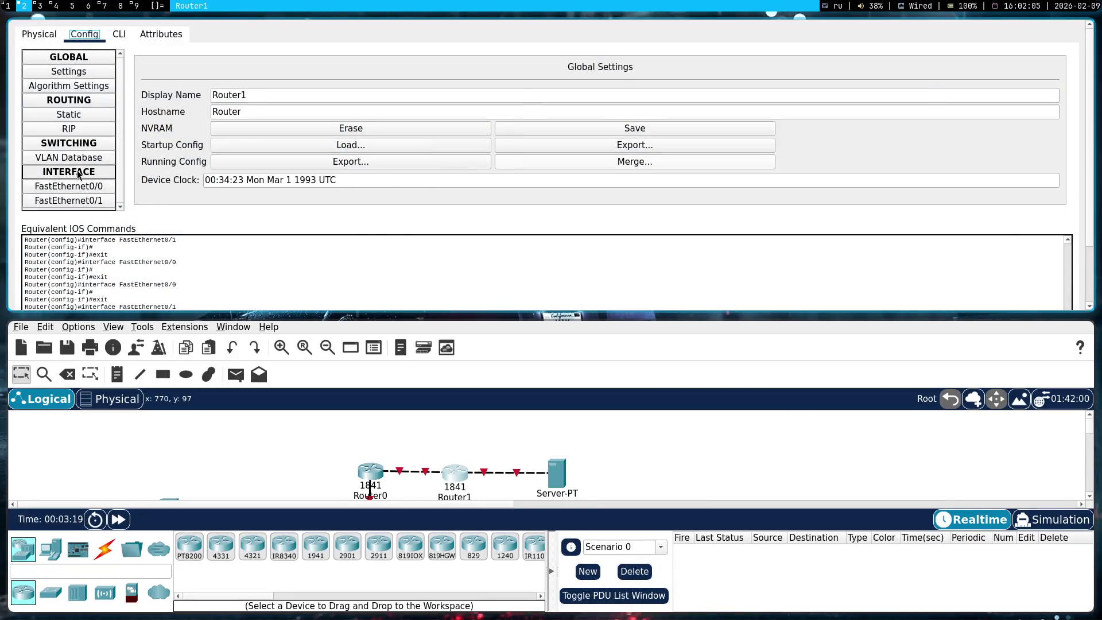
pyautogui.scroll(-3, 79, 177)
pyautogui.click(80, 131)
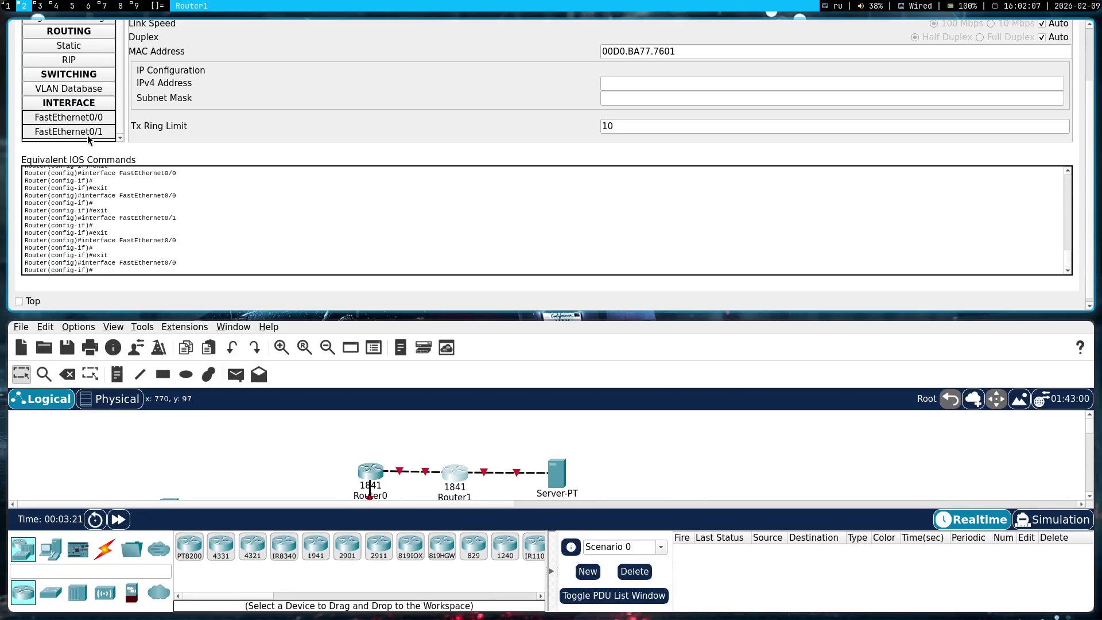
pyautogui.press('super+shift+c')
pyautogui.click(457, 171)
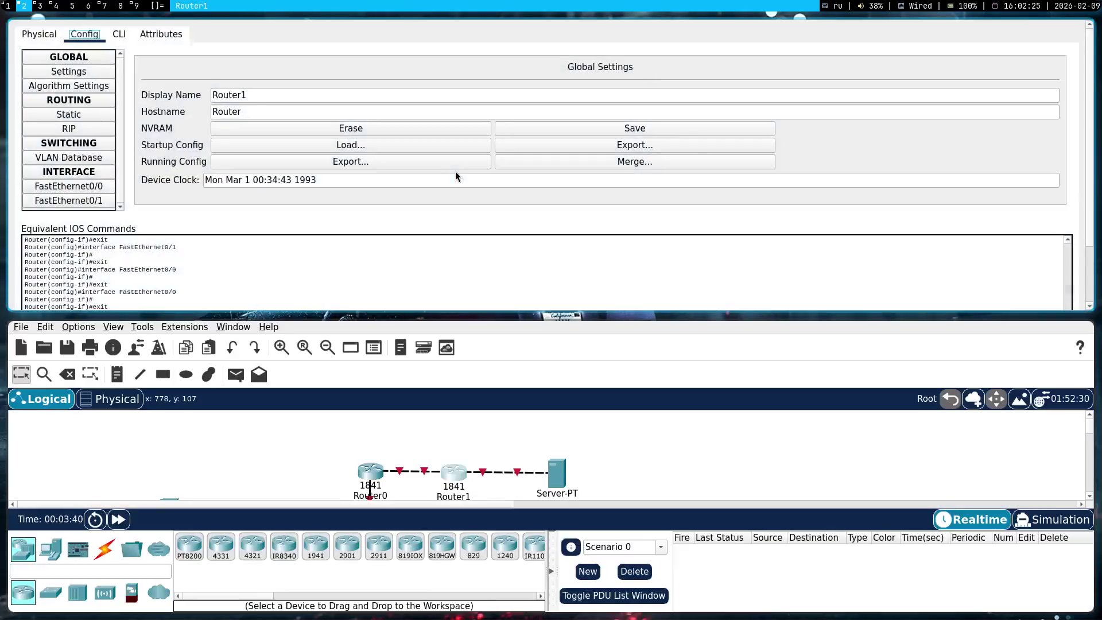
pyautogui.press('super+shift+c')
pyautogui.press('super+1')
pyautogui.scroll(-3, 555, 377)
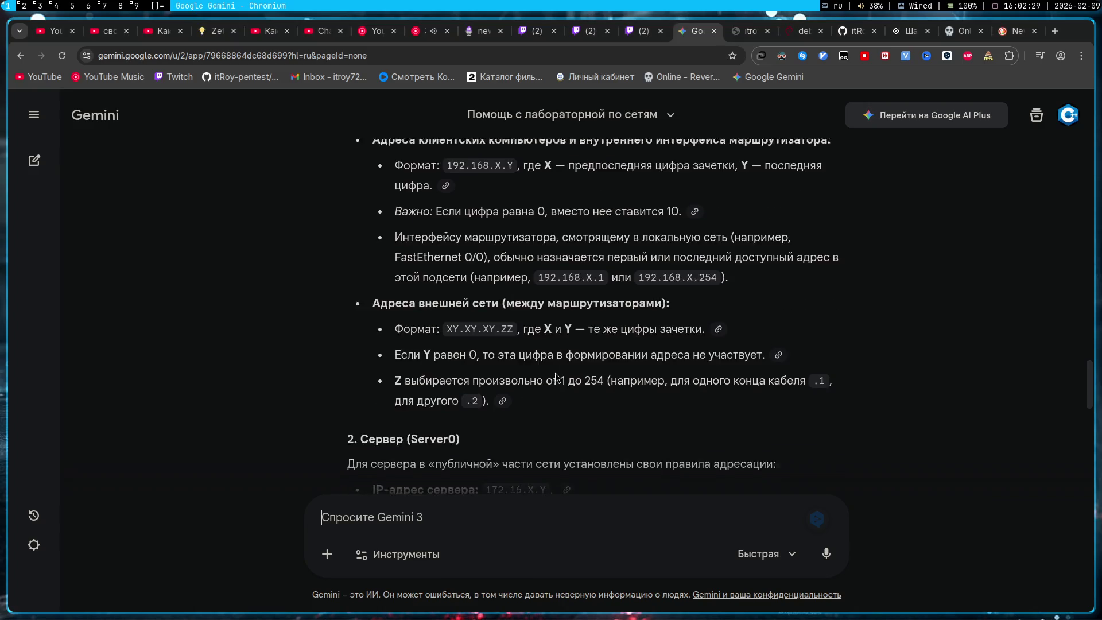
# - Pause the music from Chromium's media controls and scroll to Gemini's record-book-45 addressing example
pyautogui.click(1040, 56)
pyautogui.click(1022, 106)
pyautogui.scroll(-4, 611, 313)
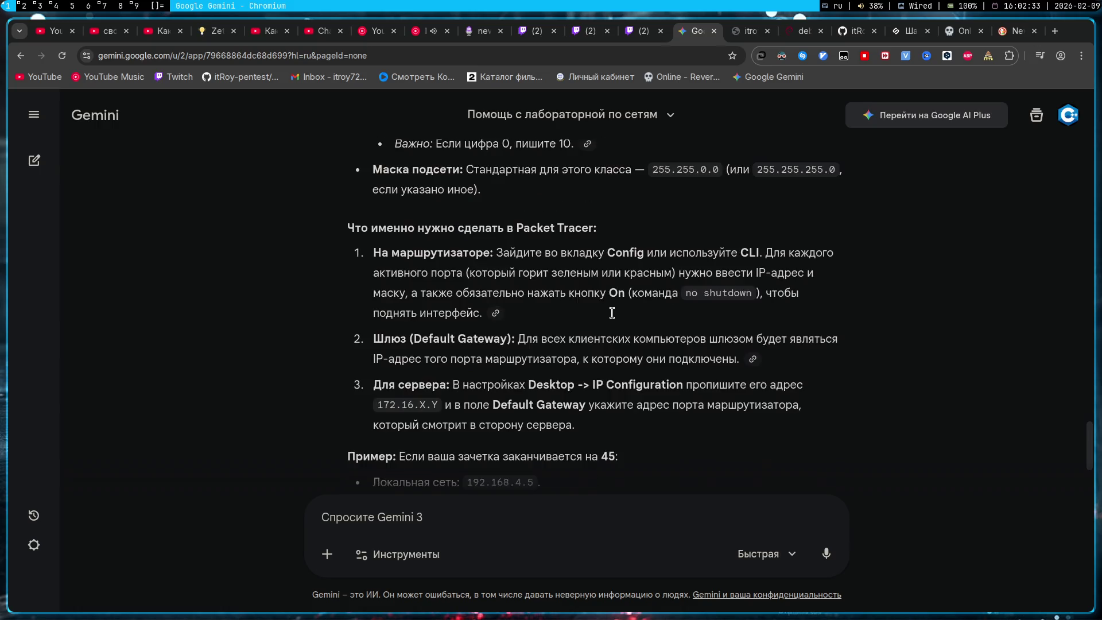
pyautogui.scroll(-1, 616, 319)
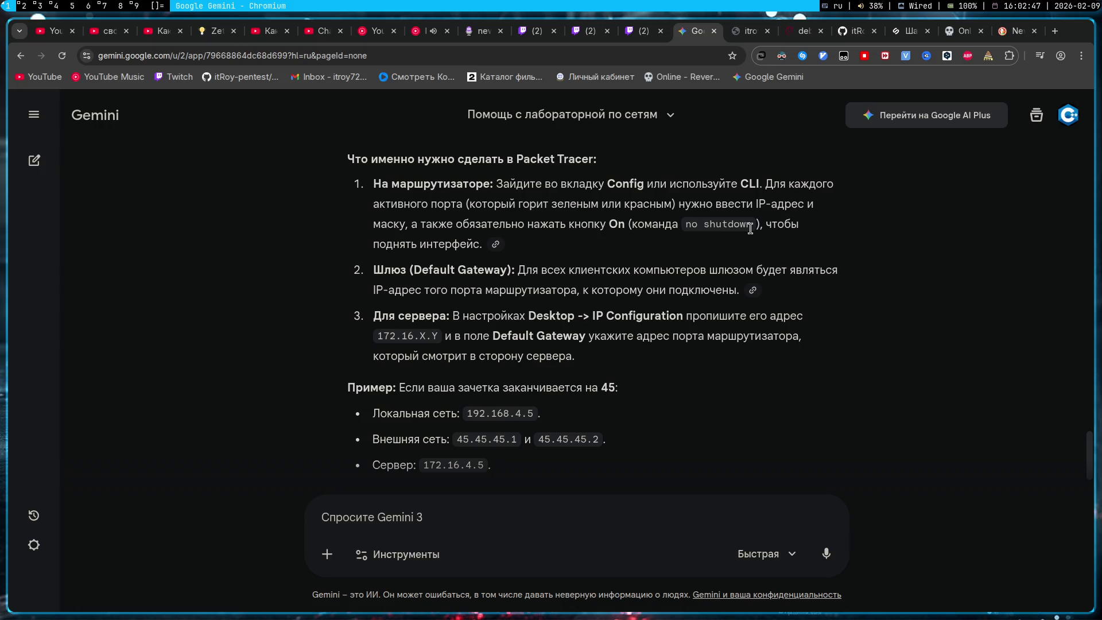
pyautogui.scroll(-1, 751, 229)
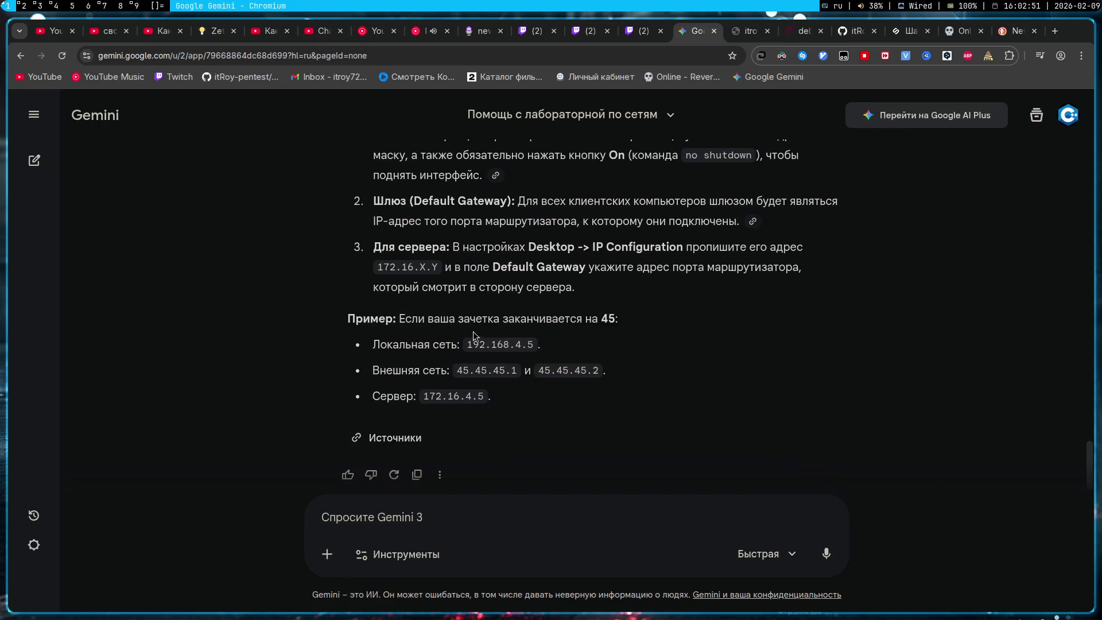
# - Send Gemini a message: the ID ends in 58, which IP addresses should be entered?
pyautogui.click(501, 516)
pyautogui.write('58 зака')
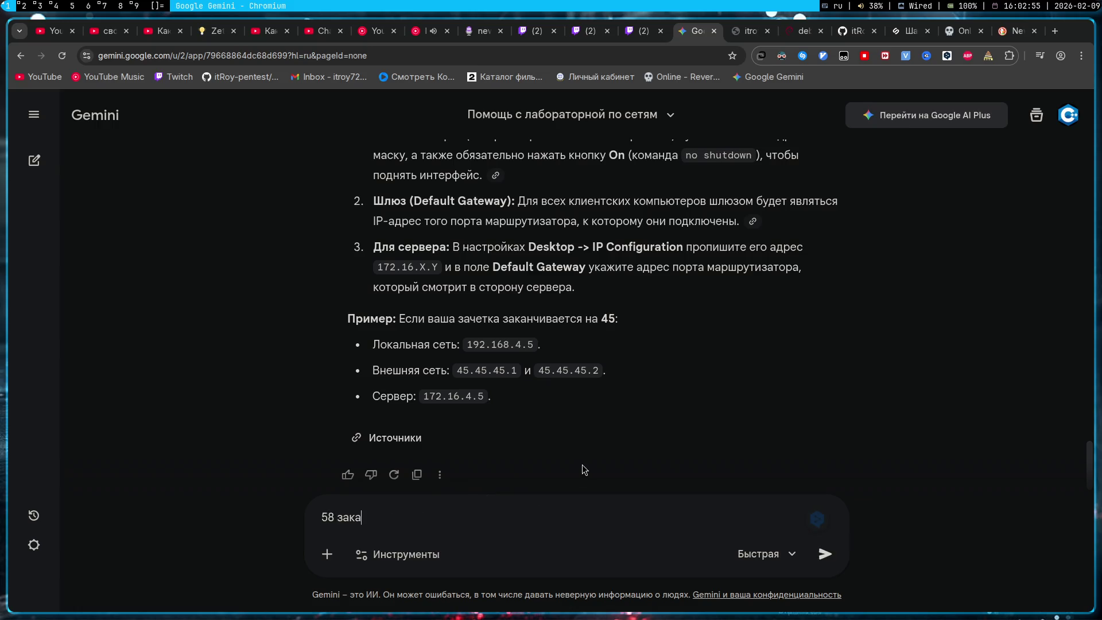
pyautogui.write('нчивается, какой мне')
pyautogui.write(' айпи адрес')
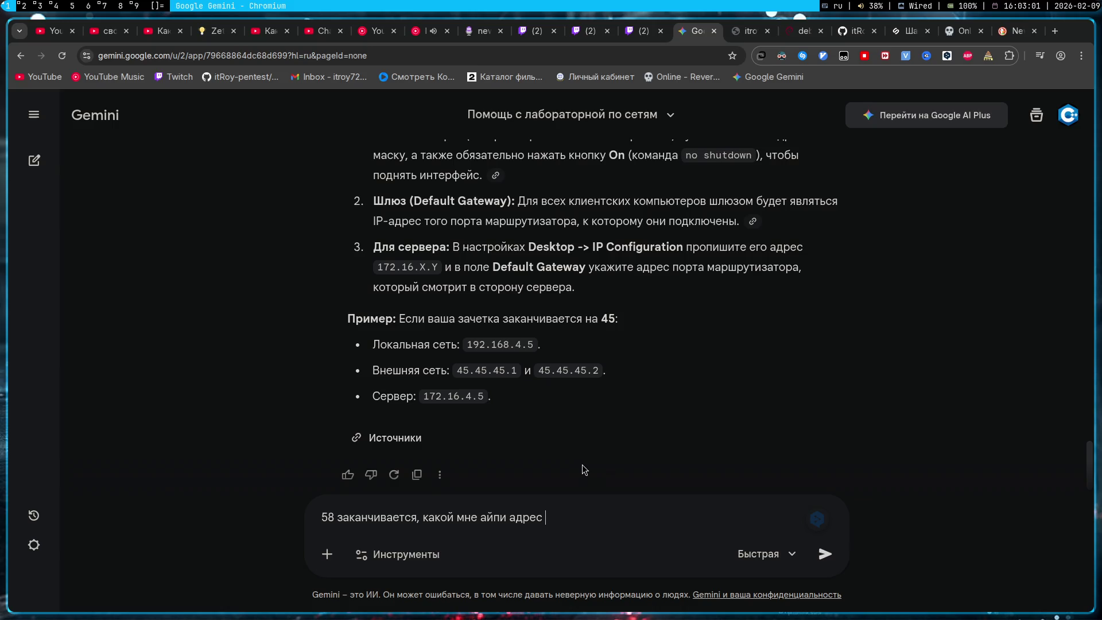
pyautogui.write(' надо въебать')
pyautogui.hotkey('ctrl', 'shift', 'Left')
pyautogui.hotkey('ctrl', 'shift', 'Left')
pyautogui.hotkey('ctrl', 'shift', 'Left')
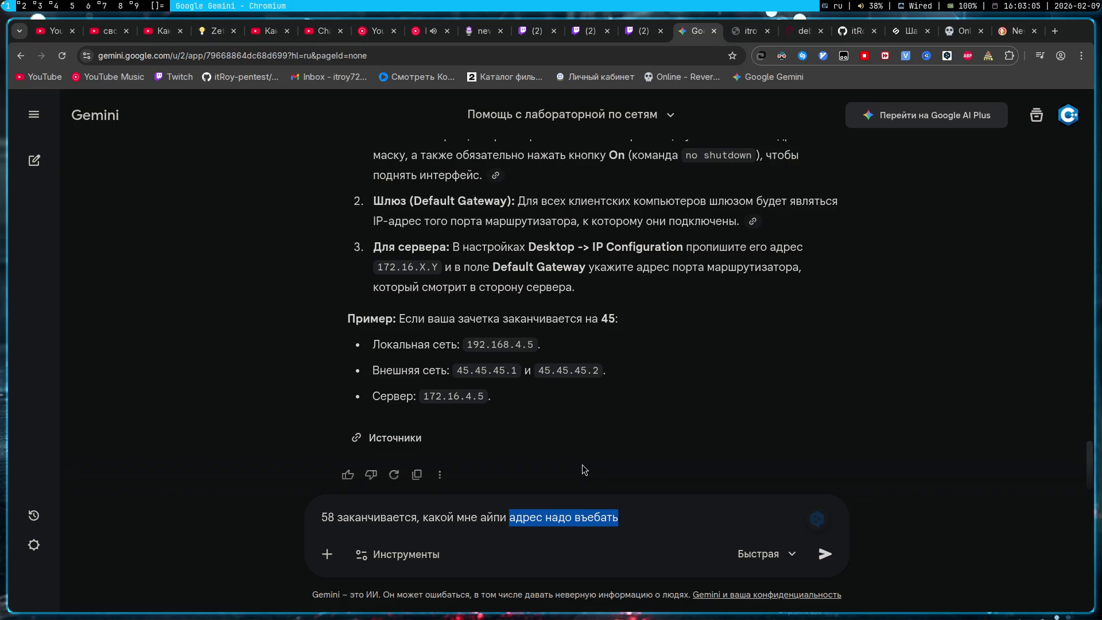
pyautogui.press('BackSpace')
pyautogui.write('Я н')
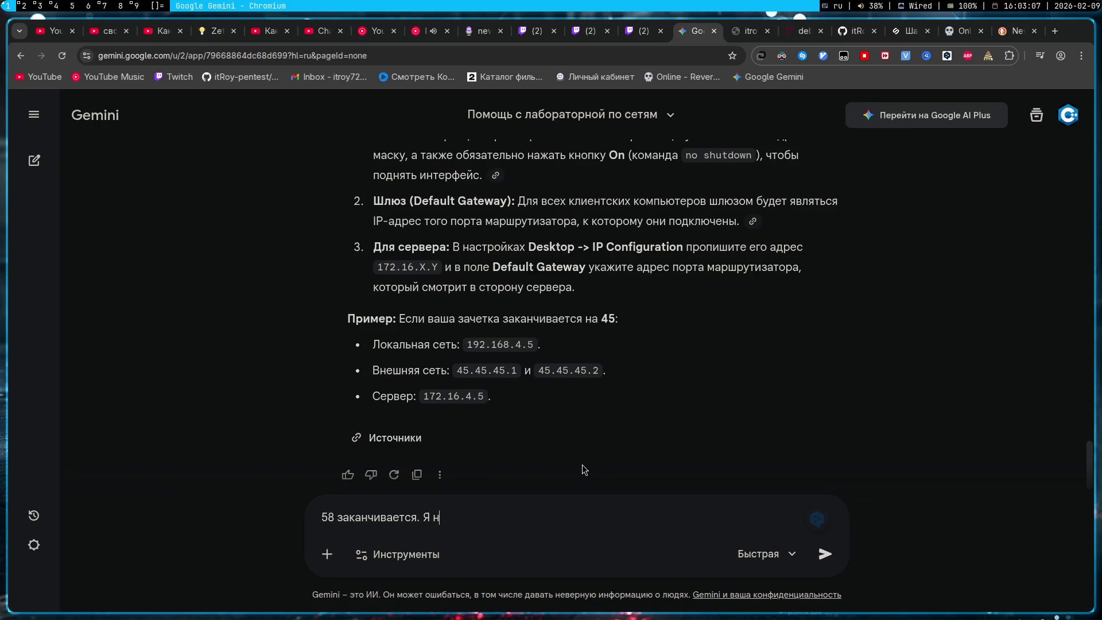
pyautogui.write('е понимаю, что блять от меня хотя')
pyautogui.write('т в э')
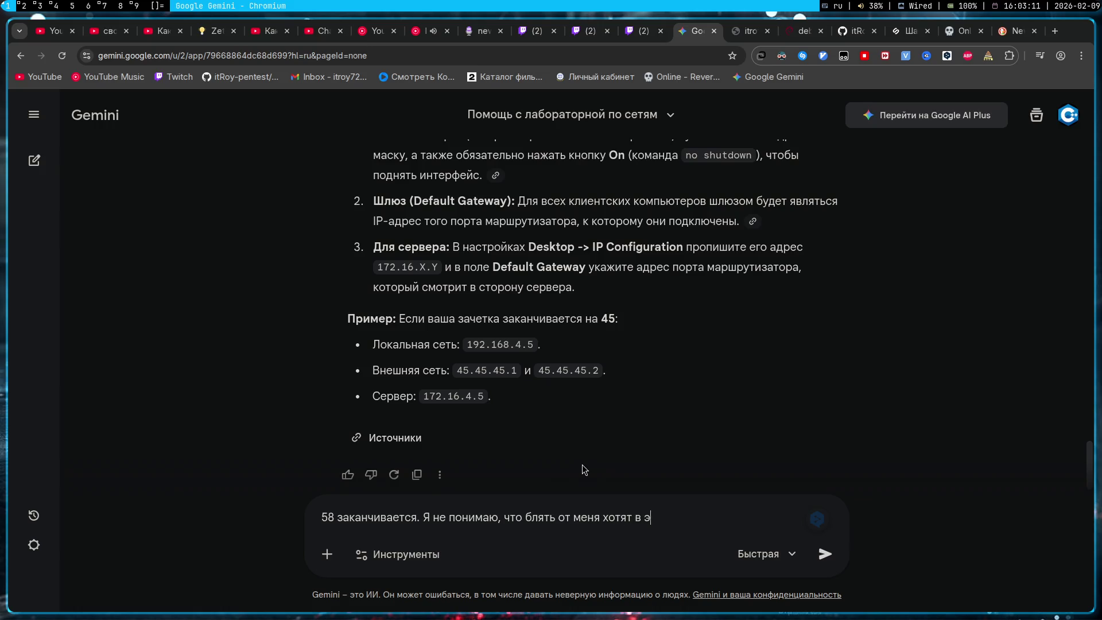
pyautogui.write('той ебучей лабы, нет объясн')
pyautogui.write('ений')
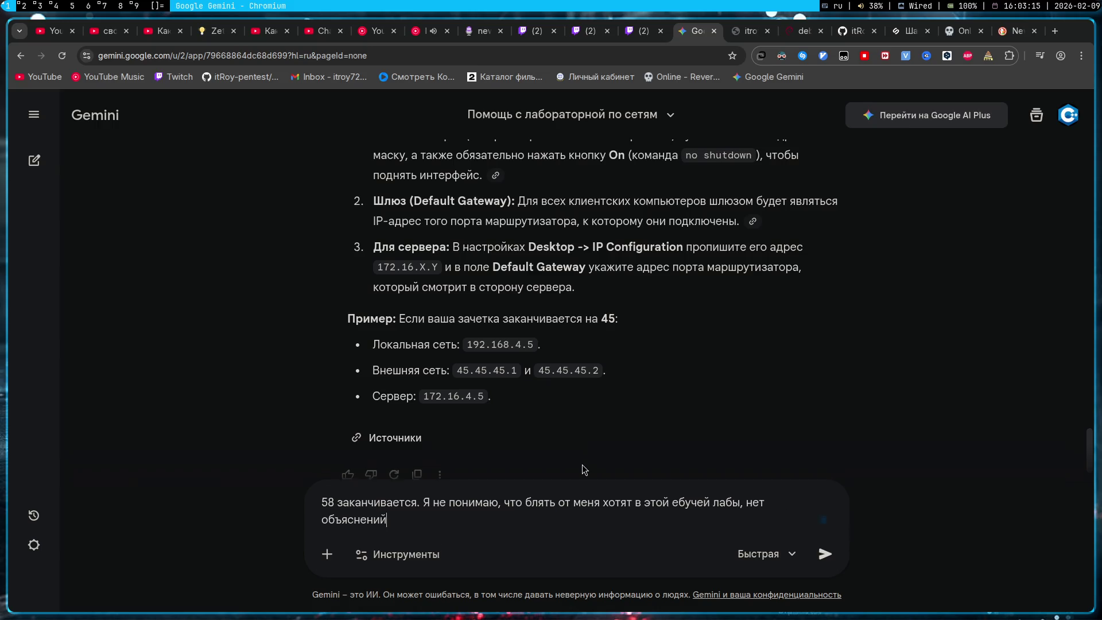
pyautogui.write(' ваще и каки')
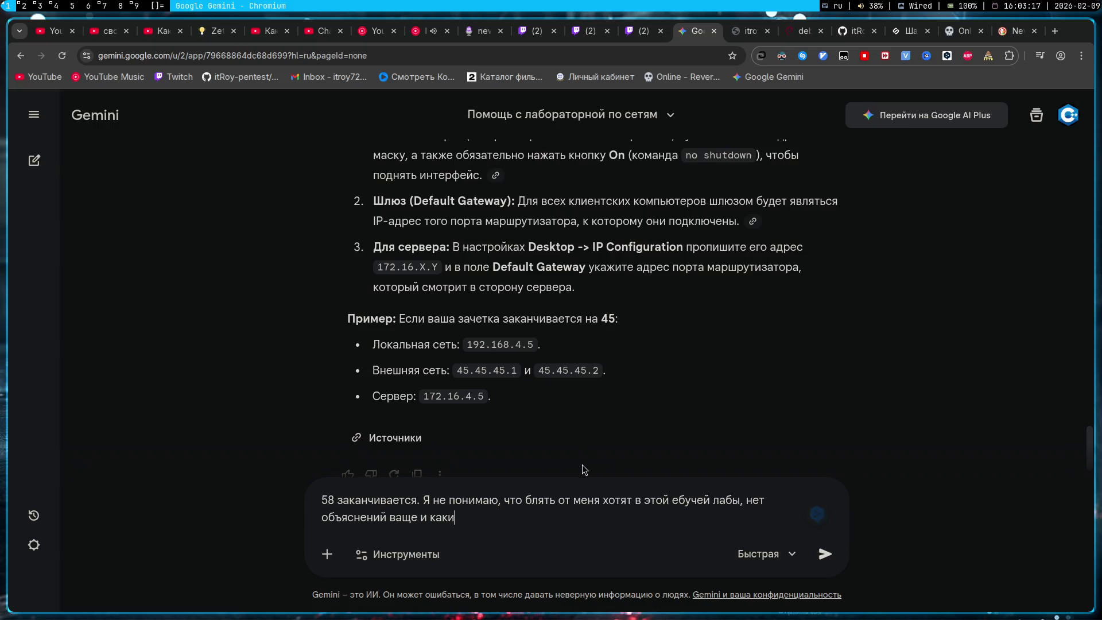
pyautogui.write('е мне сука й')
pyautogui.press('BackSpace')
pyautogui.write('айпишники вписы')
pyautogui.write('вать,')
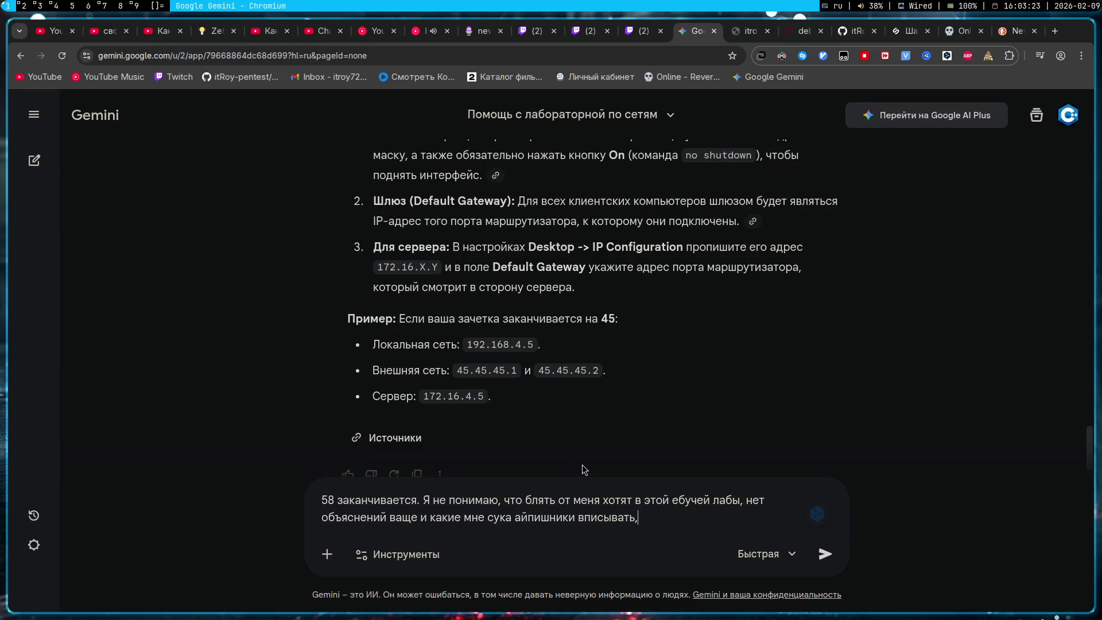
pyautogui.write(' из воздуха придумывать?')
pyautogui.press('Return')
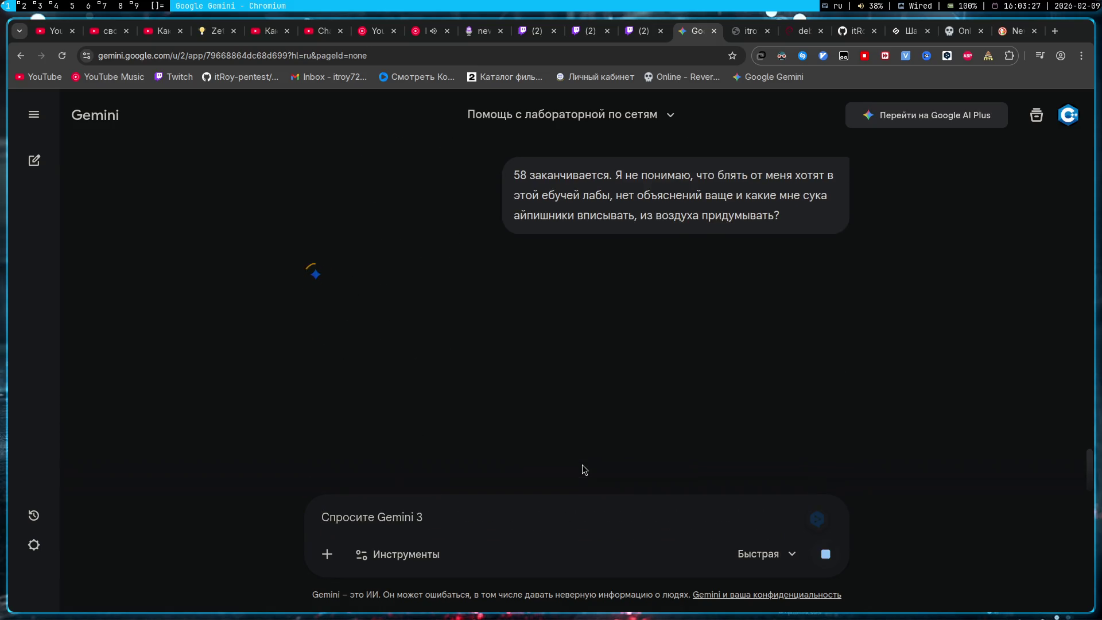
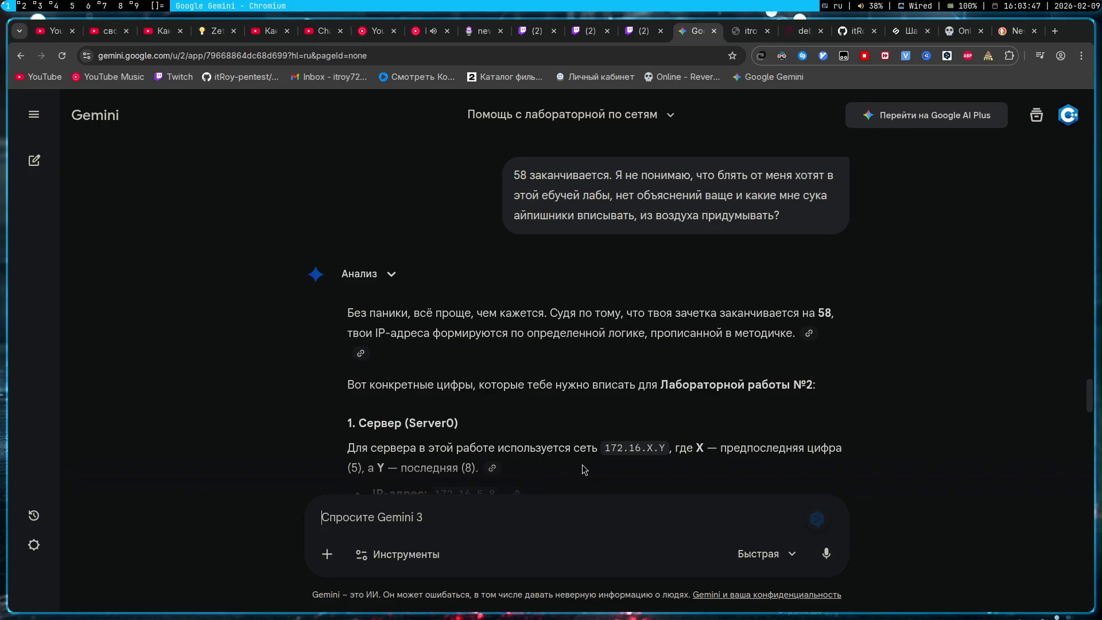
# - Find the suggested gateway address 172.16.5.1 in Gemini's plan
pyautogui.scroll(-3, 625, 319)
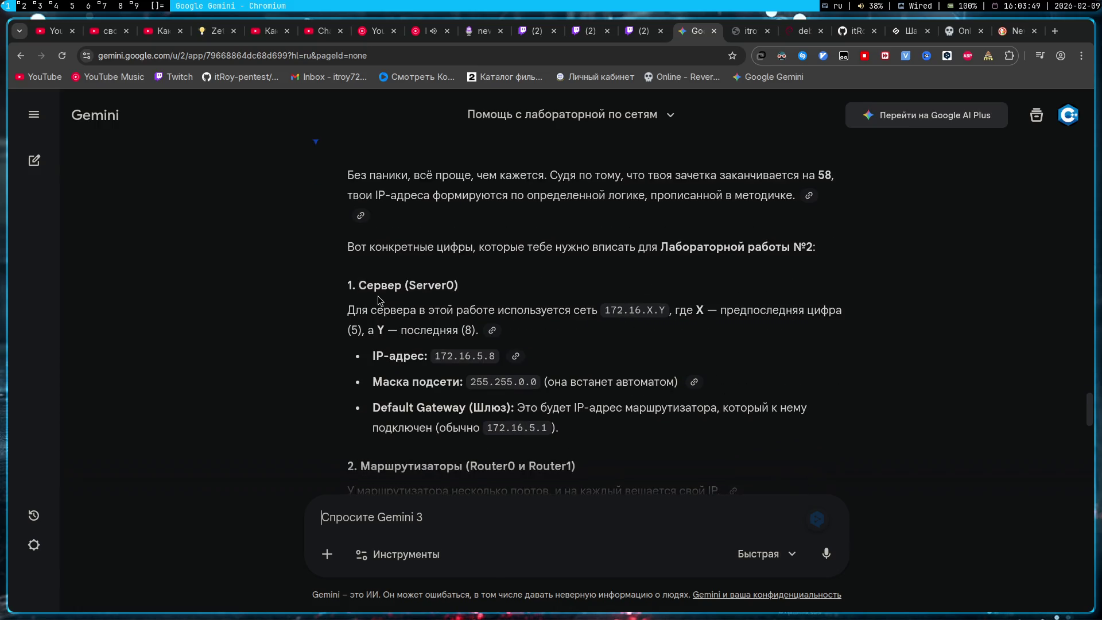
pyautogui.scroll(-2, 407, 322)
pyautogui.scroll(-4, 409, 315)
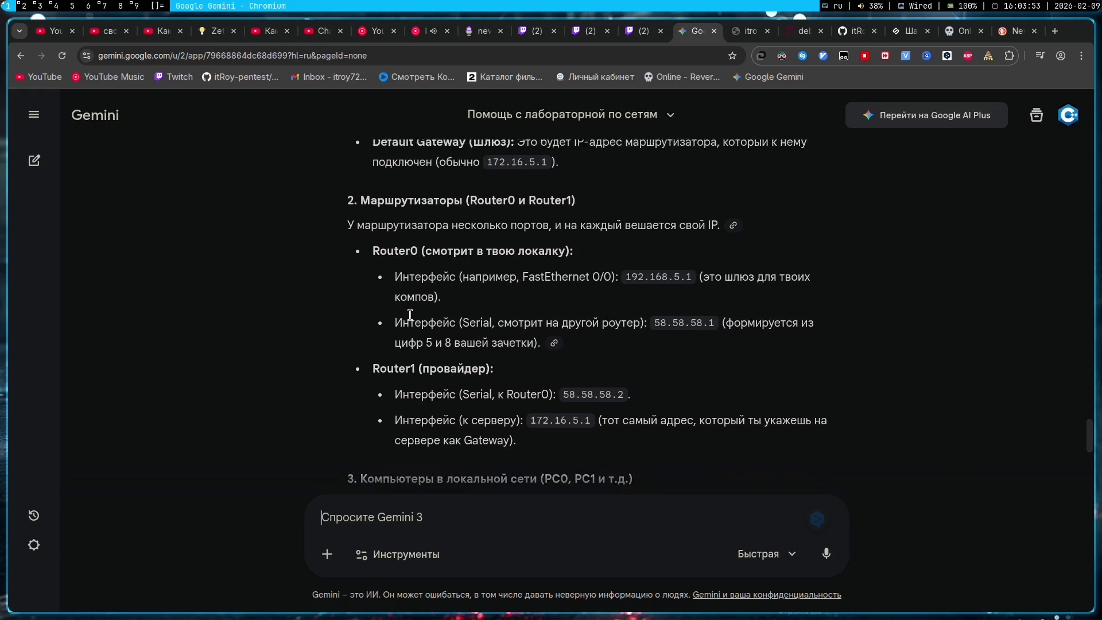
pyautogui.scroll(1, 410, 315)
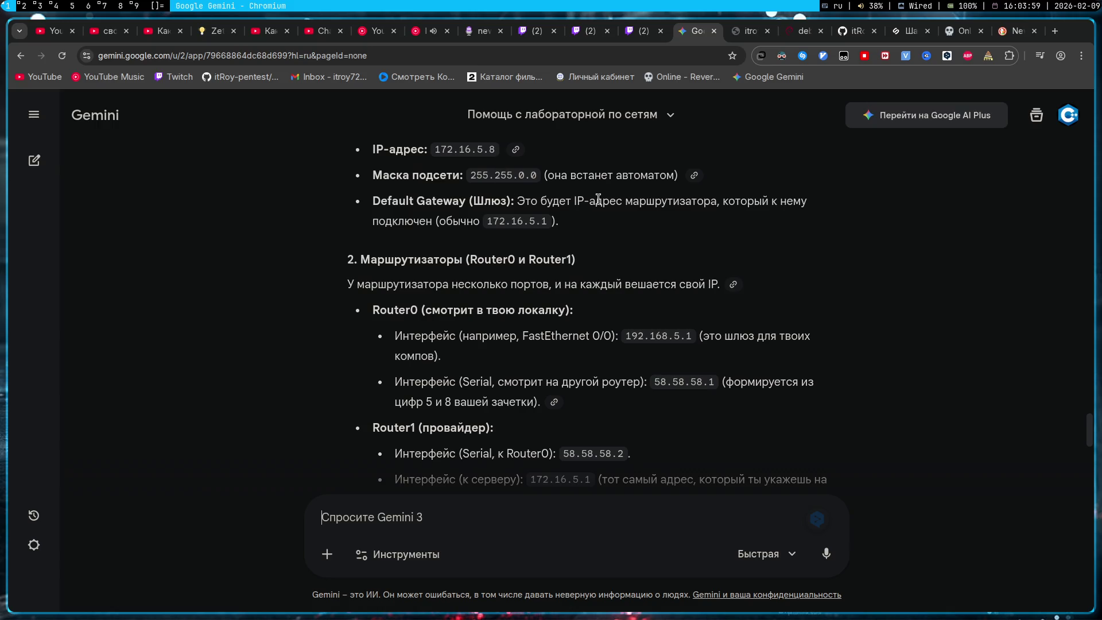
pyautogui.moveTo(487, 221); pyautogui.dragTo(546, 234)
pyautogui.click(682, 232)
pyautogui.press('super+2')
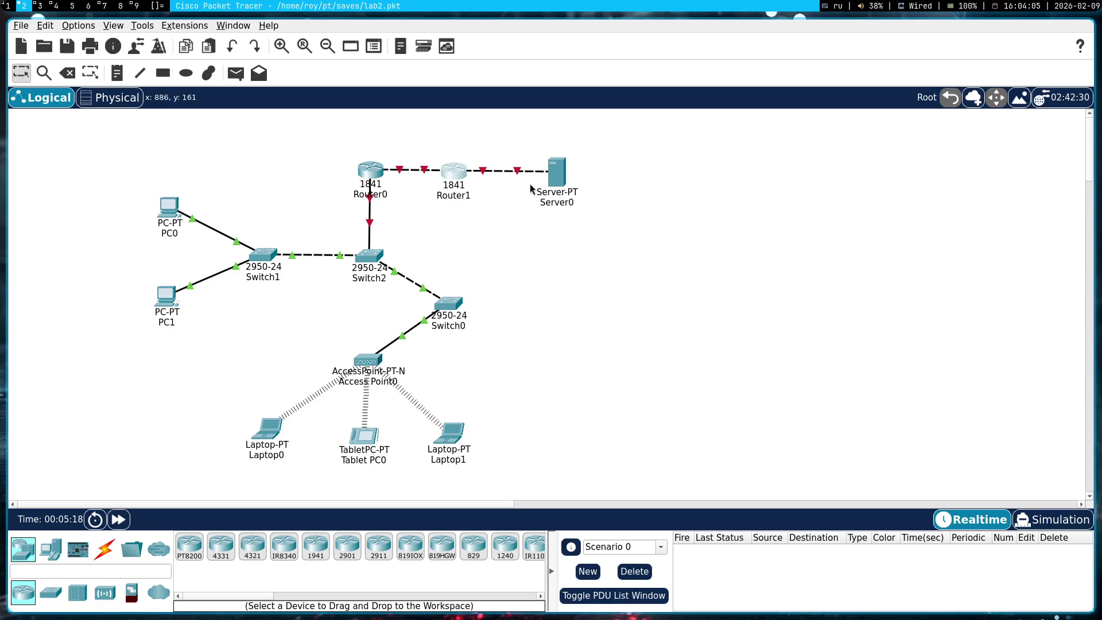
# - Inspect Router1's FastEthernet0/0 settings in a floating, resized configuration window
pyautogui.click(456, 182)
pyautogui.press('super+shift+space')
pyautogui.moveTo(458, 179)
pyautogui.mouseDown()
pyautogui.moveTo(831, 325)
pyautogui.moveTo(714, 388)
pyautogui.moveTo(499, 271)
pyautogui.mouseUp()
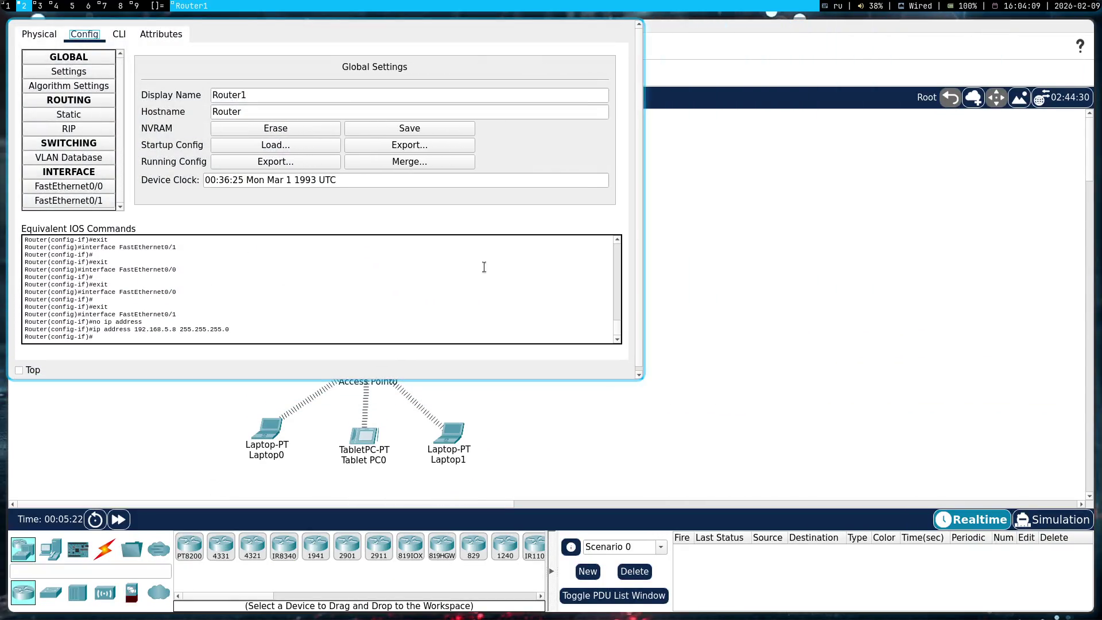
pyautogui.click(250, 281)
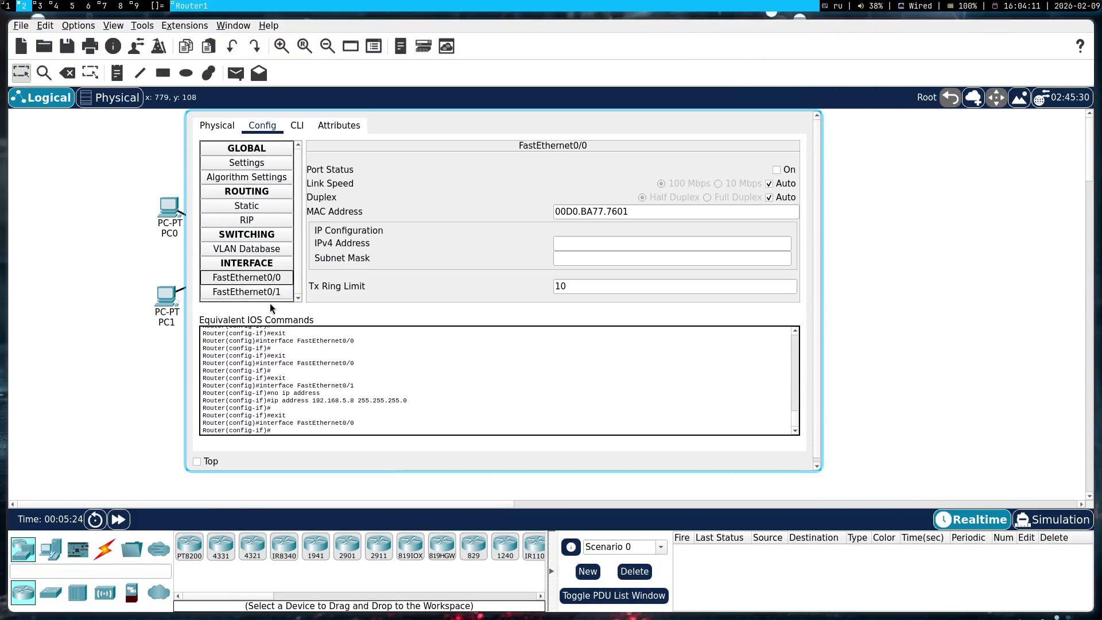
pyautogui.press('super+shift+q')
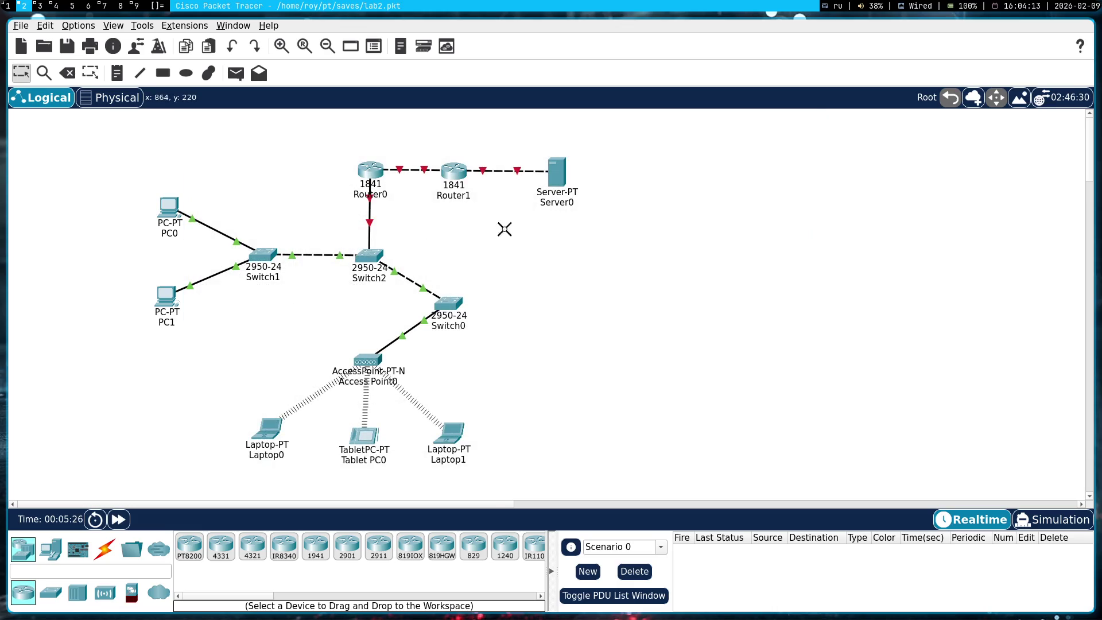
# - Replace the Router1–Server0 link with a copper cross-over cable to Server0's FastEthernet0
pyautogui.press('Delete')
pyautogui.click(515, 173)
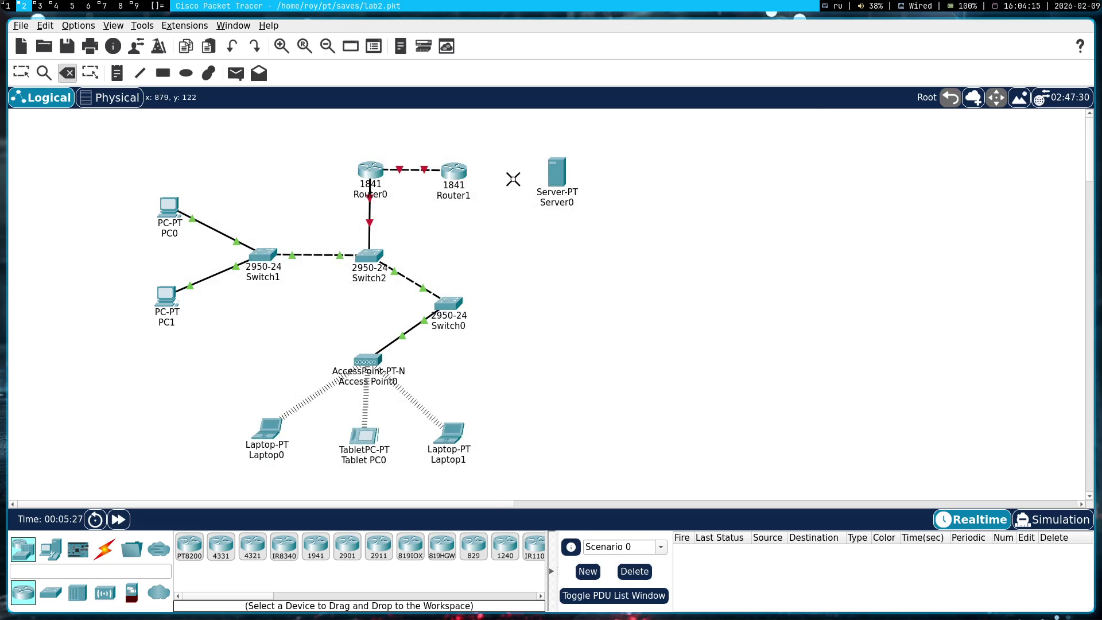
pyautogui.press('Escape')
pyautogui.click(104, 550)
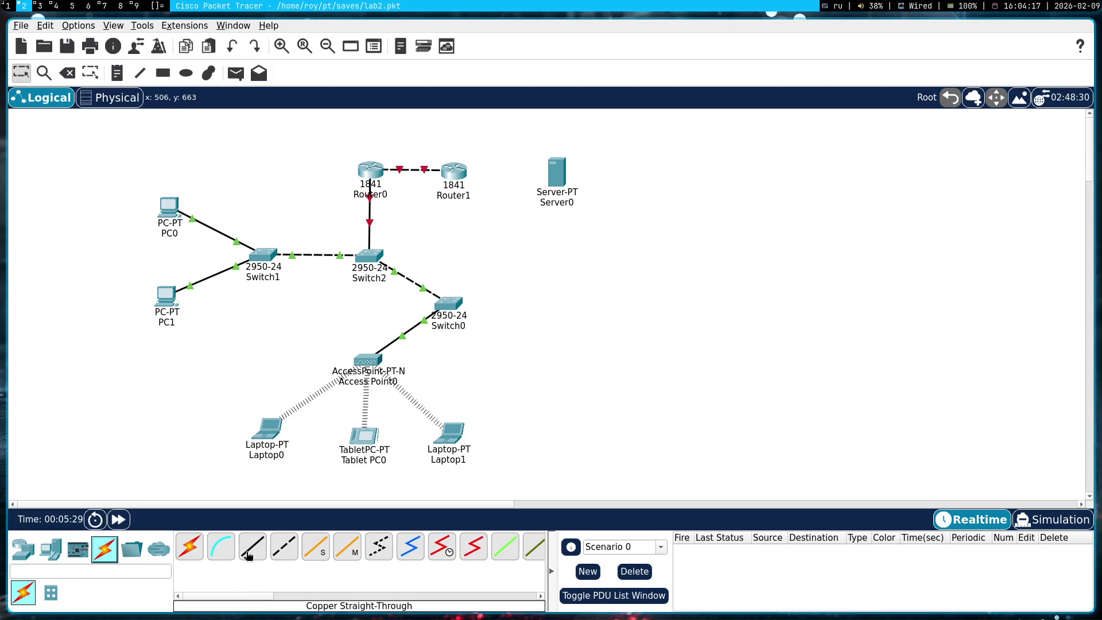
pyautogui.click(279, 553)
pyautogui.click(453, 170)
pyautogui.click(502, 207)
pyautogui.click(557, 172)
pyautogui.click(614, 178)
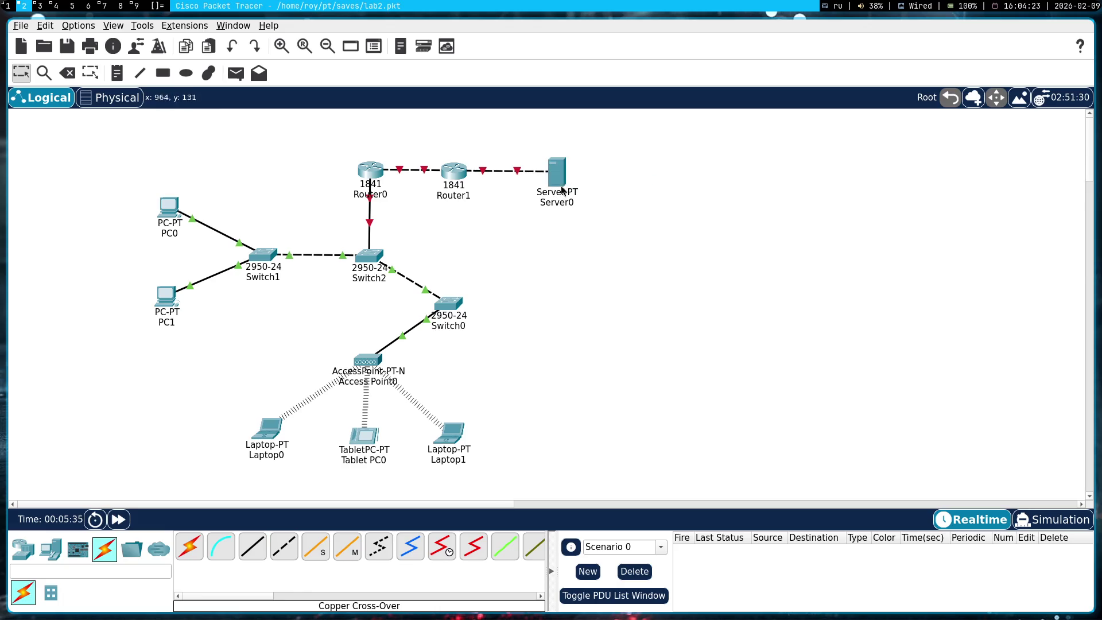
# - Change Router1's FastEthernet0/1 IPv4 address to 172.16.5.1
pyautogui.click(454, 171)
pyautogui.click(102, 203)
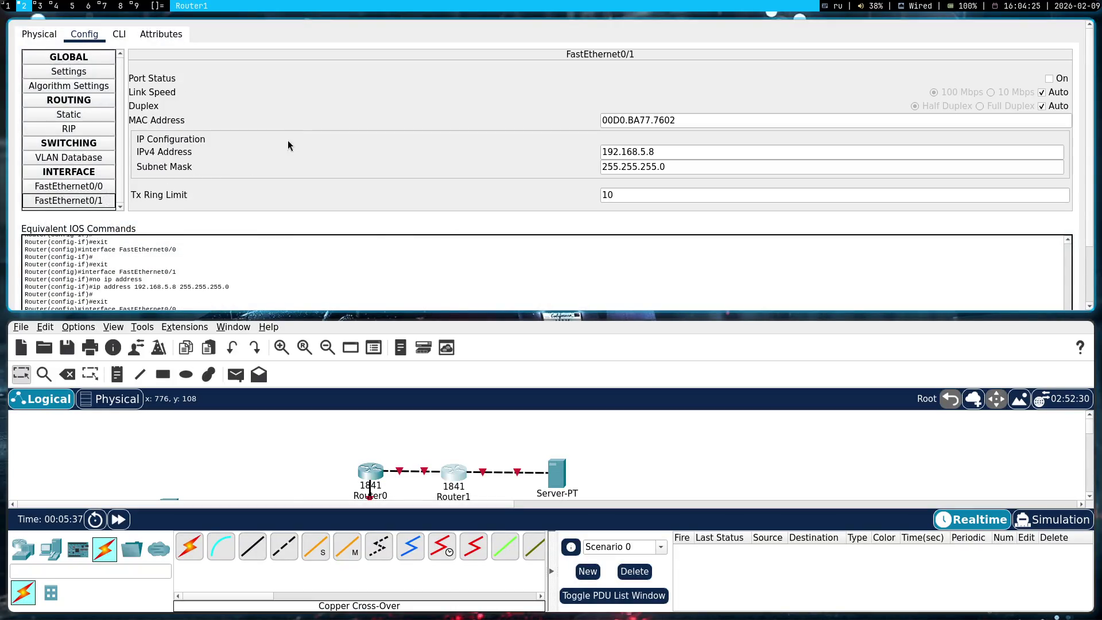
pyautogui.tripleClick(653, 148)
pyautogui.write('172.16.5.1')
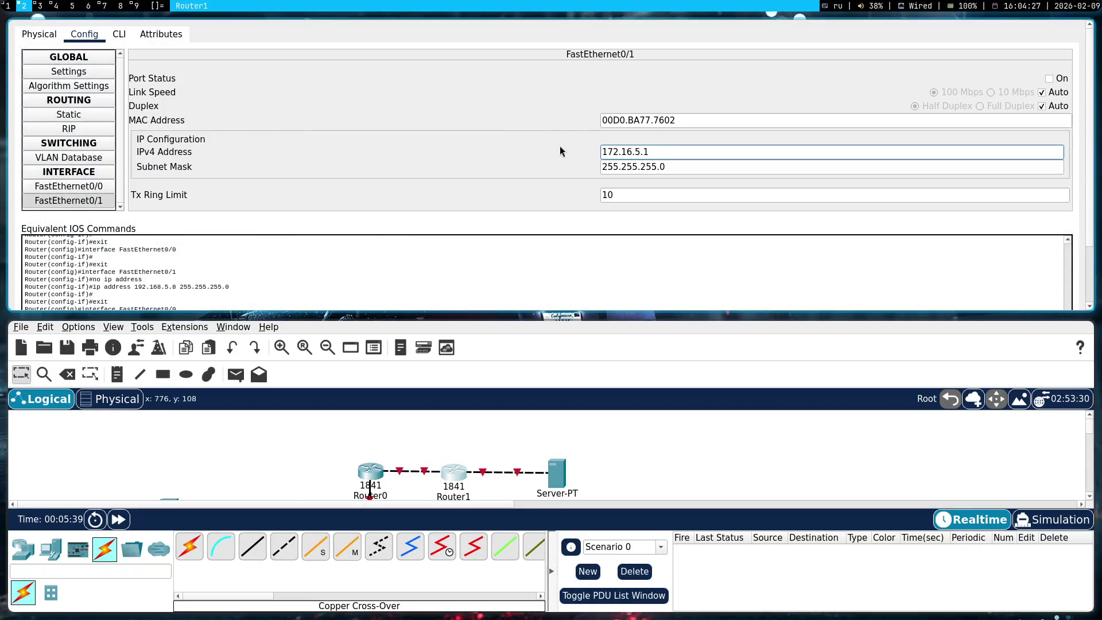
pyautogui.press('Return')
pyautogui.press('super+shift+c')
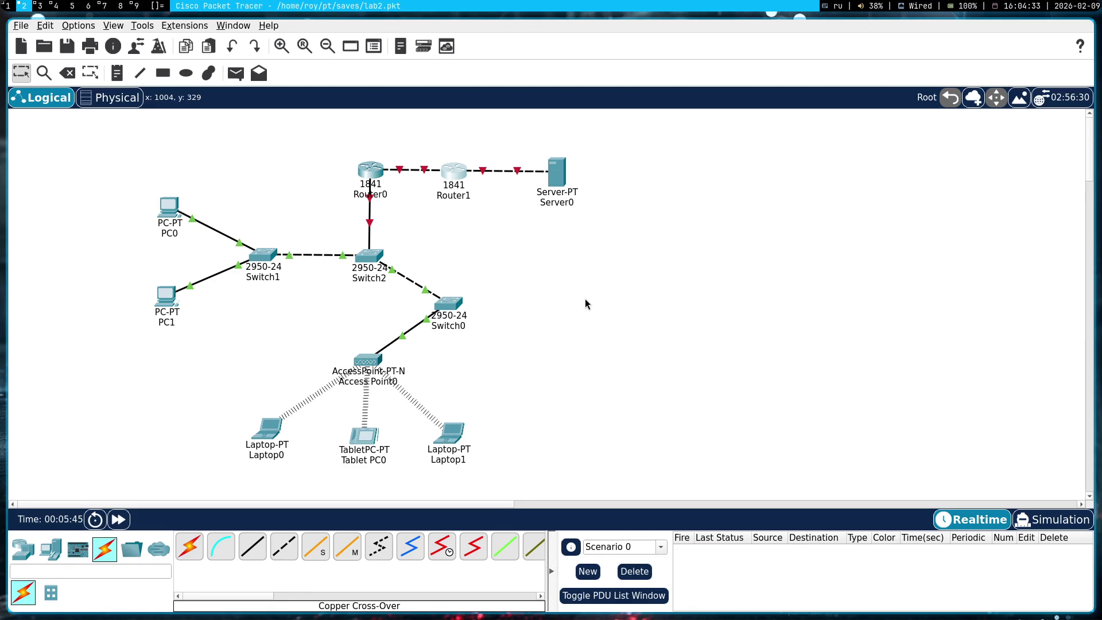
pyautogui.press('super+1')
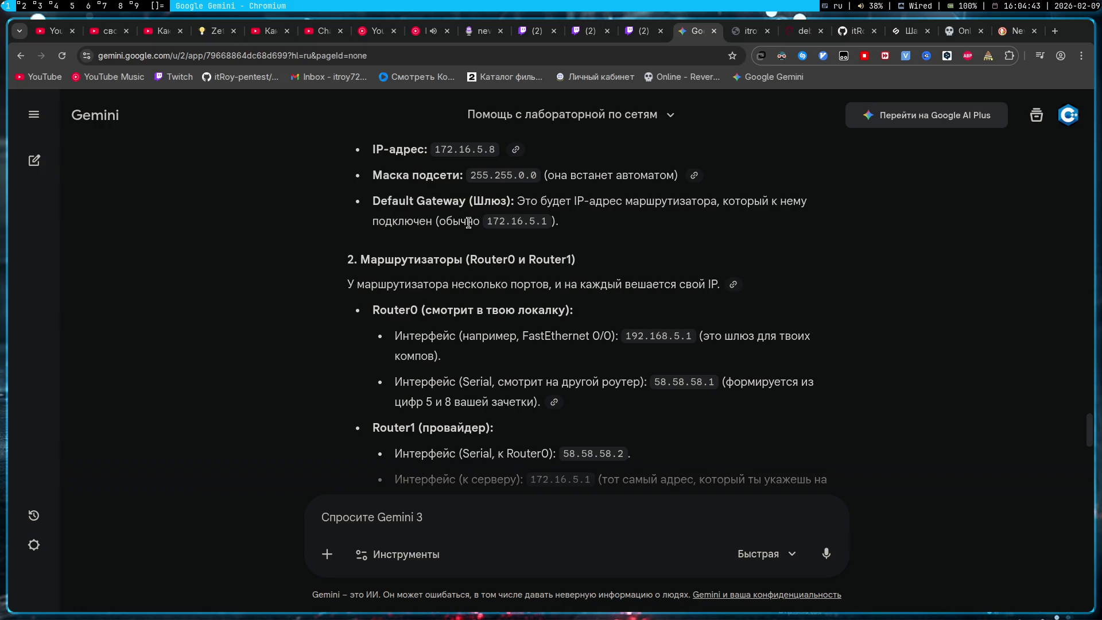
pyautogui.scroll(1, 472, 234)
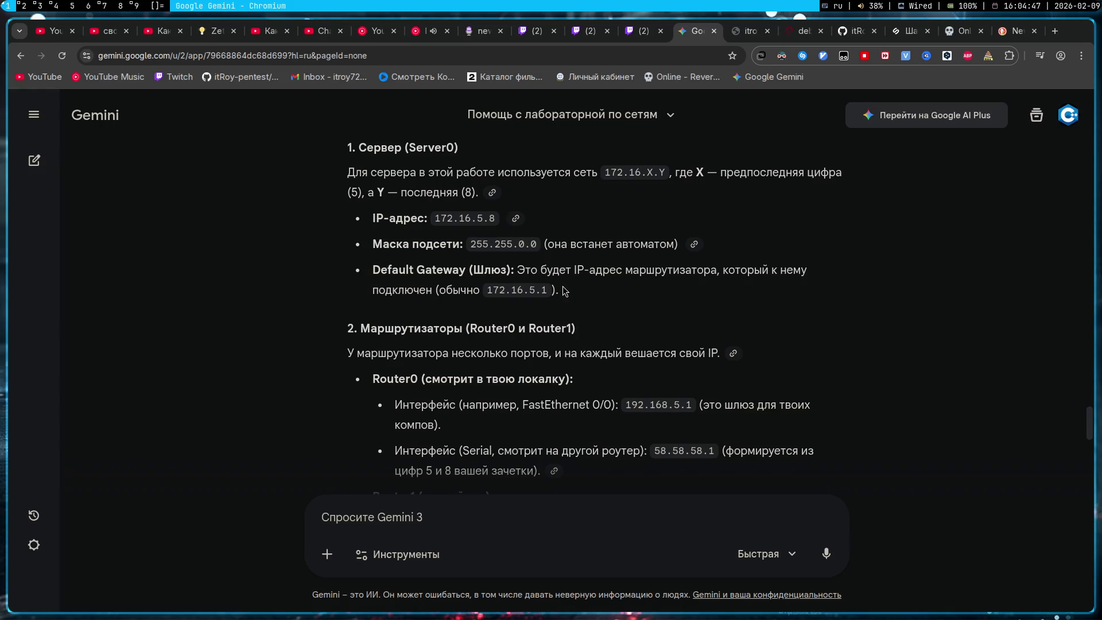
pyautogui.press('super+2')
# - Replace Server0's 0.0.0.0 default gateway with 172.16.5.1 in IP Configuration
pyautogui.click(566, 170)
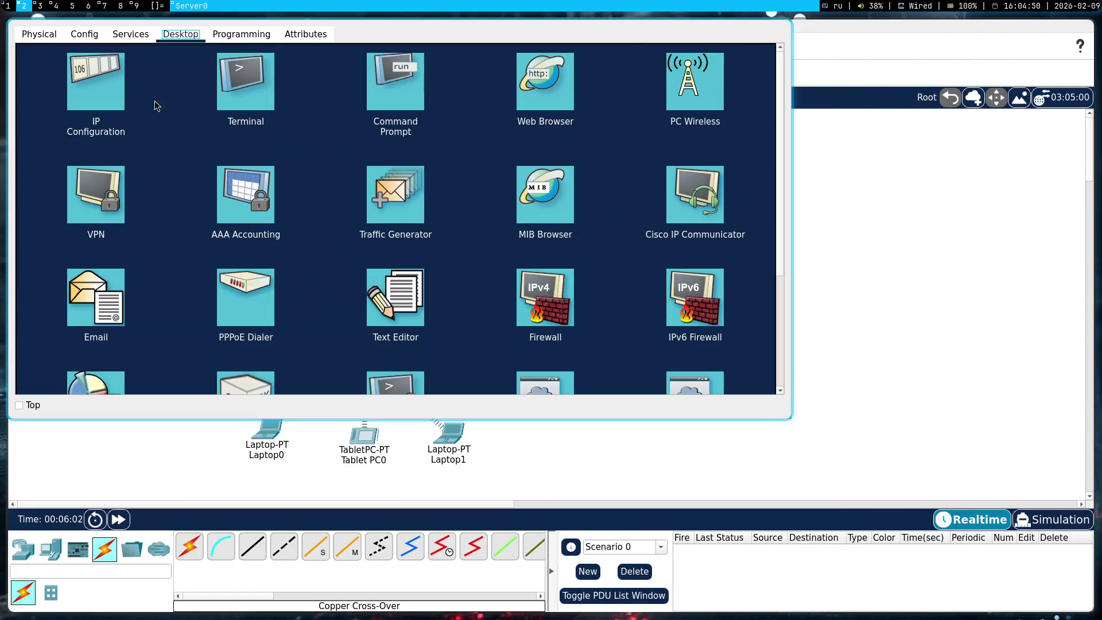
pyautogui.click(93, 81)
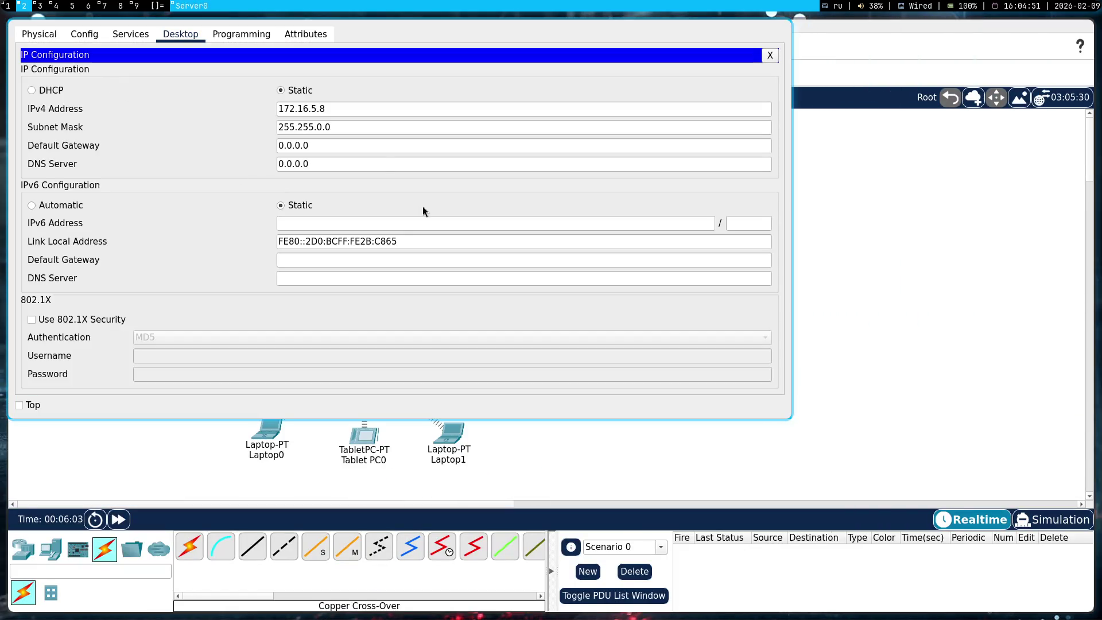
pyautogui.tripleClick(313, 144)
pyautogui.write('172.16.5.1')
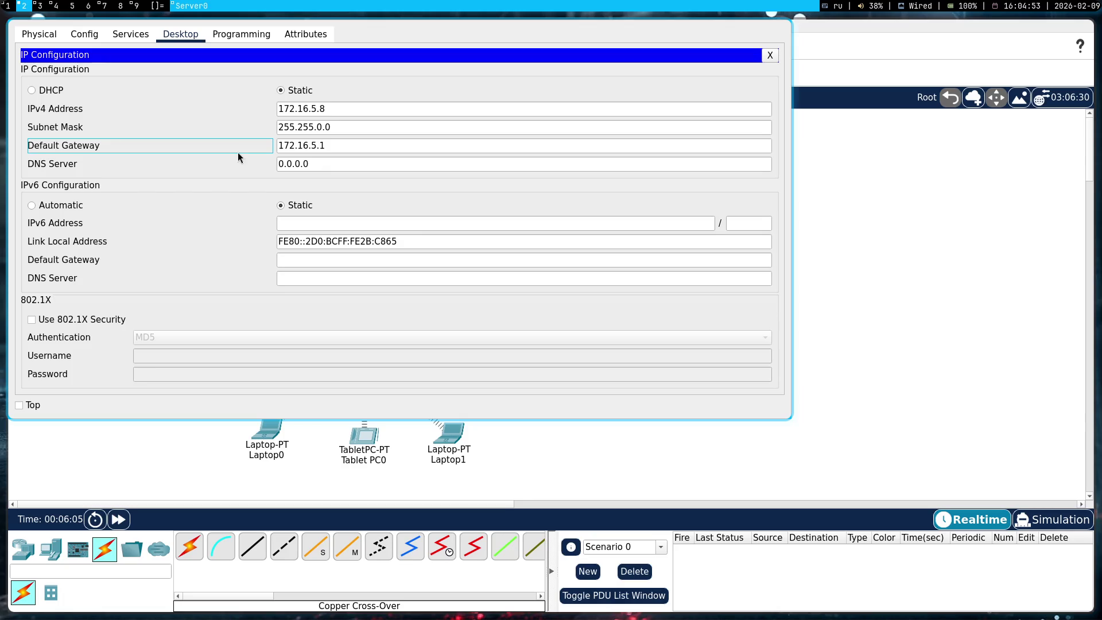
pyautogui.press('super+shift+q')
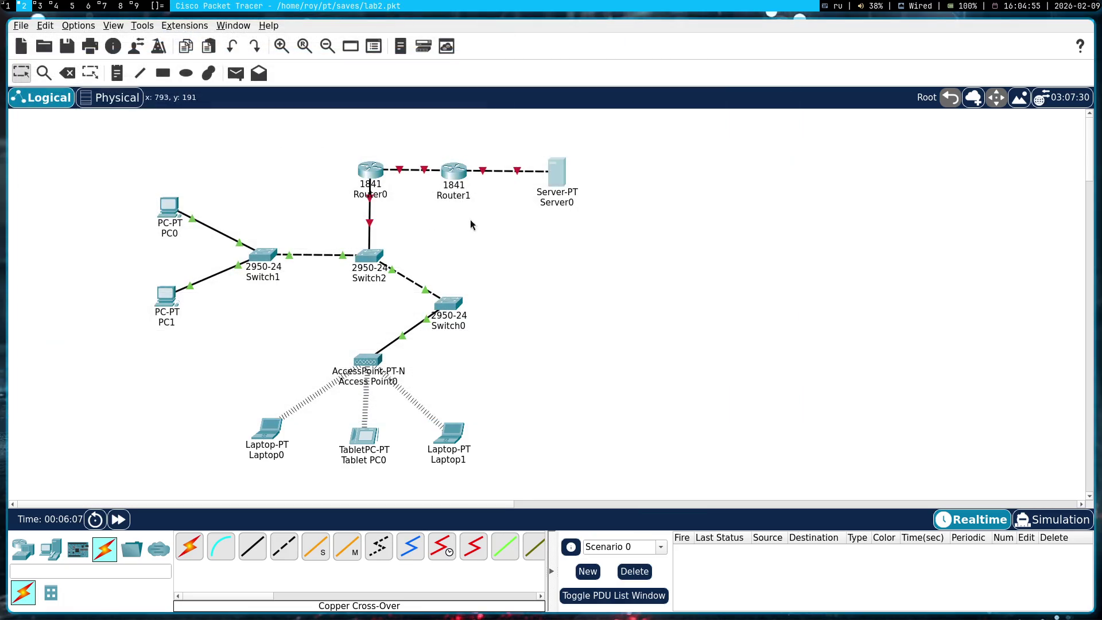
pyautogui.press('super+1')
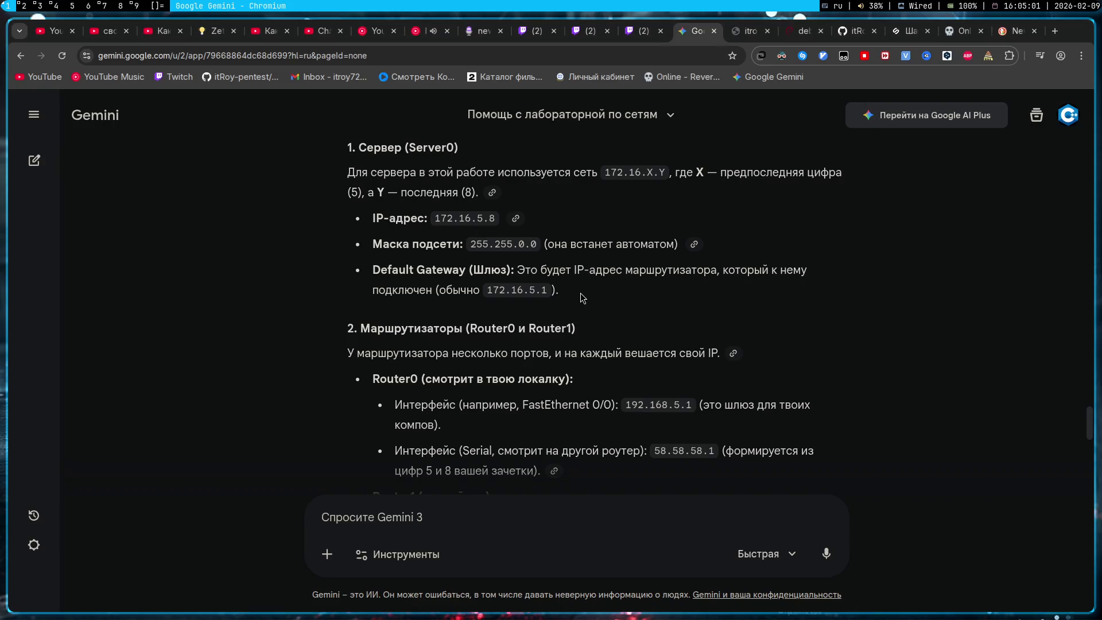
pyautogui.scroll(-2, 580, 294)
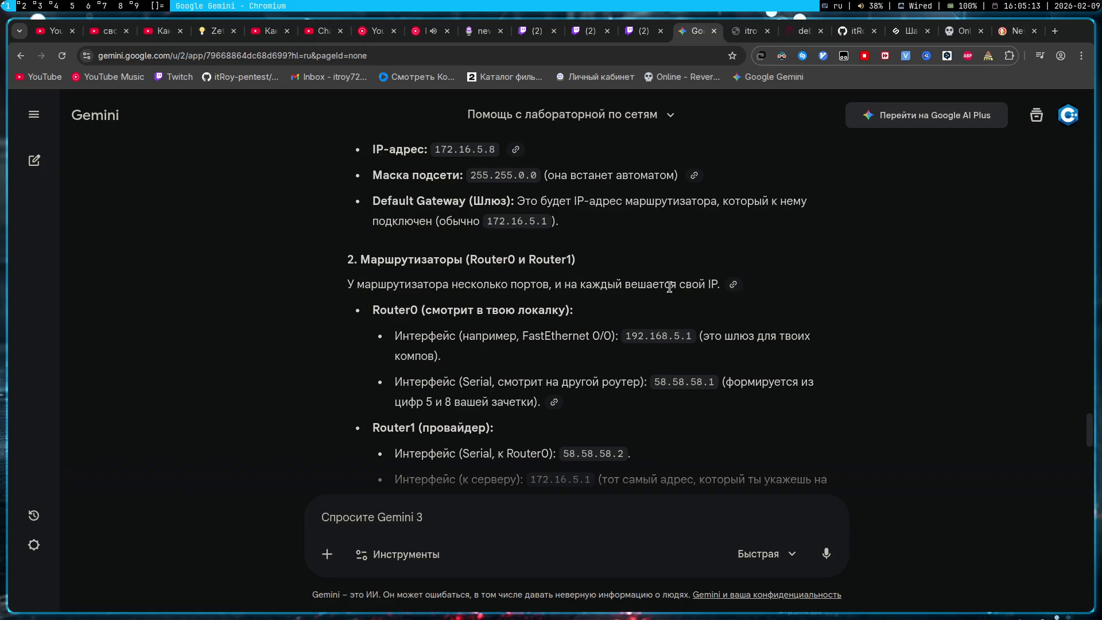
pyautogui.press('super+2')
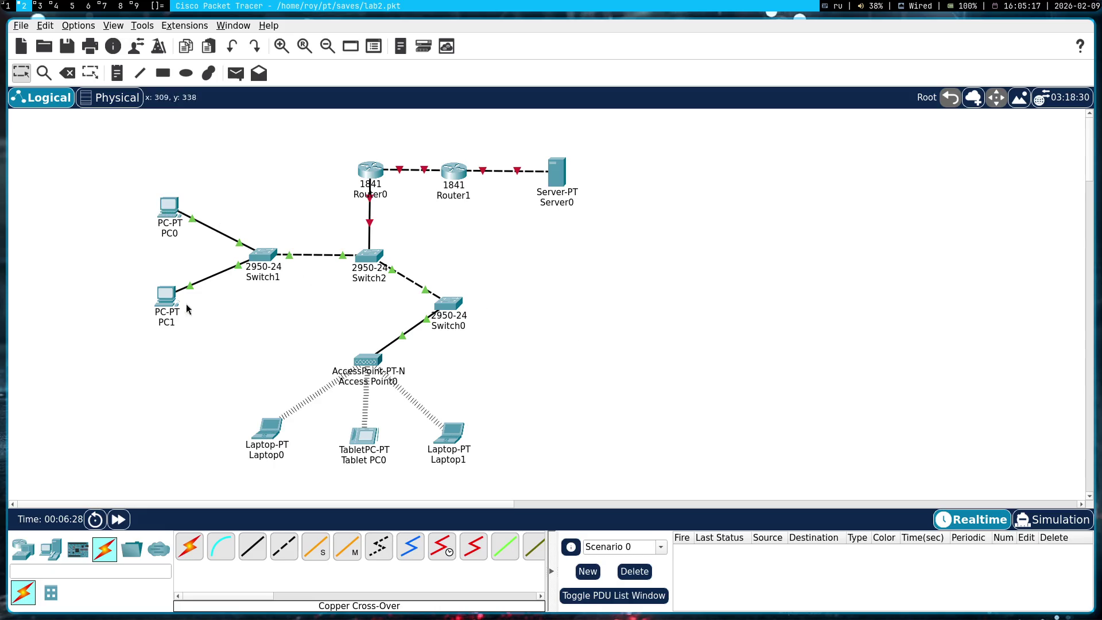
# - Check PC1's FastEthernet0 settings and PC0's IP configuration
pyautogui.click(165, 295)
pyautogui.click(92, 40)
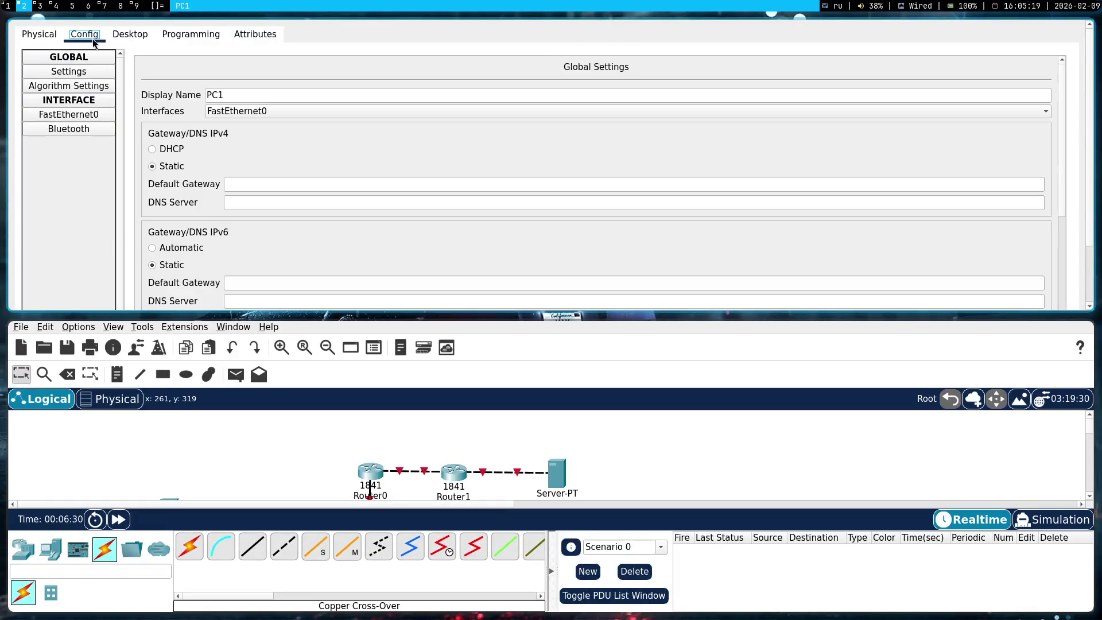
pyautogui.click(69, 115)
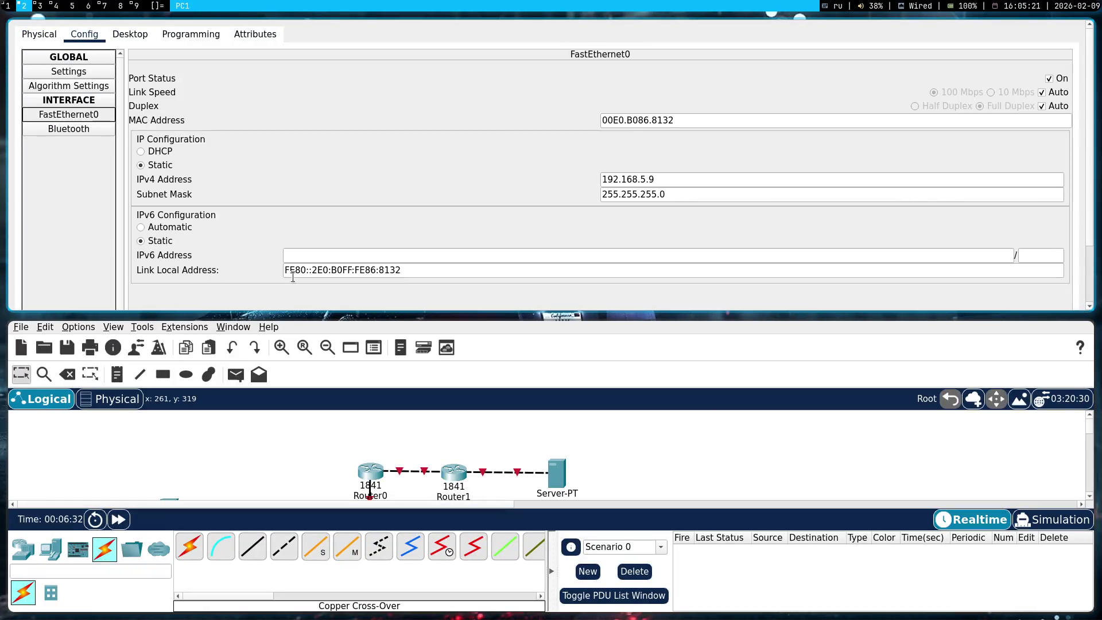
pyautogui.press('super+shift+c')
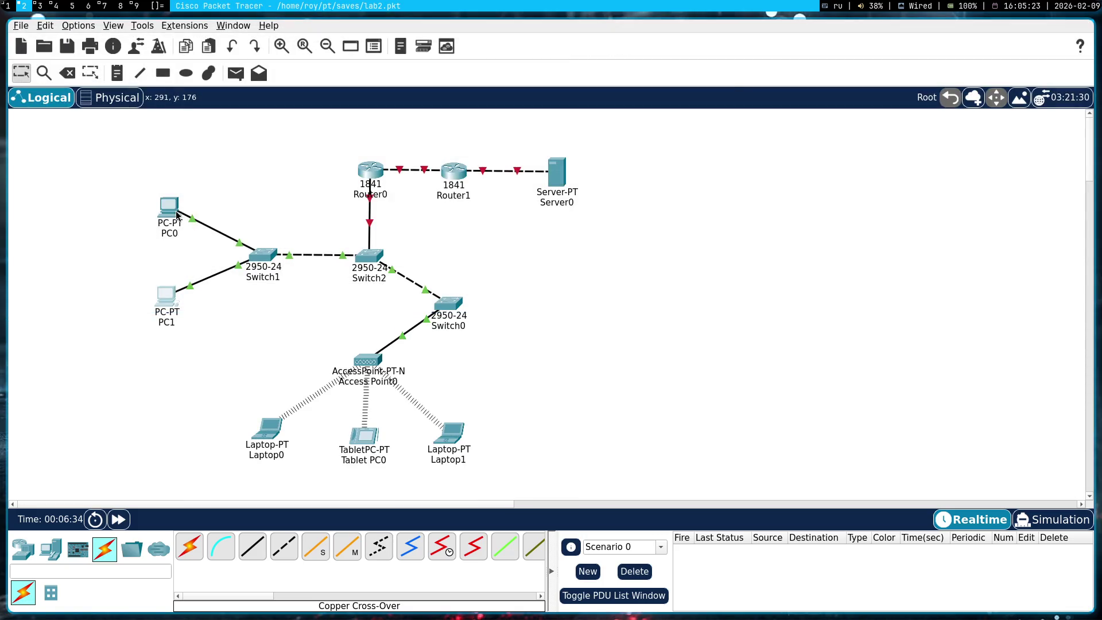
pyautogui.click(174, 211)
pyautogui.click(102, 93)
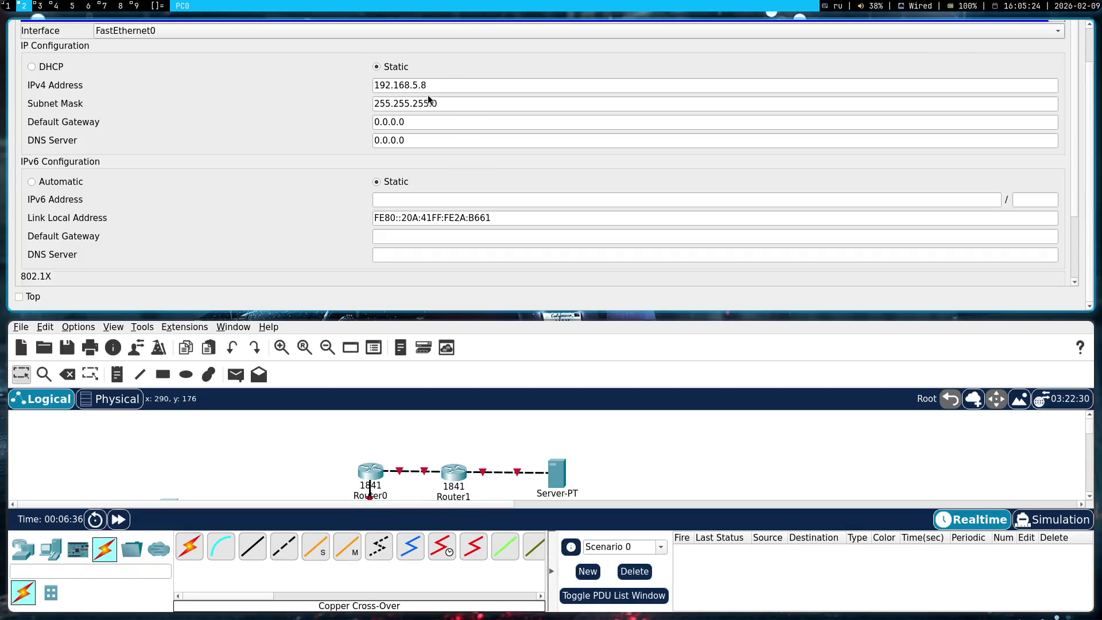
pyautogui.press('super+shift+c')
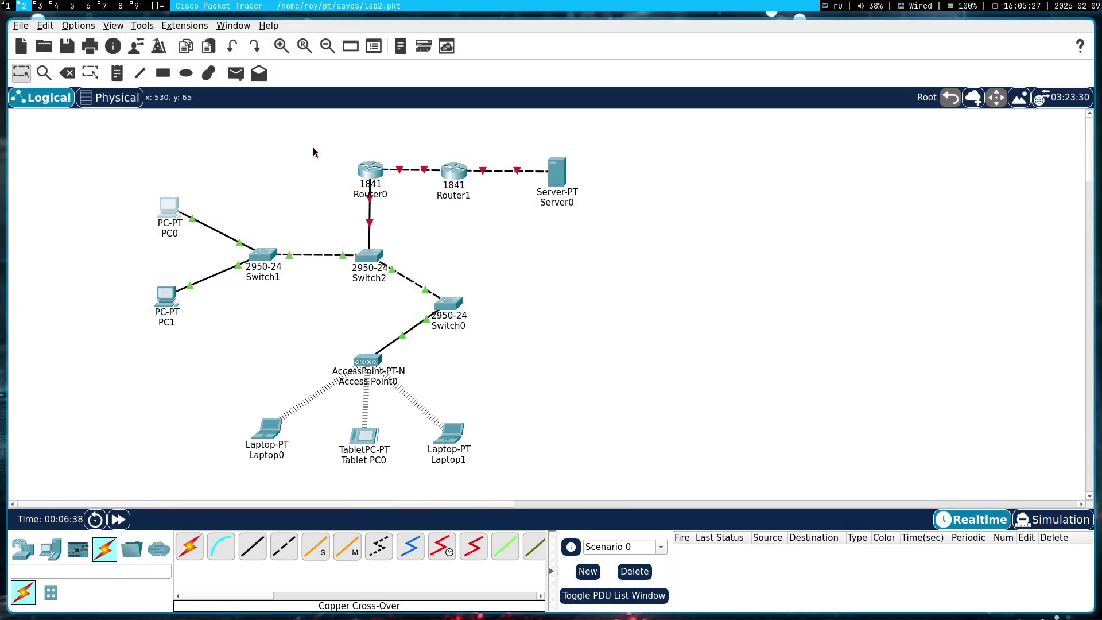
# - Set Router0's FastEthernet0/0 to 192.168.5.8 with mask 255.255.255.0
pyautogui.moveTo(369, 194)
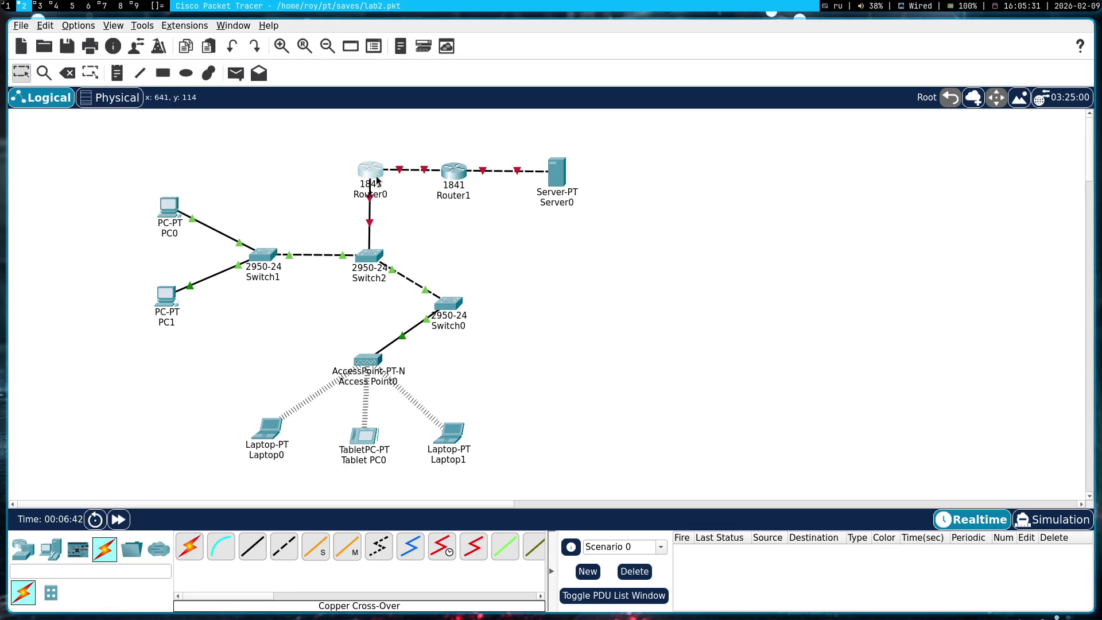
pyautogui.click(370, 170)
pyautogui.press('super+shift+space')
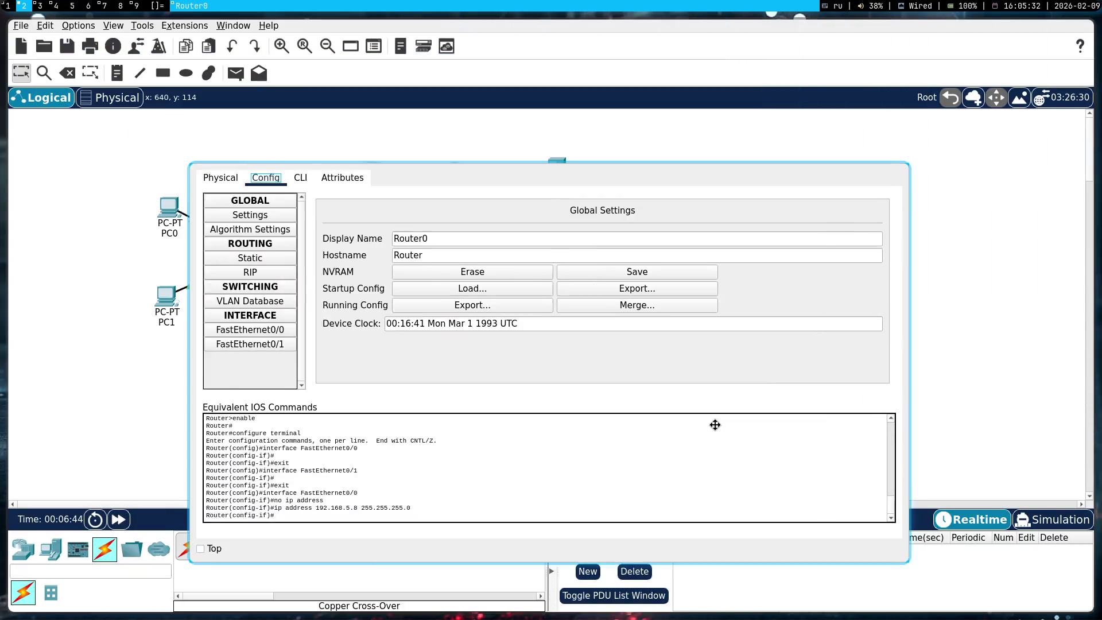
pyautogui.moveTo(714, 423); pyautogui.dragTo(711, 327)
pyautogui.click(266, 248)
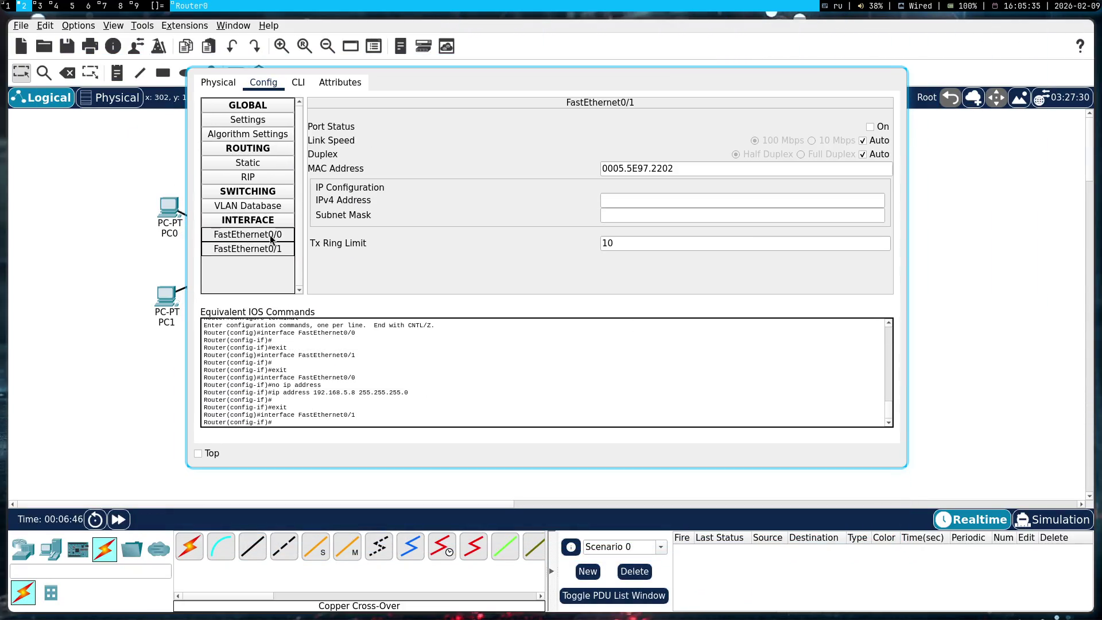
pyautogui.click(271, 240)
pyautogui.click(663, 199)
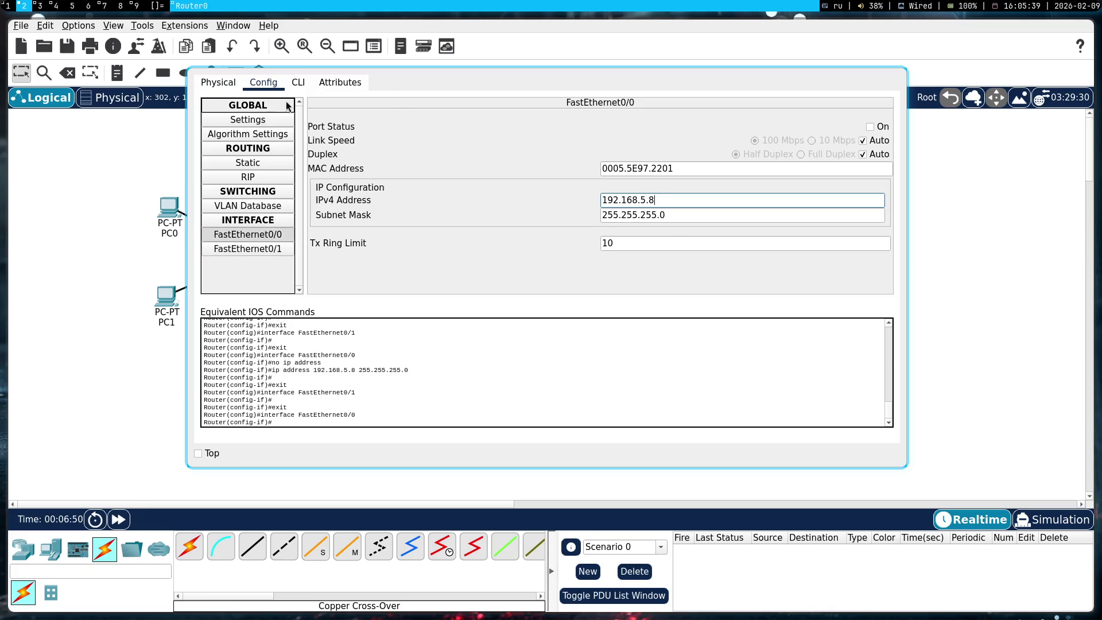
pyautogui.click(270, 251)
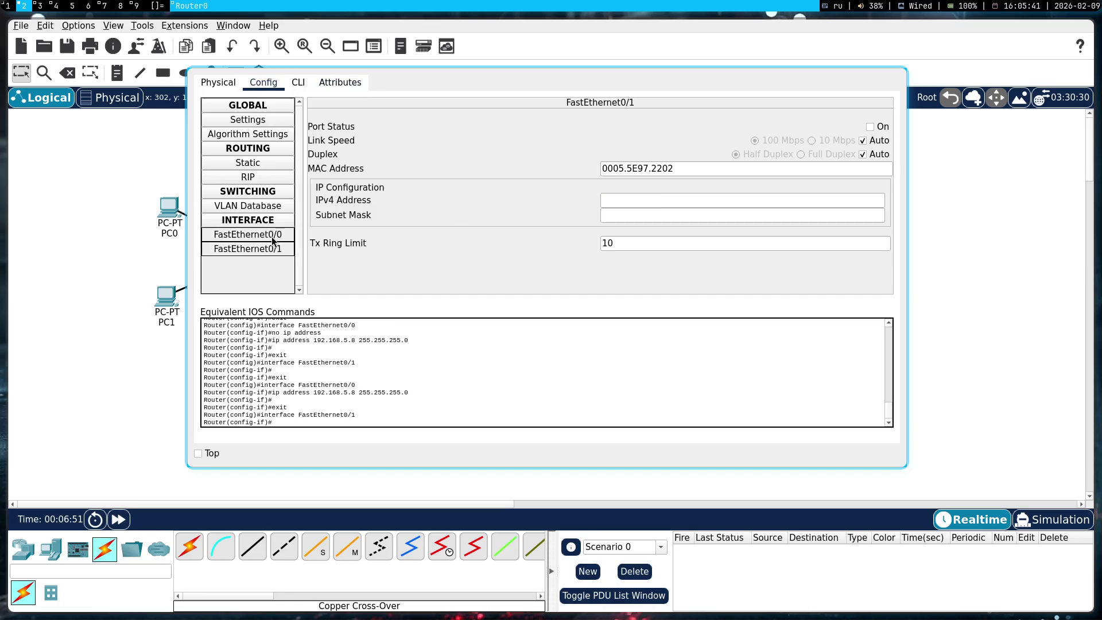
pyautogui.click(273, 237)
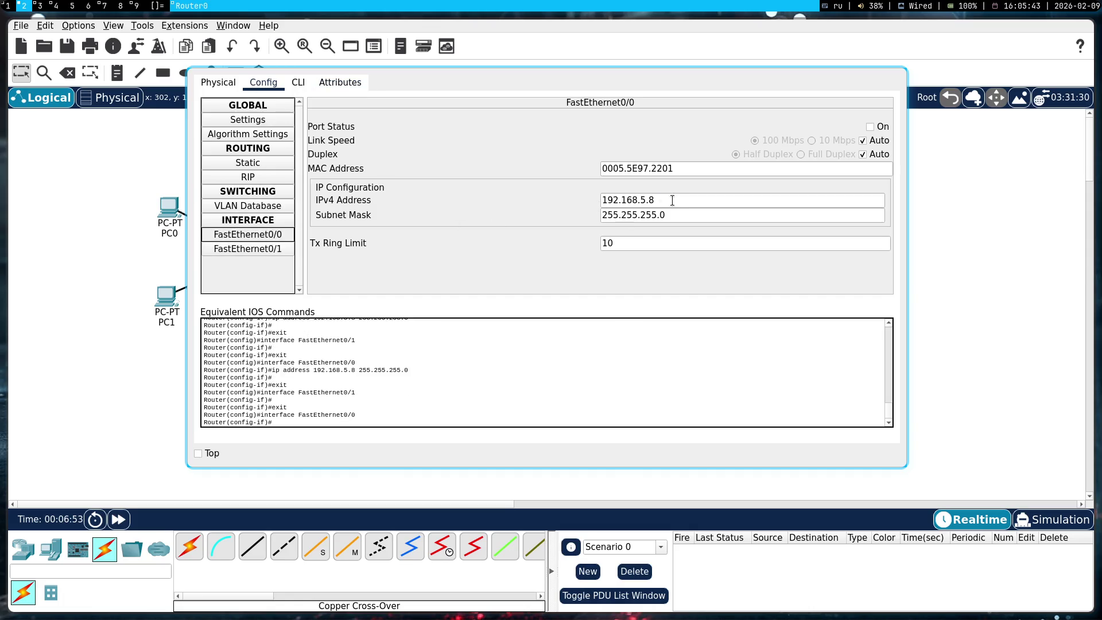
# - Browse Router0's Settings, Algorithm Settings, RIP, Static and VLAN Database pages
pyautogui.click(262, 121)
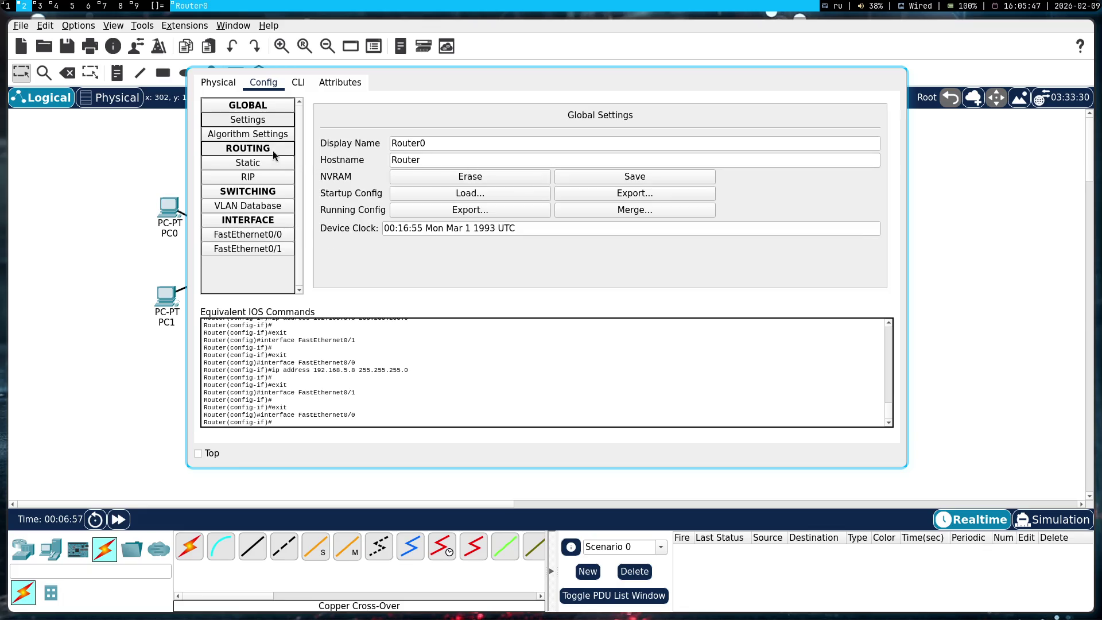
pyautogui.click(261, 133)
pyautogui.click(270, 175)
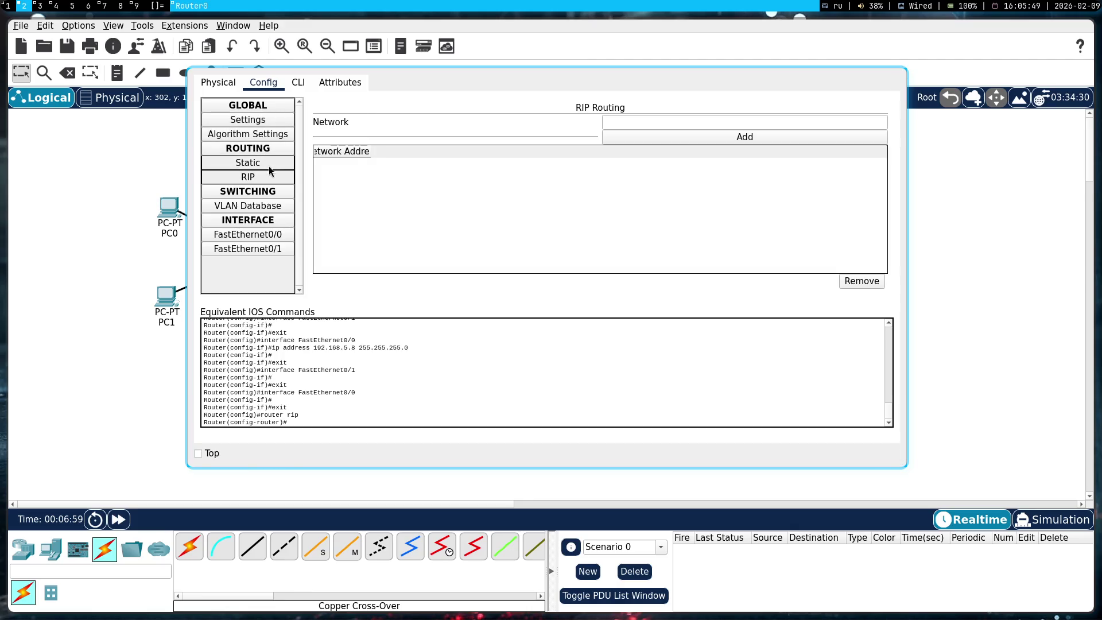
pyautogui.click(269, 166)
pyautogui.click(274, 205)
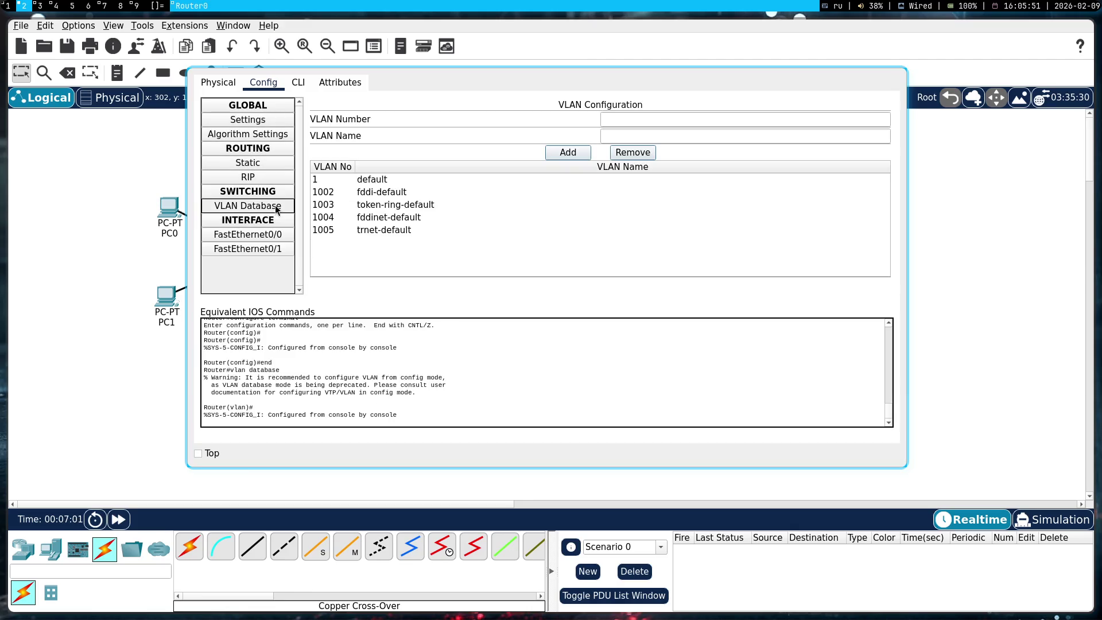
pyautogui.click(278, 234)
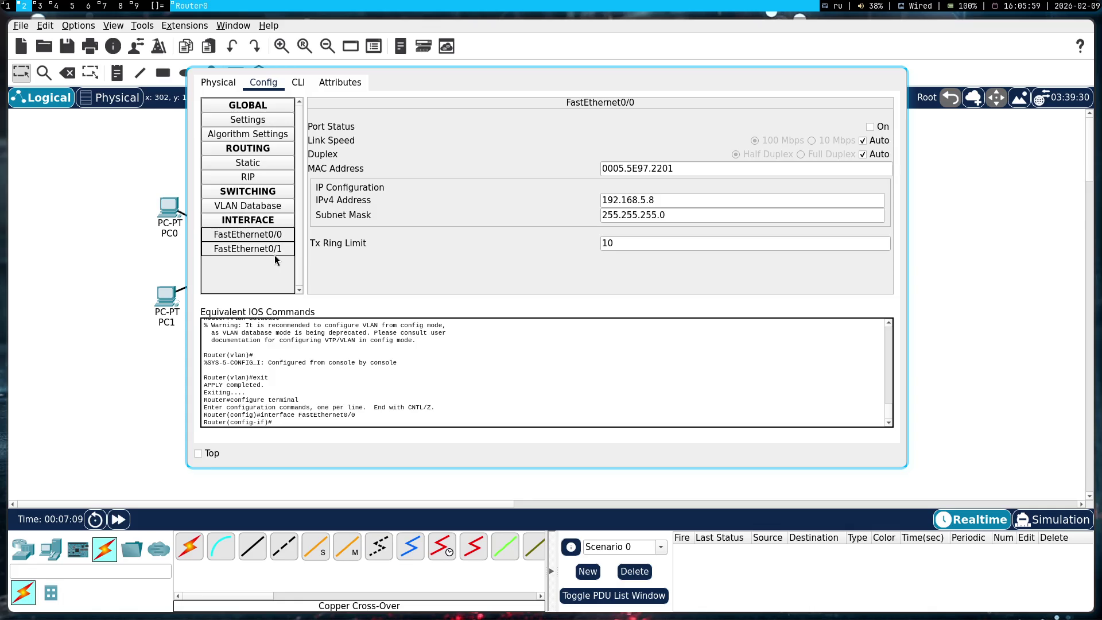
# - Recheck Router0's FastEthernet0/0 and 0/1 addresses, then revisit VLAN Database, RIP, Static and Settings
pyautogui.click(274, 246)
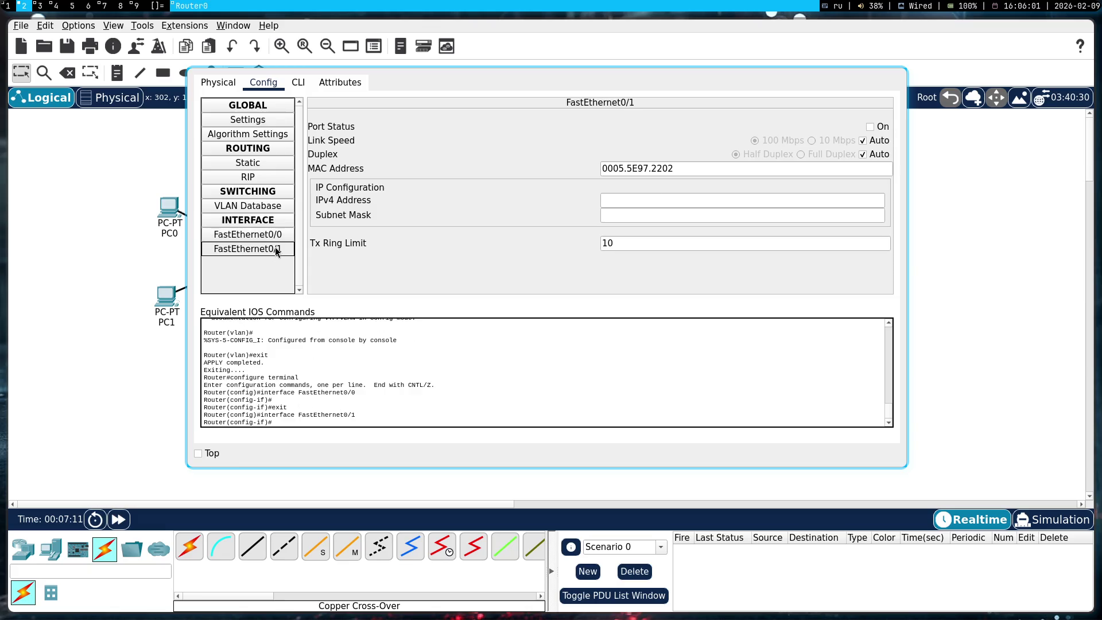
pyautogui.click(285, 235)
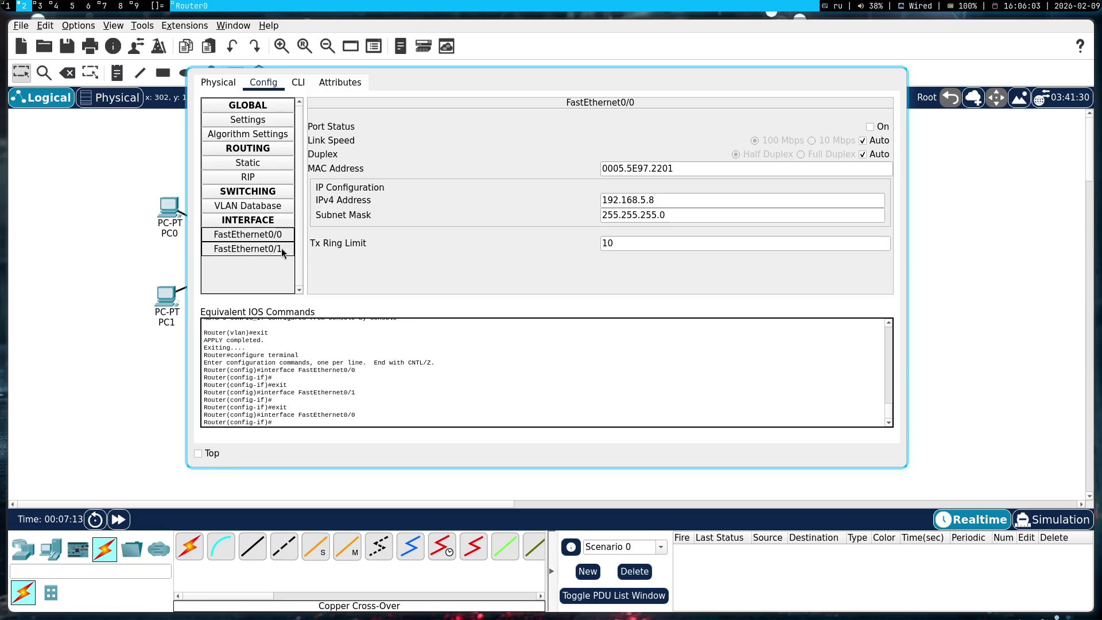
pyautogui.click(281, 249)
pyautogui.click(283, 235)
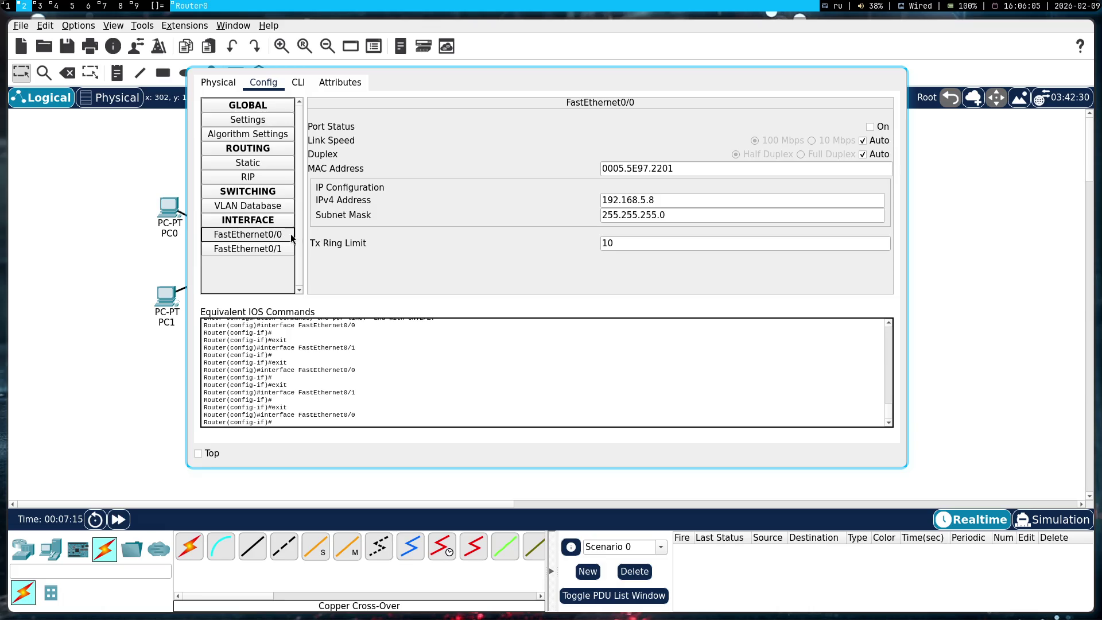
pyautogui.click(271, 205)
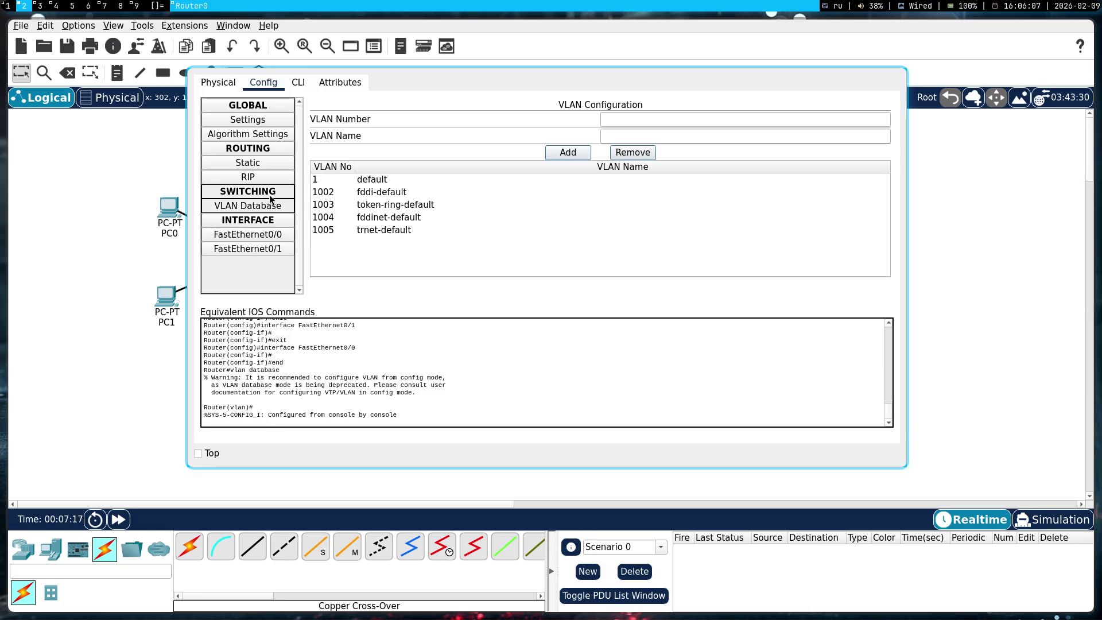
pyautogui.click(273, 178)
pyautogui.click(277, 165)
pyautogui.click(230, 120)
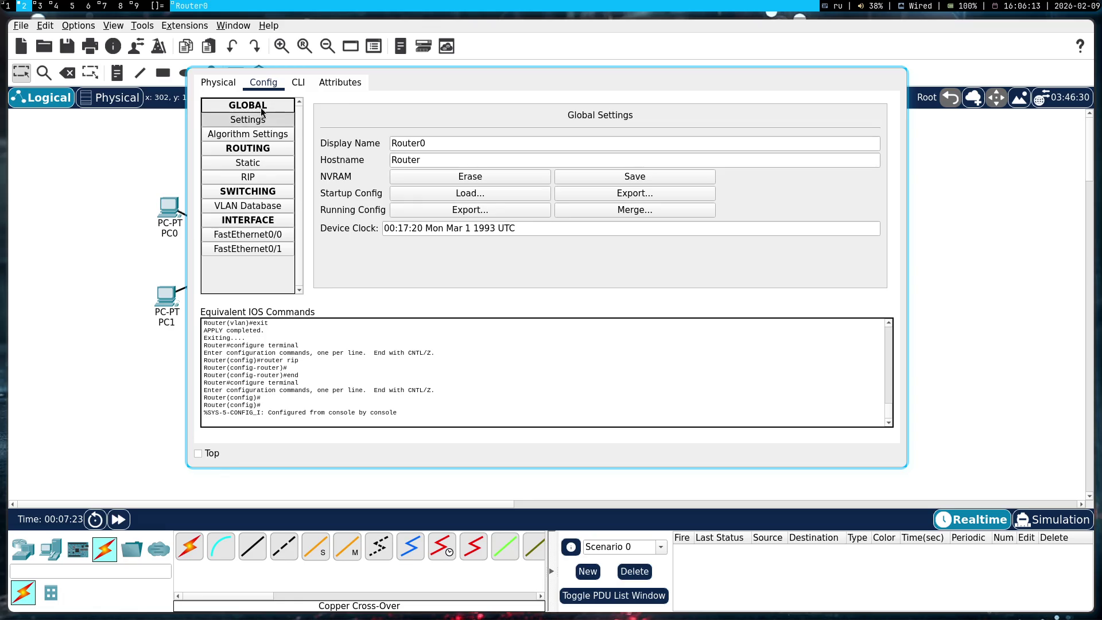
# - Bring Router0's CLI to a fresh global configuration prompt
pyautogui.click(297, 85)
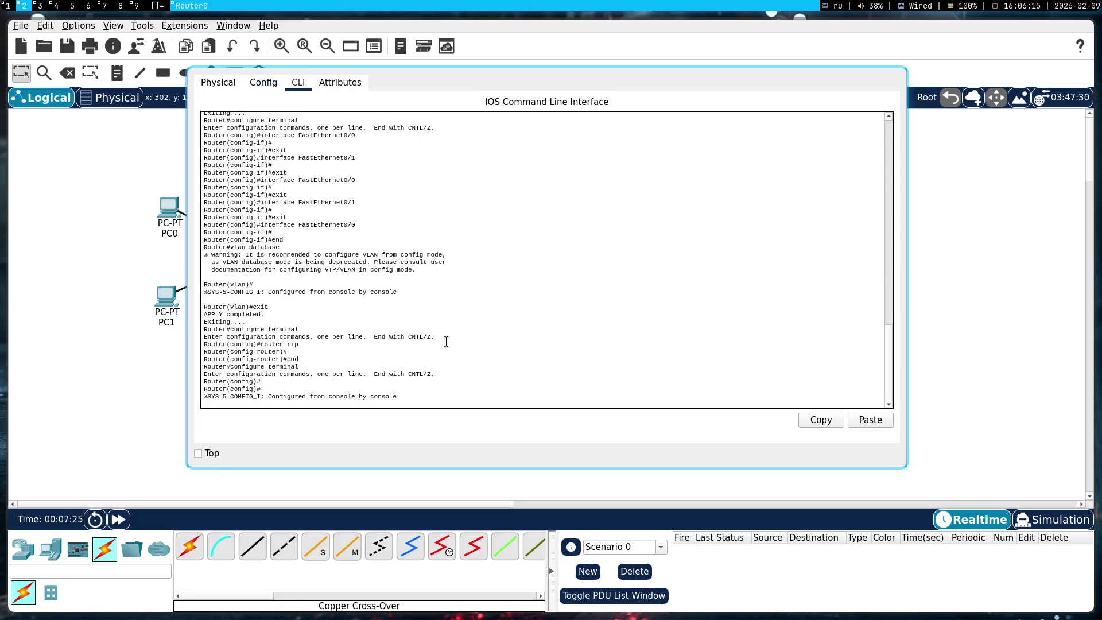
pyautogui.press('Return')
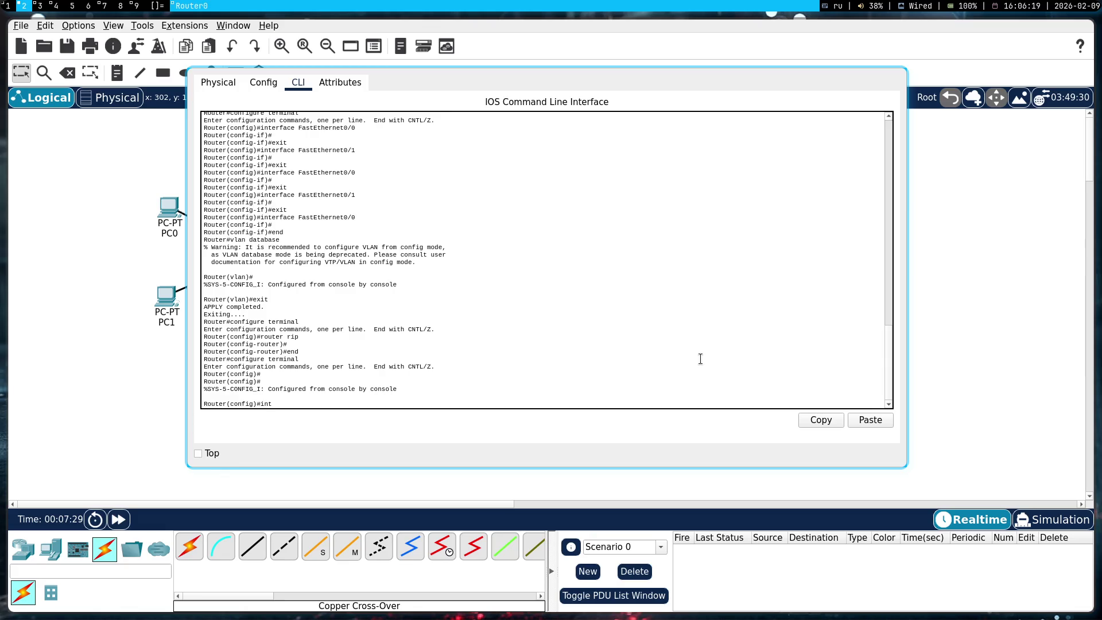
pyautogui.click(340, 82)
pyautogui.click(299, 83)
pyautogui.moveTo(710, 352)
pyautogui.mouseDown()
pyautogui.moveTo(805, 456)
pyautogui.moveTo(899, 434)
pyautogui.moveTo(742, 377)
pyautogui.mouseUp()
pyautogui.press('super+1')
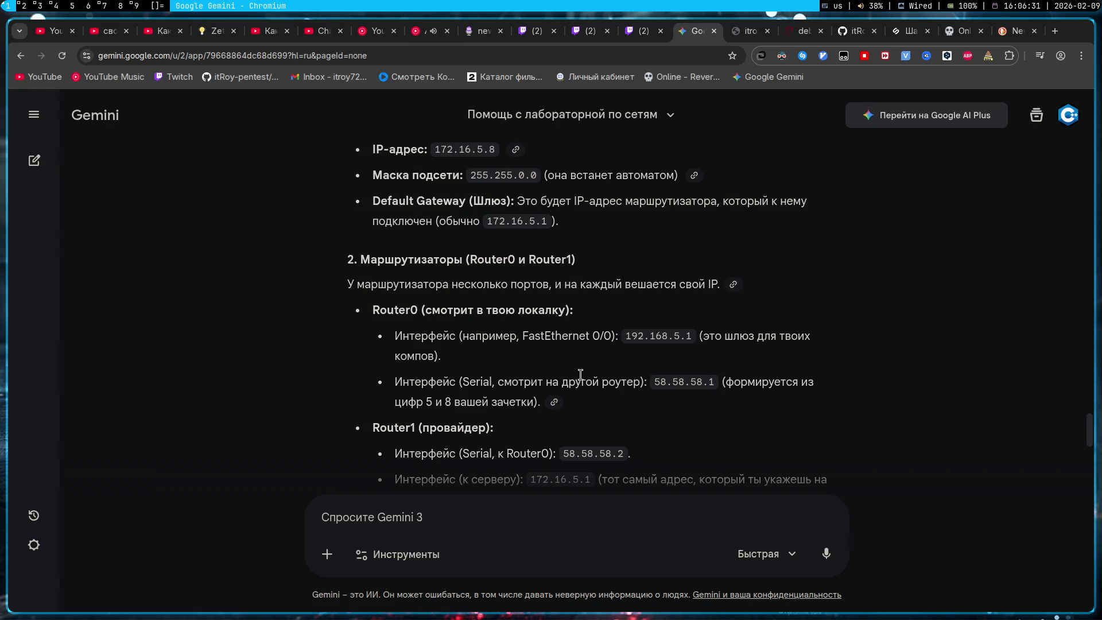
pyautogui.moveTo(405, 284); pyautogui.dragTo(721, 285)
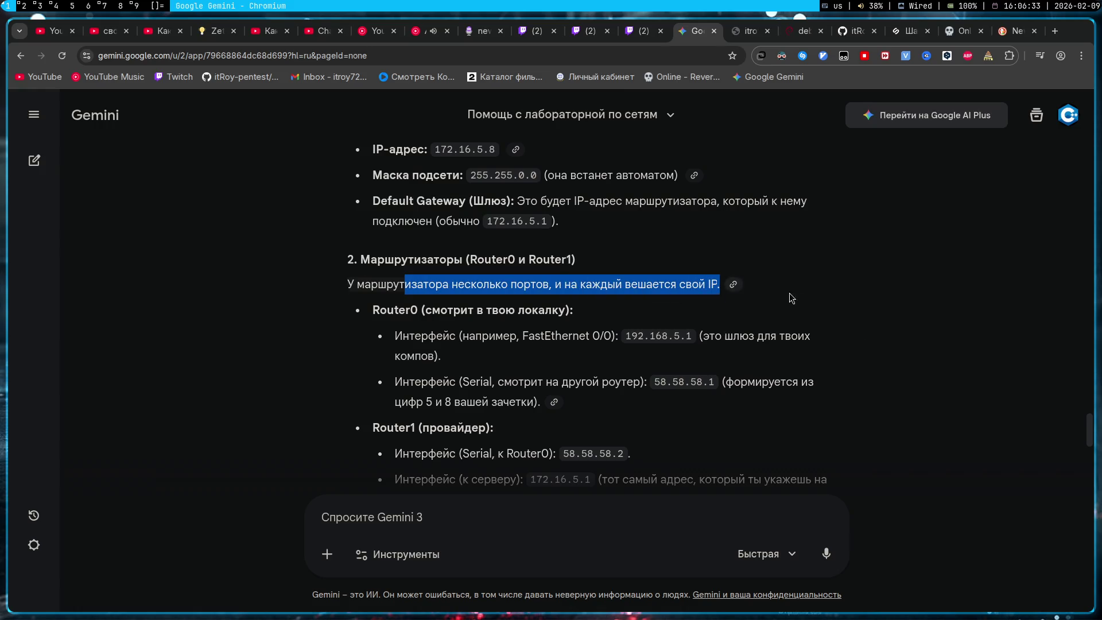
pyautogui.click(435, 351)
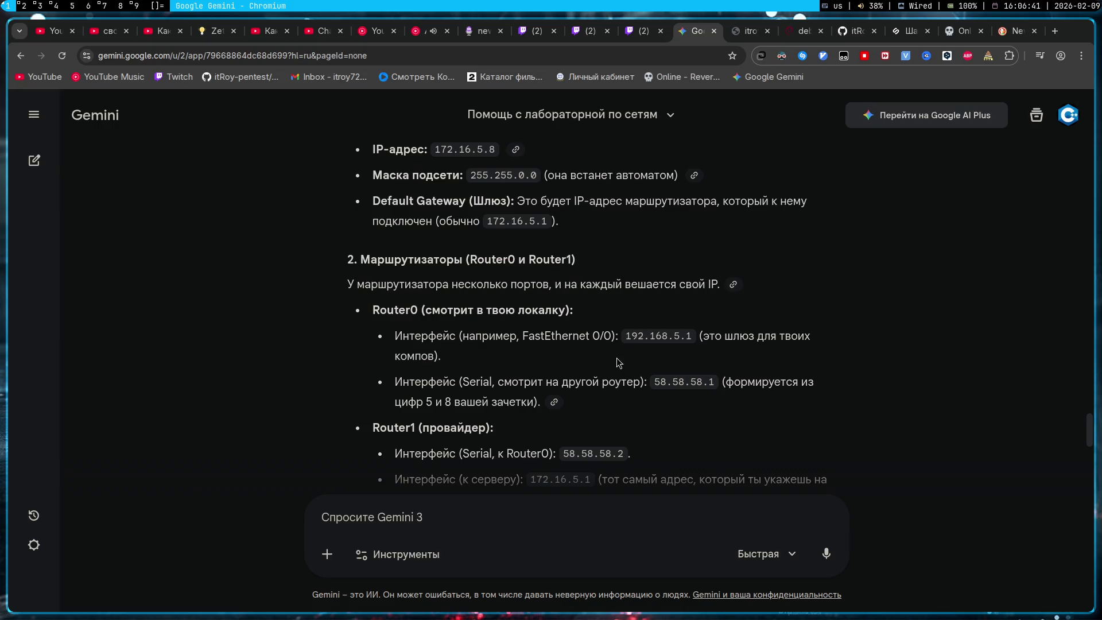
pyautogui.scroll(-2, 616, 368)
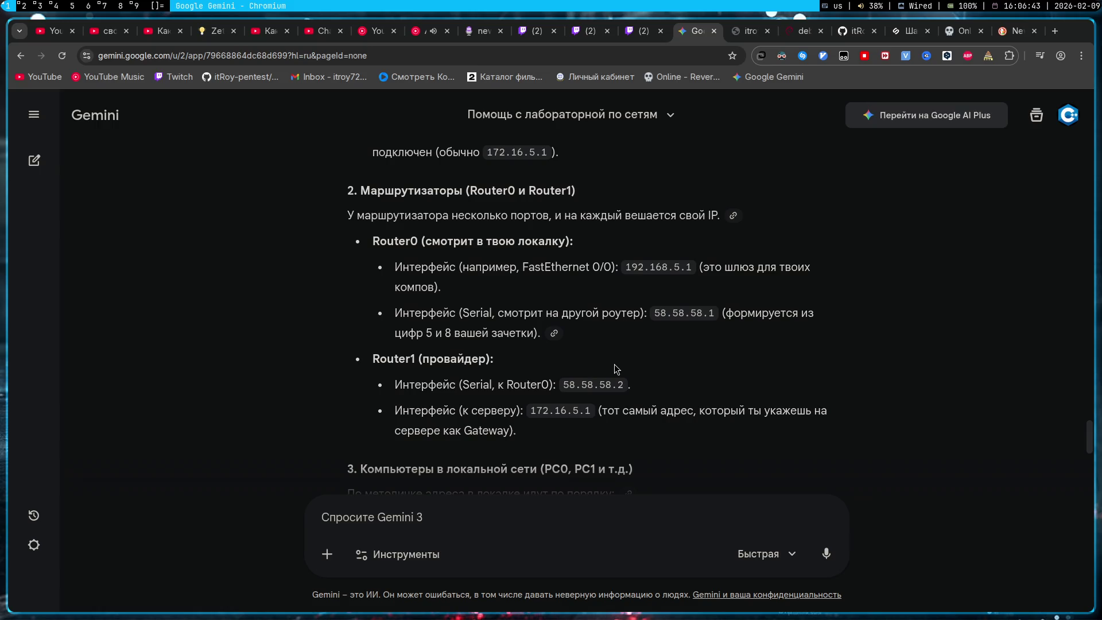
pyautogui.scroll(-4, 616, 368)
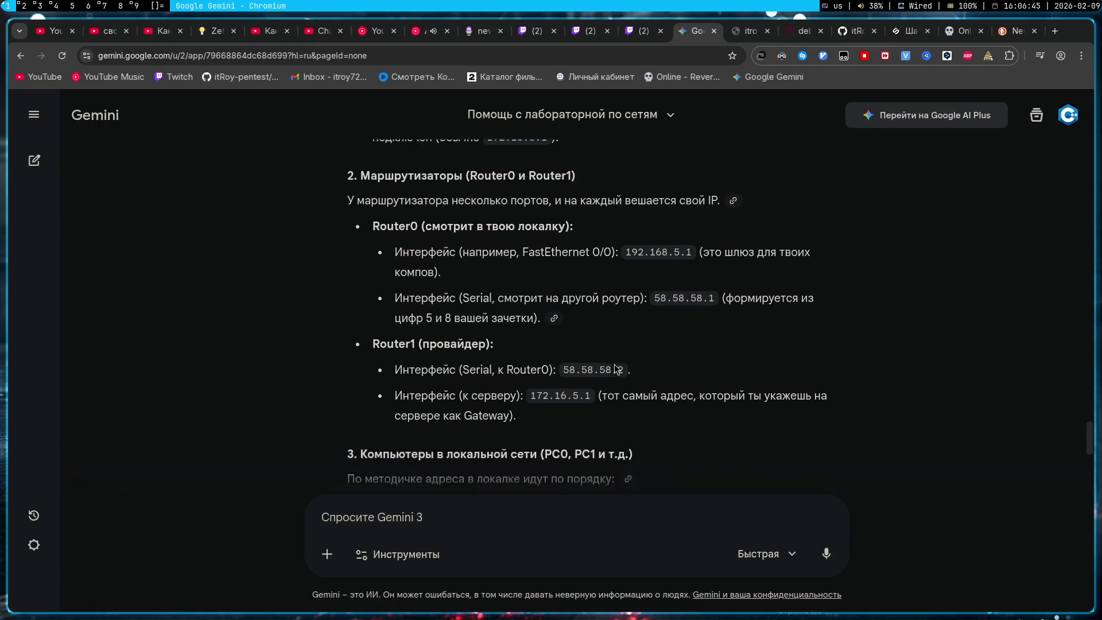
pyautogui.scroll(-2, 616, 368)
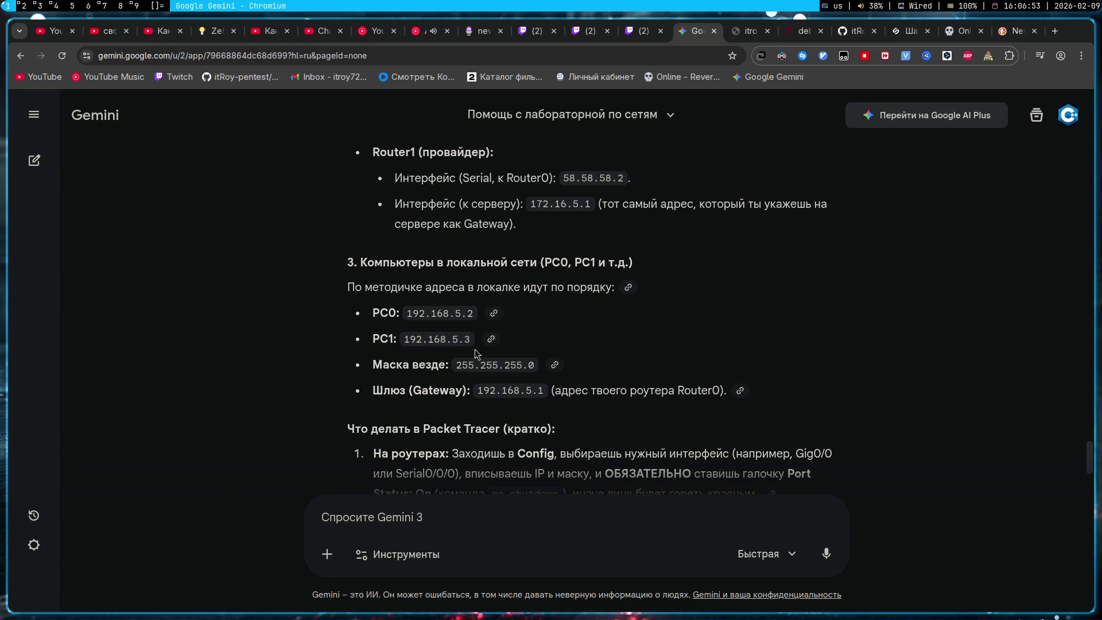
pyautogui.press('super+2')
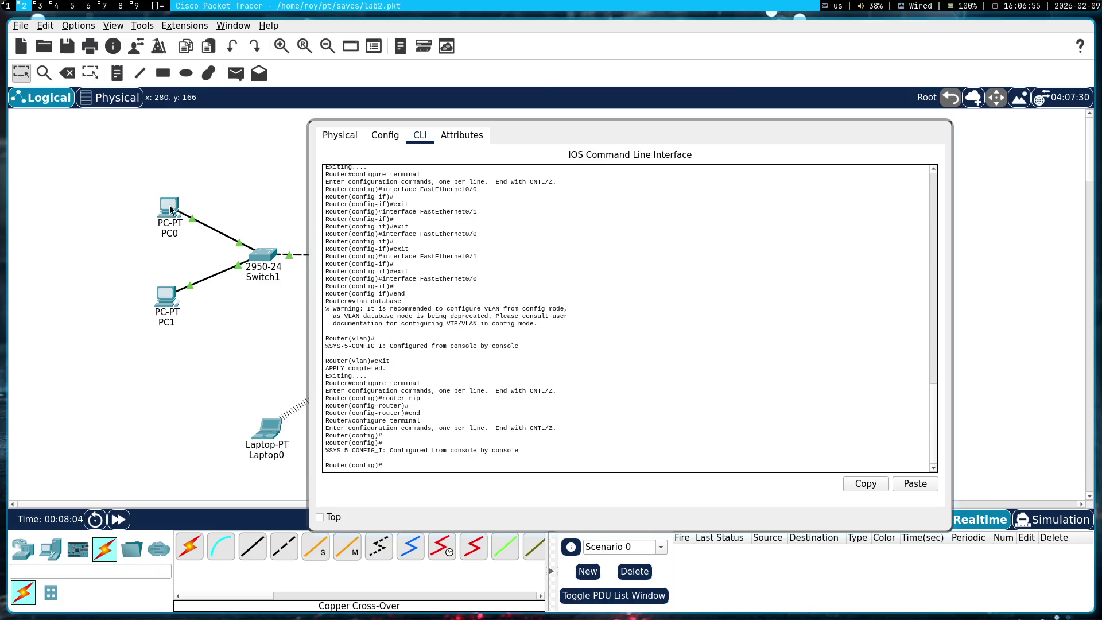
# - Check PC0's IP Configuration gateway field and PC1's FastEthernet0 settings
pyautogui.click(171, 210)
pyautogui.click(132, 98)
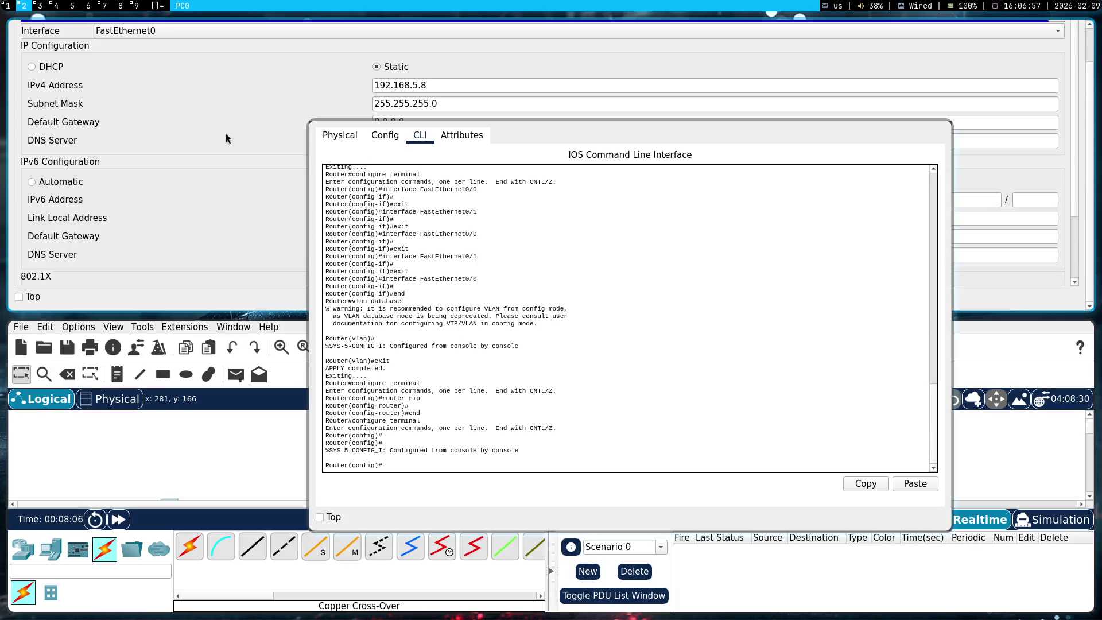
pyautogui.moveTo(551, 239); pyautogui.dragTo(569, 263)
pyautogui.click(239, 128)
pyautogui.press('super+shift+q')
pyautogui.click(167, 282)
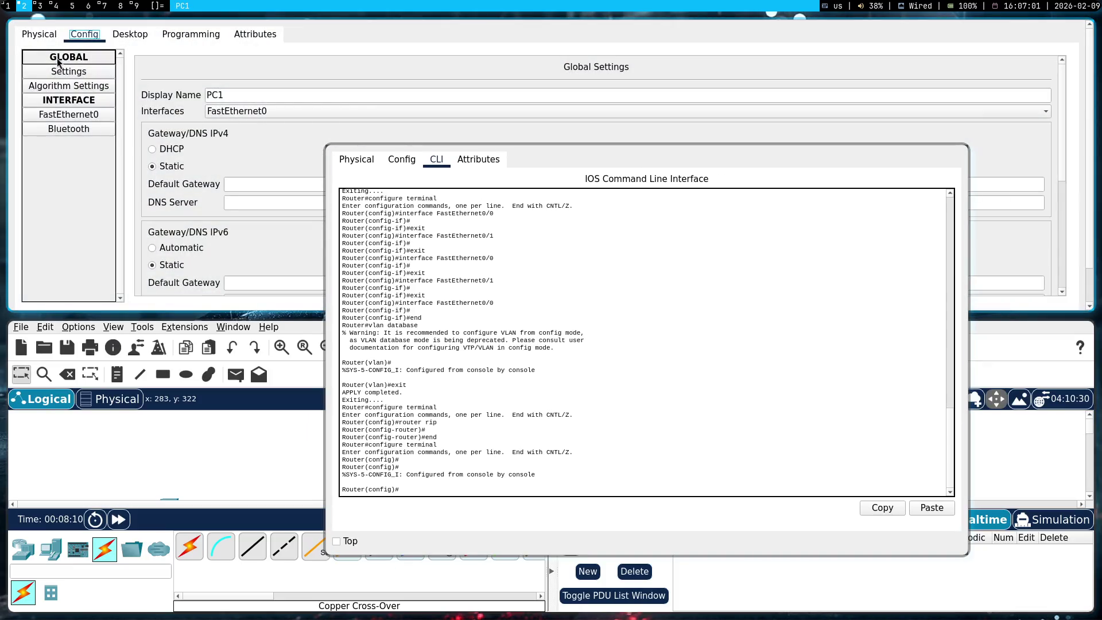
pyautogui.click(88, 119)
pyautogui.moveTo(623, 230)
pyautogui.mouseDown()
pyautogui.moveTo(630, 347)
pyautogui.moveTo(635, 259)
pyautogui.mouseUp()
pyautogui.press('super+1')
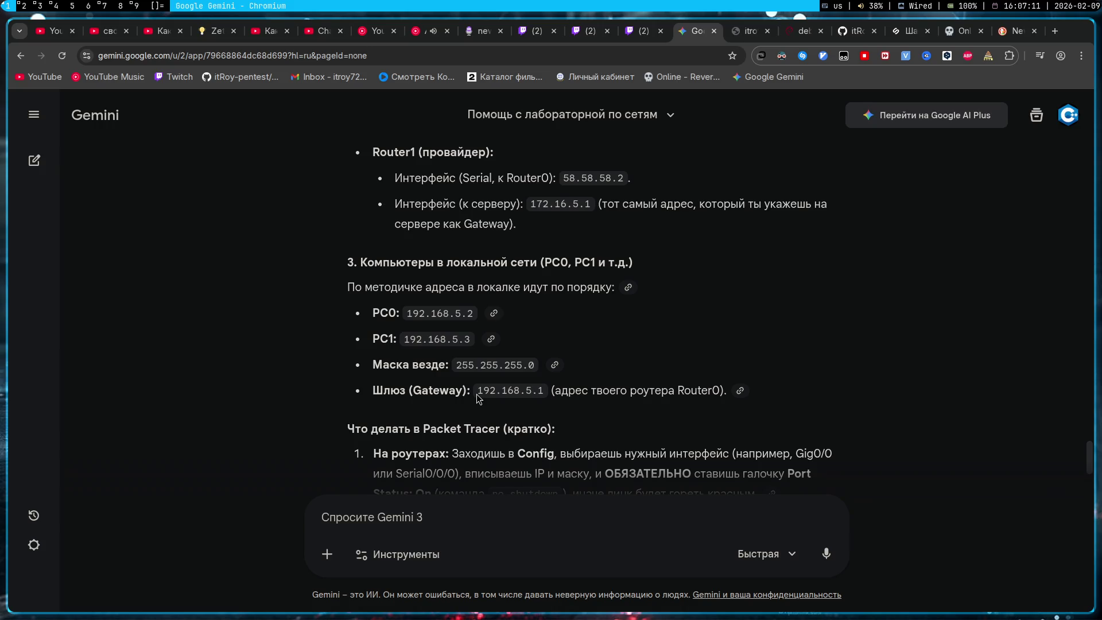
# - Highlight the gateway 192.168.5.1 next to Шлюз in Gemini's plan
pyautogui.moveTo(476, 394)
pyautogui.mouseDown()
pyautogui.moveTo(727, 394)
pyautogui.moveTo(543, 401)
pyautogui.mouseUp()
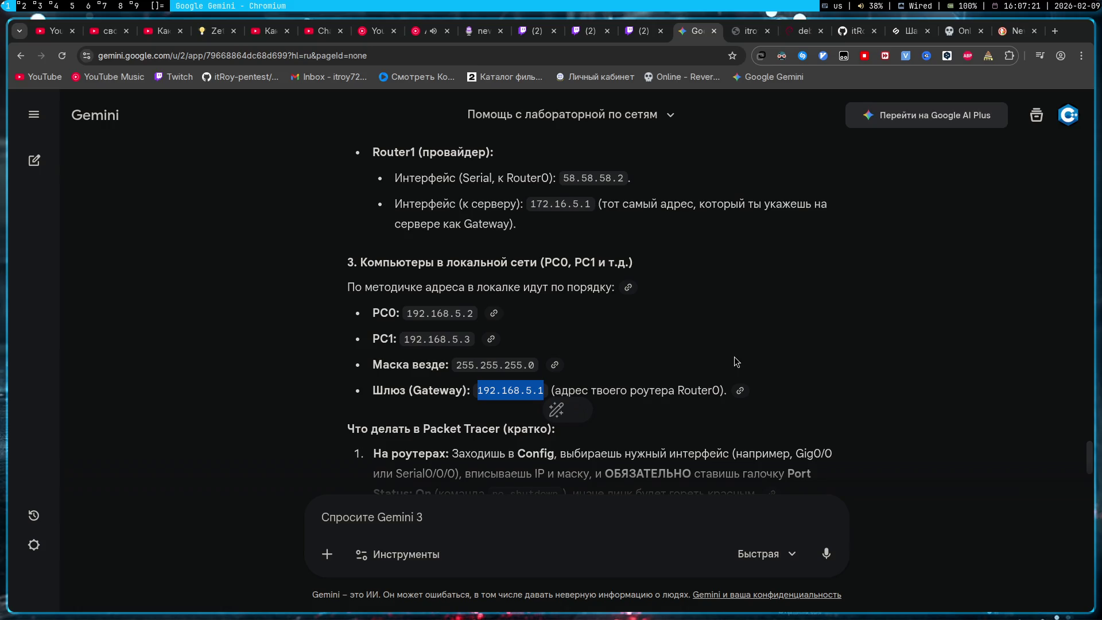
pyautogui.click(735, 356)
pyautogui.press('super+2')
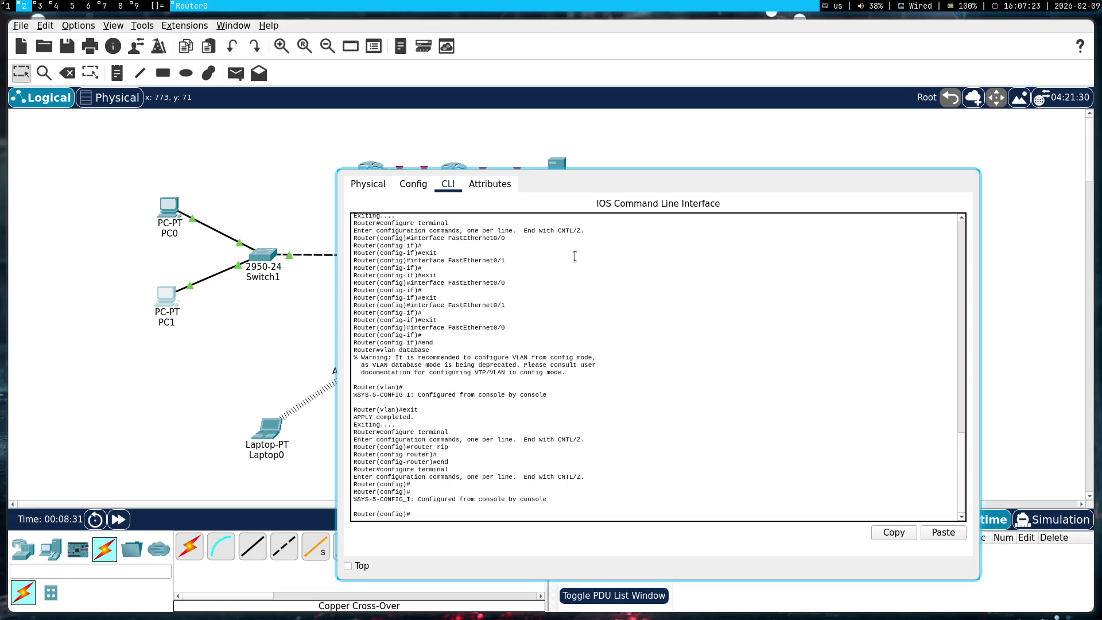
# - Change Router0's FastEthernet0/0 address to 192.168.5.1 with mask 255.255.255.0
pyautogui.click(370, 188)
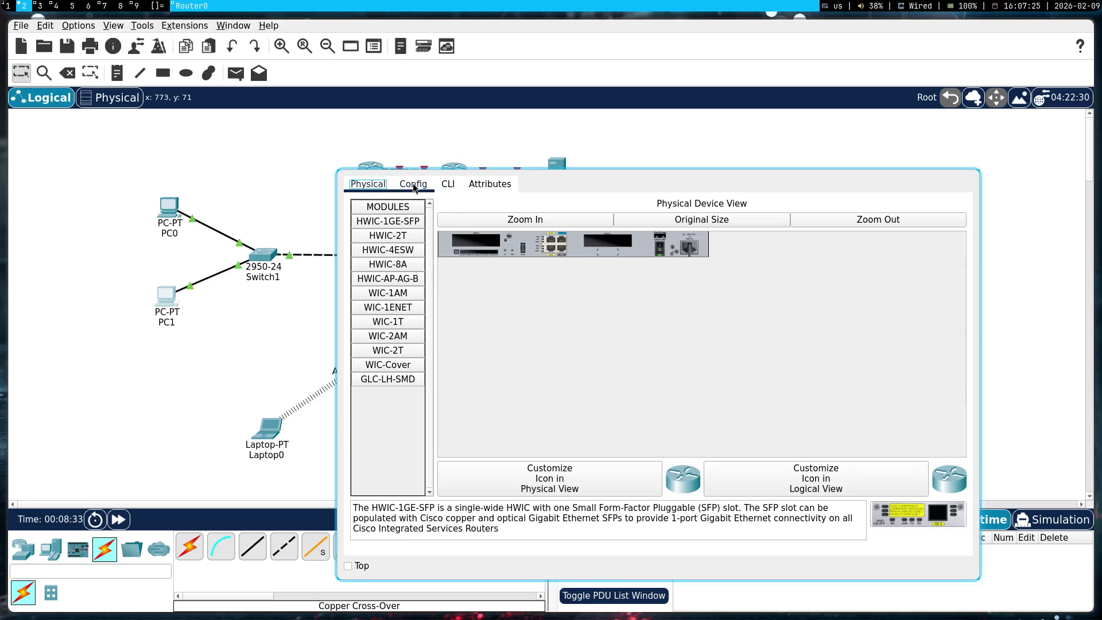
pyautogui.click(416, 185)
pyautogui.moveTo(132, 155)
pyautogui.mouseDown()
pyautogui.moveTo(229, 270)
pyautogui.moveTo(202, 224)
pyautogui.mouseUp()
pyautogui.click(535, 224)
pyautogui.click(400, 351)
pyautogui.click(419, 337)
pyautogui.click(784, 299)
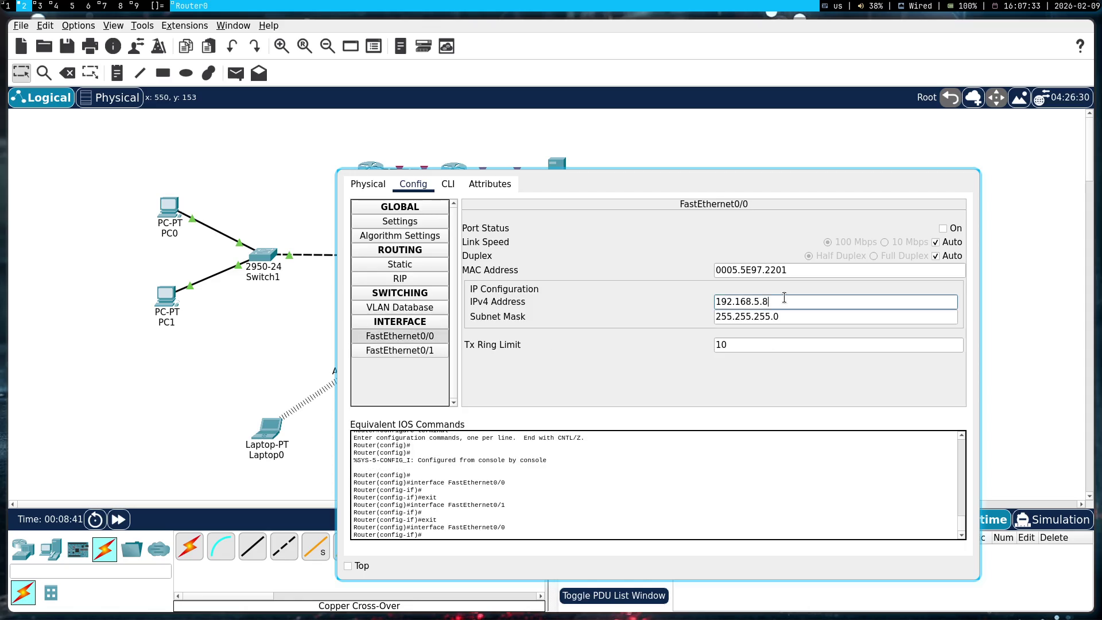
pyautogui.tripleClick(785, 299)
pyautogui.press('Return')
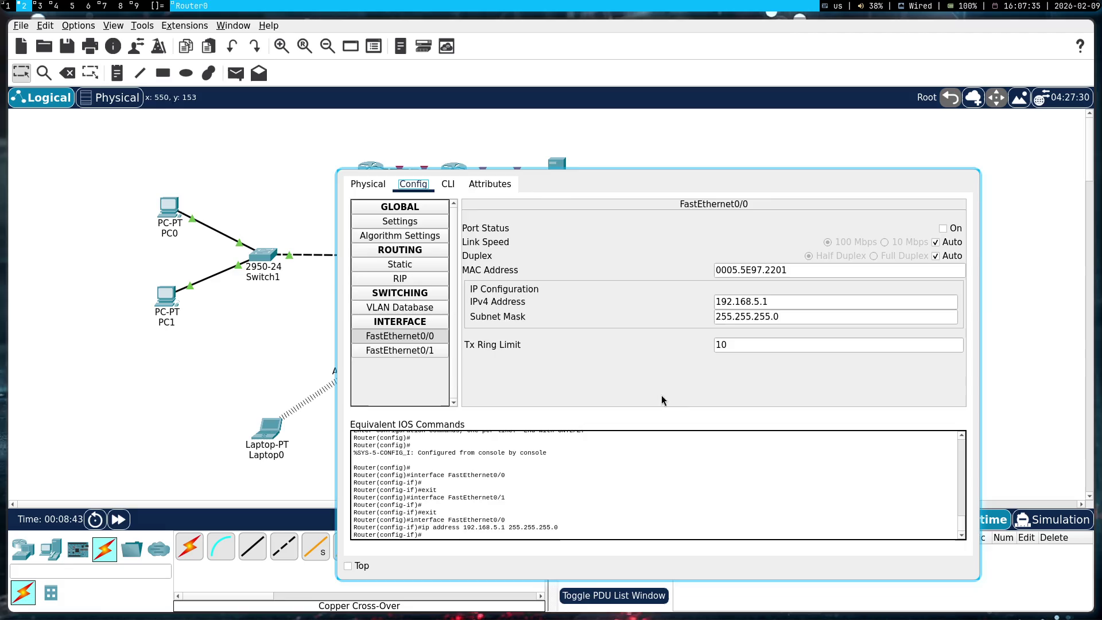
pyautogui.press('Escape')
# - Set PC0's default gateway to 192.168.5.1 in IP Configuration
pyautogui.click(170, 211)
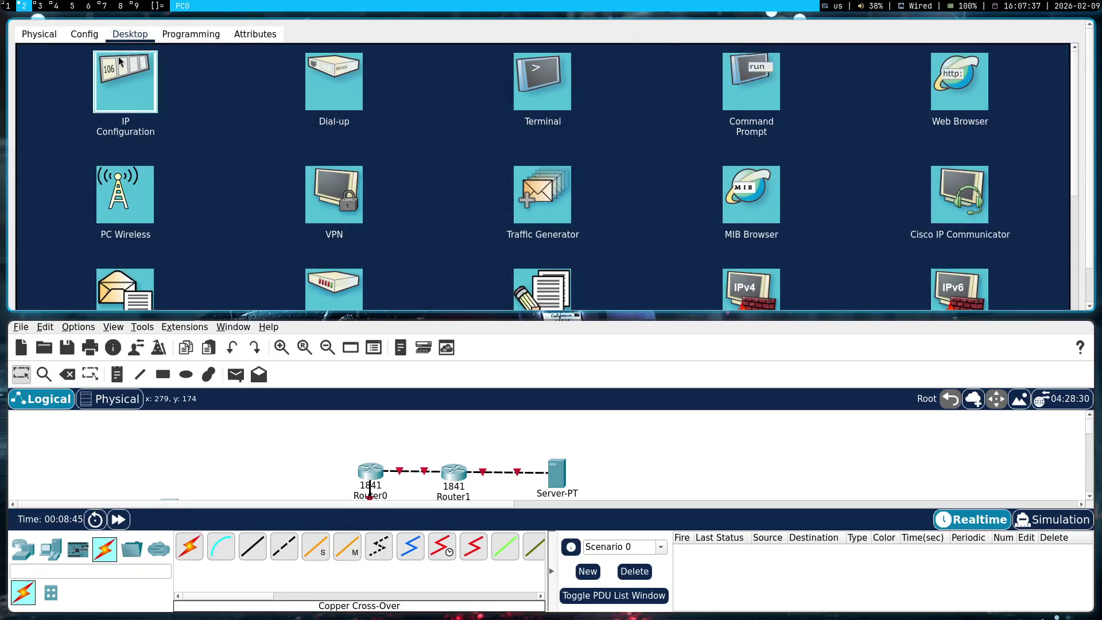
pyautogui.click(123, 74)
pyautogui.tripleClick(410, 122)
pyautogui.write('192.168.5.1')
pyautogui.press('Return')
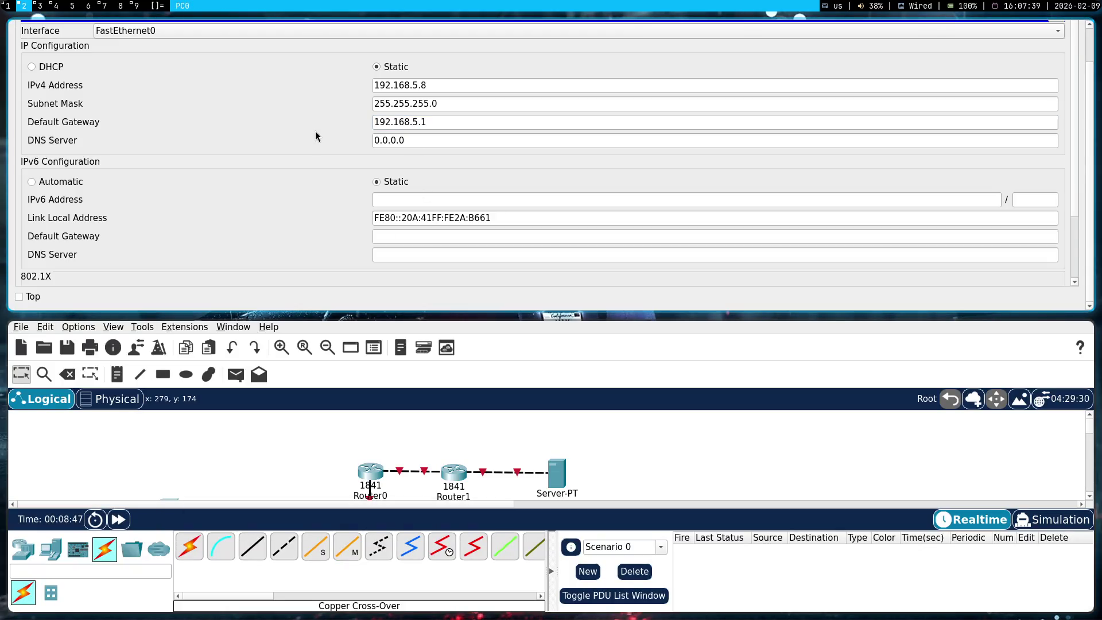
pyautogui.press('Escape')
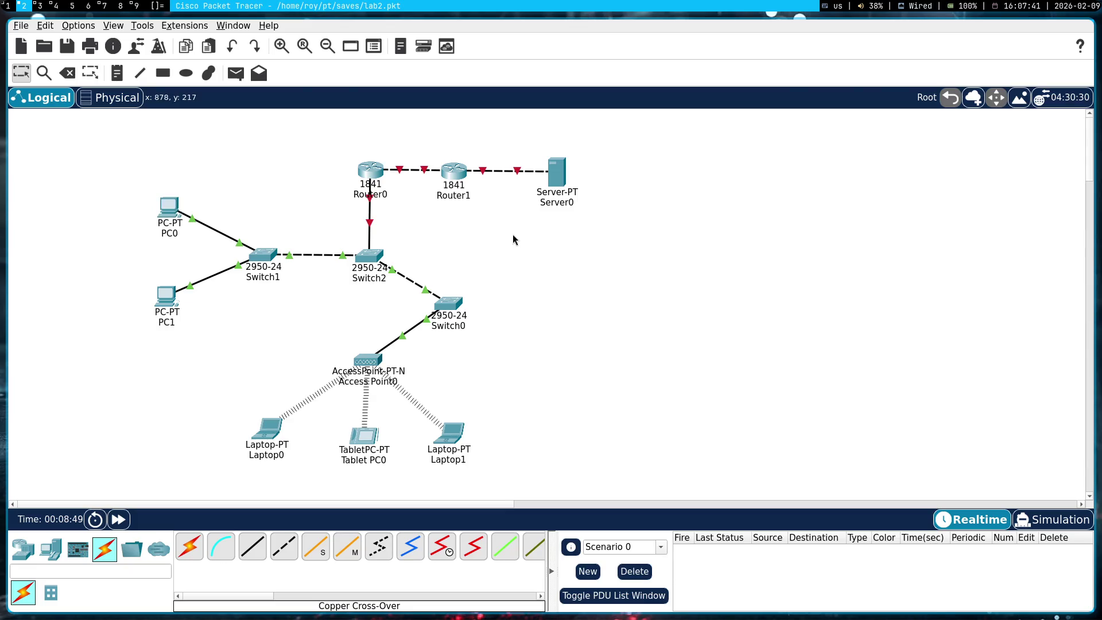
# - Browse PC1's FastEthernet0, Bluetooth, algorithm and global settings pages
pyautogui.press('super+1')
pyautogui.press('super+2')
pyautogui.moveTo(87, 274); pyautogui.dragTo(207, 369)
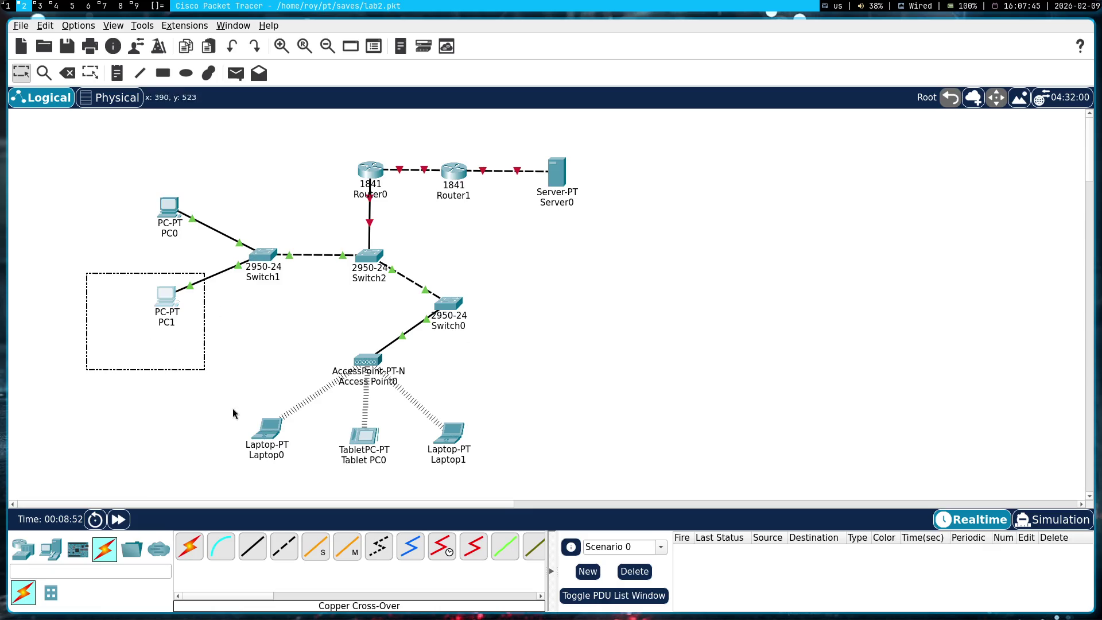
pyautogui.click(163, 294)
pyautogui.click(80, 120)
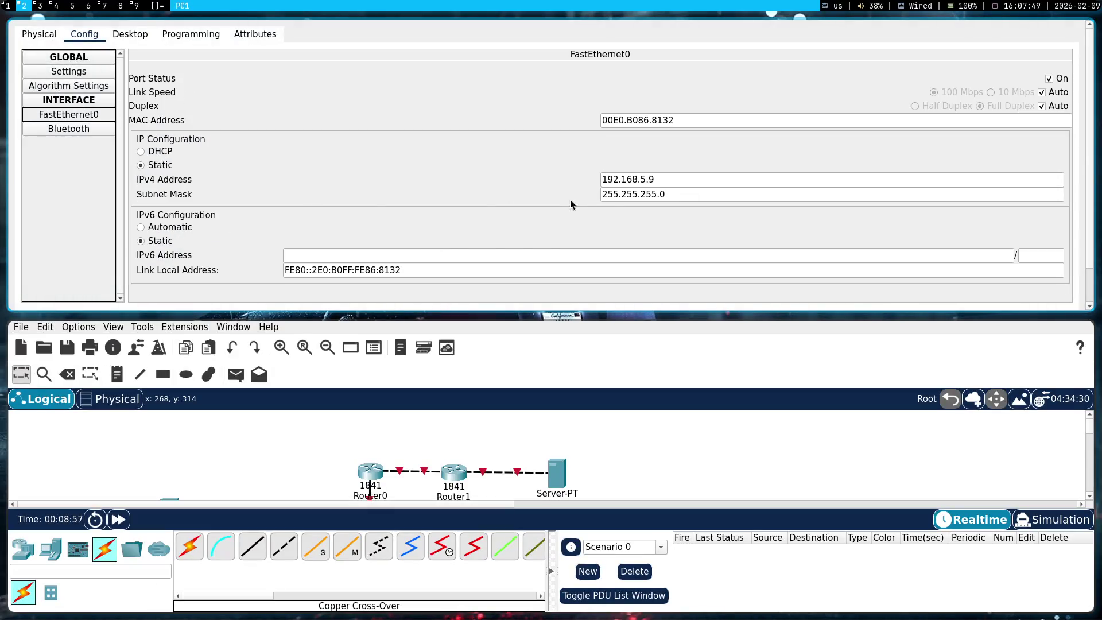
pyautogui.moveTo(814, 236)
pyautogui.mouseDown()
pyautogui.moveTo(664, 256)
pyautogui.moveTo(647, 337)
pyautogui.moveTo(957, 432)
pyautogui.moveTo(840, 375)
pyautogui.mouseUp()
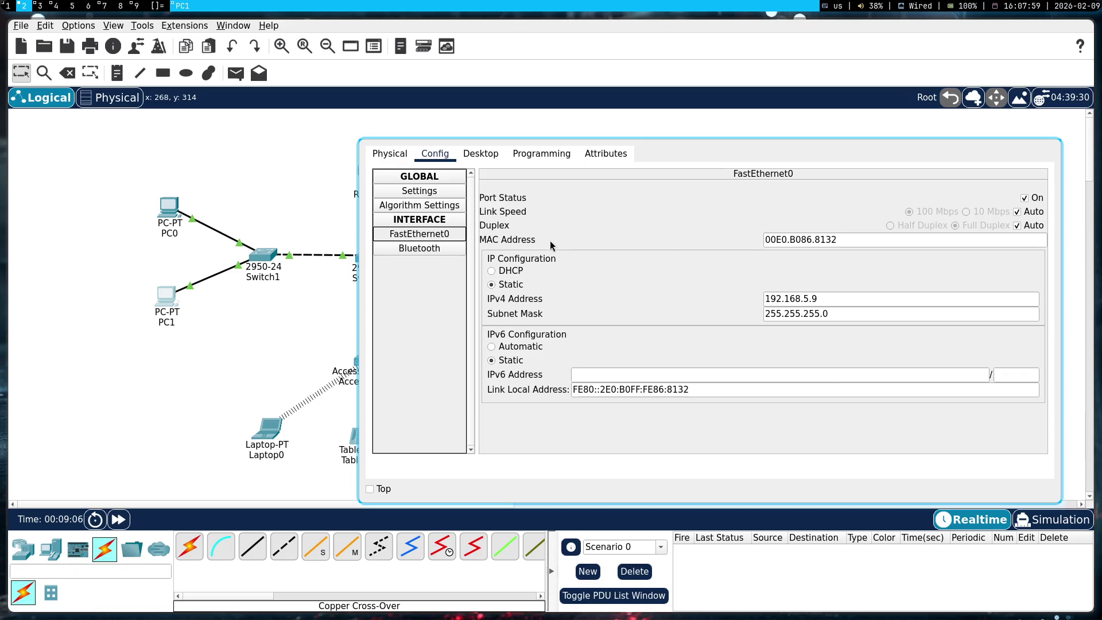
pyautogui.click(420, 246)
pyautogui.click(425, 205)
pyautogui.click(426, 191)
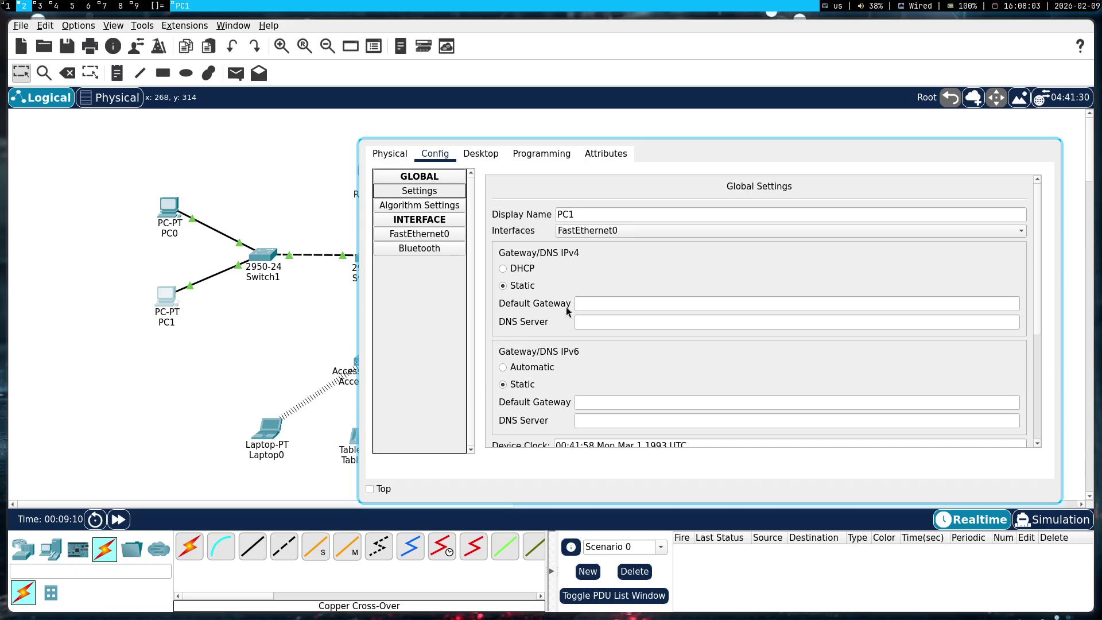
# - Enter 192.168.5.1 as PC1's global-settings gateway, then clear it again
pyautogui.click(615, 304)
pyautogui.write('192.168.5.1')
pyautogui.click(418, 192)
pyautogui.click(390, 153)
pyautogui.click(428, 156)
pyautogui.click(482, 153)
pyautogui.click(436, 153)
pyautogui.tripleClick(683, 300)
pyautogui.press('BackSpace')
# - Set PC1's default gateway to 192.168.5.1 in Desktop IP Configuration
pyautogui.click(470, 155)
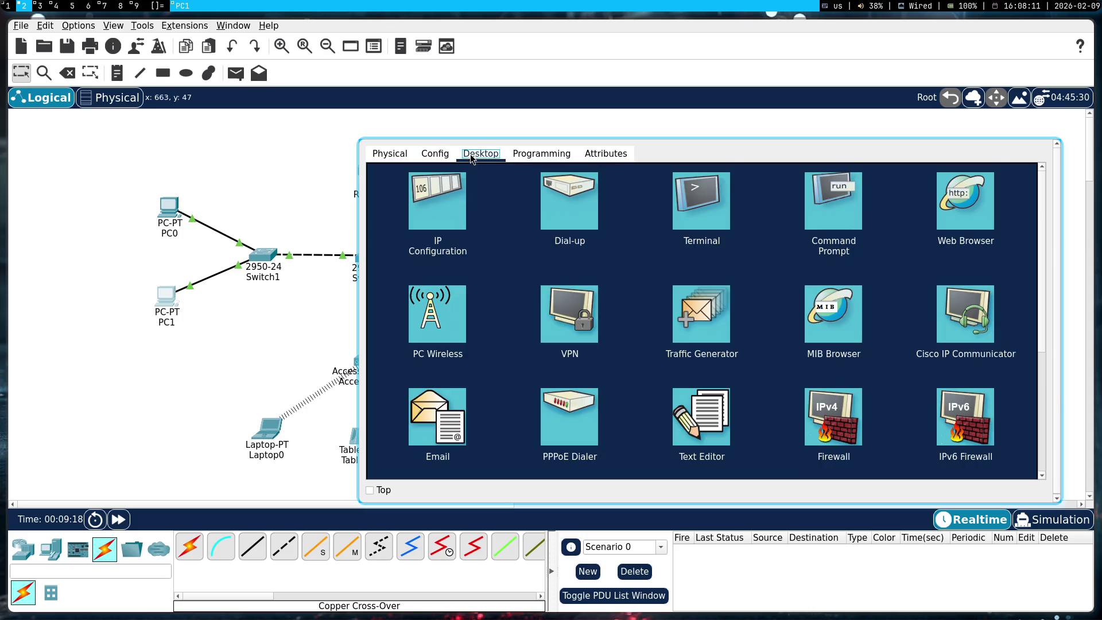
pyautogui.click(437, 201)
pyautogui.click(655, 281)
pyautogui.write('192.168.5.1')
pyautogui.press('Return')
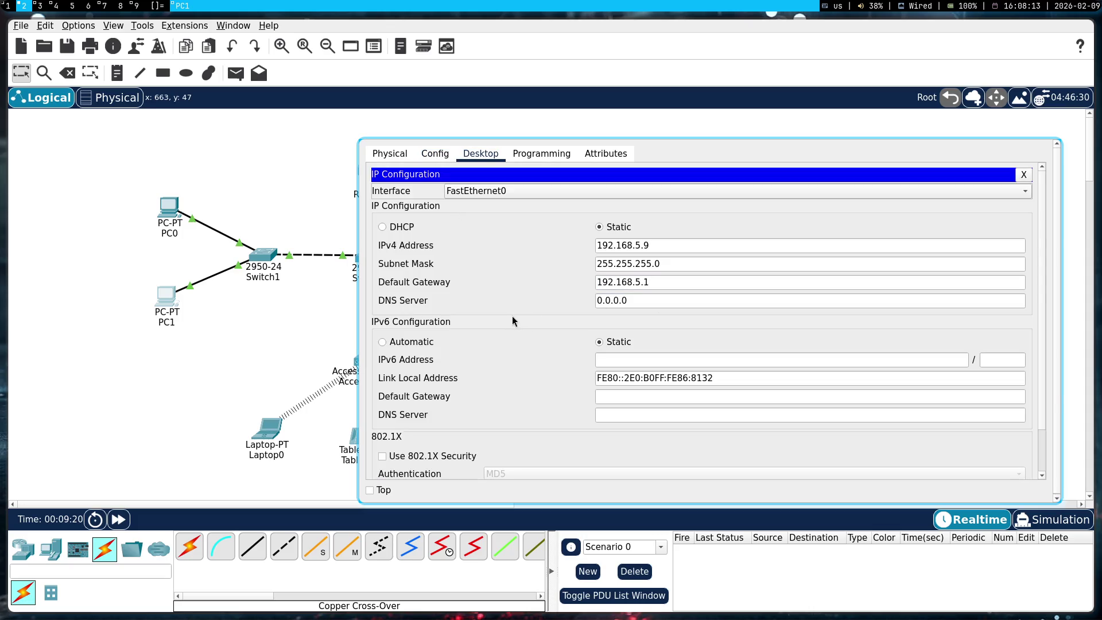
pyautogui.press('super+shift+q')
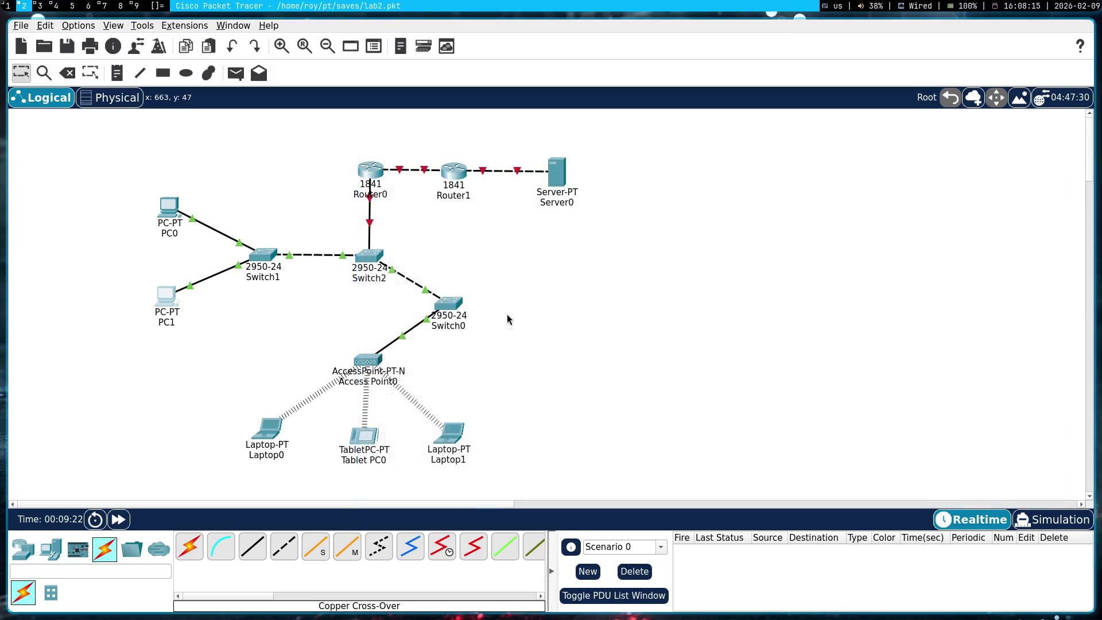
pyautogui.press('super+1')
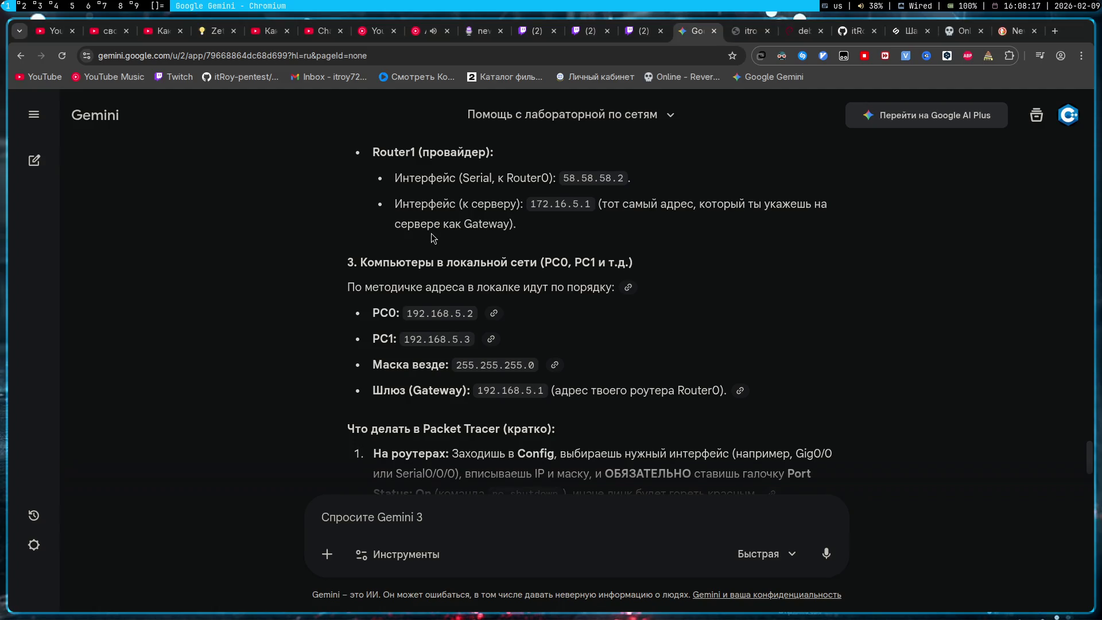
pyautogui.press('super+2')
pyautogui.click(454, 172)
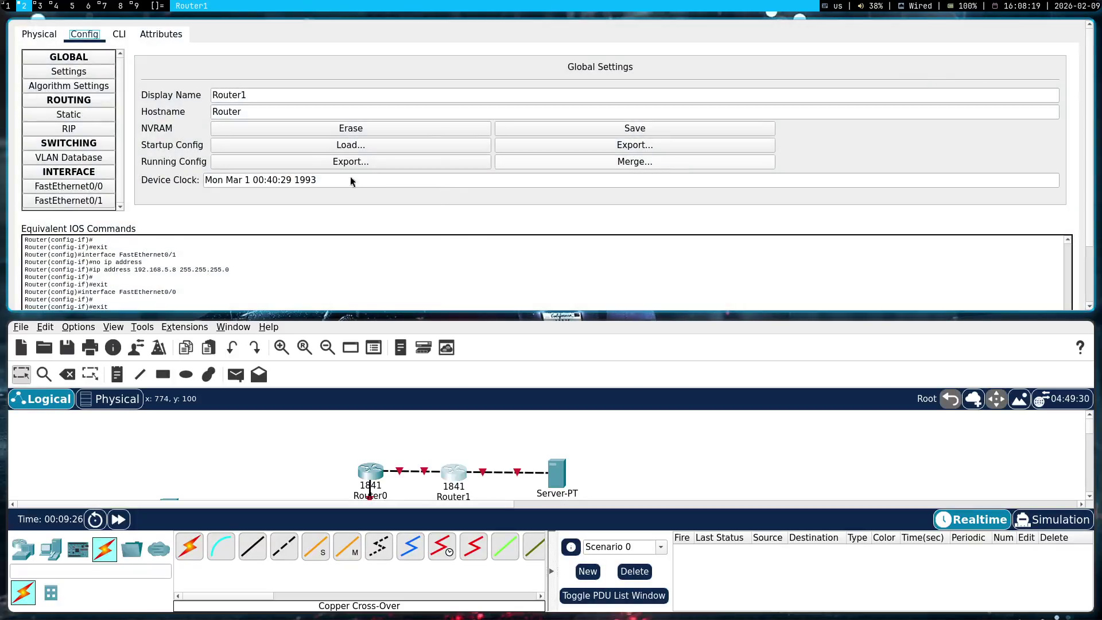
pyautogui.press('super+shift+space')
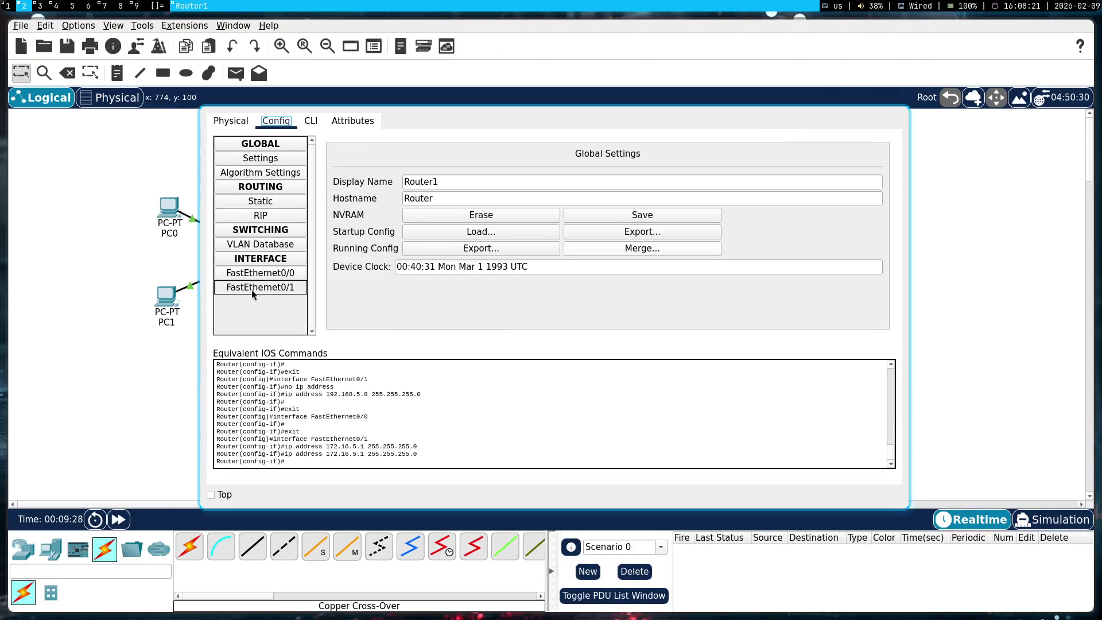
pyautogui.click(249, 287)
pyautogui.click(257, 274)
pyautogui.click(267, 287)
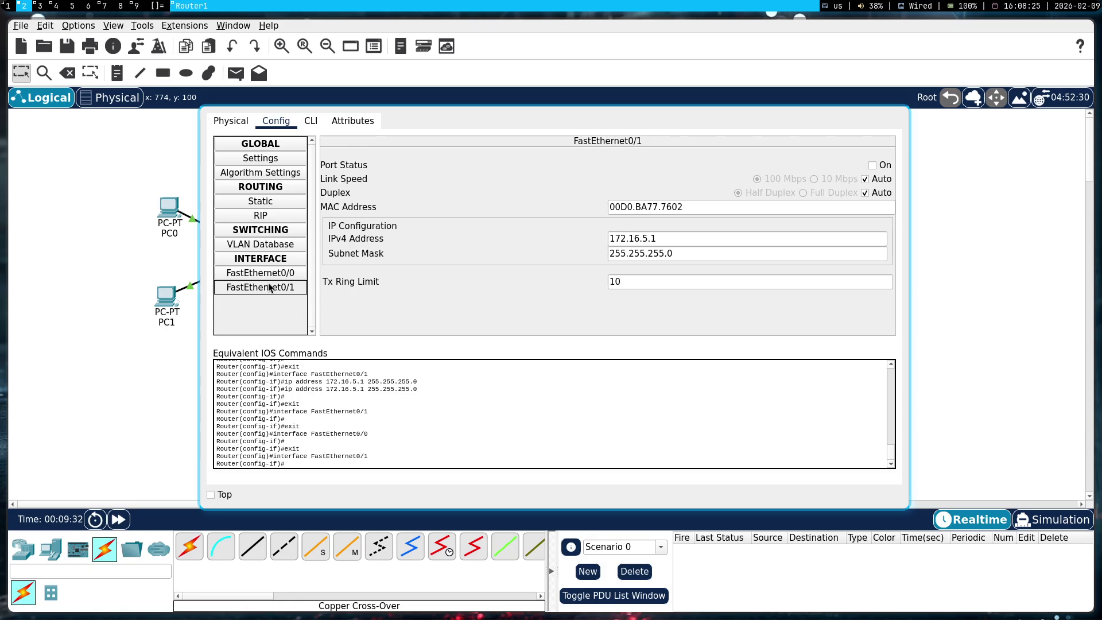
pyautogui.click(278, 275)
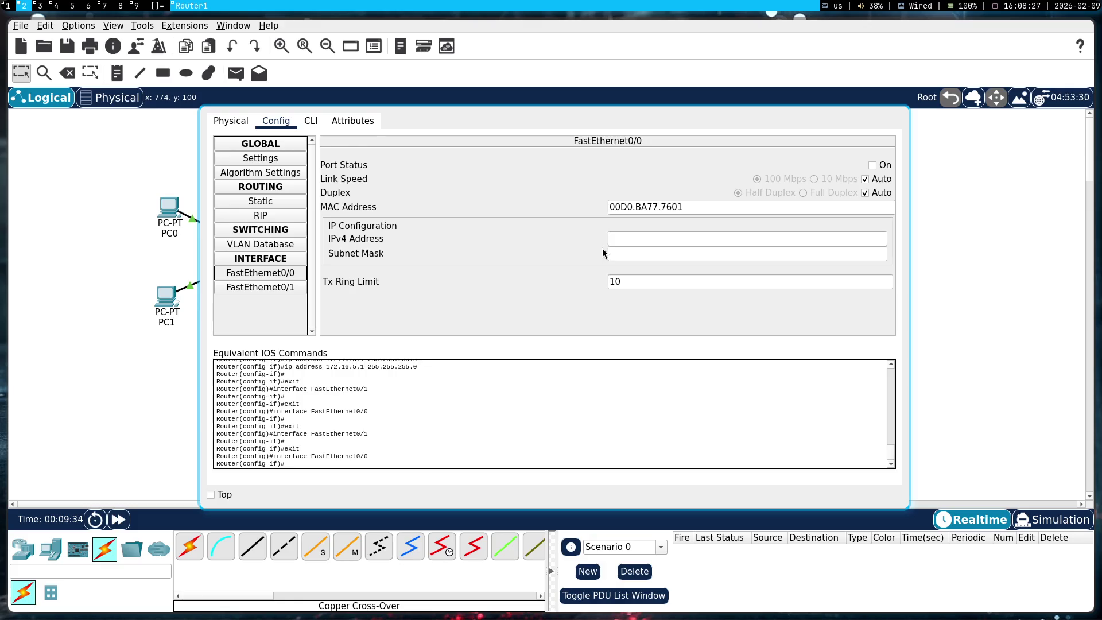
pyautogui.click(646, 234)
pyautogui.press('super+1')
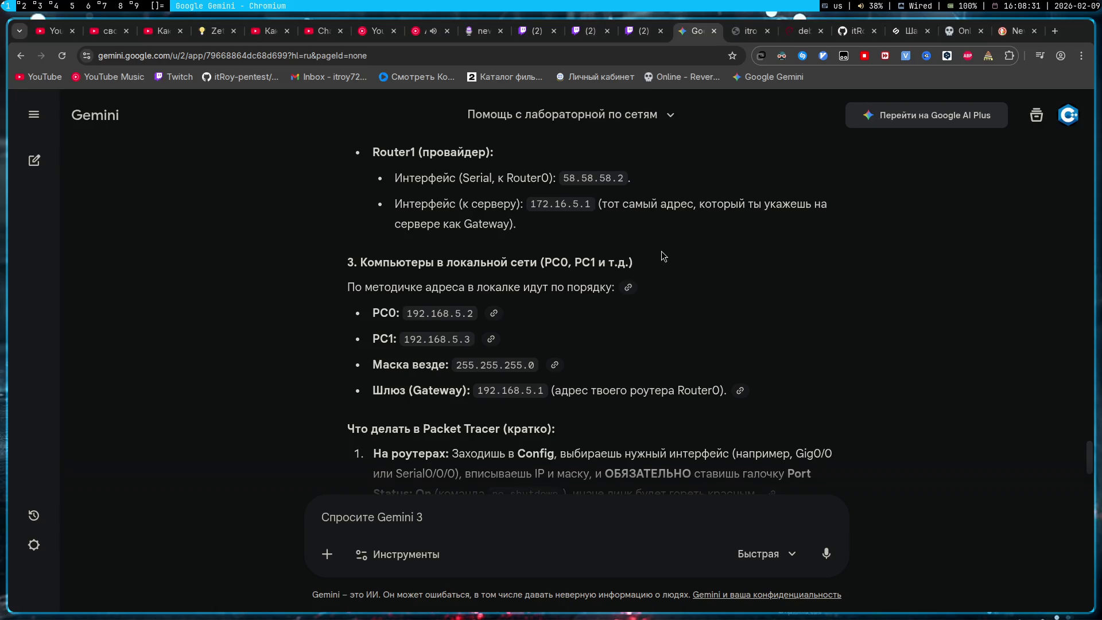
pyautogui.press('super+2')
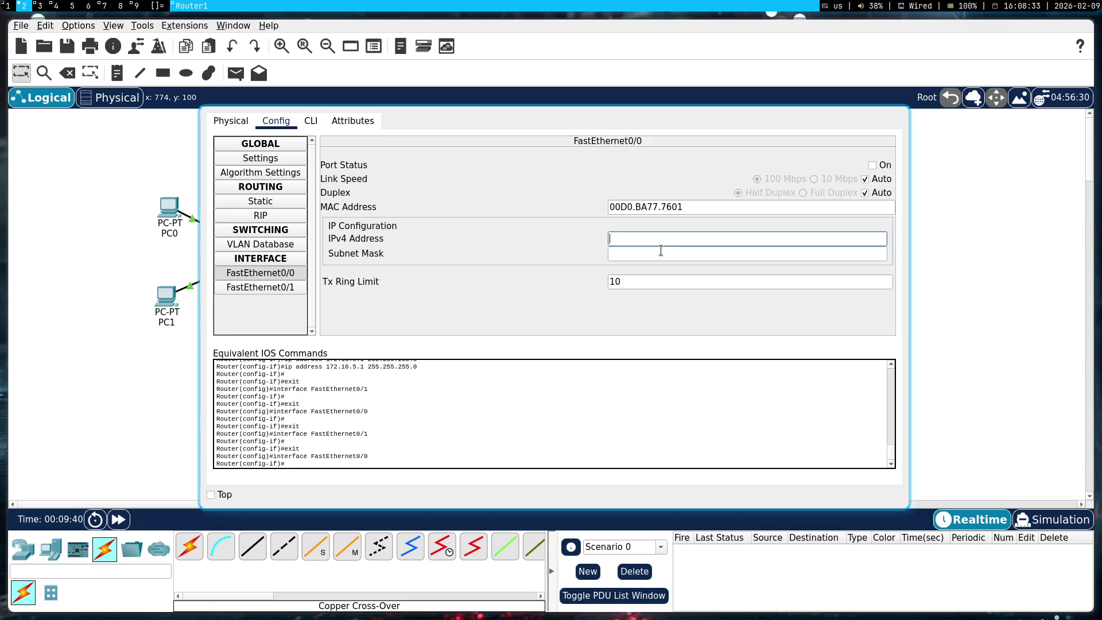
pyautogui.moveTo(552, 223)
pyautogui.mouseDown()
pyautogui.moveTo(746, 460)
pyautogui.moveTo(660, 273)
pyautogui.moveTo(616, 368)
pyautogui.moveTo(608, 320)
pyautogui.mouseUp()
pyautogui.click(371, 170)
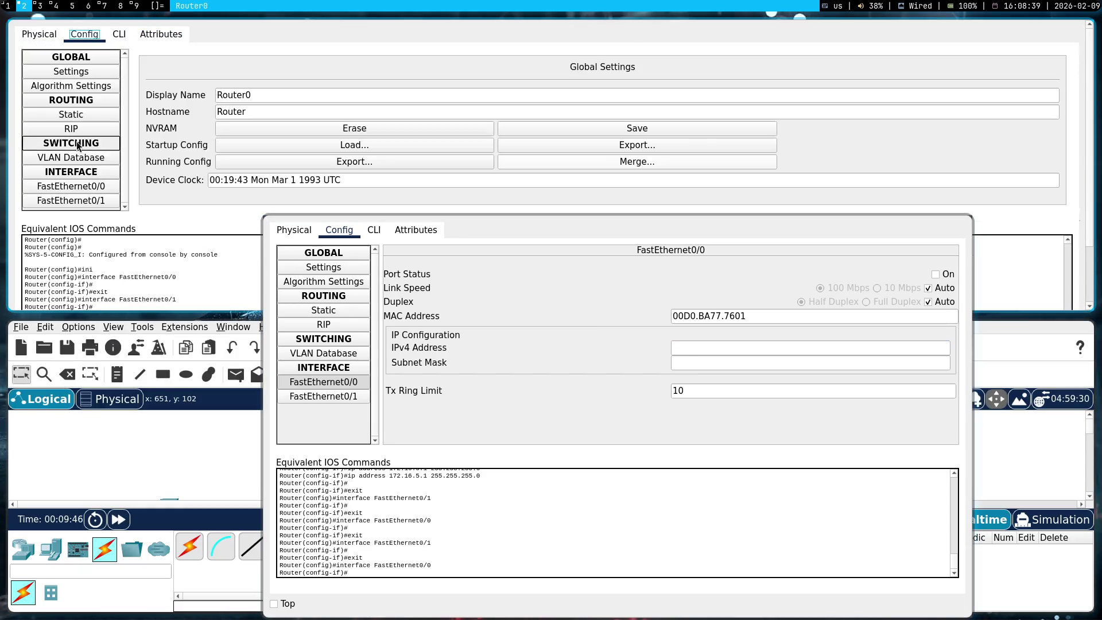
pyautogui.click(88, 191)
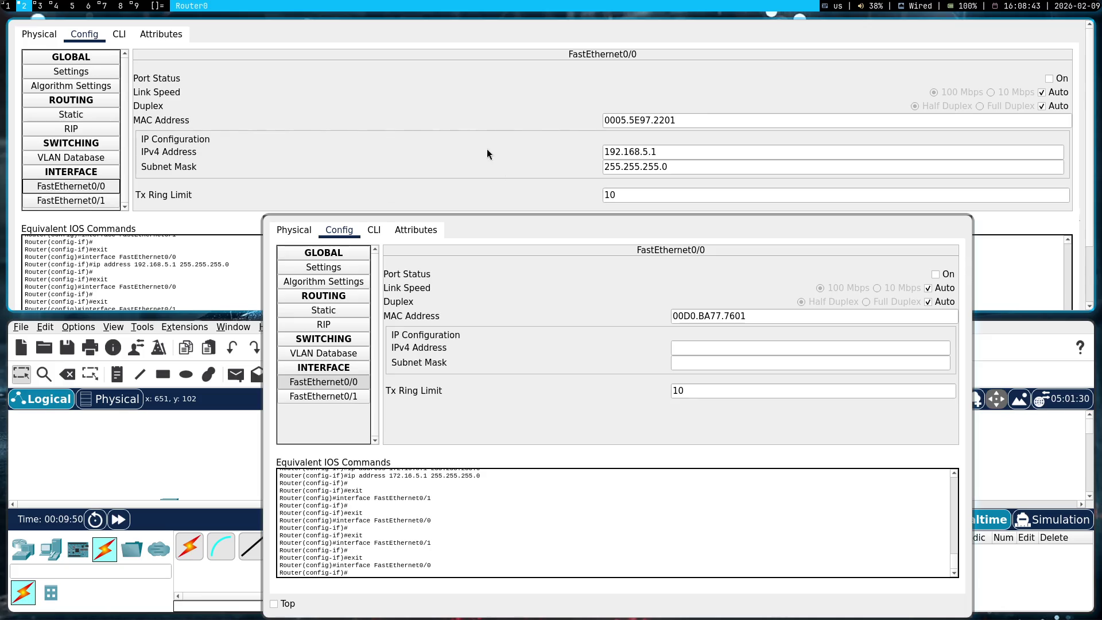
pyautogui.press('super+shift+q')
pyautogui.press('super+1')
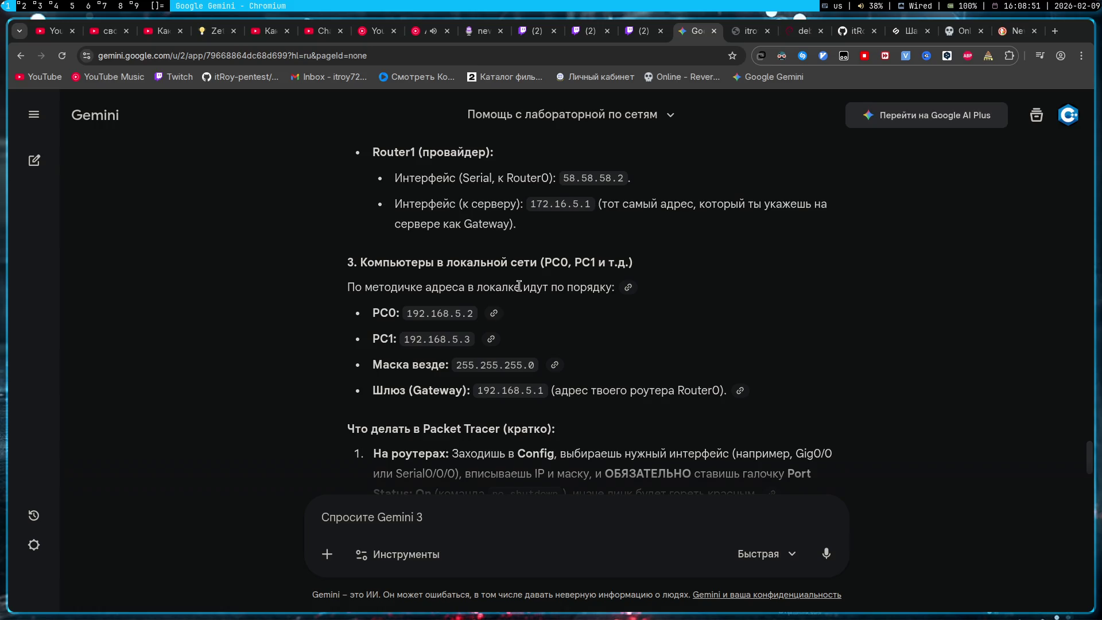
# - Scroll through Gemini's router and PC address plan, then close the router settings window
pyautogui.scroll(-3, 519, 285)
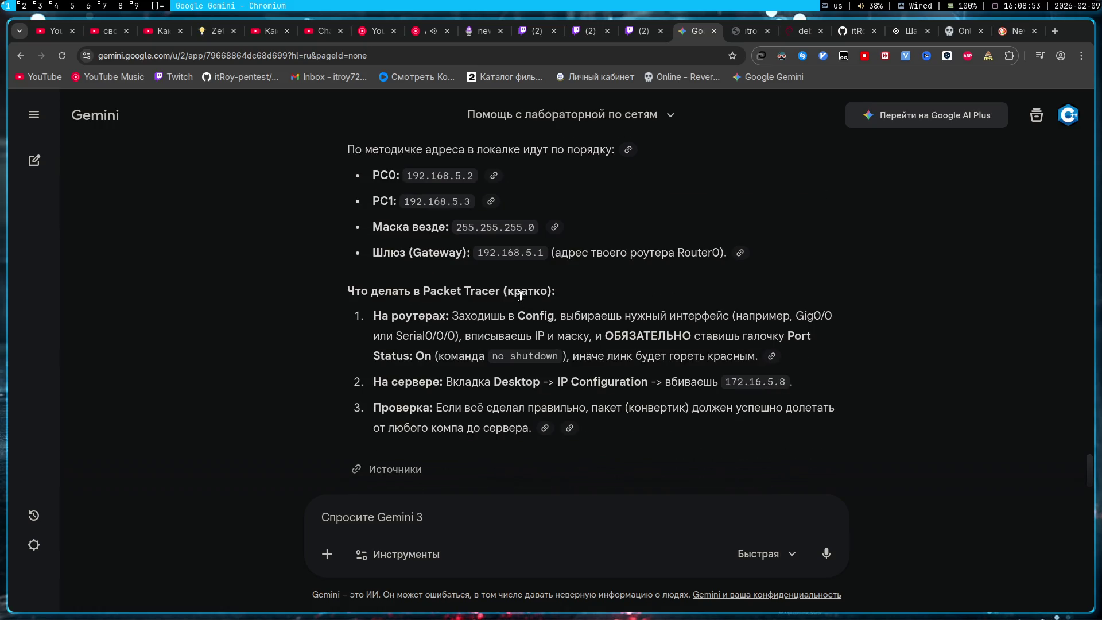
pyautogui.scroll(-1, 517, 293)
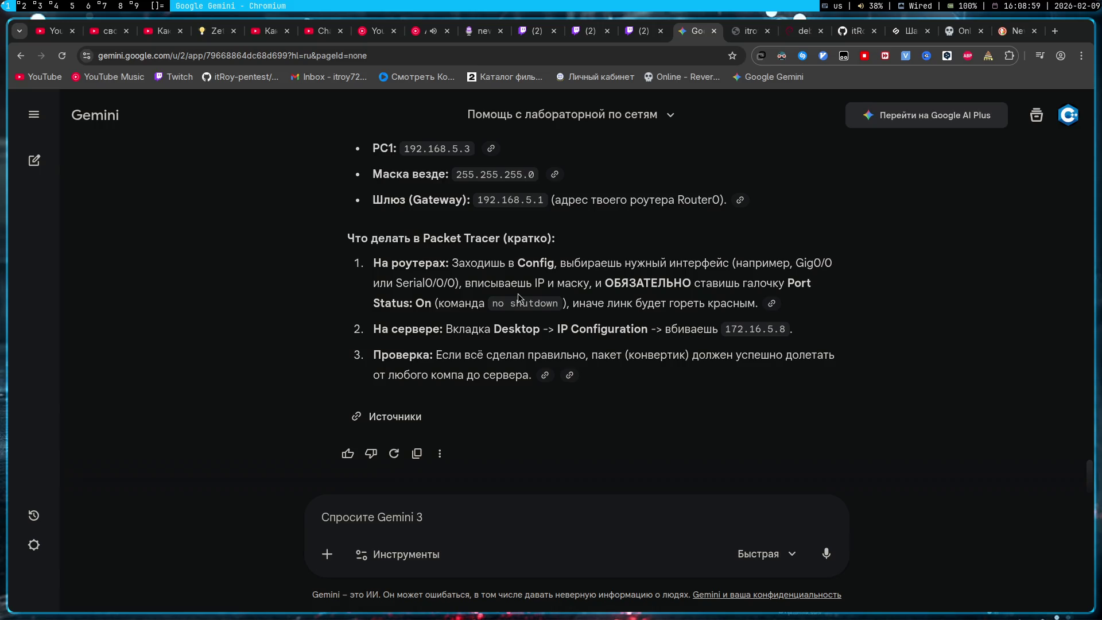
pyautogui.scroll(4, 519, 297)
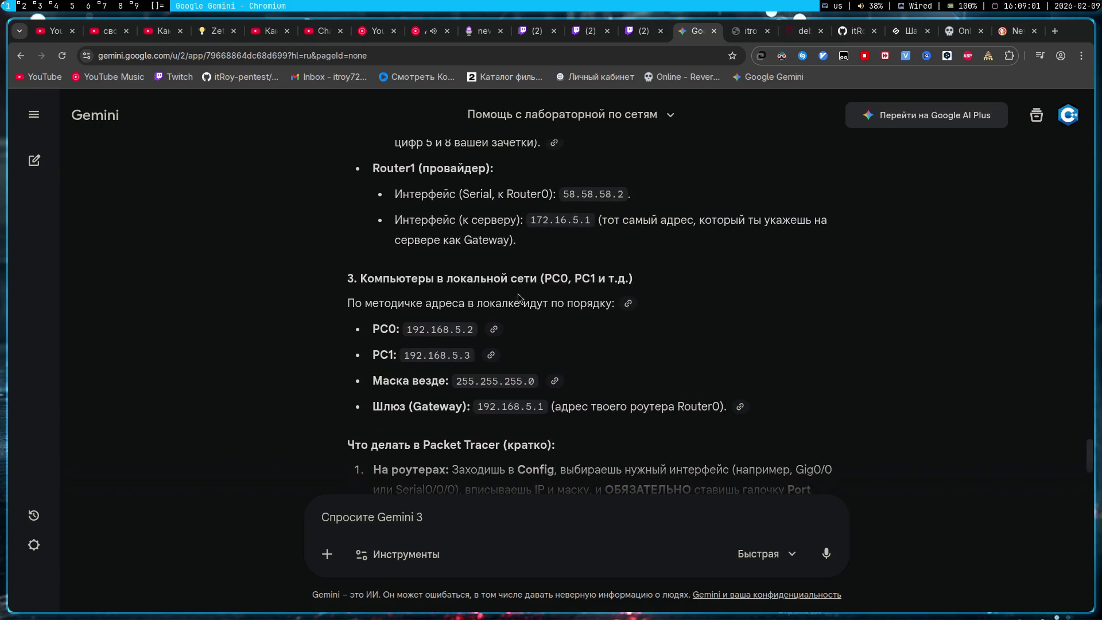
pyautogui.scroll(2, 519, 297)
pyautogui.scroll(2, 518, 297)
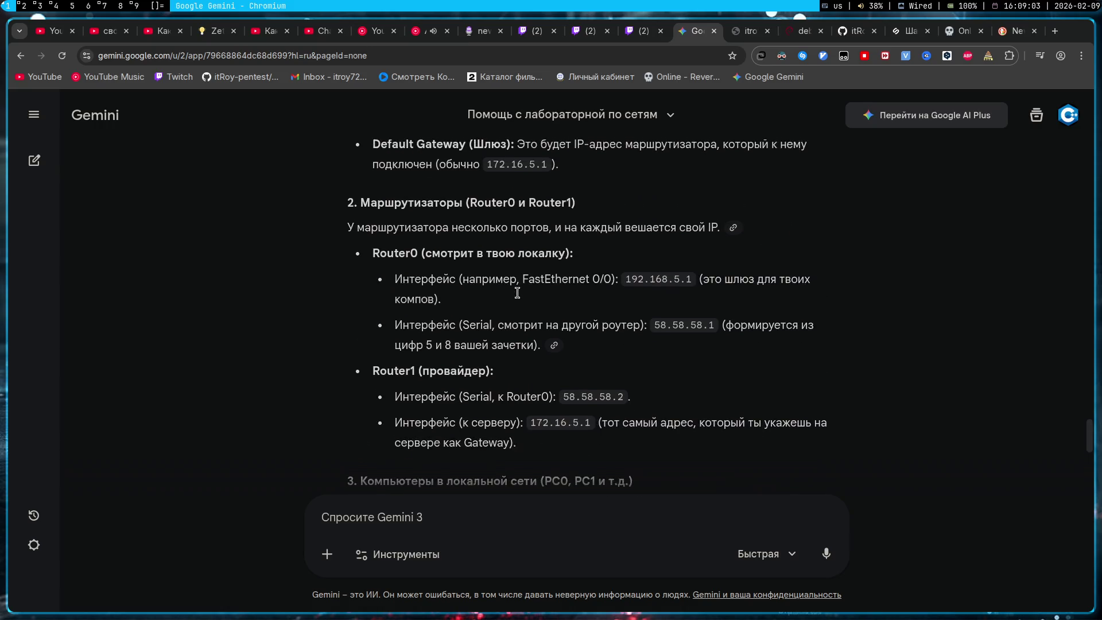
pyautogui.press('super+2')
pyautogui.press('super+shift+q')
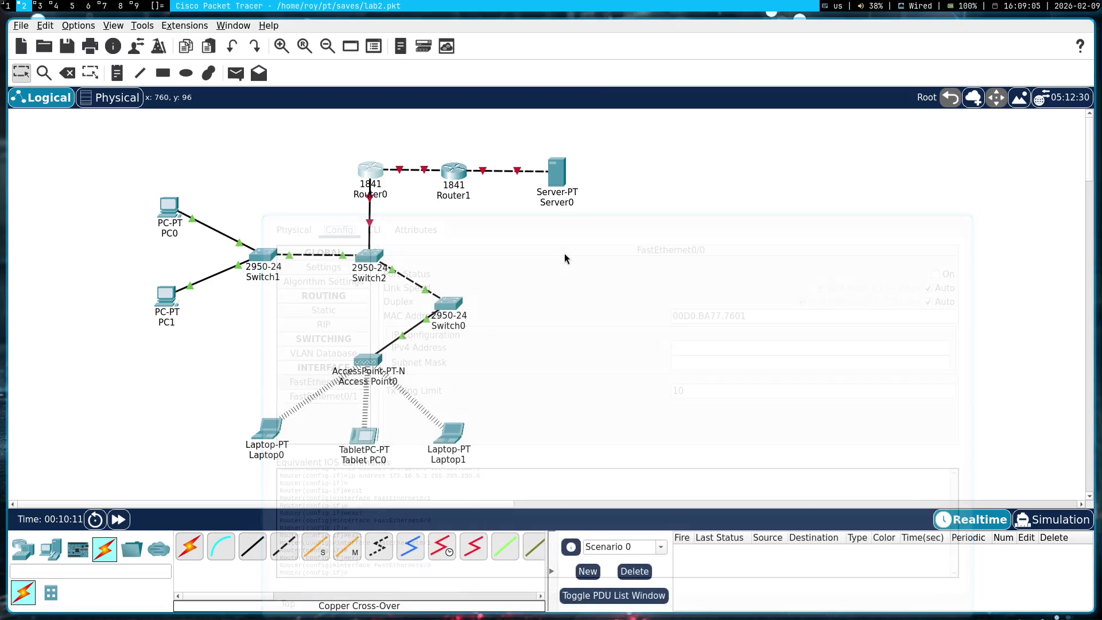
# - Turn on Router0's FastEthernet0/0 and FastEthernet0/1 ports and close its settings
pyautogui.click(370, 168)
pyautogui.moveTo(666, 267); pyautogui.dragTo(807, 404)
pyautogui.moveTo(527, 319)
pyautogui.mouseDown()
pyautogui.moveTo(812, 411)
pyautogui.moveTo(738, 404)
pyautogui.mouseUp()
pyautogui.click(414, 180)
pyautogui.click(373, 178)
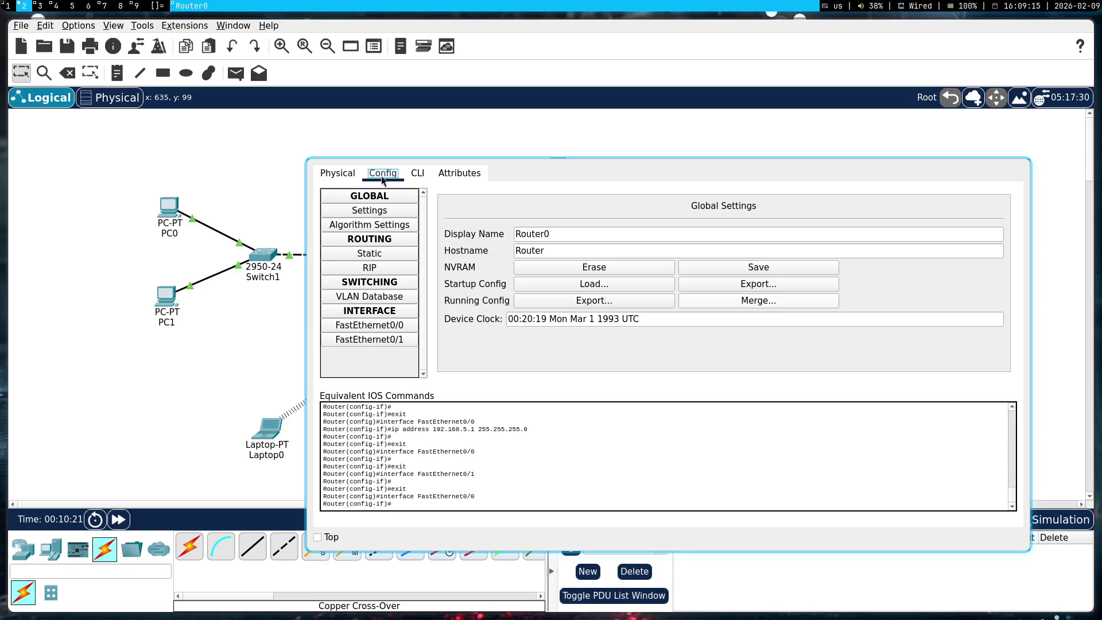
pyautogui.click(402, 327)
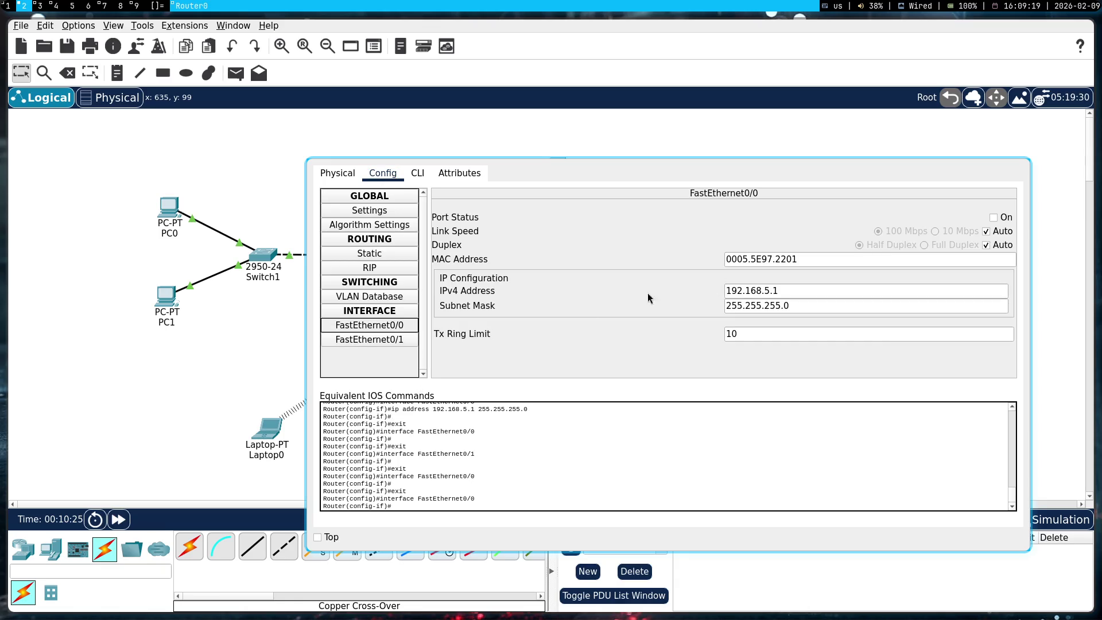
pyautogui.click(989, 218)
pyautogui.click(382, 341)
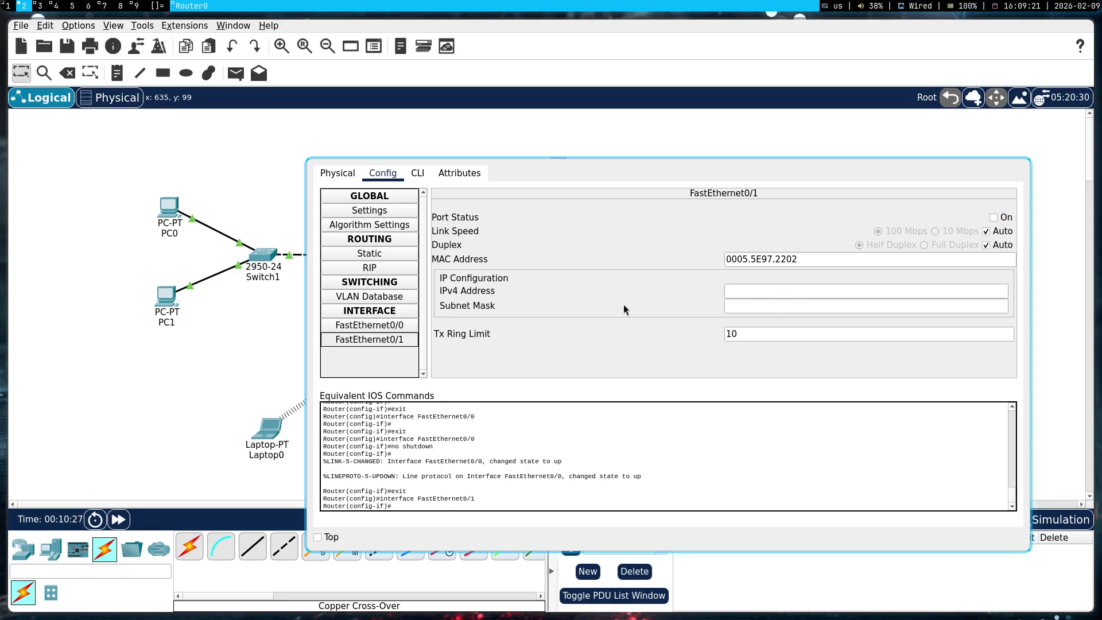
pyautogui.click(994, 218)
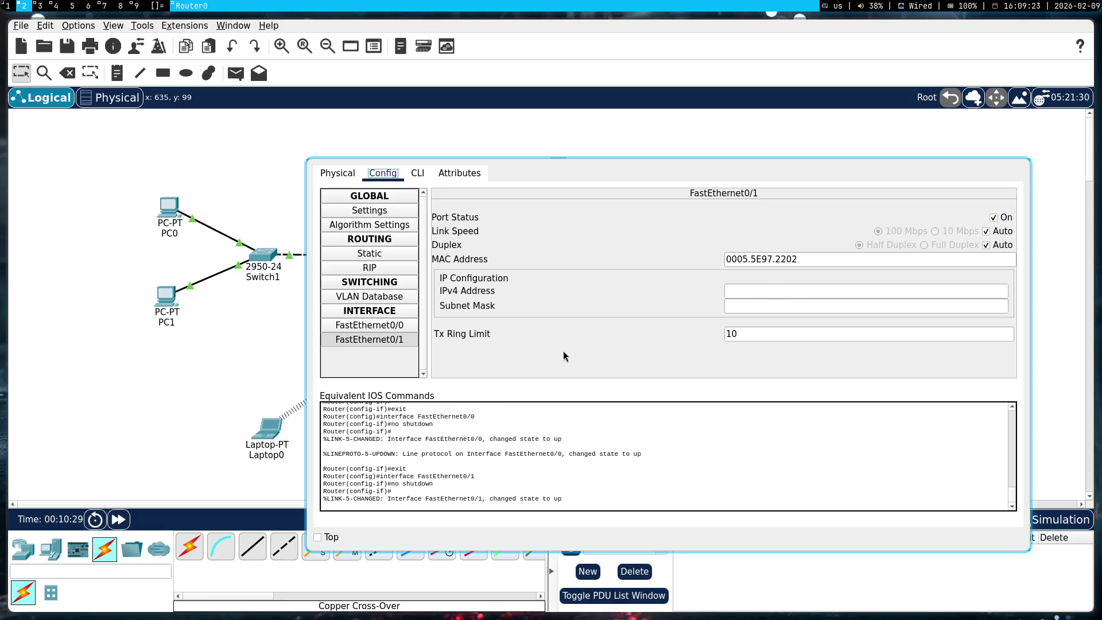
pyautogui.press('super+shift+q')
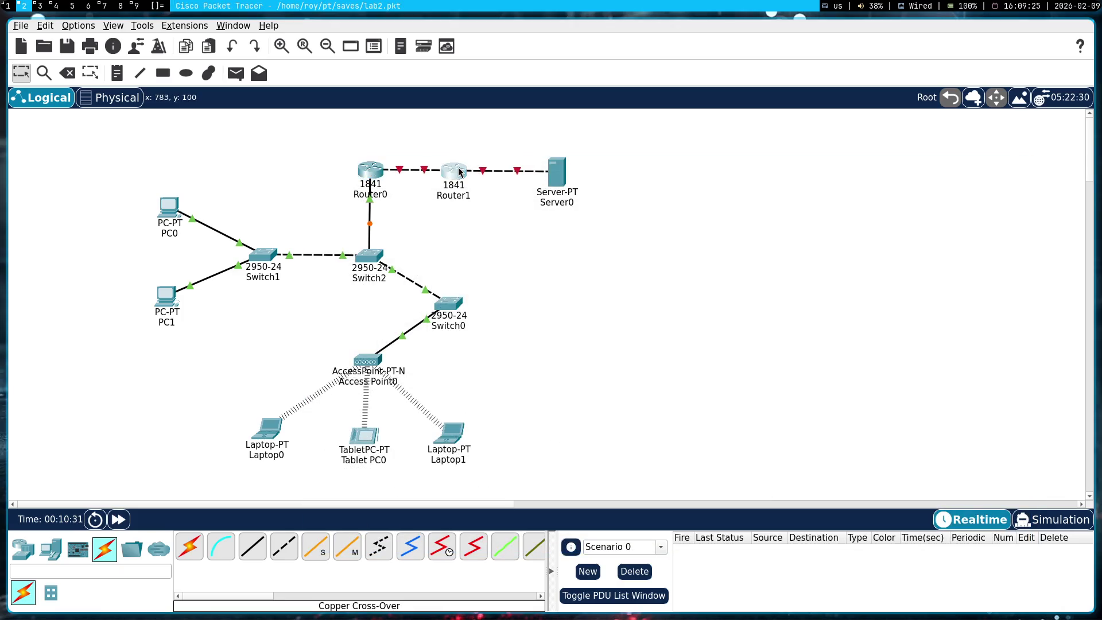
# - Turn on Router1's FastEthernet0/1 and FastEthernet0/0 ports and close its window
pyautogui.click(453, 175)
pyautogui.press('super+shift+space')
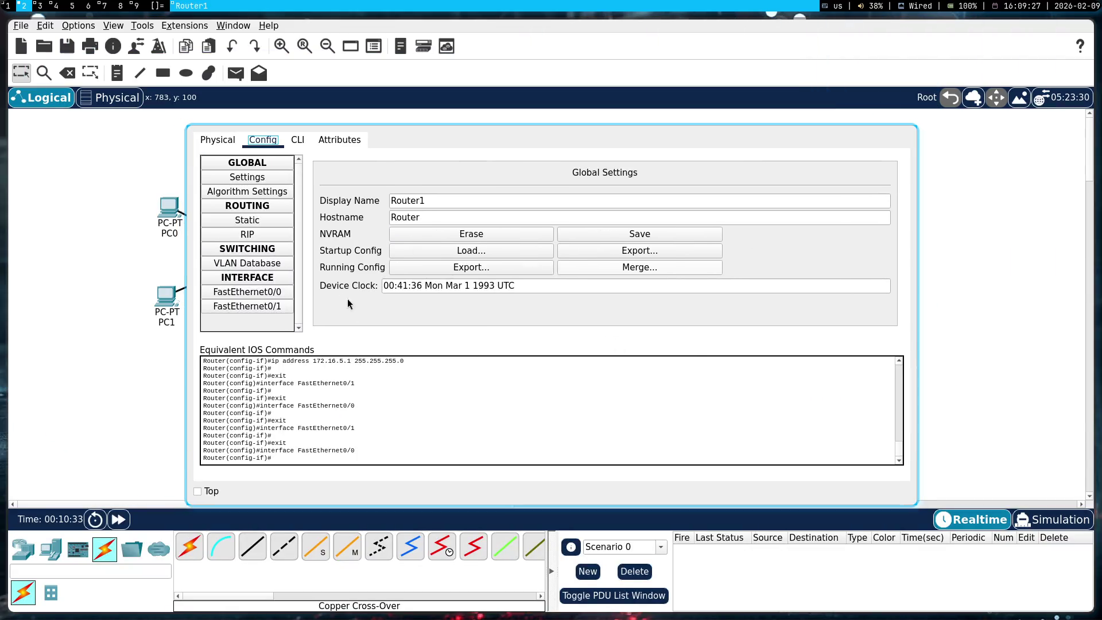
pyautogui.click(243, 306)
pyautogui.click(883, 184)
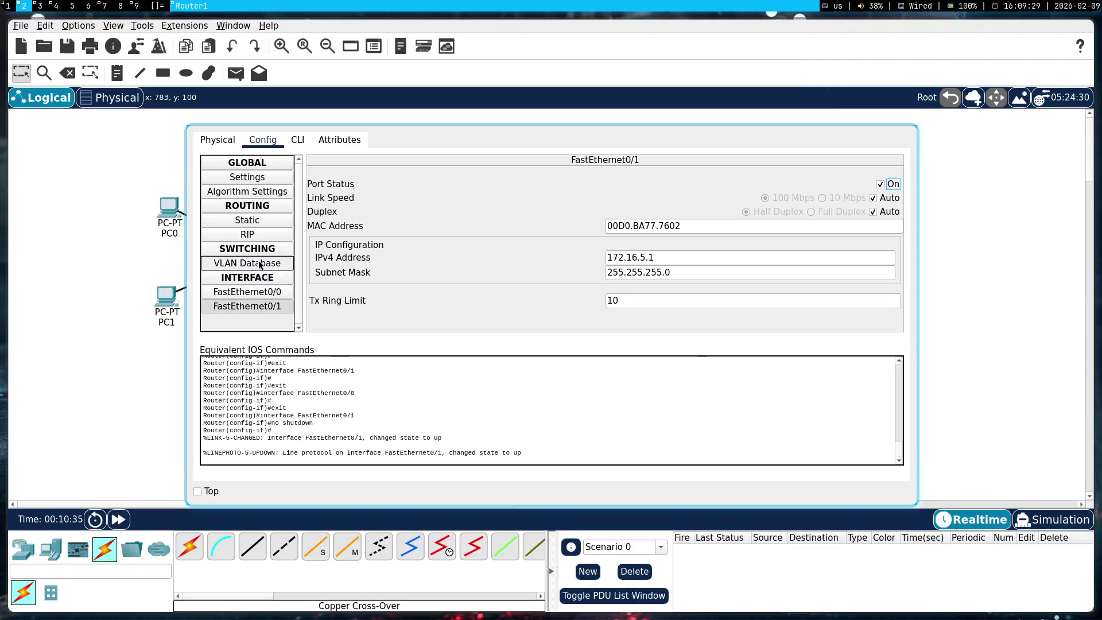
pyautogui.click(280, 293)
pyautogui.click(880, 184)
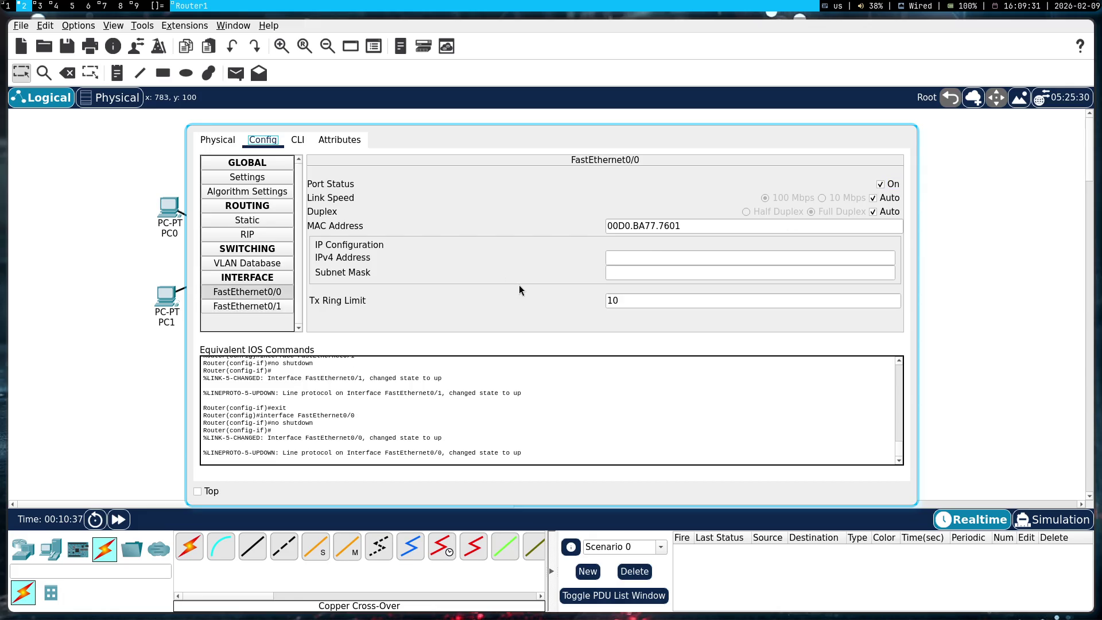
pyautogui.press('super+shift+q')
pyautogui.moveTo(694, 214); pyautogui.dragTo(265, 129)
pyautogui.moveTo(643, 463); pyautogui.dragTo(87, 133)
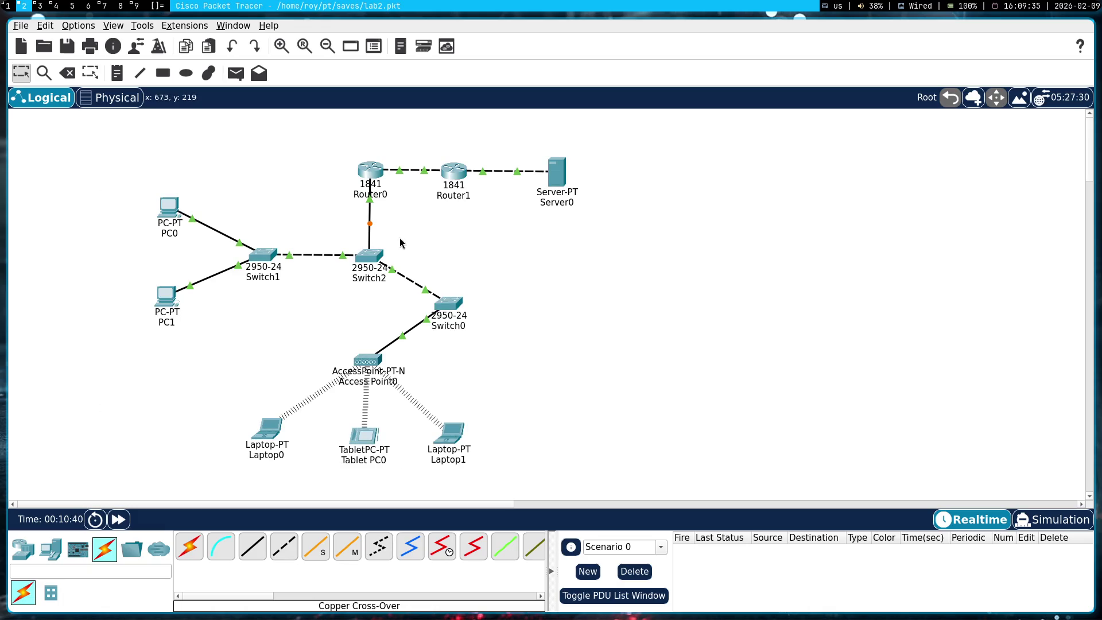
# - Cable Router0 to Switch2's FastEthernet0/3 port
pyautogui.click(372, 256)
pyautogui.click(422, 277)
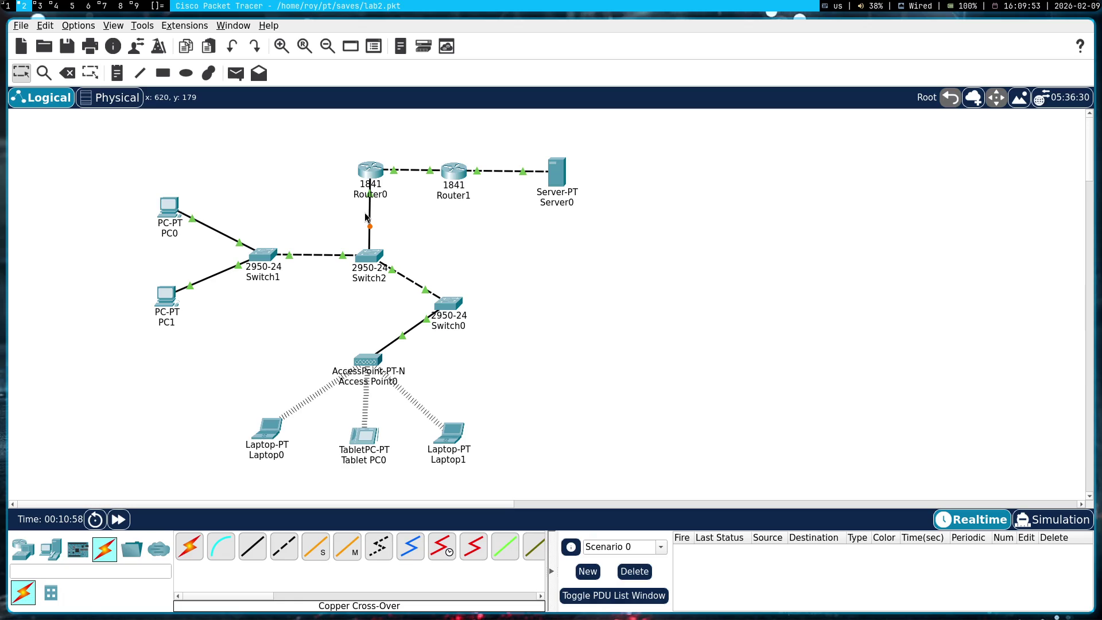
pyautogui.moveTo(575, 446)
pyautogui.mouseDown()
pyautogui.moveTo(175, 142)
pyautogui.moveTo(128, 155)
pyautogui.moveTo(856, 357)
pyautogui.moveTo(864, 212)
pyautogui.mouseUp()
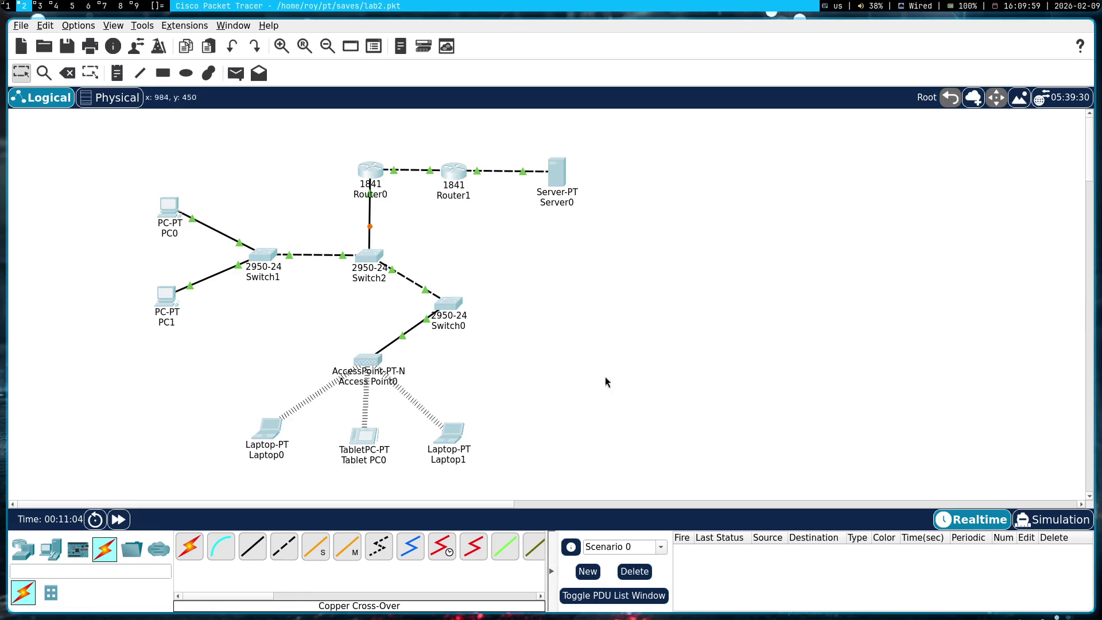
pyautogui.moveTo(617, 472)
pyautogui.mouseDown()
pyautogui.moveTo(357, 209)
pyautogui.moveTo(128, 155)
pyautogui.moveTo(183, 143)
pyautogui.moveTo(672, 462)
pyautogui.moveTo(102, 201)
pyautogui.moveTo(143, 140)
pyautogui.moveTo(612, 481)
pyautogui.mouseUp()
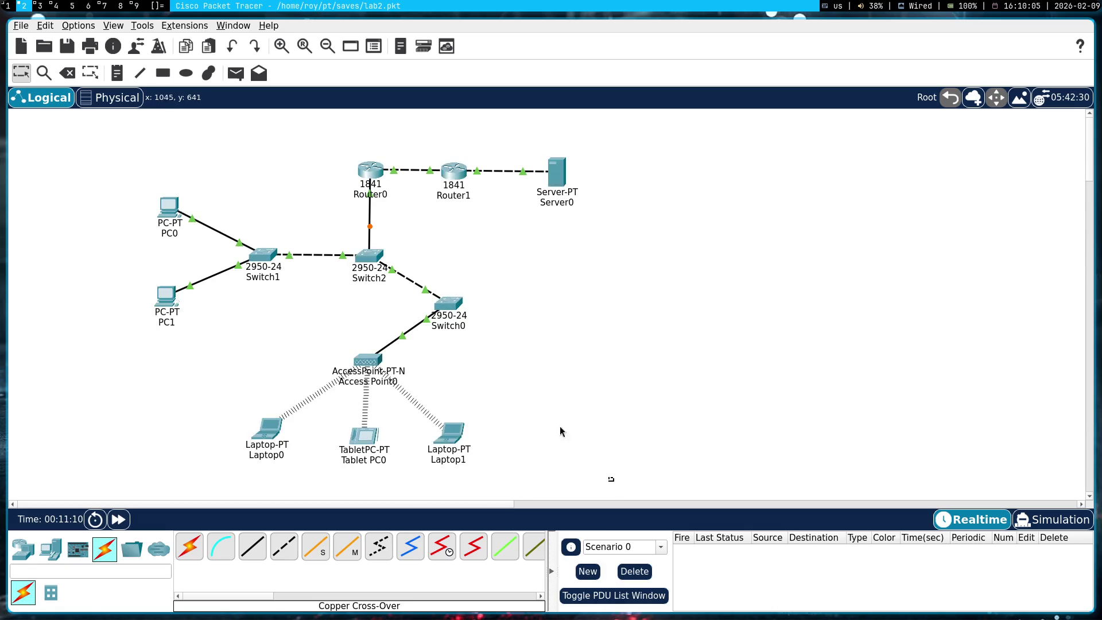
pyautogui.moveTo(78, 143); pyautogui.dragTo(699, 467)
pyautogui.moveTo(622, 465)
pyautogui.mouseDown()
pyautogui.moveTo(517, 324)
pyautogui.moveTo(260, 176)
pyautogui.mouseUp()
pyautogui.click(260, 173)
# - Screenshot the topology with Router1's port details, then begin capturing Router0's info card
pyautogui.moveTo(459, 180)
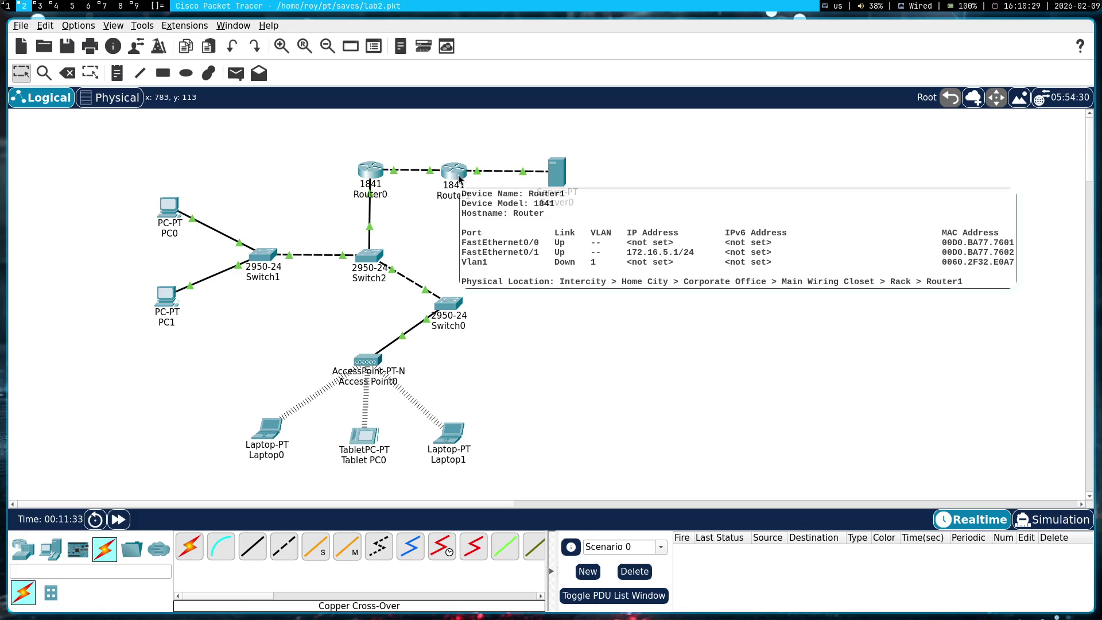
pyautogui.press('Print')
pyautogui.moveTo(140, 106); pyautogui.dragTo(626, 348)
pyautogui.moveTo(752, 373); pyautogui.dragTo(1032, 500)
pyautogui.hotkey('ctrl', 's')
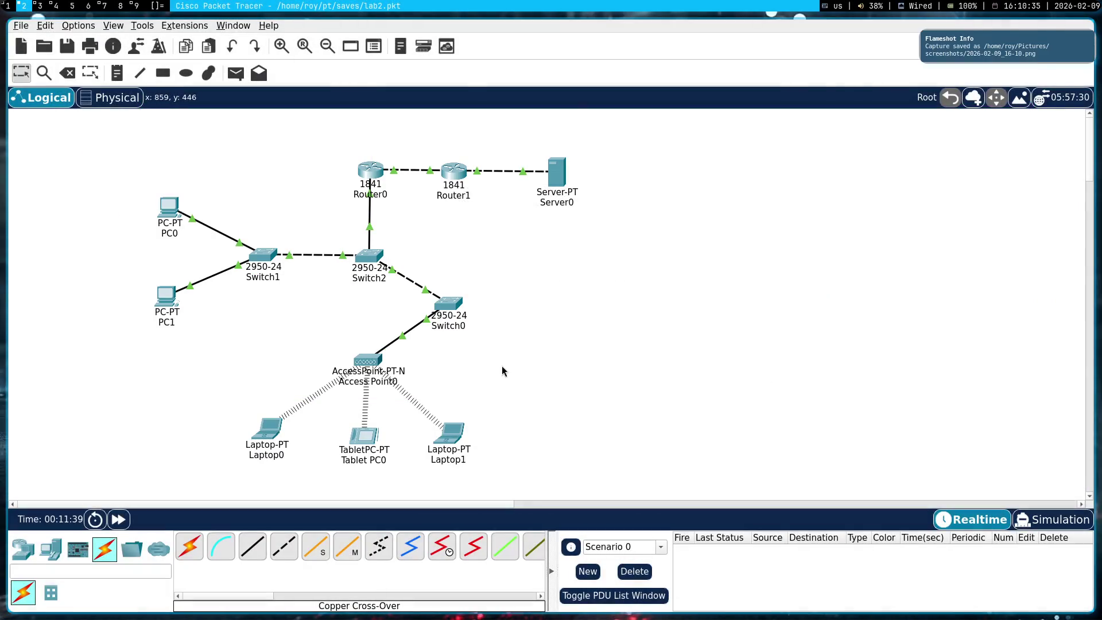
pyautogui.press('super+1')
pyautogui.press('super+2')
pyautogui.moveTo(373, 171)
pyautogui.press('Print')
pyautogui.moveTo(179, 122)
pyautogui.mouseDown()
pyautogui.moveTo(109, 138)
pyautogui.moveTo(862, 398)
pyautogui.mouseUp()
# - Attach the Router0 and PC0 info-card screenshots to the Gemini prompt
pyautogui.hotkey('ctrl', 's')
pyautogui.press('super+1')
pyautogui.hotkey('ctrl', 'v')
pyautogui.press('super+2')
pyautogui.moveTo(170, 203)
pyautogui.press('Print')
pyautogui.moveTo(104, 128)
pyautogui.mouseDown()
pyautogui.moveTo(303, 270)
pyautogui.moveTo(721, 467)
pyautogui.mouseUp()
pyautogui.hotkey('ctrl', 's')
pyautogui.press('super+1')
pyautogui.hotkey('ctrl', 'v')
pyautogui.press('super+2')
# - Attach PC1's screenshot and send the question 'Это от меня хотели?'
pyautogui.moveTo(166, 299)
pyautogui.press('Print')
pyautogui.moveTo(112, 223)
pyautogui.mouseDown()
pyautogui.moveTo(201, 292)
pyautogui.moveTo(744, 472)
pyautogui.mouseUp()
pyautogui.hotkey('ctrl', 's')
pyautogui.press('super+1')
pyautogui.hotkey('ctrl', 'v')
pyautogui.write('Эт')
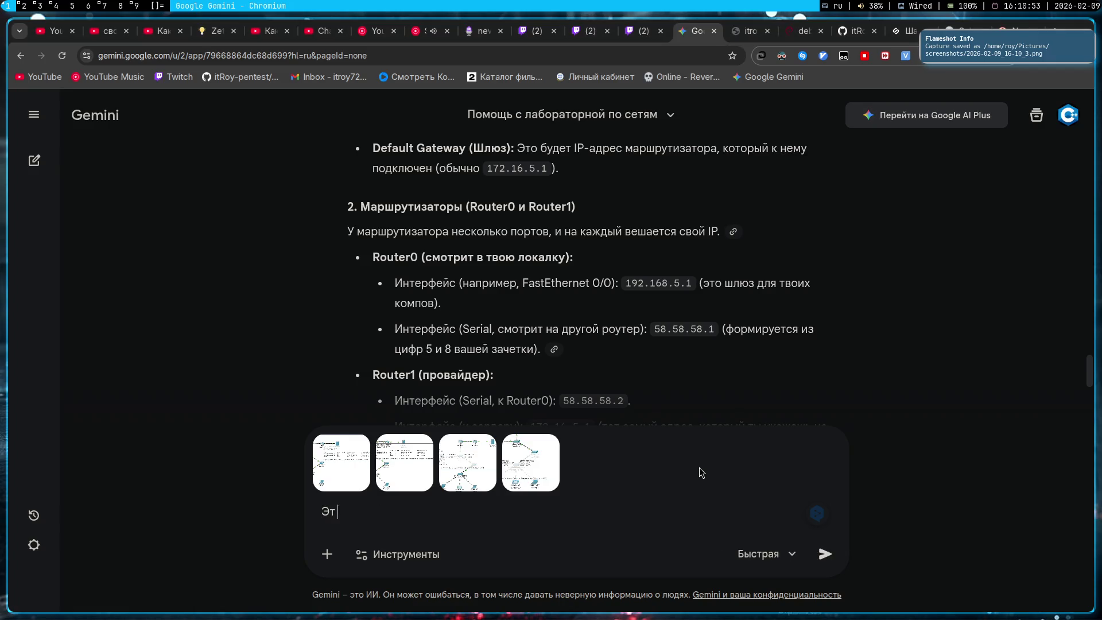
pyautogui.write('о от меня хотели?')
pyautogui.press('Return')
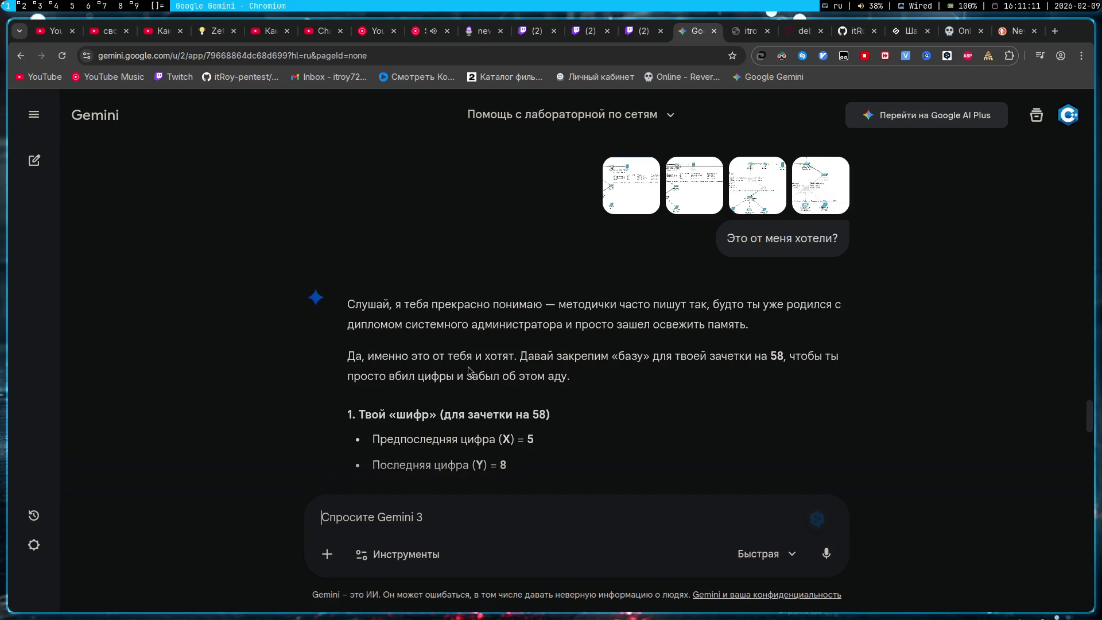
# - Read Gemini's address table, highlighting Router0's serial address 58.58.58.1
pyautogui.scroll(-2, 469, 370)
pyautogui.scroll(-5, 474, 368)
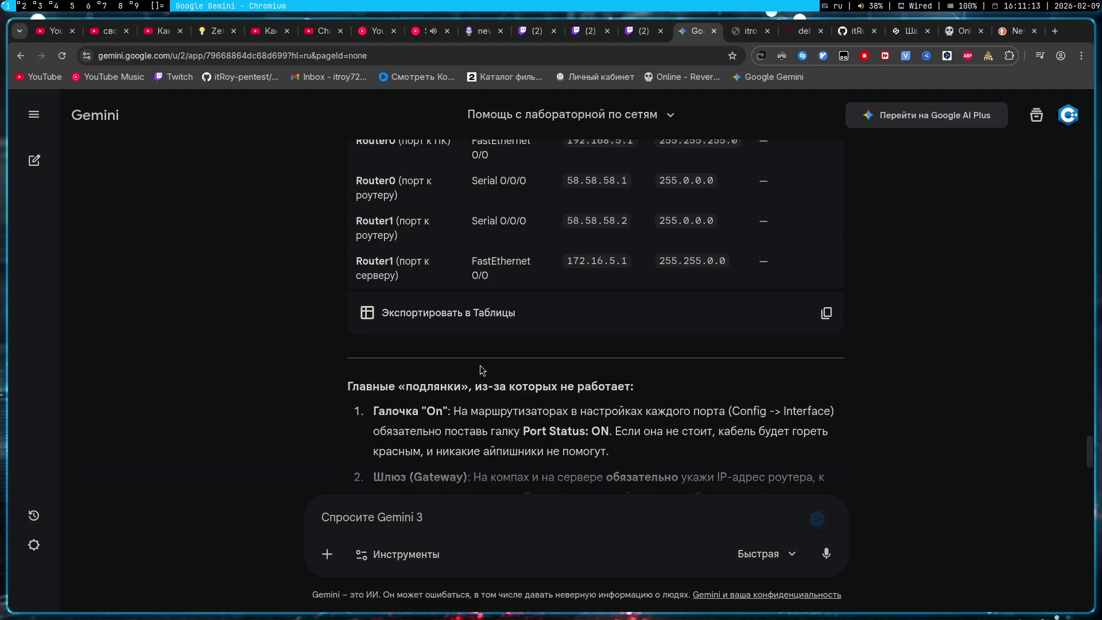
pyautogui.scroll(3, 481, 367)
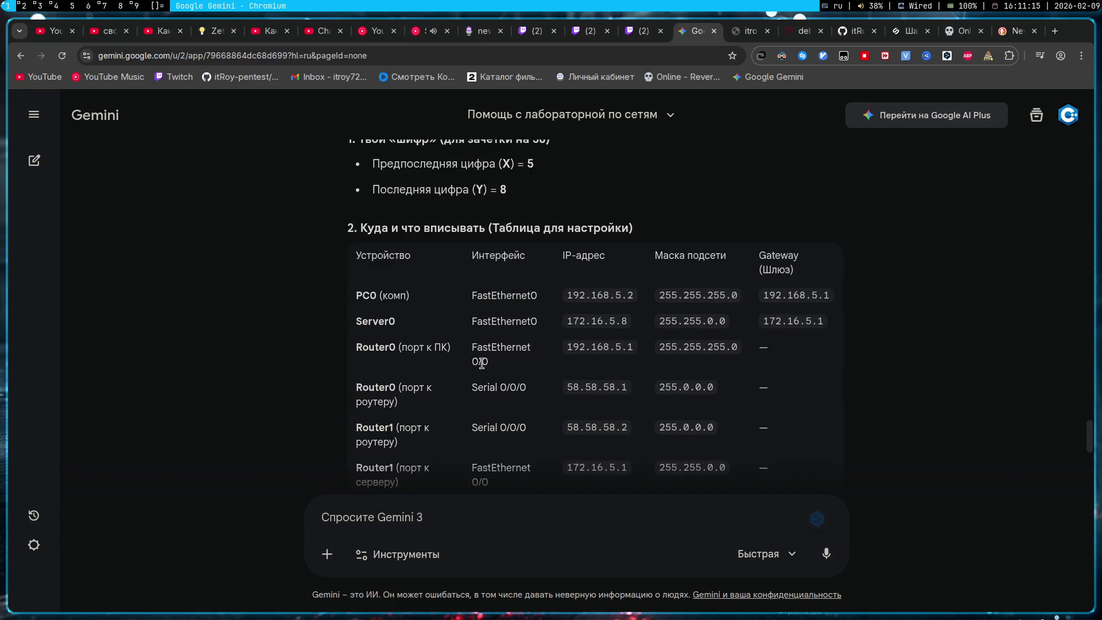
pyautogui.moveTo(566, 388); pyautogui.dragTo(628, 389)
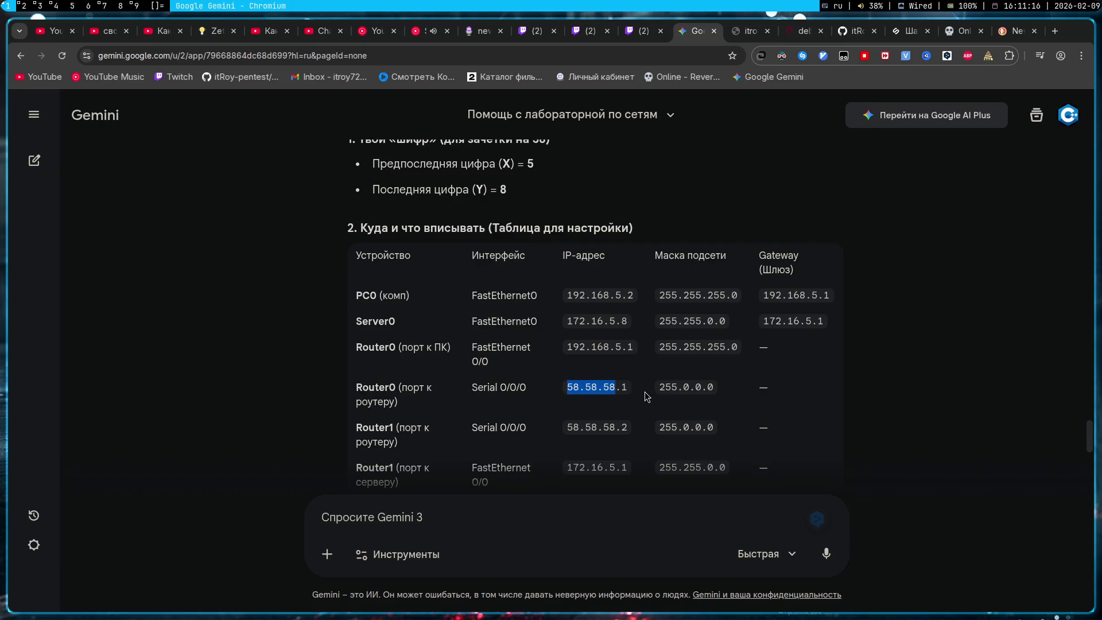
pyautogui.click(548, 402)
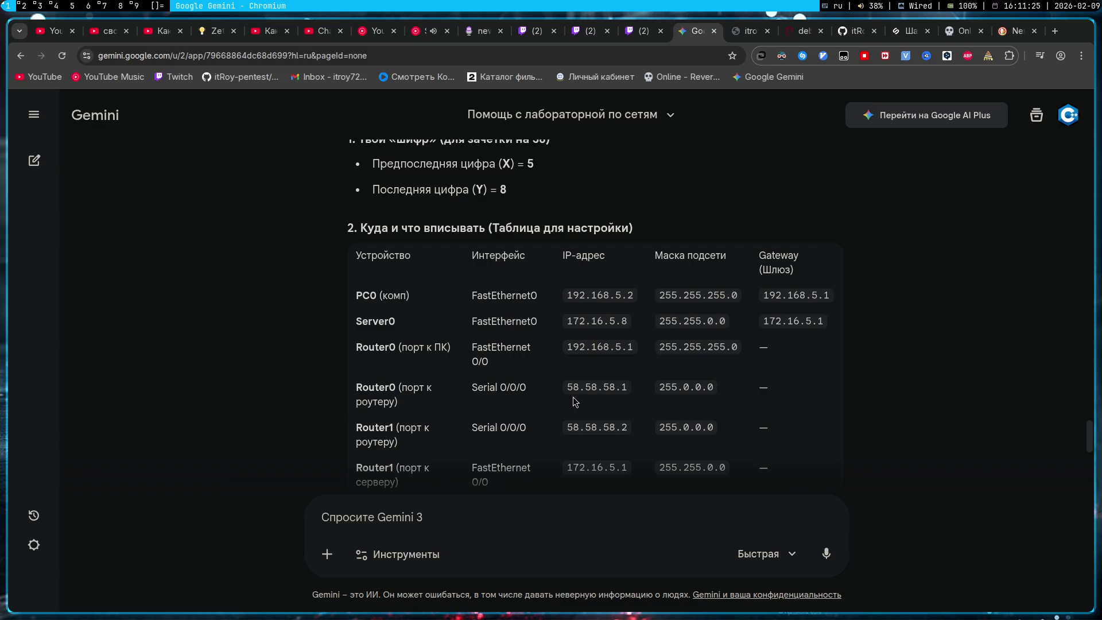
pyautogui.moveTo(567, 387); pyautogui.dragTo(649, 395)
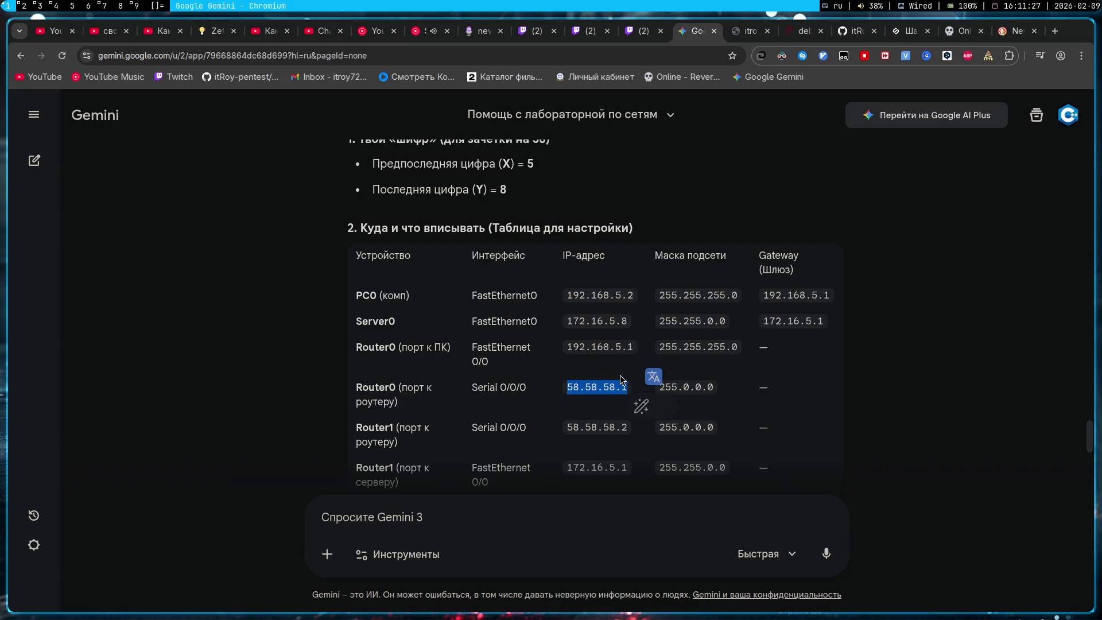
pyautogui.click(589, 369)
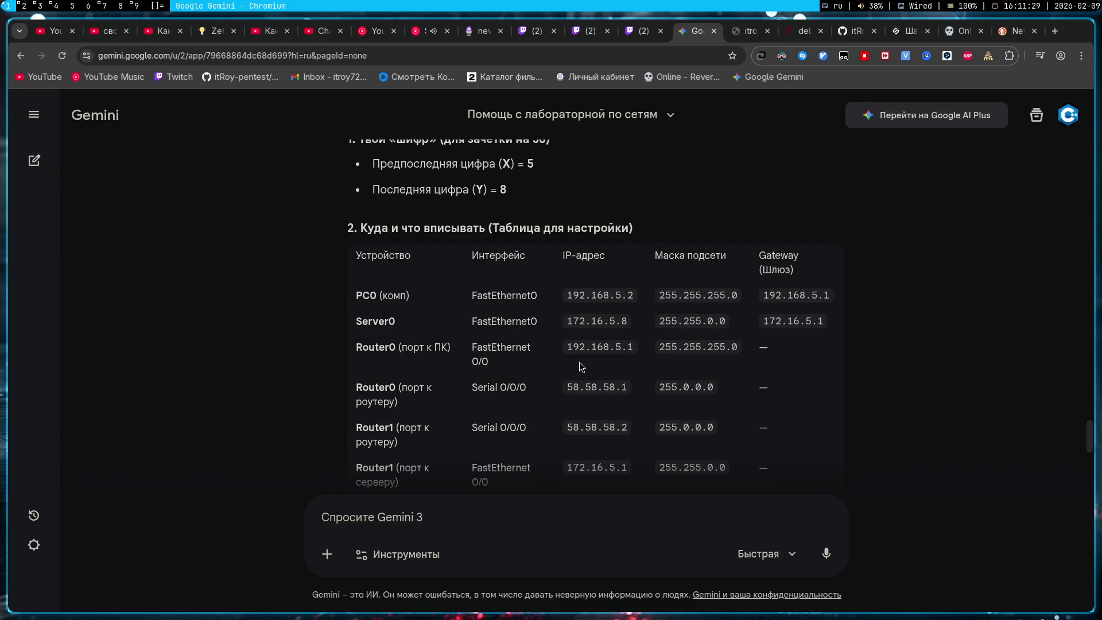
pyautogui.scroll(-1, 589, 369)
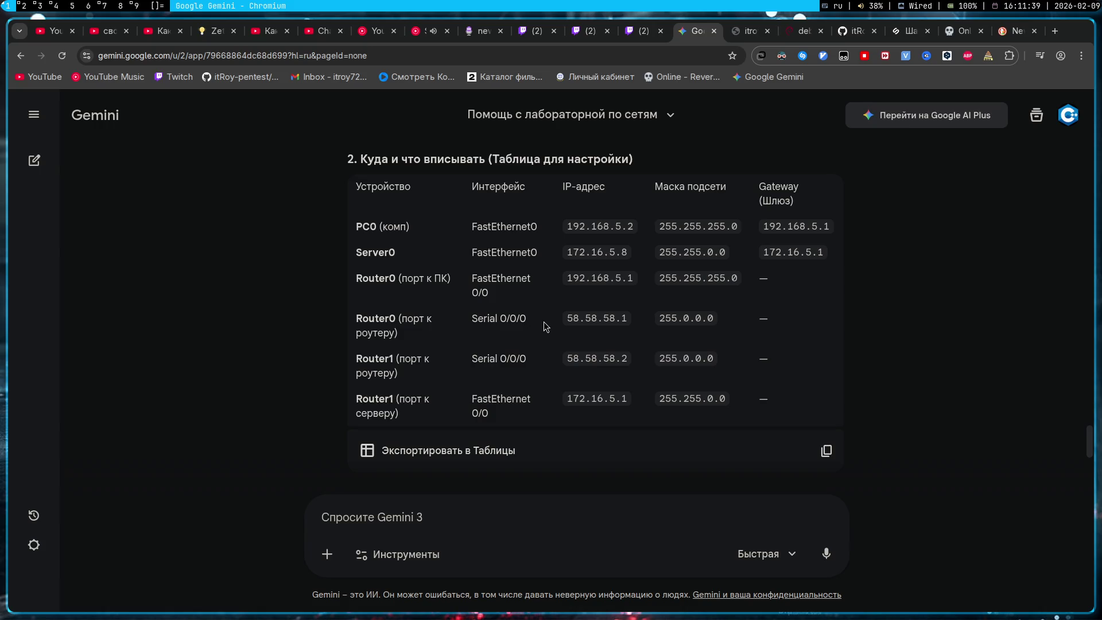
pyautogui.moveTo(543, 321); pyautogui.dragTo(654, 328)
pyautogui.click(639, 384)
pyautogui.scroll(-3, 634, 382)
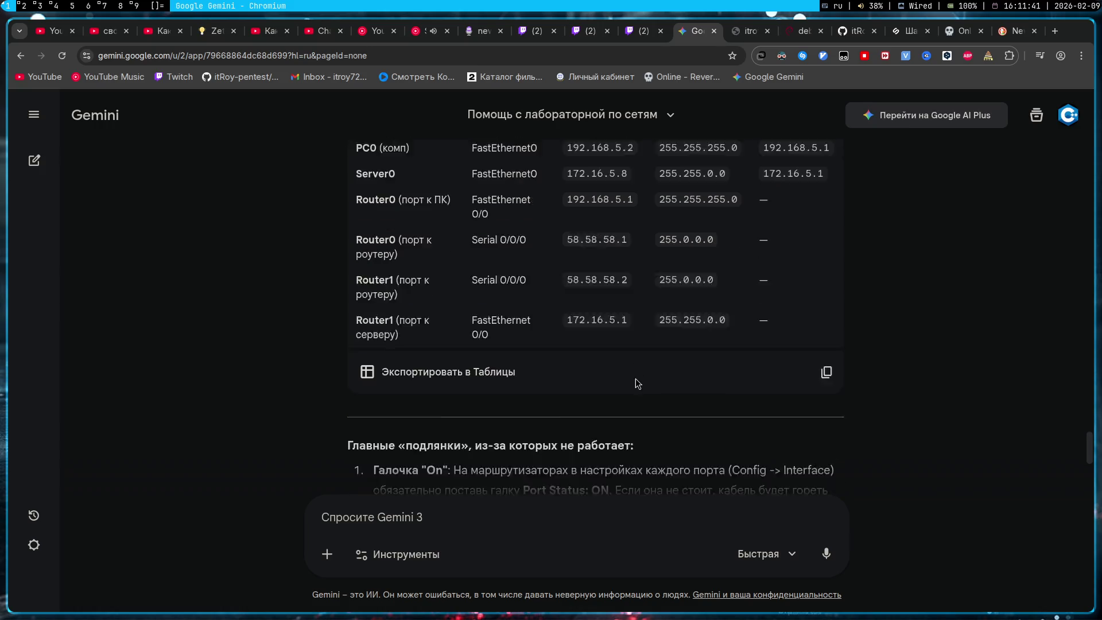
pyautogui.scroll(3, 635, 381)
pyautogui.press('super+2')
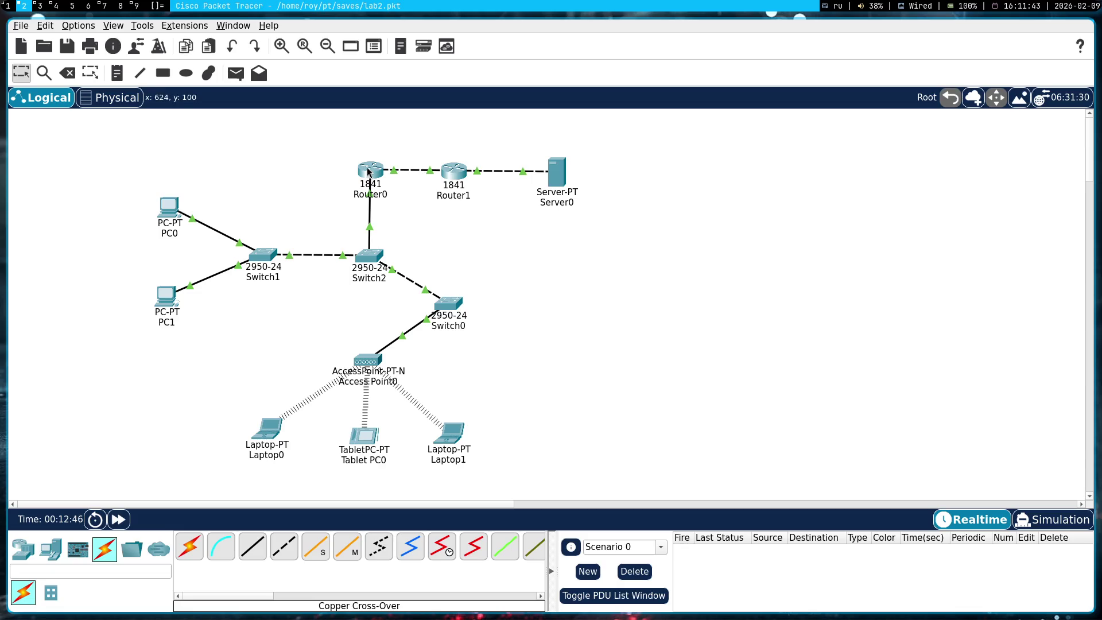
pyautogui.click(368, 169)
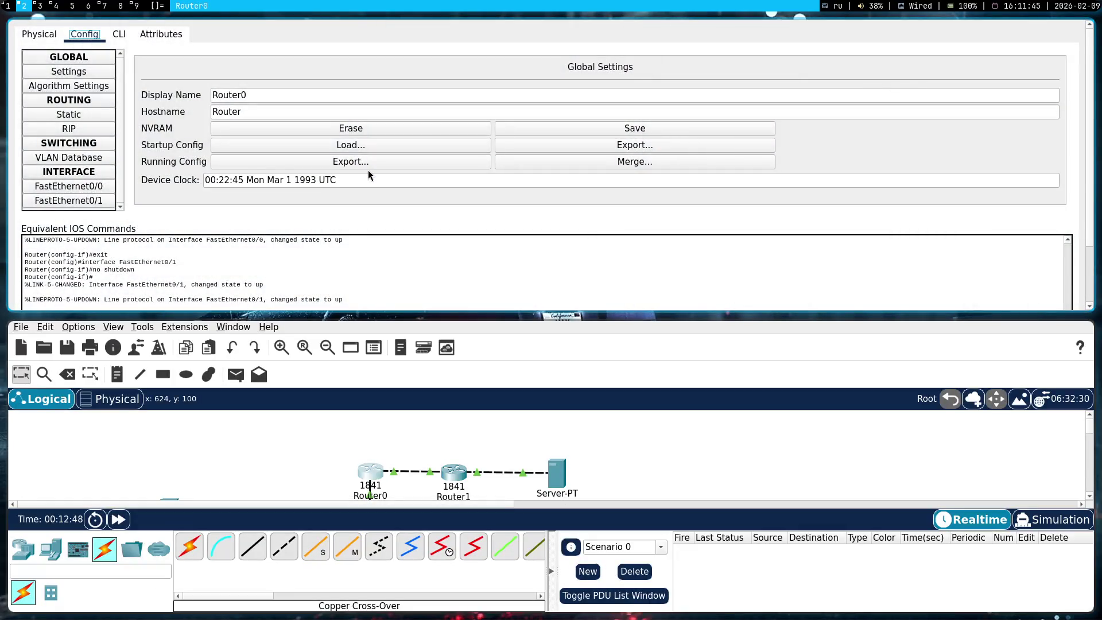
pyautogui.press('super+shift+c')
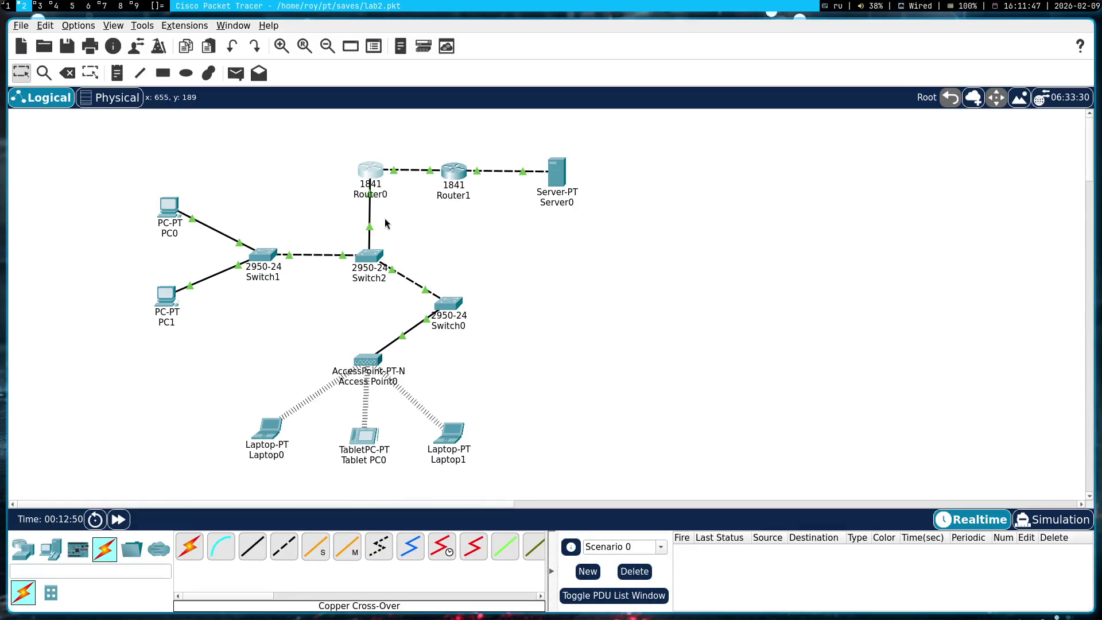
pyautogui.moveTo(665, 241)
pyautogui.mouseDown()
pyautogui.moveTo(603, 212)
pyautogui.moveTo(303, 140)
pyautogui.mouseUp()
pyautogui.click(589, 265)
pyautogui.hotkey('alt', '1')
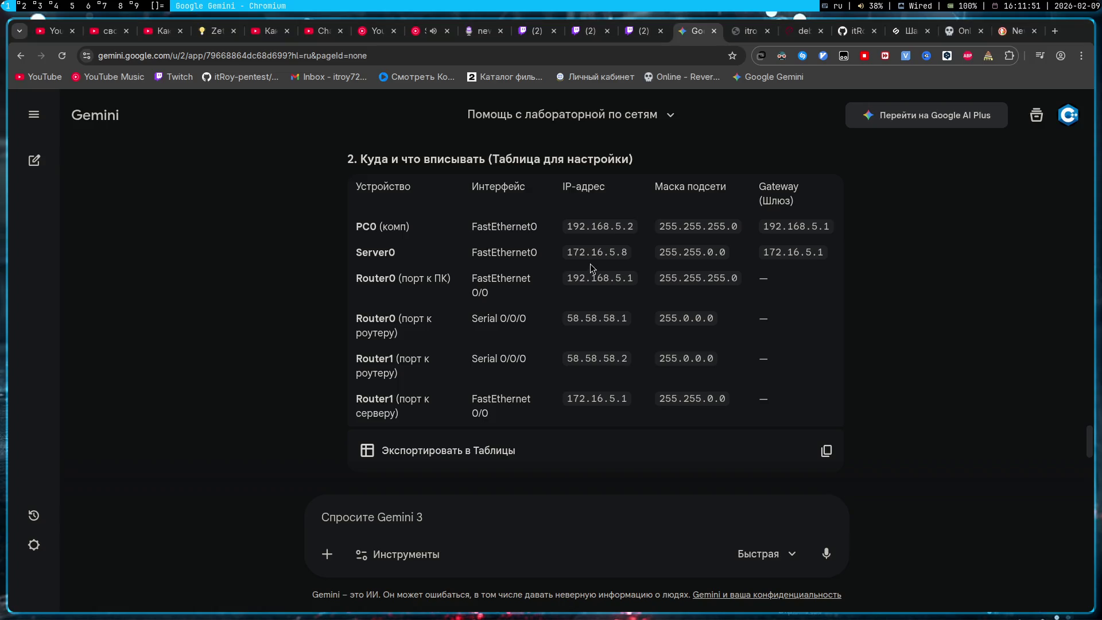
pyautogui.hotkey('alt', '3')
pyautogui.scroll(10, 591, 369)
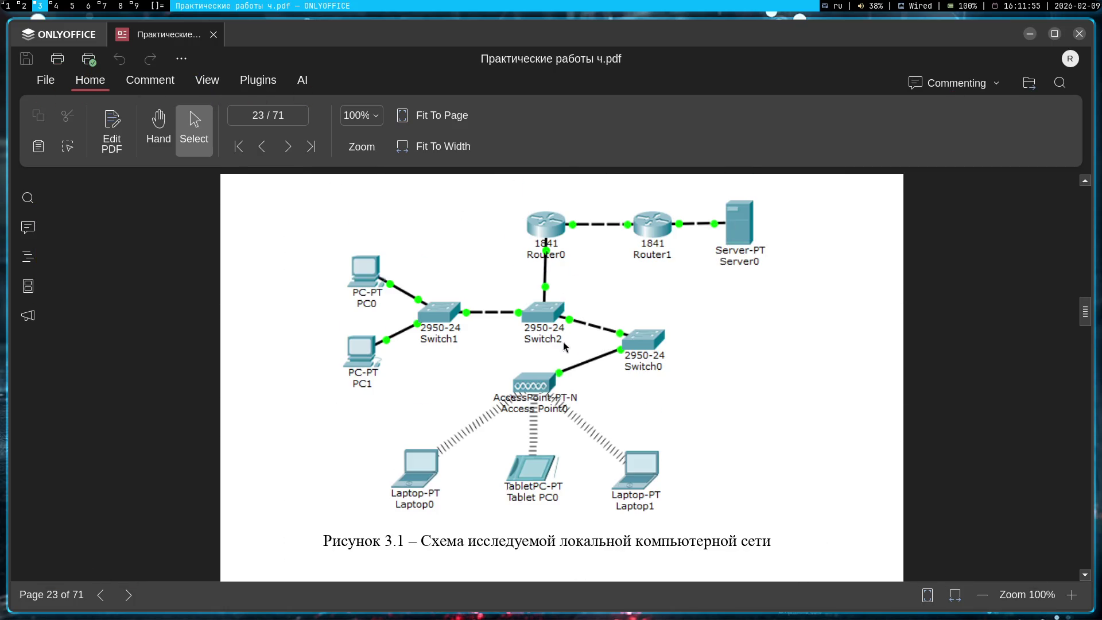
pyautogui.hotkey('alt', '1')
pyautogui.hotkey('alt', '3')
pyautogui.hotkey('alt', '4')
pyautogui.hotkey('alt', '3')
pyautogui.hotkey('alt', '2')
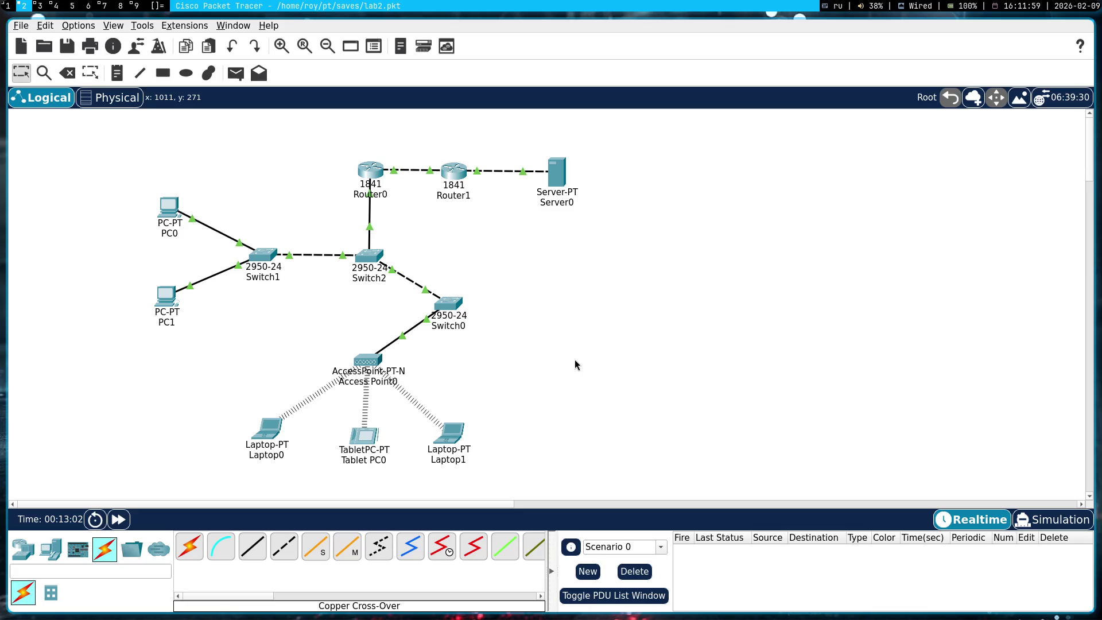
pyautogui.hotkey('alt', '3')
pyautogui.hotkey('alt', '2')
pyautogui.click(370, 170)
# - Set Router0's FastEthernet0/1 IPv4 address to 58.58.58.1
pyautogui.hotkey('alt', 'shift', 'space')
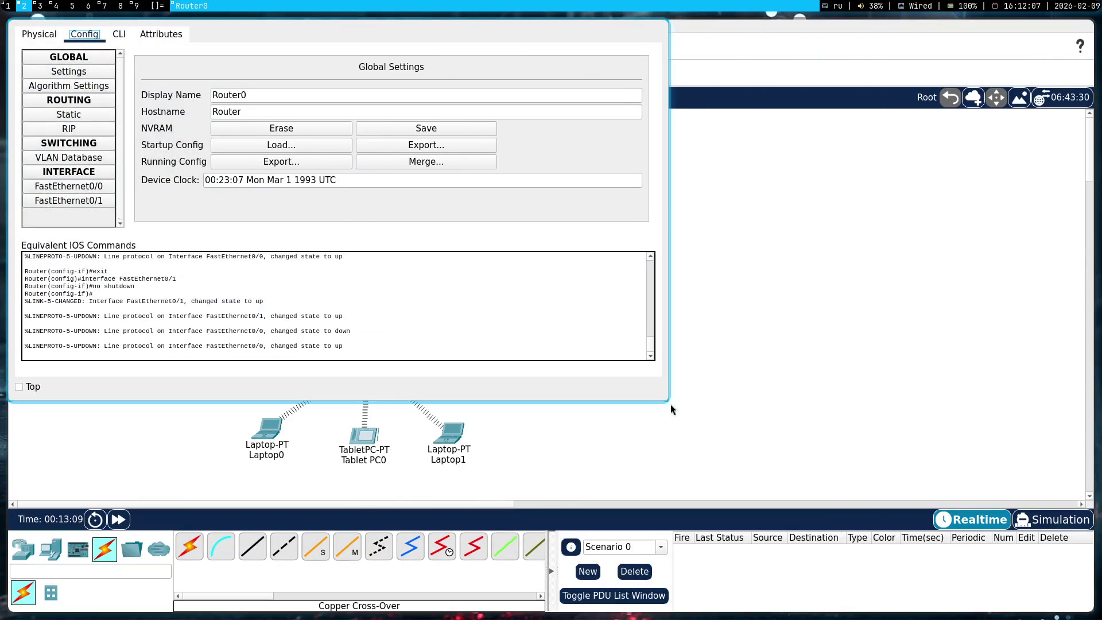
pyautogui.click(288, 333)
pyautogui.click(292, 320)
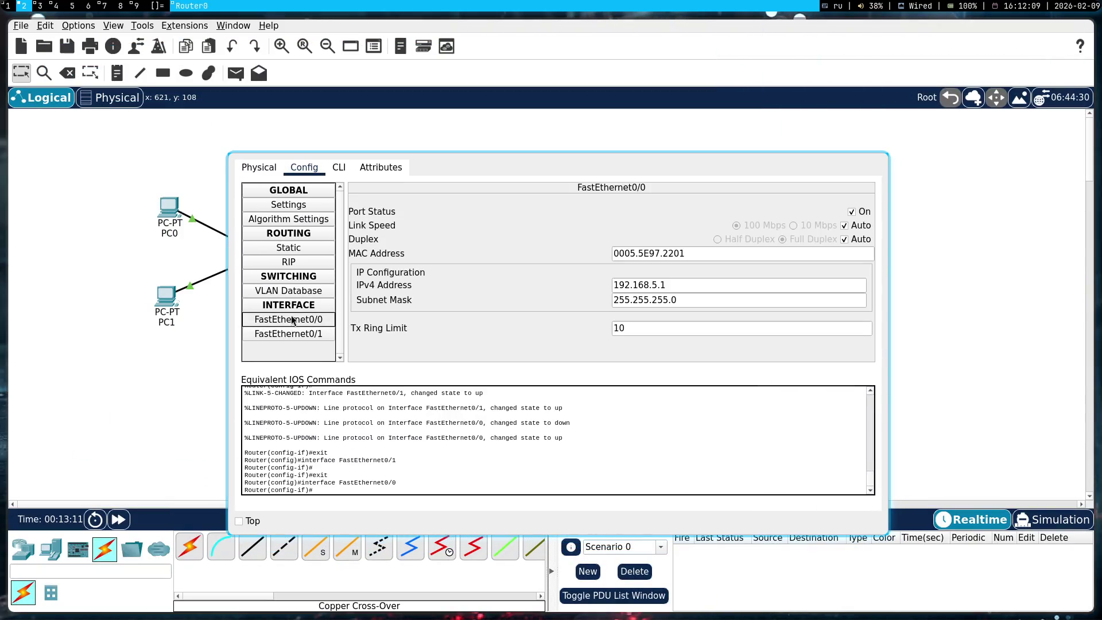
pyautogui.click(316, 336)
pyautogui.click(651, 289)
pyautogui.write('58.58.58.1')
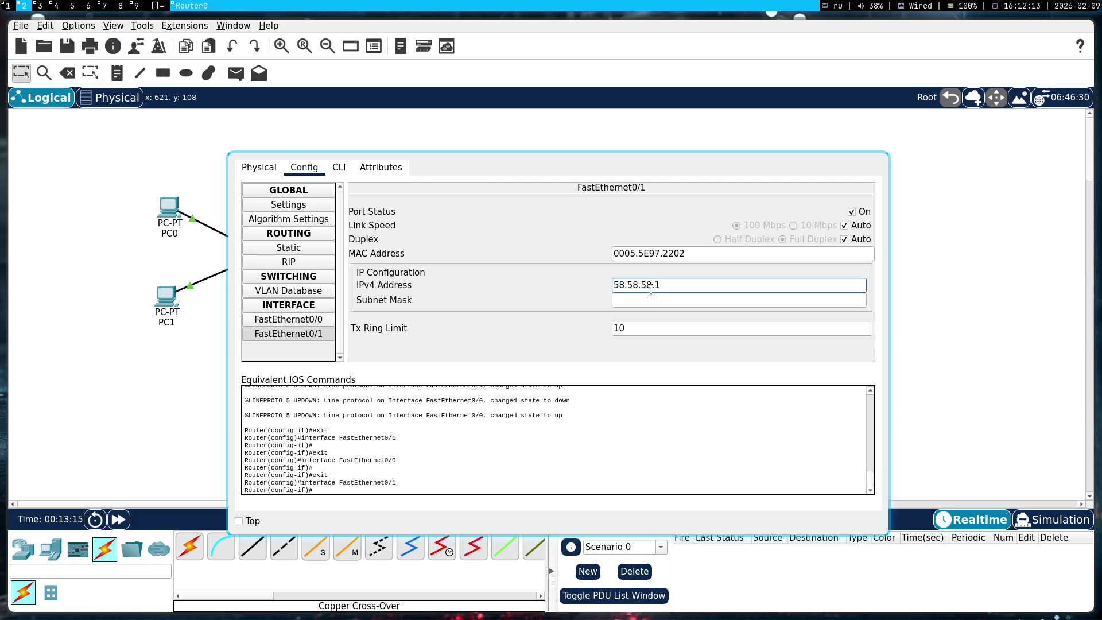
pyautogui.press('Tab')
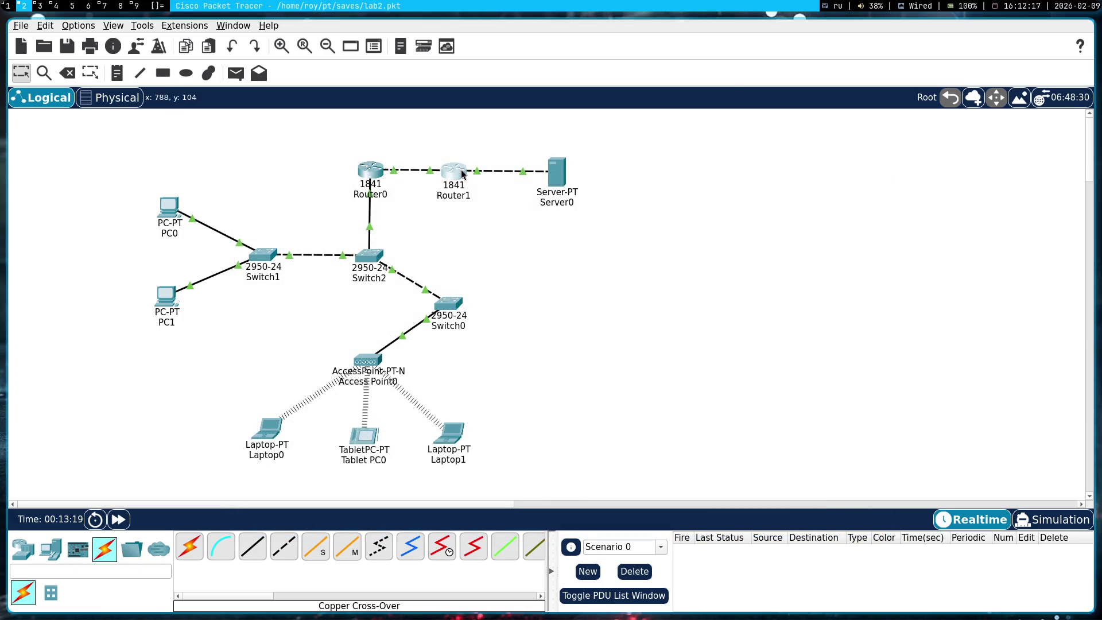
# - Give Router1's FastEthernet0/0 the address 58.58.58.2 copied from Gemini's table
pyautogui.click(454, 172)
pyautogui.click(75, 201)
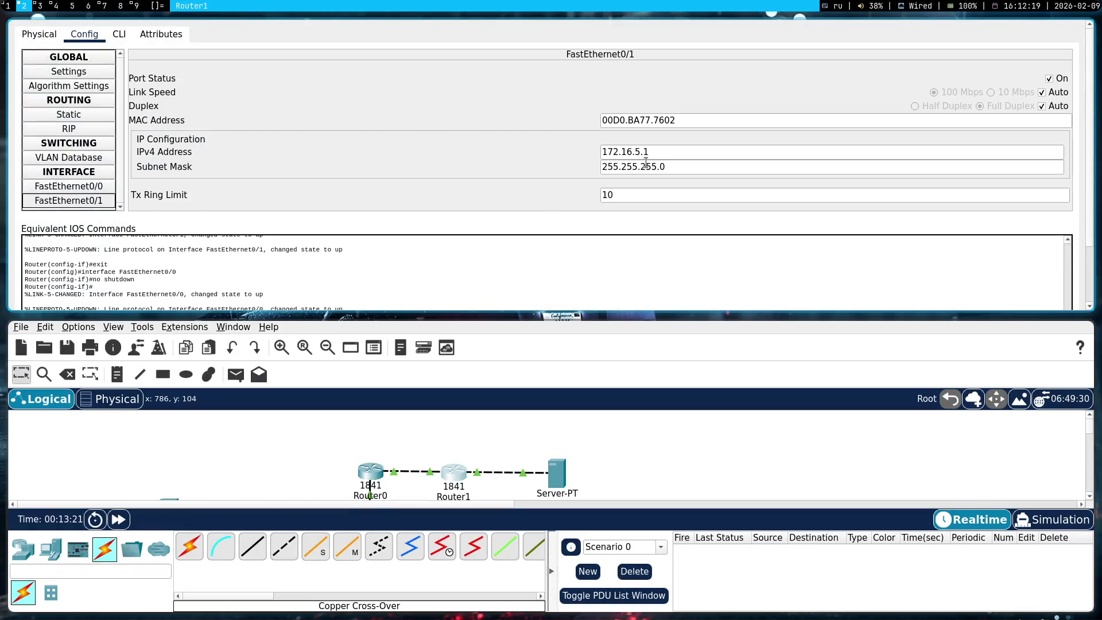
pyautogui.click(86, 186)
pyautogui.press('super+3')
pyautogui.press('super+2')
pyautogui.press('super+1')
pyautogui.moveTo(625, 357); pyautogui.dragTo(566, 366)
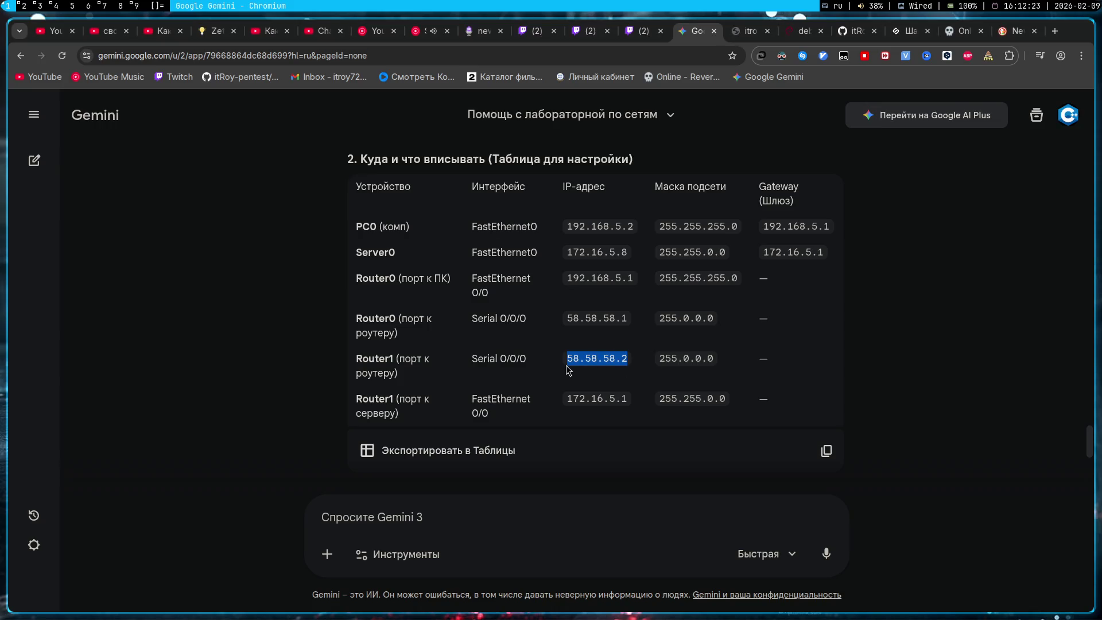
pyautogui.press('super+2')
pyautogui.middleClick(647, 155)
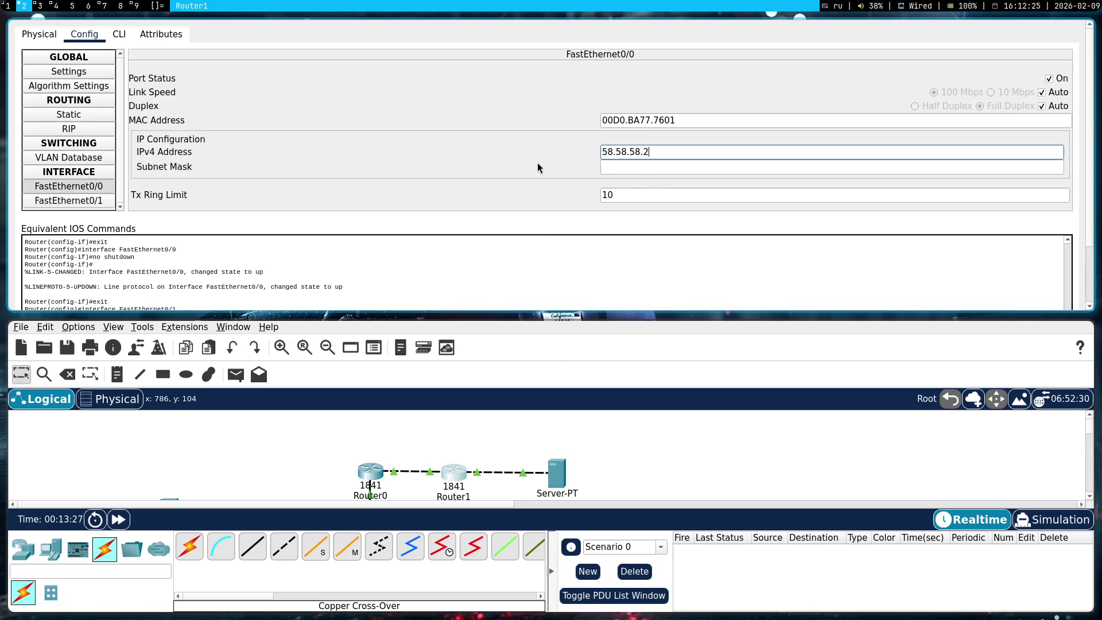
pyautogui.press('Return')
pyautogui.press('super+shift+q')
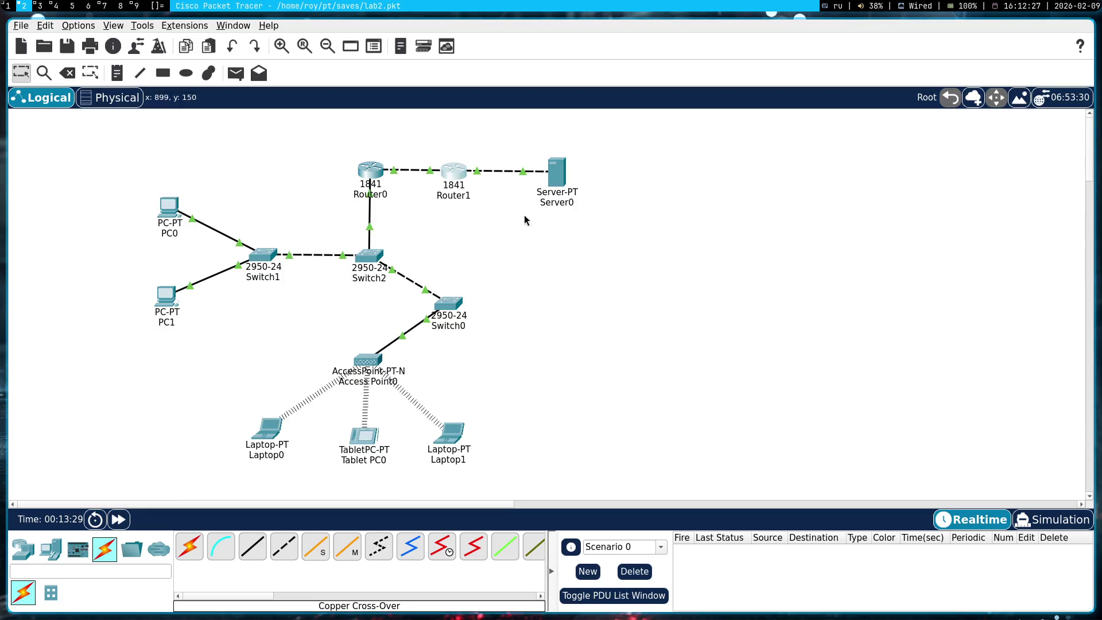
# - Switch Packet Tracer to Simulation mode
pyautogui.moveTo(685, 339); pyautogui.dragTo(350, 151)
pyautogui.click(637, 281)
pyautogui.hotkey('shift', 's')
# - Simulate a simple ping from PC0 to Server0, then delete it
pyautogui.click(240, 74)
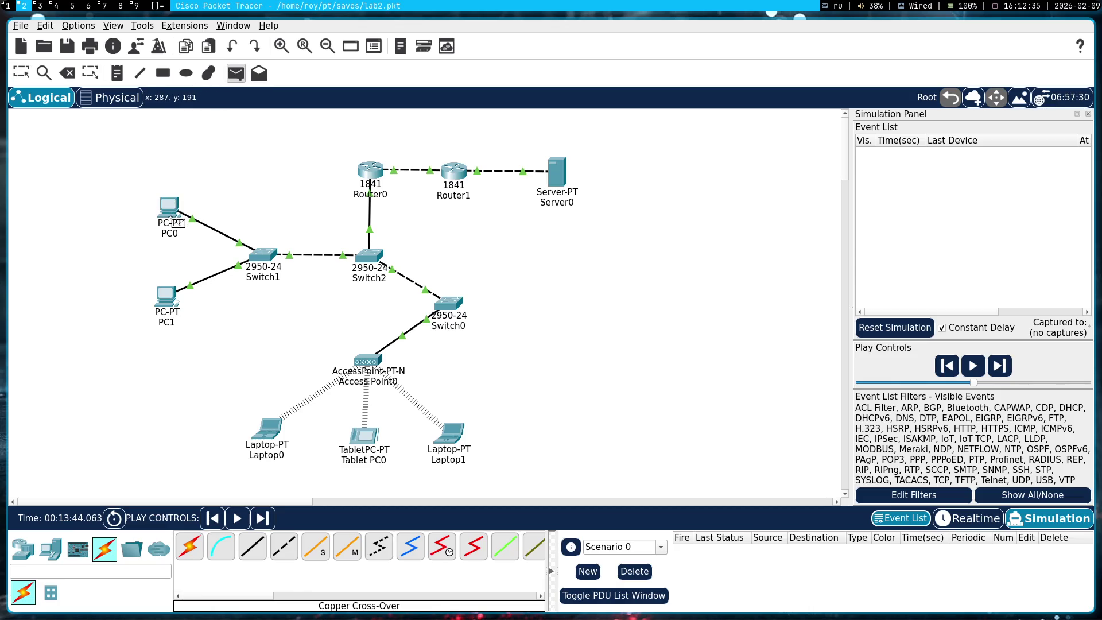
pyautogui.click(172, 206)
pyautogui.click(556, 175)
pyautogui.click(984, 357)
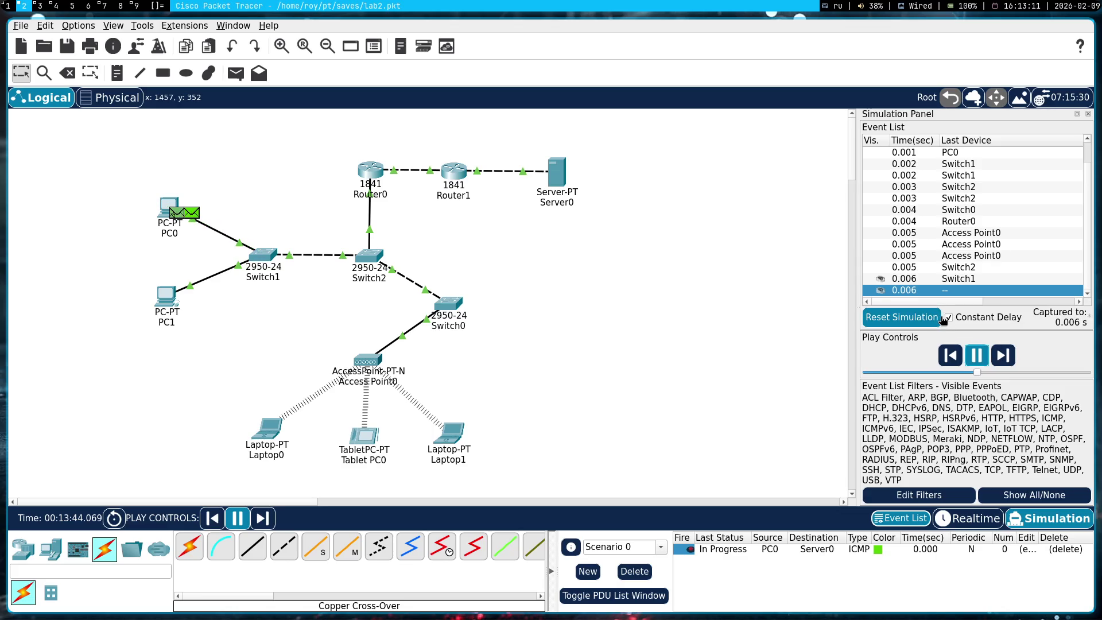
pyautogui.click(978, 356)
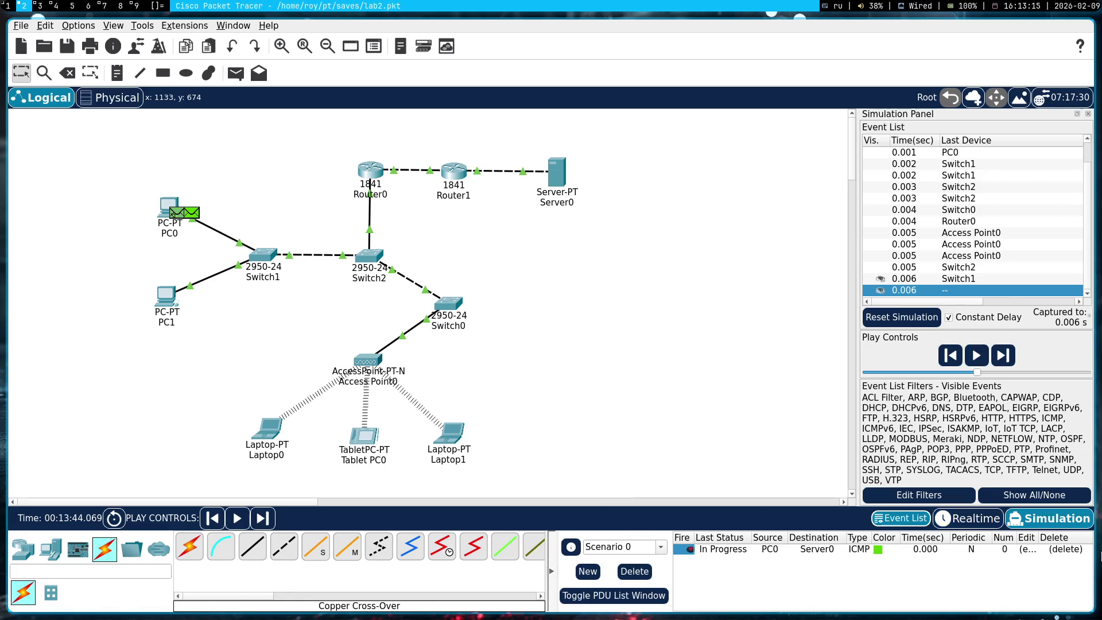
pyautogui.click(1070, 550)
# - Simulate a Server0-to-PC0 ping, delete it, and show Router0's FastEthernet0/1 settings
pyautogui.click(236, 73)
pyautogui.click(557, 172)
pyautogui.click(169, 205)
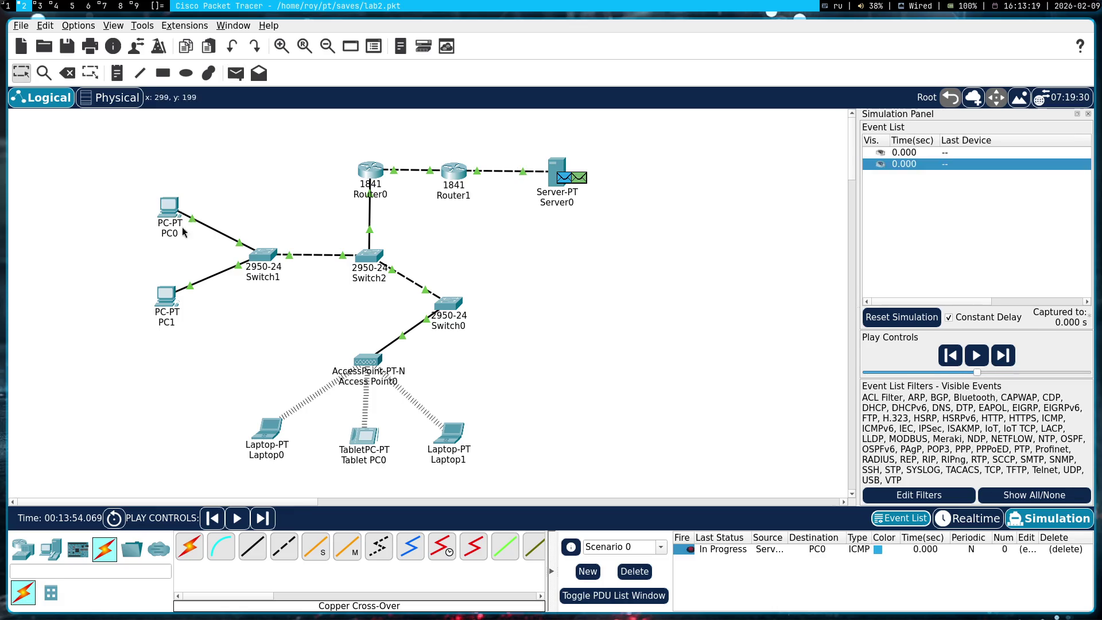
pyautogui.click(977, 355)
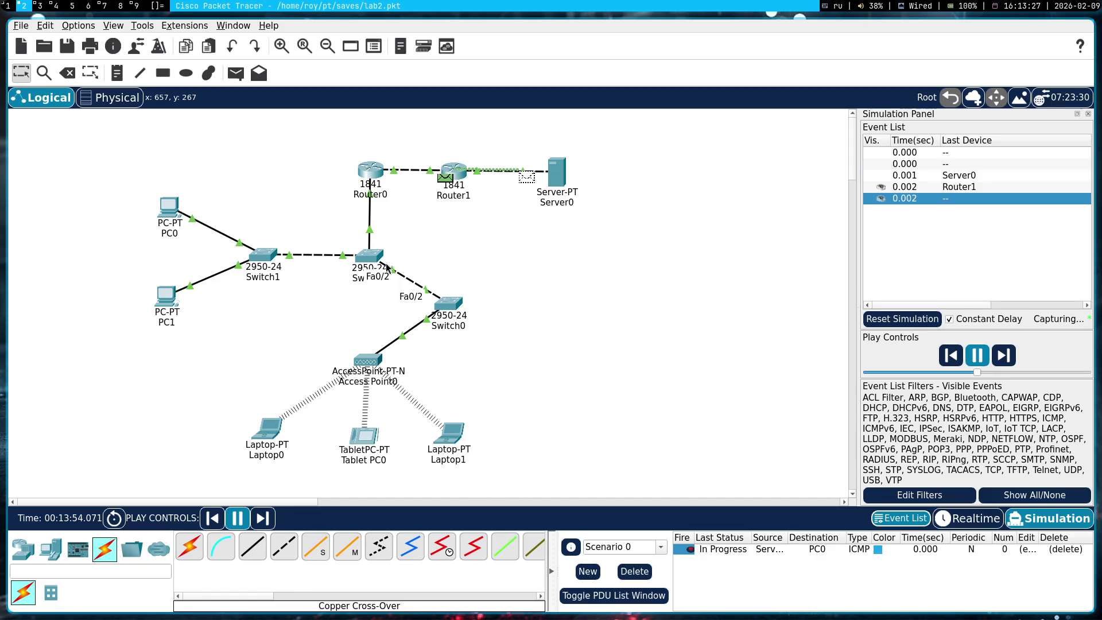
pyautogui.click(1064, 549)
pyautogui.click(371, 171)
pyautogui.click(105, 202)
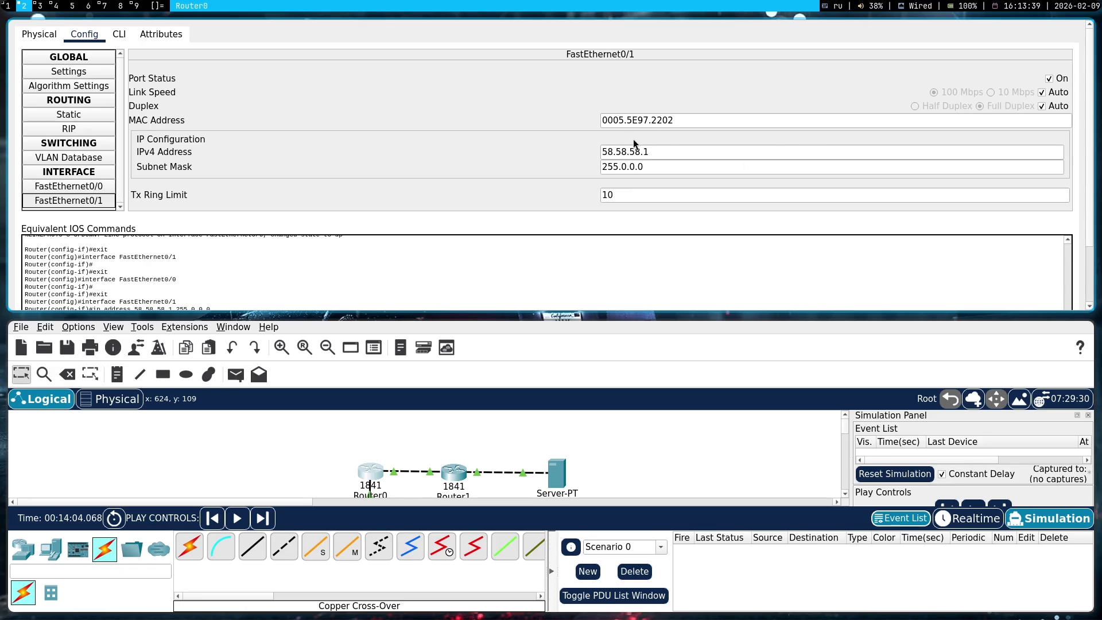
# - Erase the 58.58.58.1 address from Router0's FastEthernet0/1
pyautogui.click(666, 153)
pyautogui.hotkey('ctrl', 'a')
pyautogui.press('BackSpace')
pyautogui.click(678, 162)
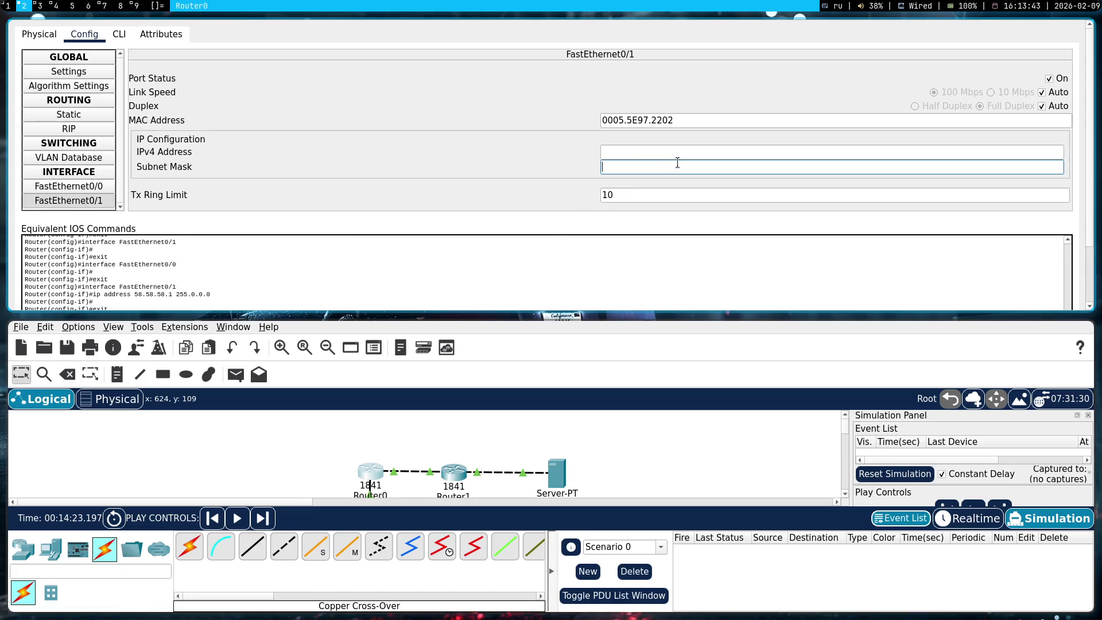
pyautogui.press('super+shift+c')
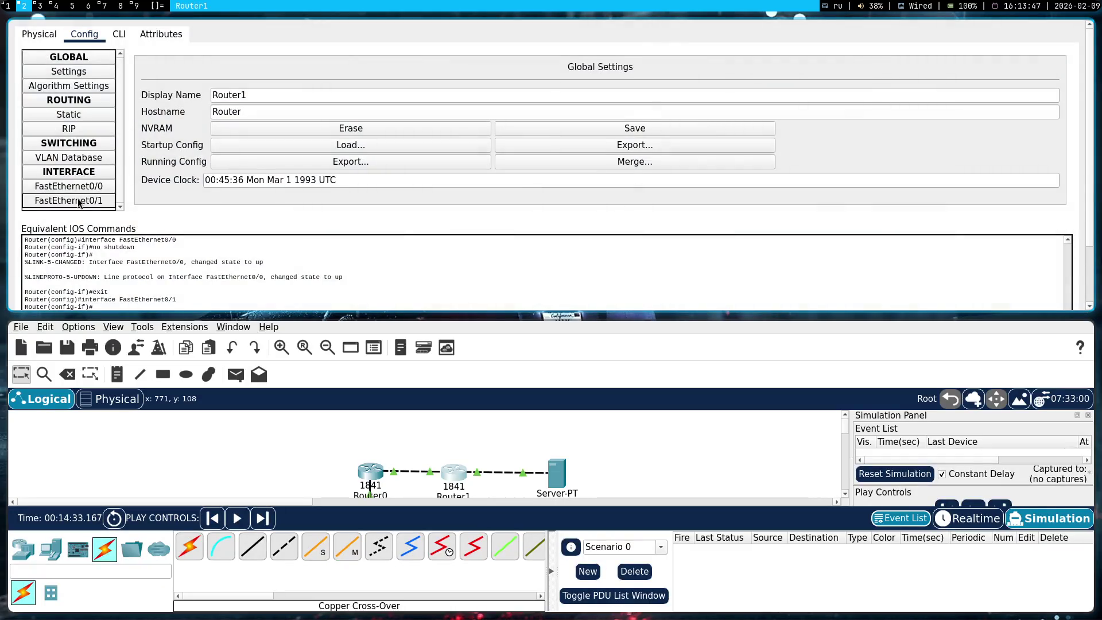
# - Erase the 58.58.58.2 address from Router1's FastEthernet0/0
pyautogui.click(80, 202)
pyautogui.click(72, 186)
pyautogui.doubleClick(638, 152)
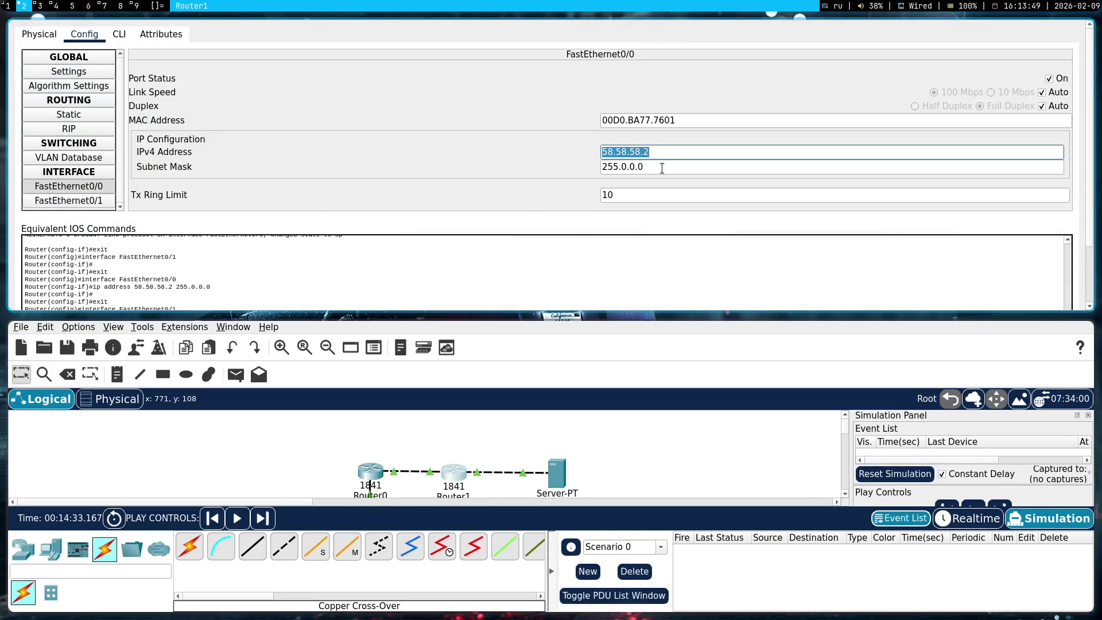
pyautogui.click(665, 150)
pyautogui.press('BackSpace')
pyautogui.hotkey('ctrl', 'a')
pyautogui.press('BackSpace')
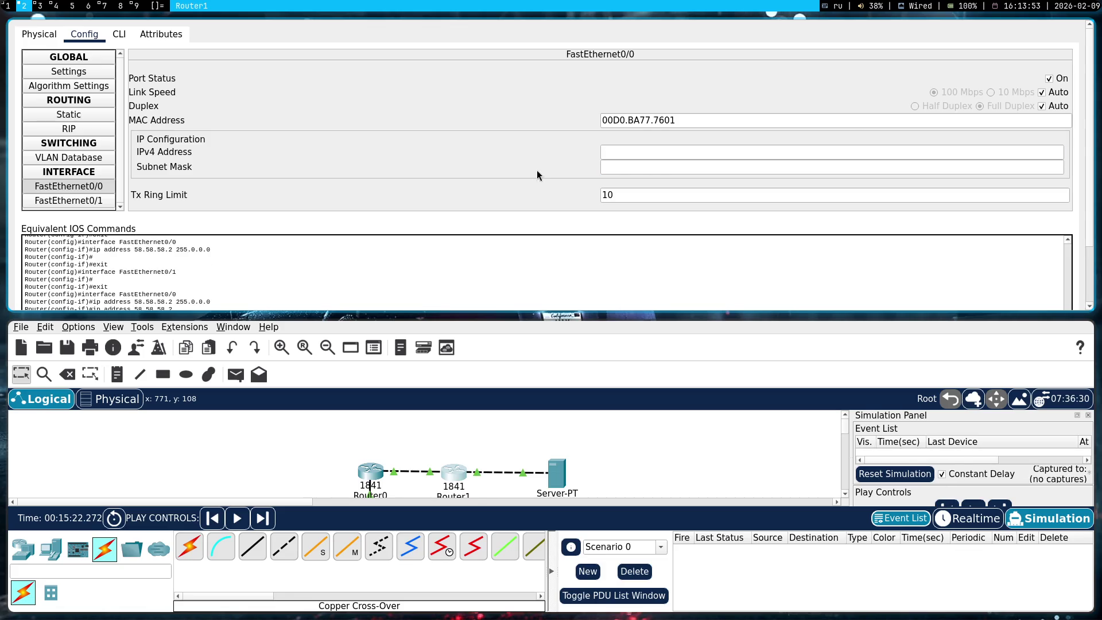
pyautogui.press('super+shift+c')
# - Add a simple ping from Server0 to Router0
pyautogui.click(236, 73)
pyautogui.click(557, 172)
pyautogui.click(371, 170)
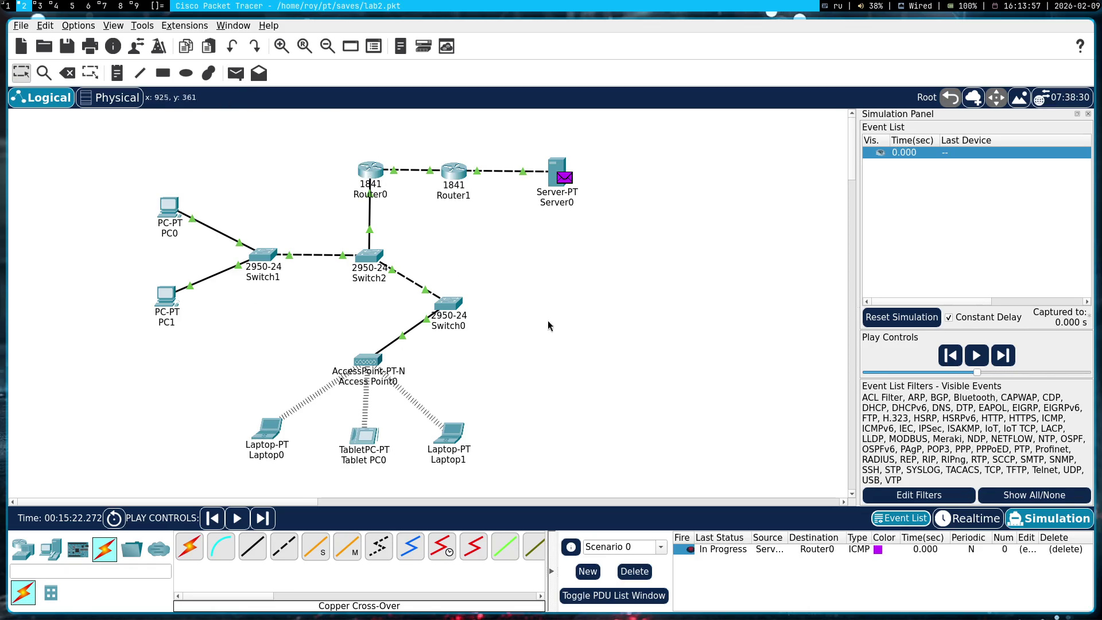
# - Run the Server0-to-Router0 ping until it fails, then delete it
pyautogui.click(978, 355)
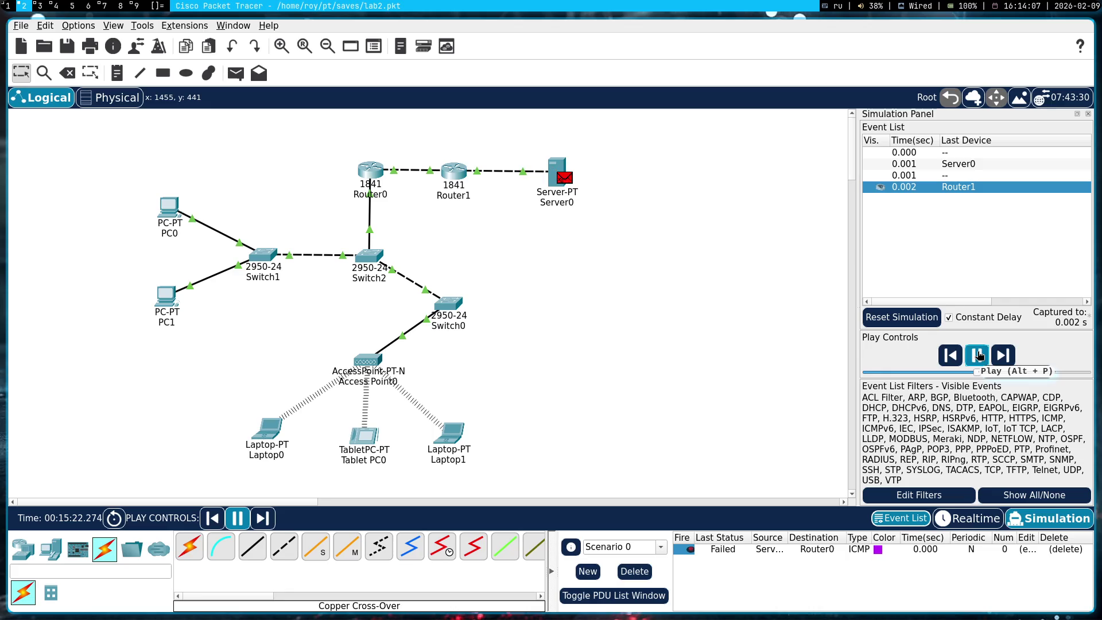
pyautogui.click(980, 356)
pyautogui.doubleClick(1067, 549)
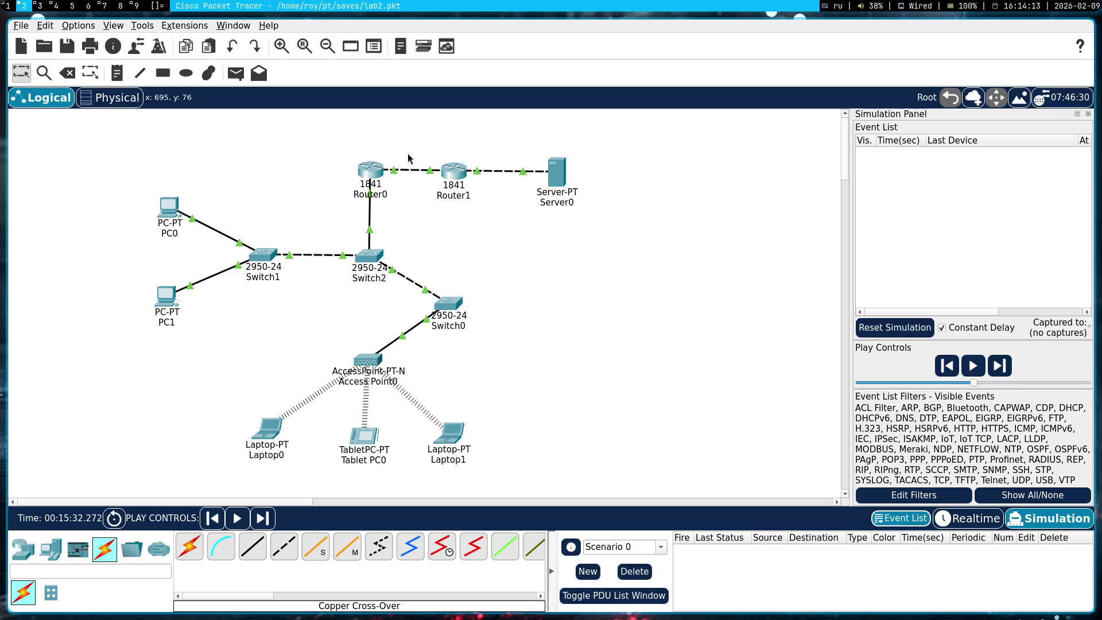
# - Review Router1's FastEthernet0/1 and FastEthernet0/0 settings, then go back to Gemini
pyautogui.click(452, 184)
pyautogui.moveTo(679, 239); pyautogui.dragTo(797, 404)
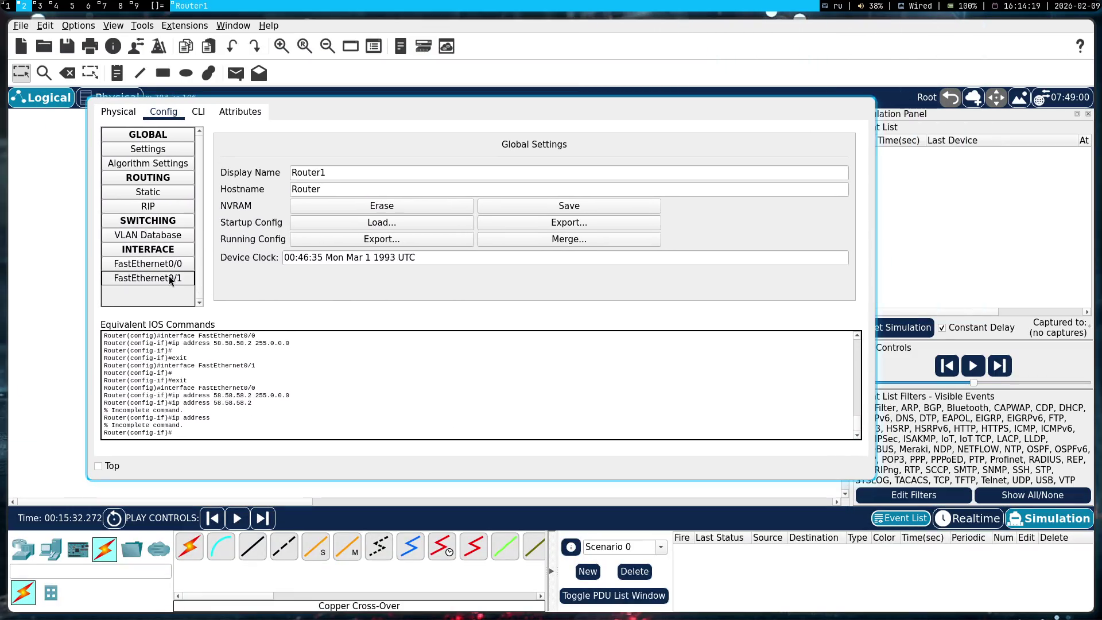
pyautogui.click(166, 278)
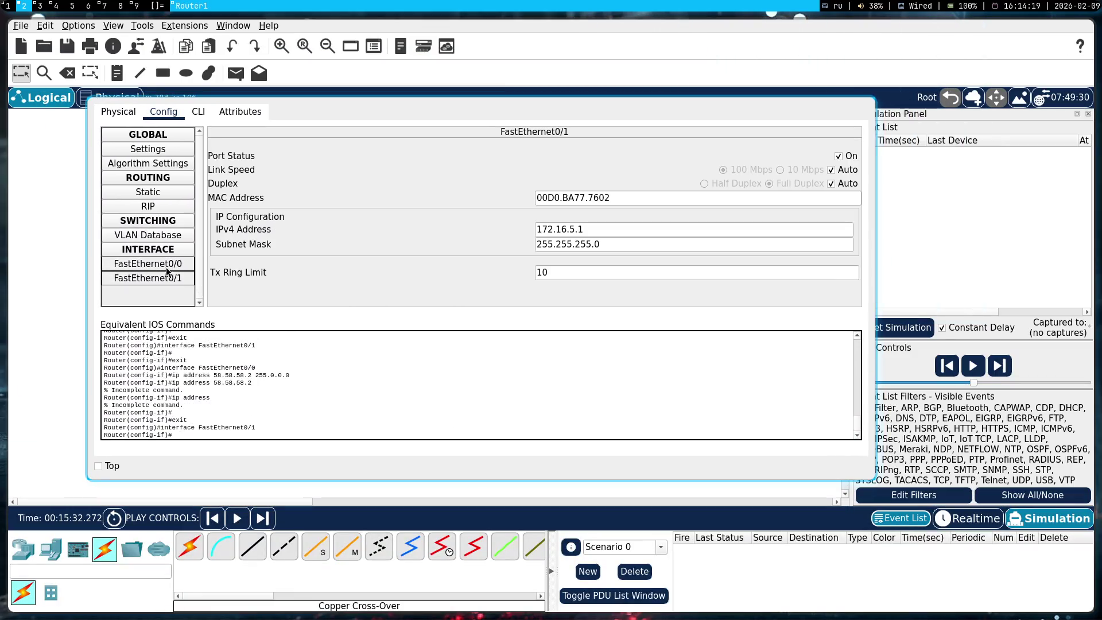
pyautogui.click(168, 264)
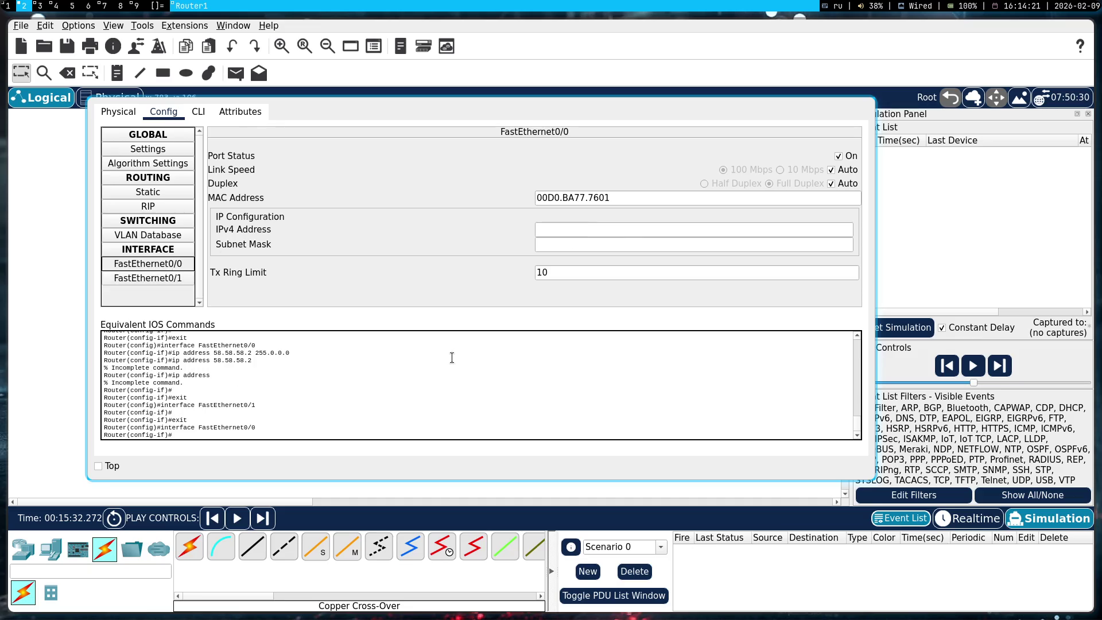
pyautogui.press('super+shift+q')
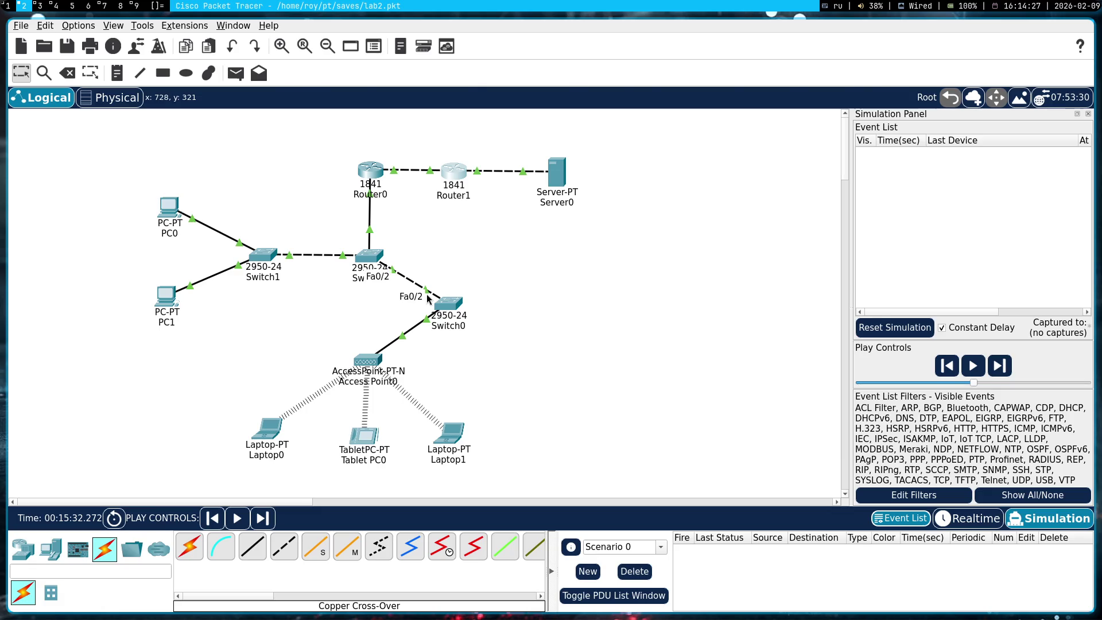
pyautogui.press('super+1')
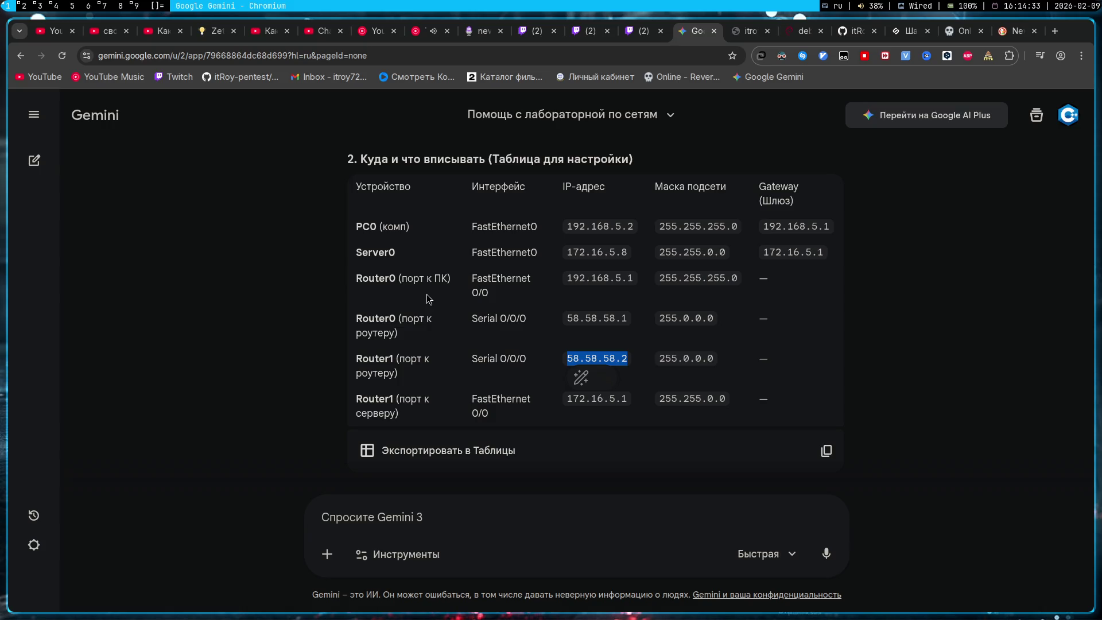
pyautogui.click(428, 297)
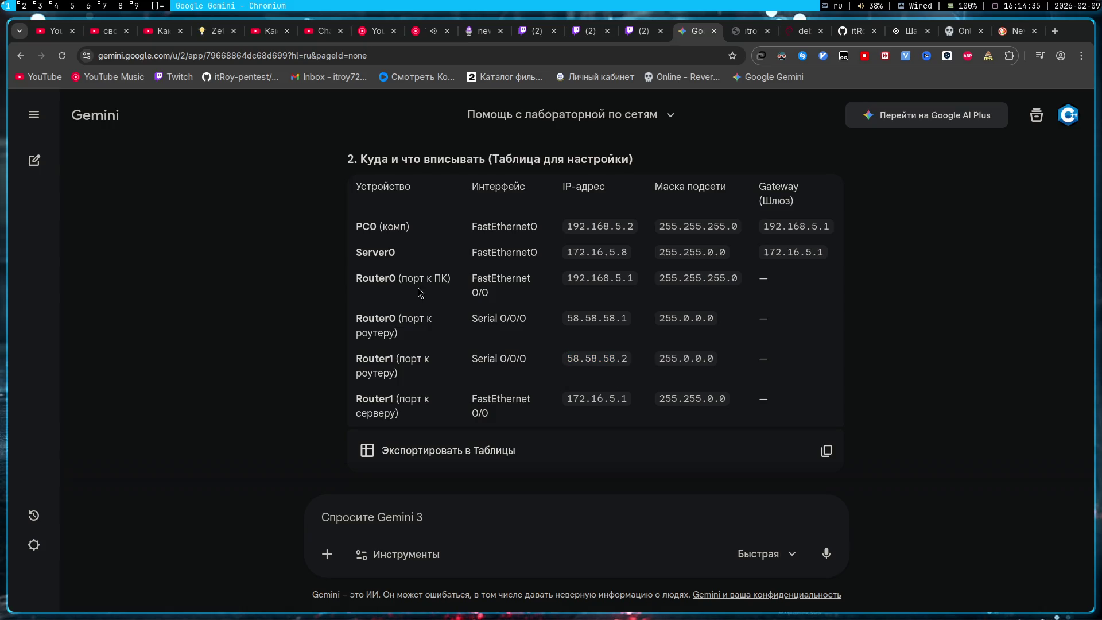
pyautogui.scroll(-2, 477, 295)
pyautogui.scroll(-2, 478, 294)
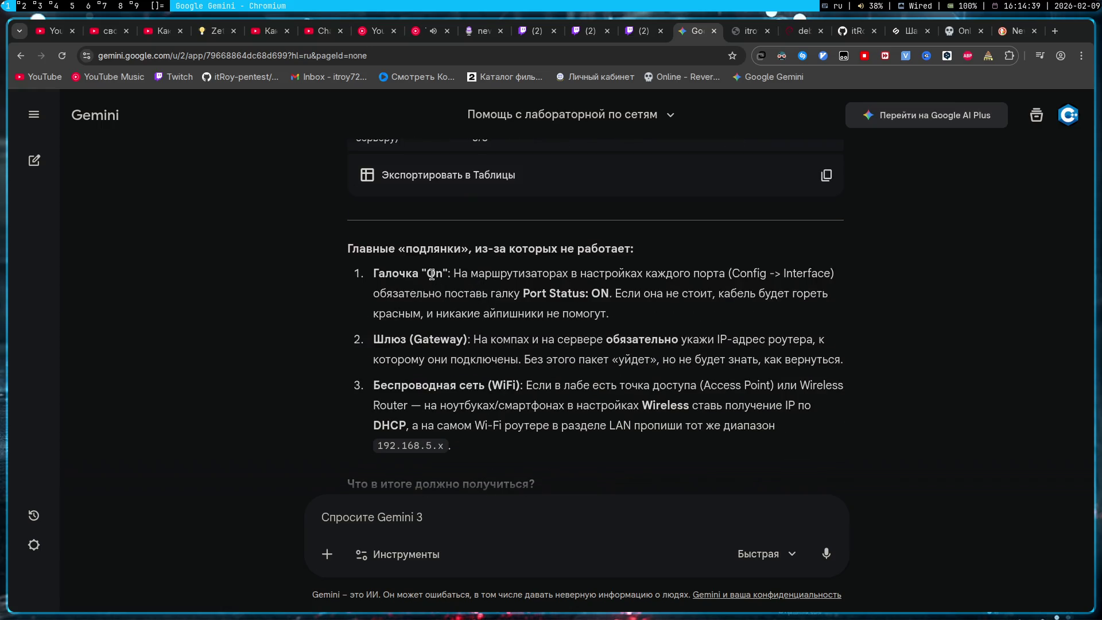
pyautogui.scroll(-1, 433, 281)
pyautogui.scroll(-2, 439, 299)
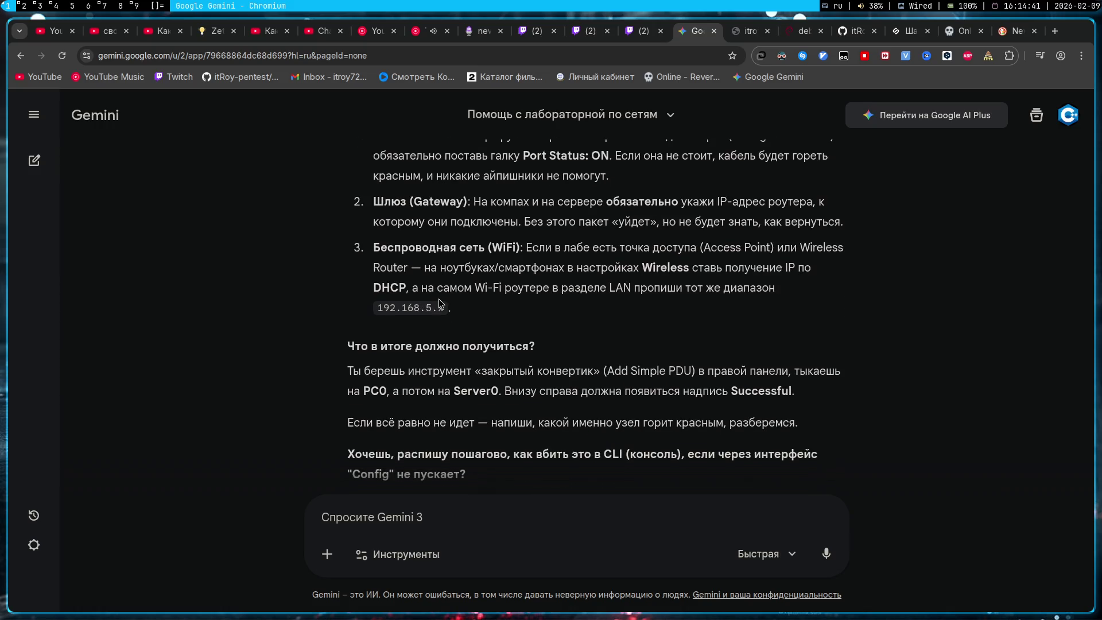
pyautogui.scroll(-1, 441, 304)
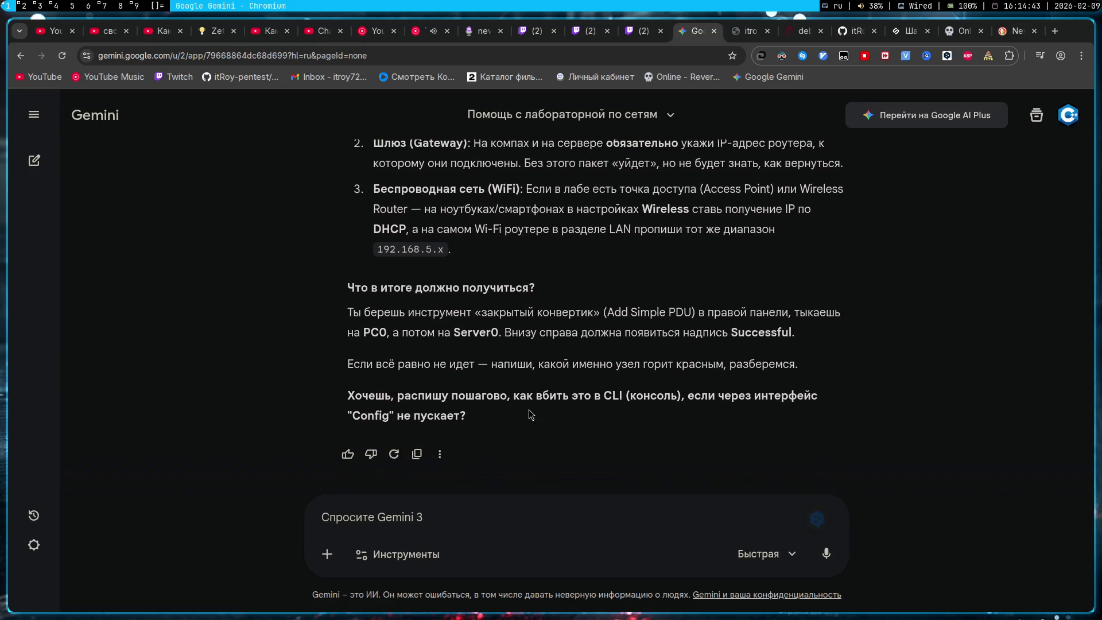
pyautogui.write('но у меня из')
pyautogui.write(' Router')
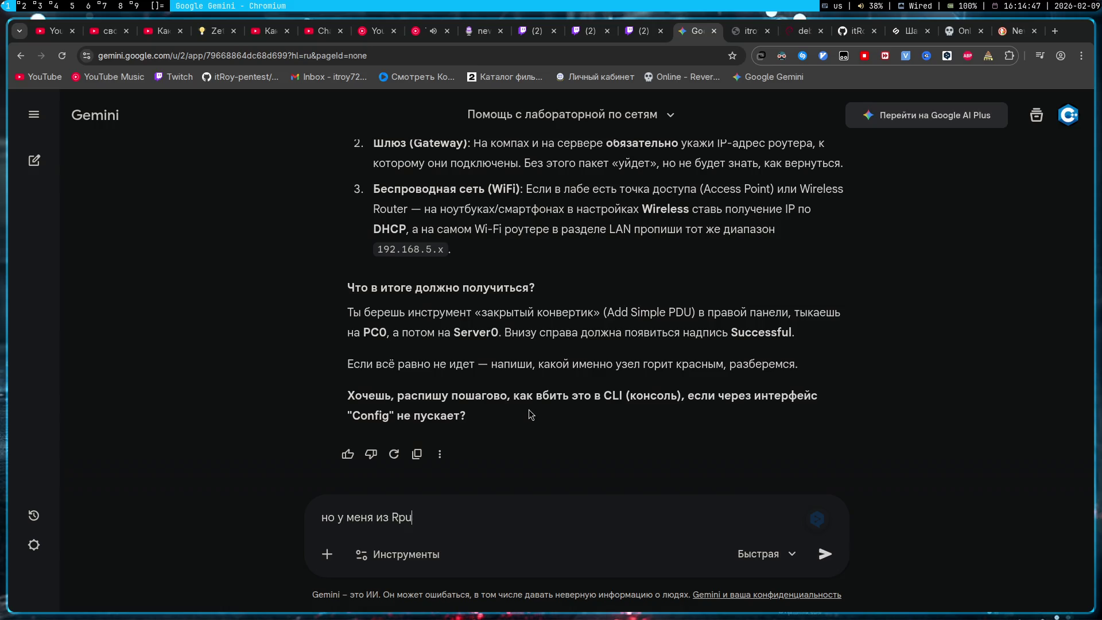
# - Ask Gemini why traffic from Router1 isn't reaching Router0
pyautogui.press('super+2')
pyautogui.press('super+1')
pyautogui.write('1 не идет трафик на Router')
pyautogui.press('BackSpace')
pyautogui.write('0')
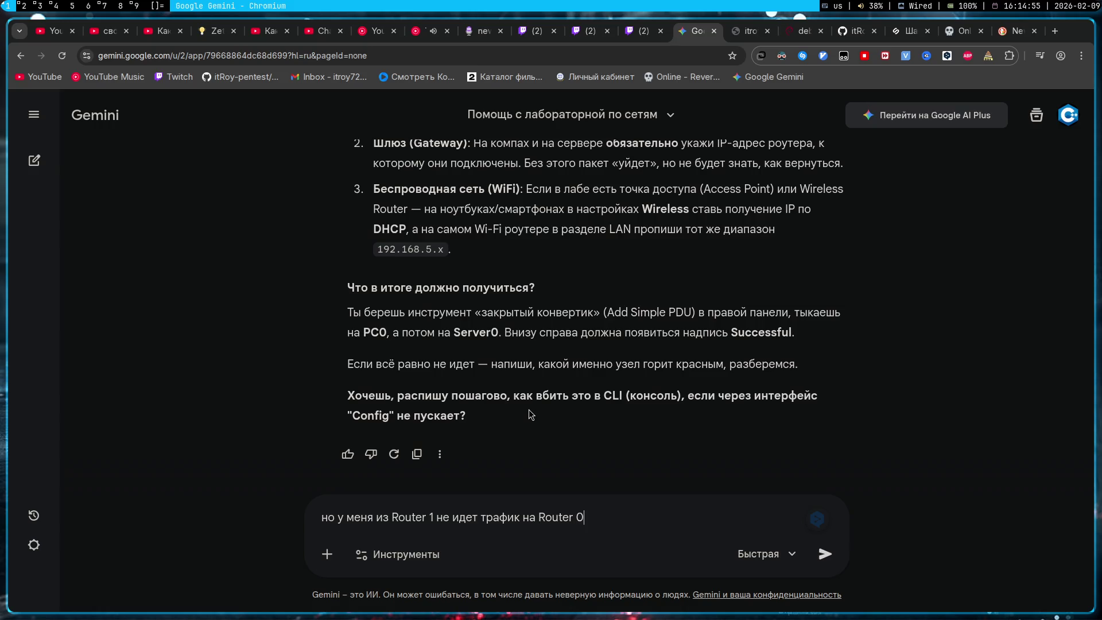
pyautogui.press('Return')
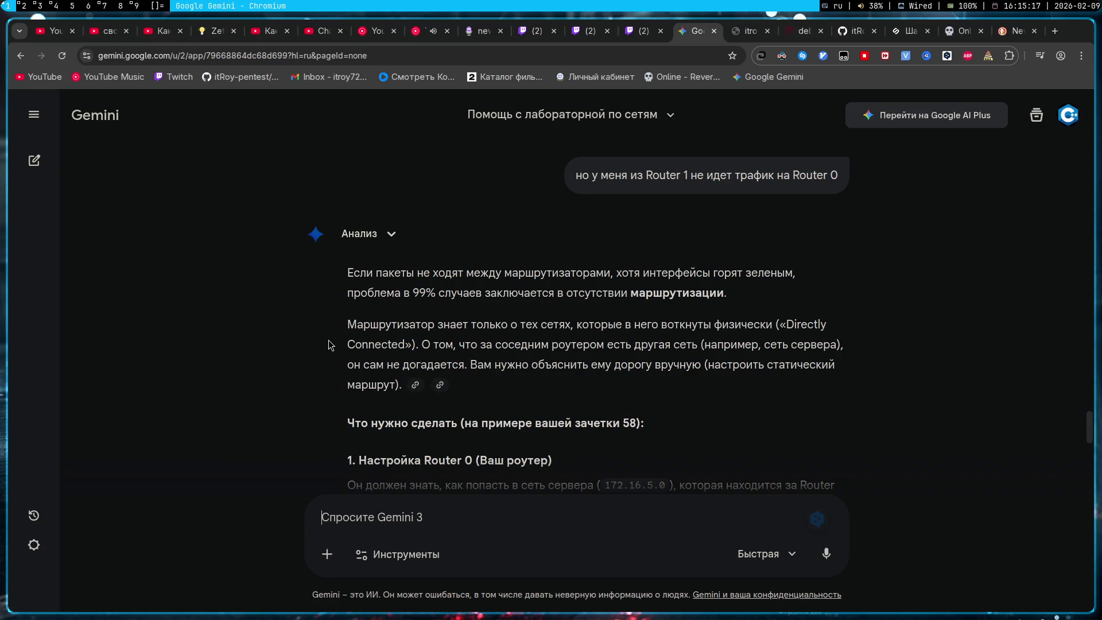
# - Read Gemini's static-route advice: route 172.16.0.0/255.255.0.0 via 58.58.58.2
pyautogui.scroll(-2, 328, 340)
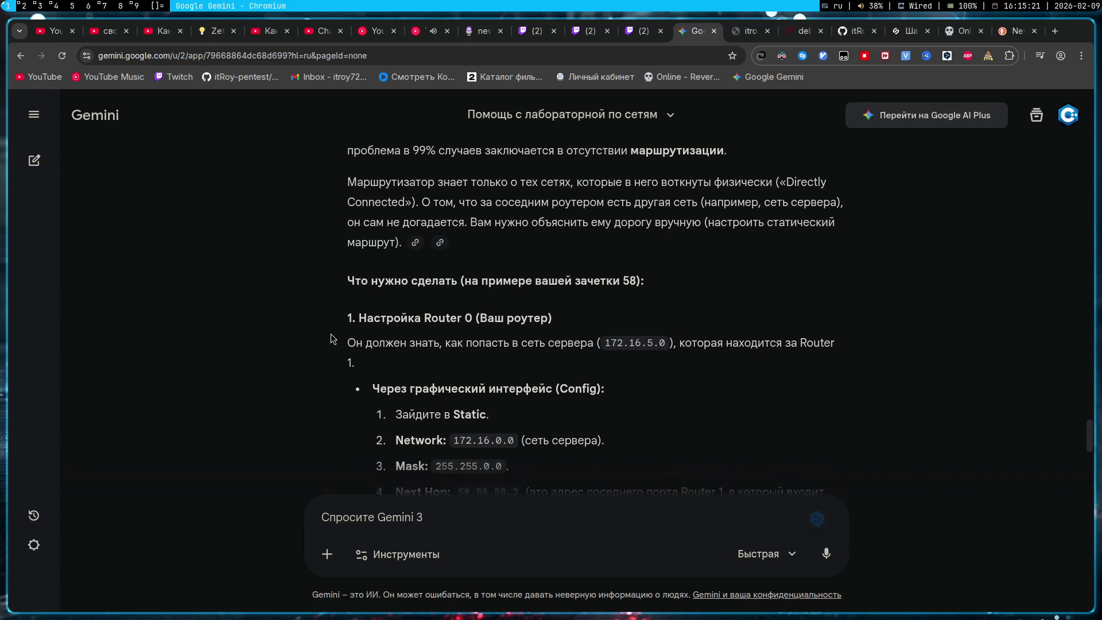
pyautogui.scroll(-1, 330, 333)
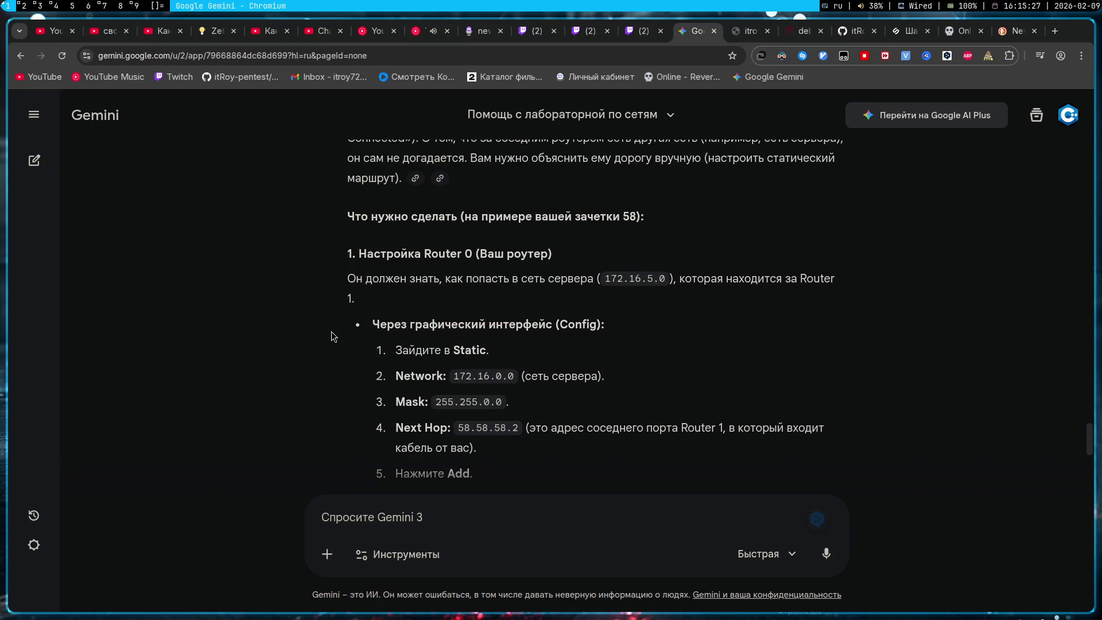
pyautogui.press('super+2')
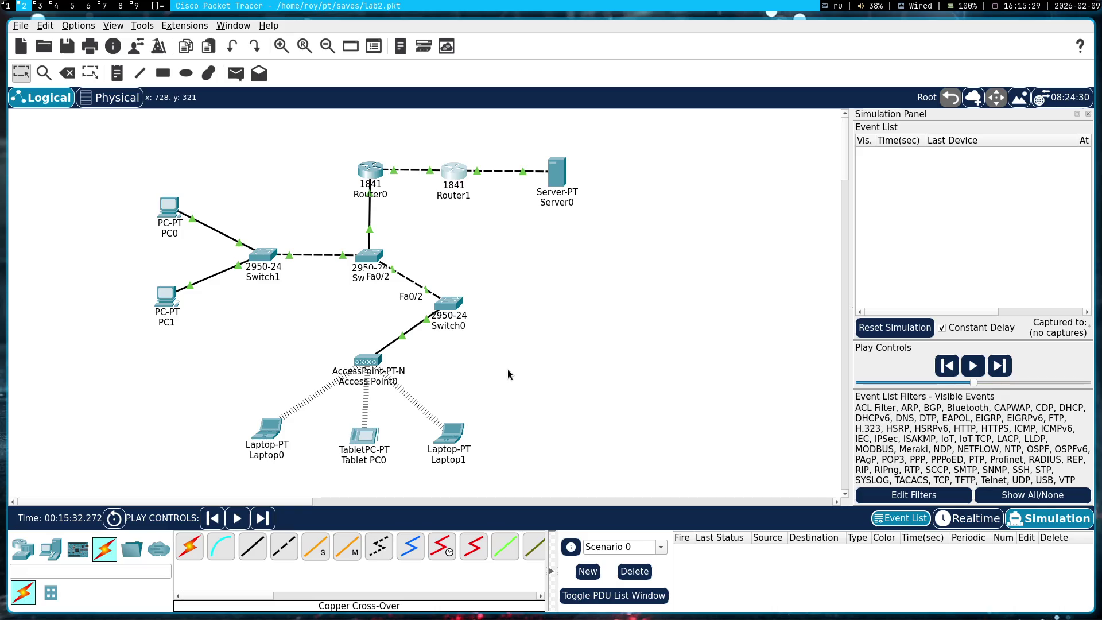
# - Look up Router1's FastEthernet0/1 address, 172.16.5.1, in its configuration
pyautogui.moveTo(453, 179)
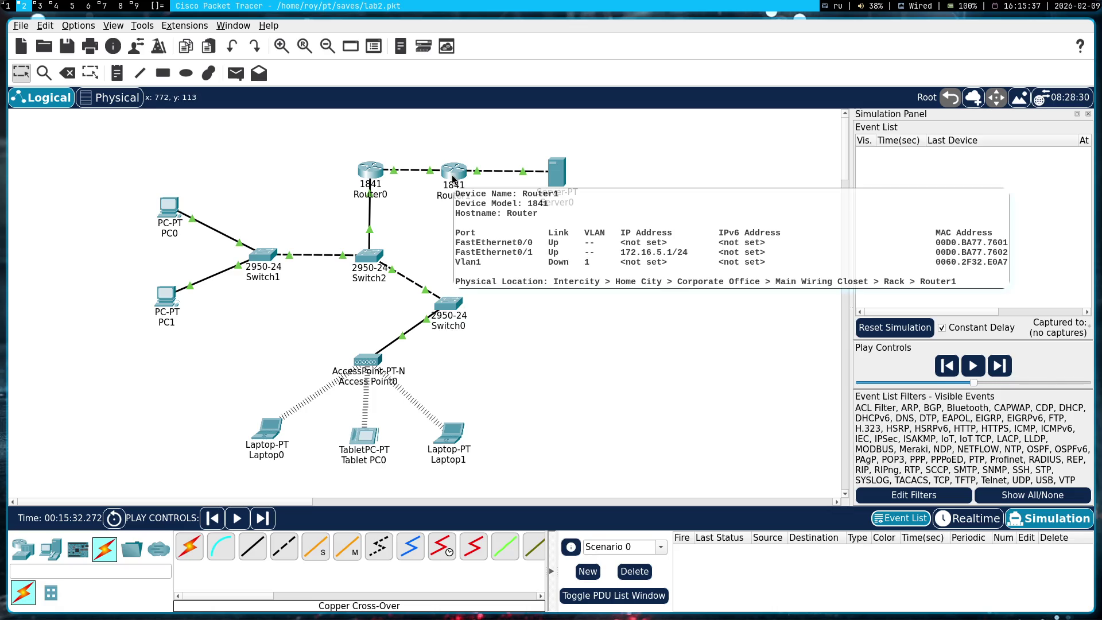
pyautogui.moveTo(371, 175)
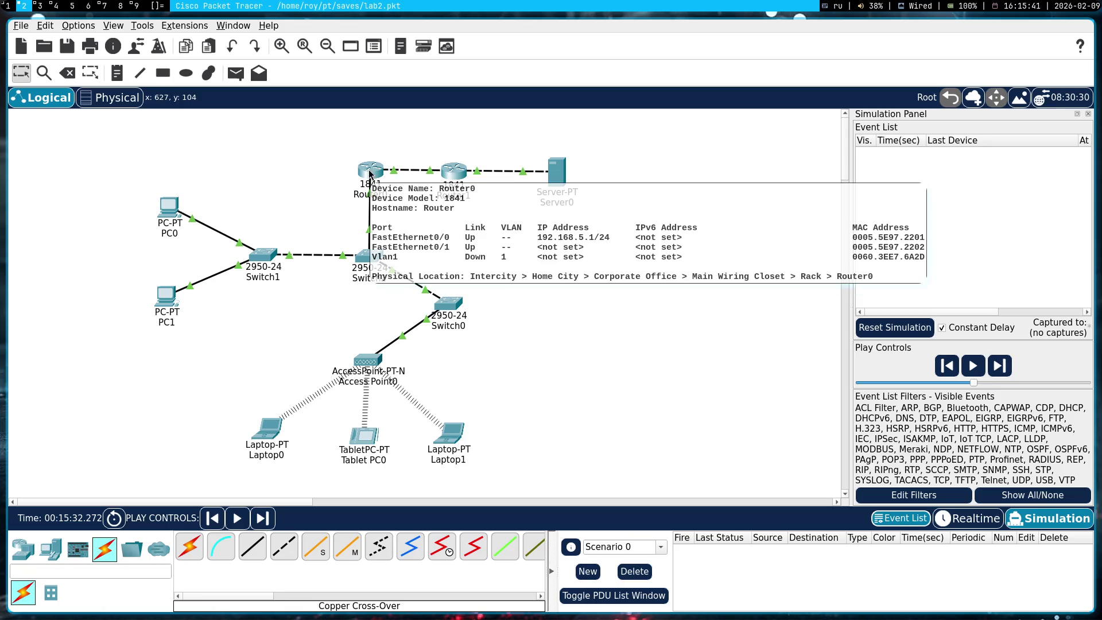
pyautogui.click(459, 179)
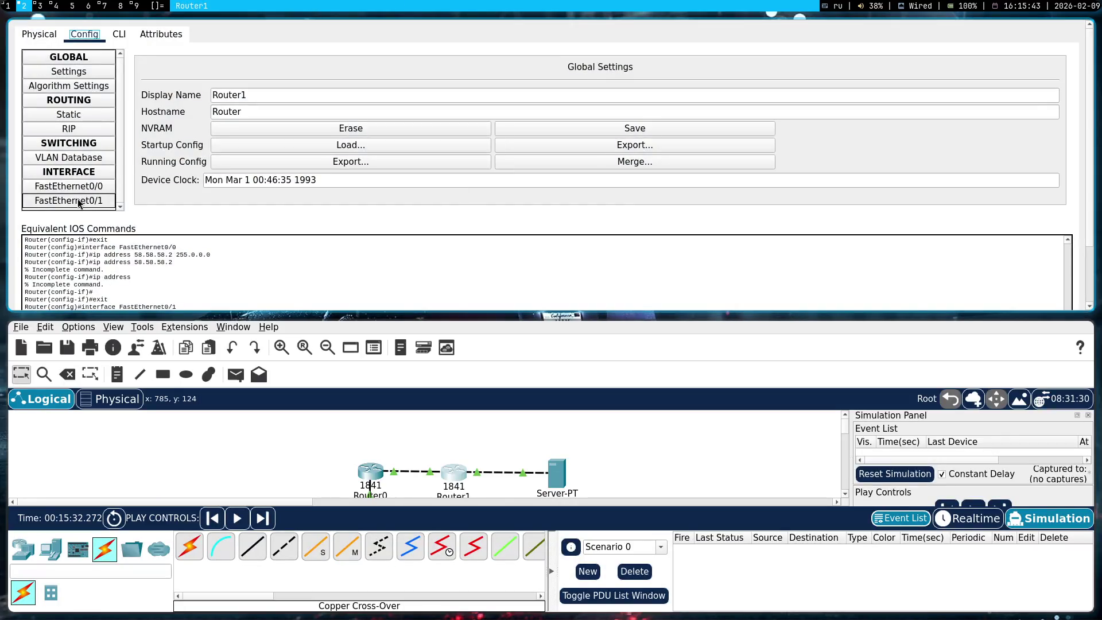
pyautogui.click(79, 202)
pyautogui.tripleClick(640, 151)
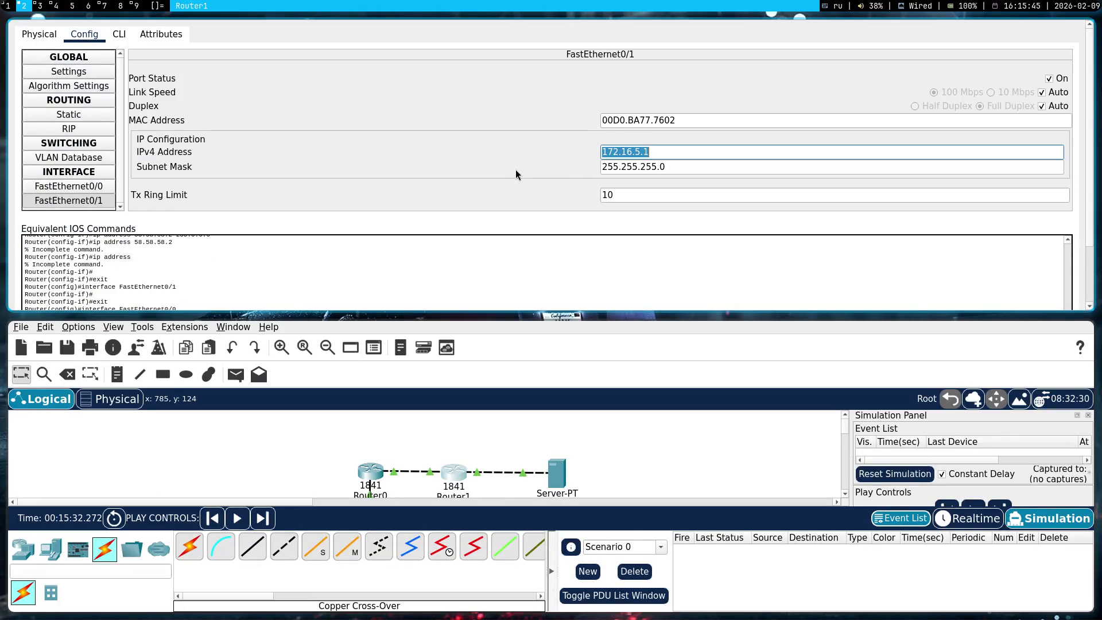
pyautogui.press('super+shift+q')
# - Give Router0's FastEthernet0/1 the IPv4 address 172.16.5.1
pyautogui.click(371, 172)
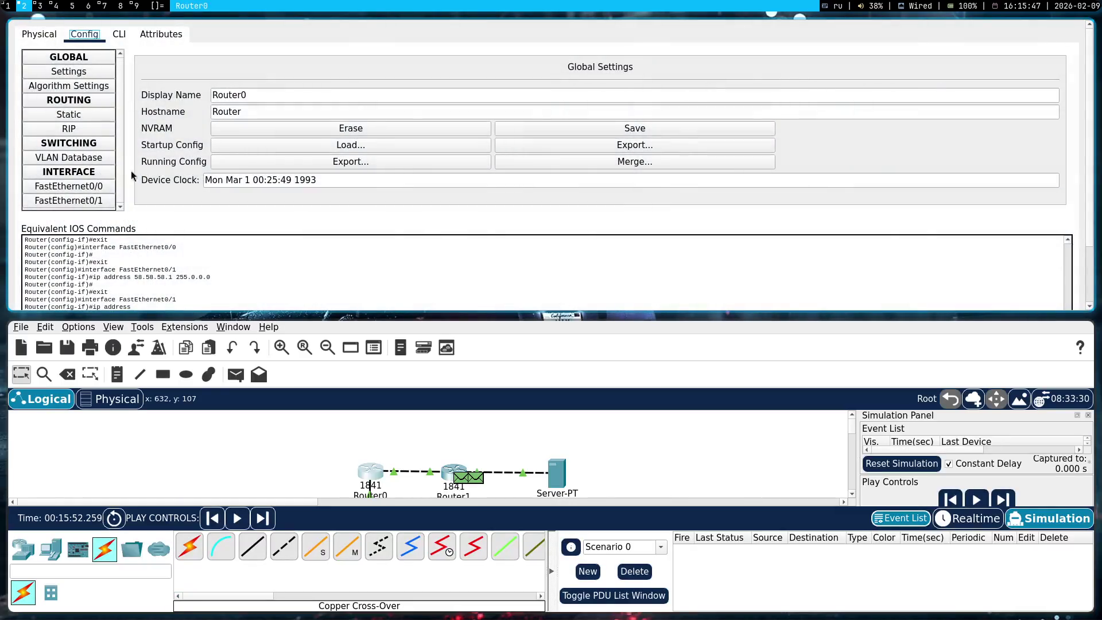
pyautogui.click(968, 519)
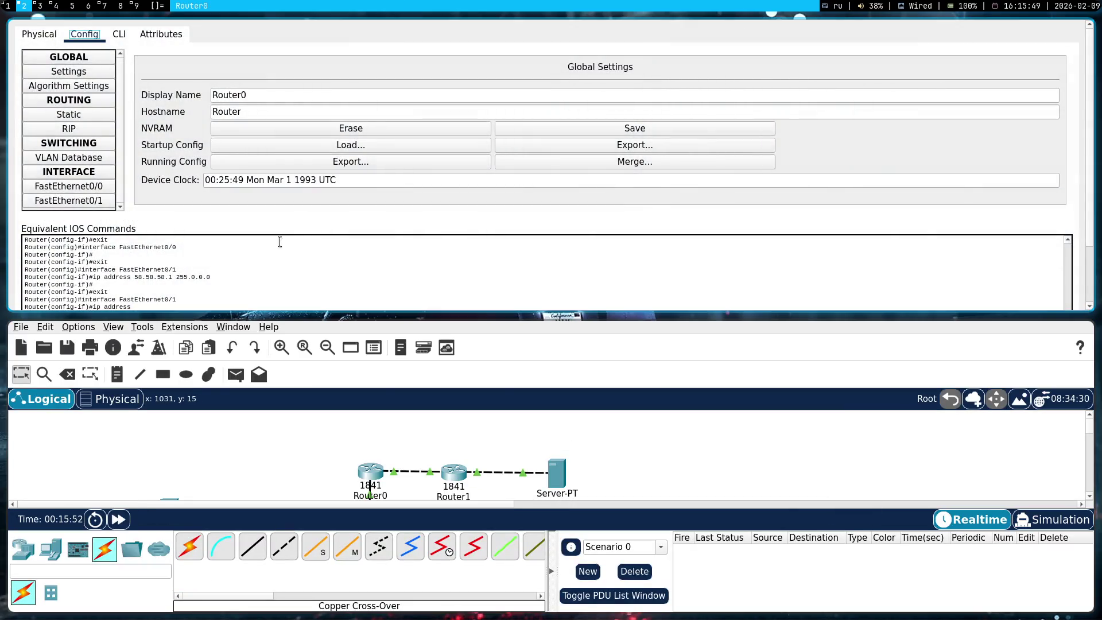
pyautogui.click(109, 202)
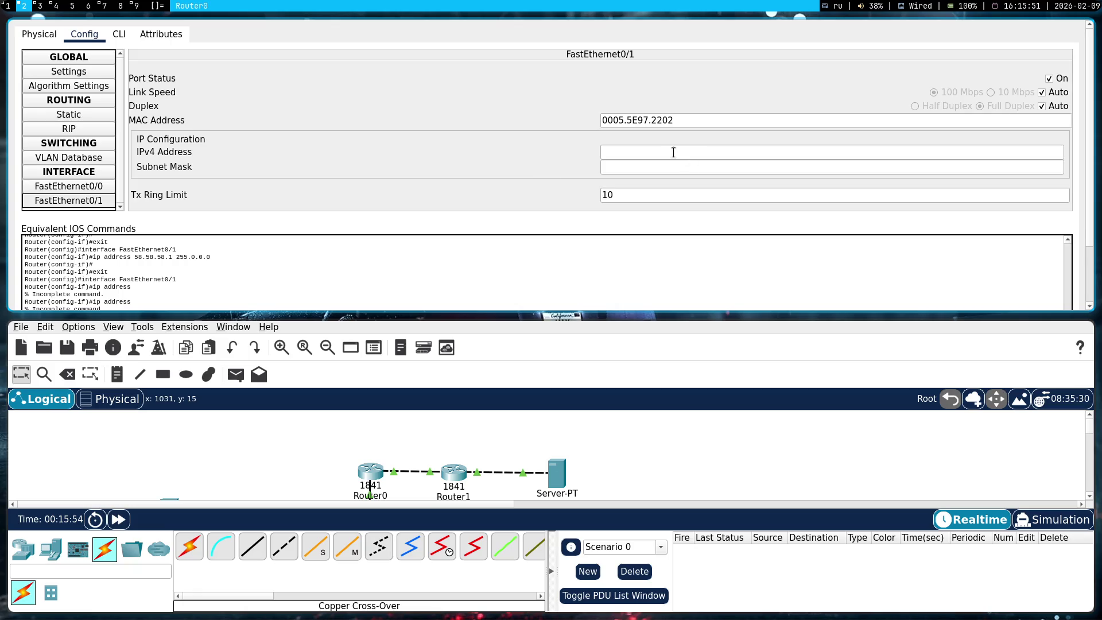
pyautogui.click(83, 186)
pyautogui.click(89, 202)
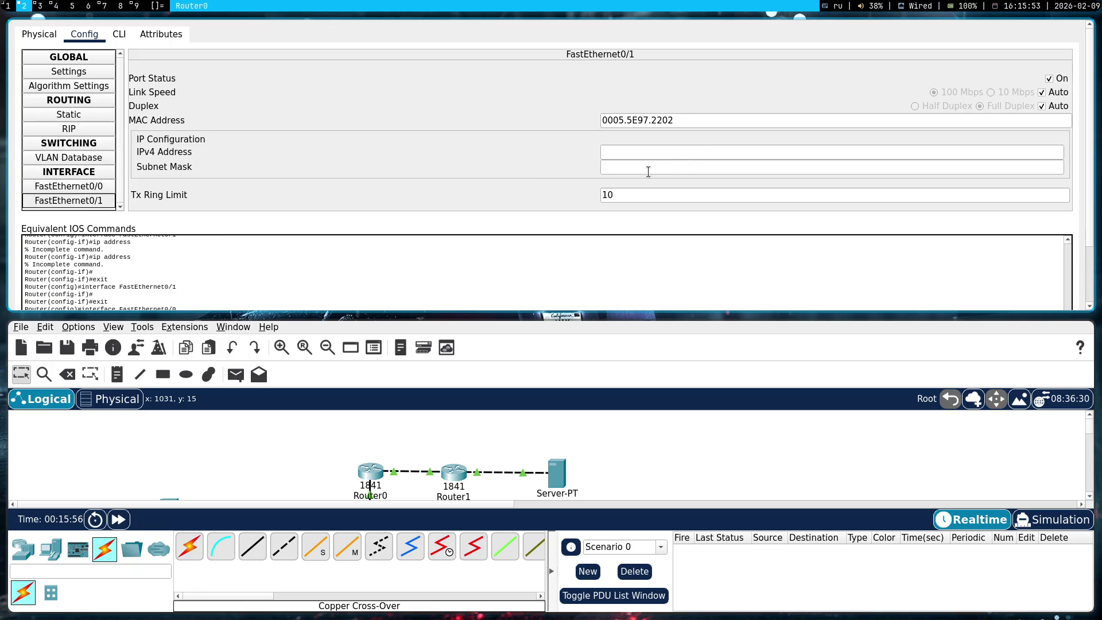
pyautogui.click(622, 152)
pyautogui.write('172.16.5.1')
pyautogui.press('Tab')
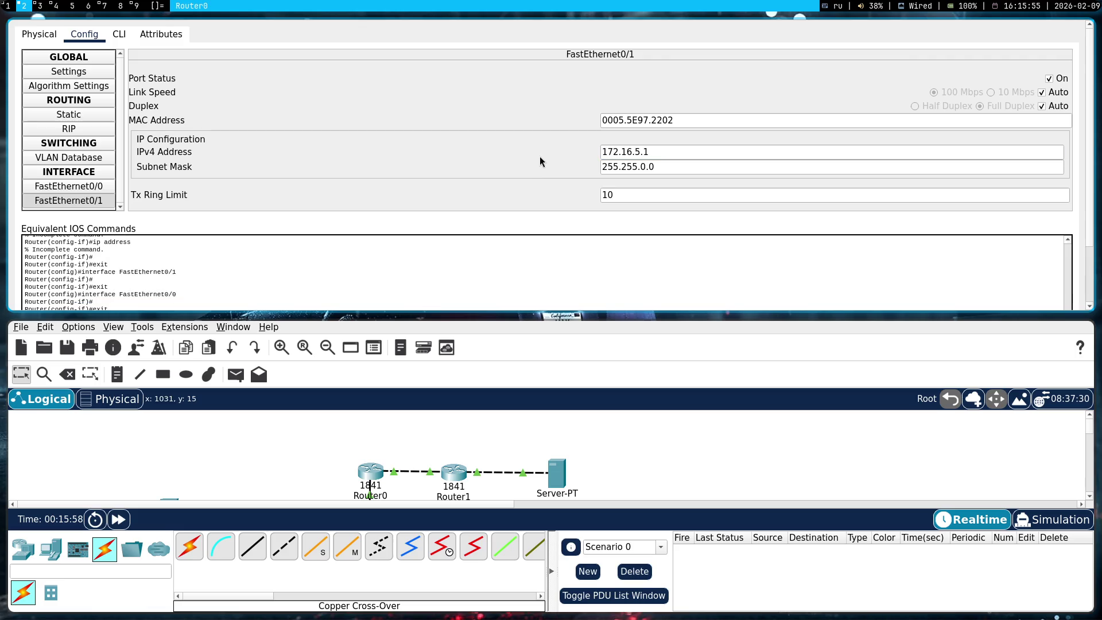
pyautogui.press('super+shift+q')
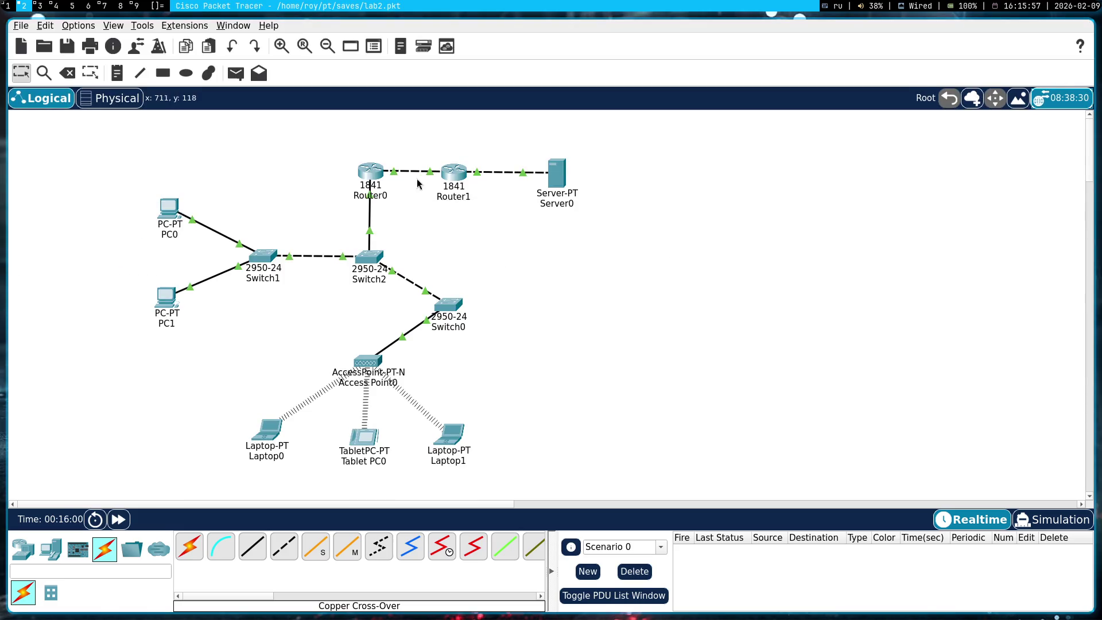
# - Switch to Simulation mode and add a simple test packet from Server0 to Router0
pyautogui.hotkey('shift', 's')
pyautogui.press('p')
pyautogui.click(551, 175)
pyautogui.click(371, 170)
# - Play the Server0-to-Router0 ping simulation, pause it, and reset the simulation to clear it
pyautogui.hotkey('alt', 'p')
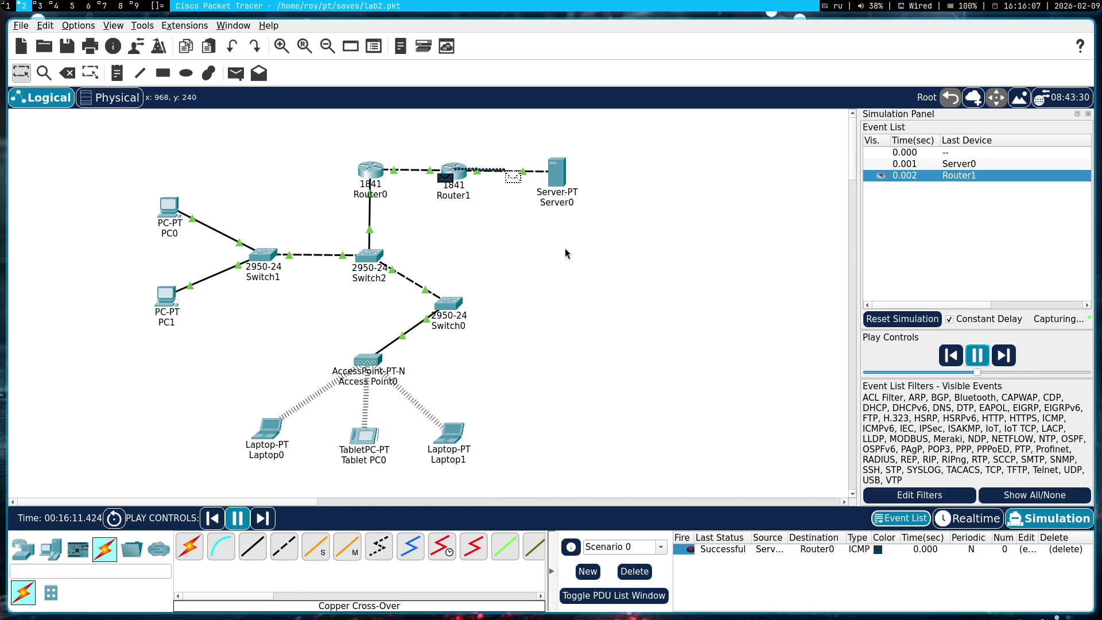
pyautogui.click(978, 357)
pyautogui.click(946, 512)
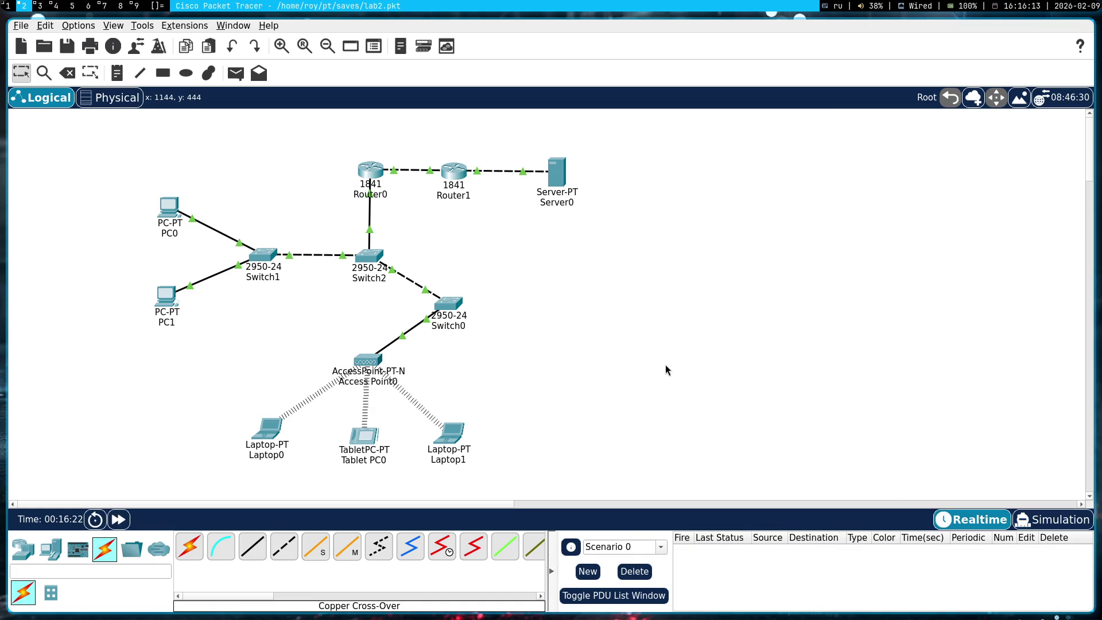
pyautogui.press('super+1')
# - Bring up the lab manual PDF and scroll to page 22's lab setup section
pyautogui.hotkey('alt', '3')
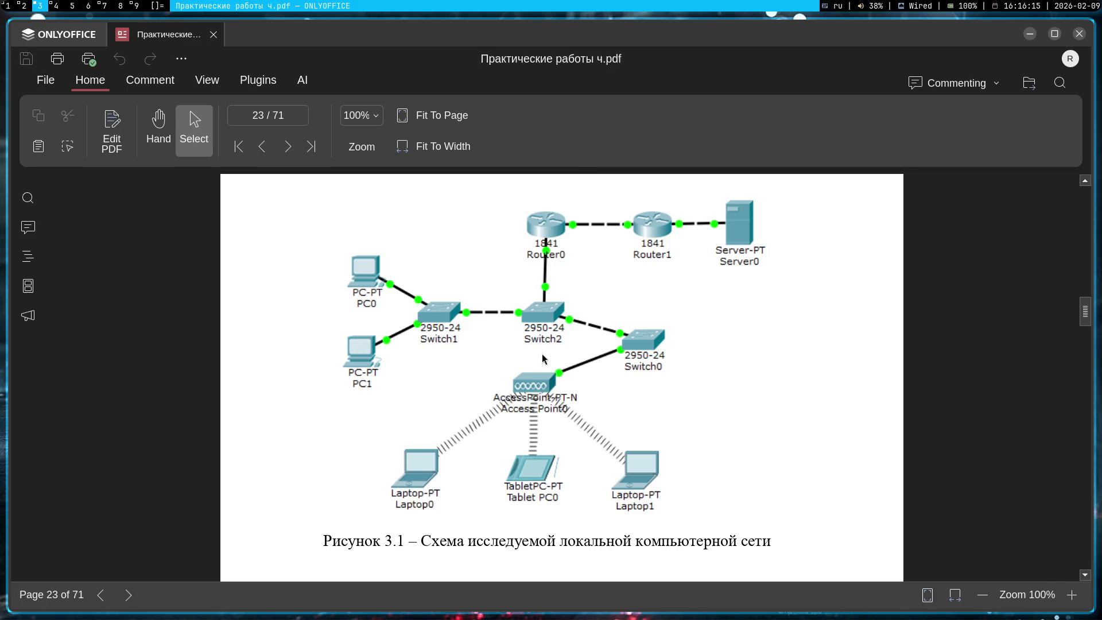
pyautogui.scroll(5, 514, 333)
pyautogui.scroll(-10, 539, 314)
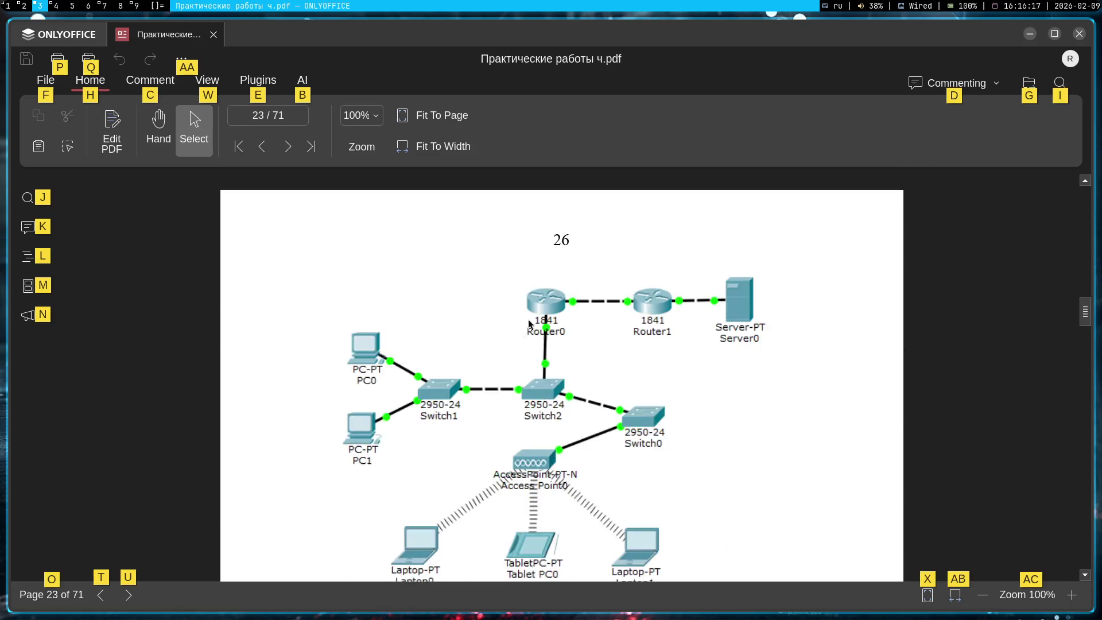
pyautogui.scroll(-10, 538, 315)
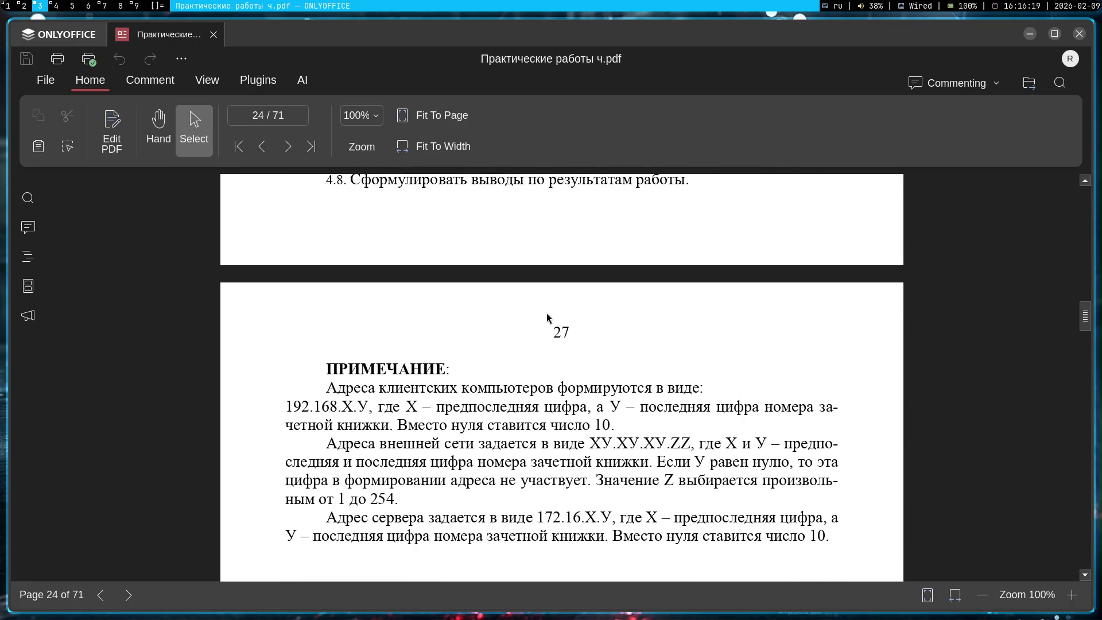
pyautogui.scroll(20, 549, 313)
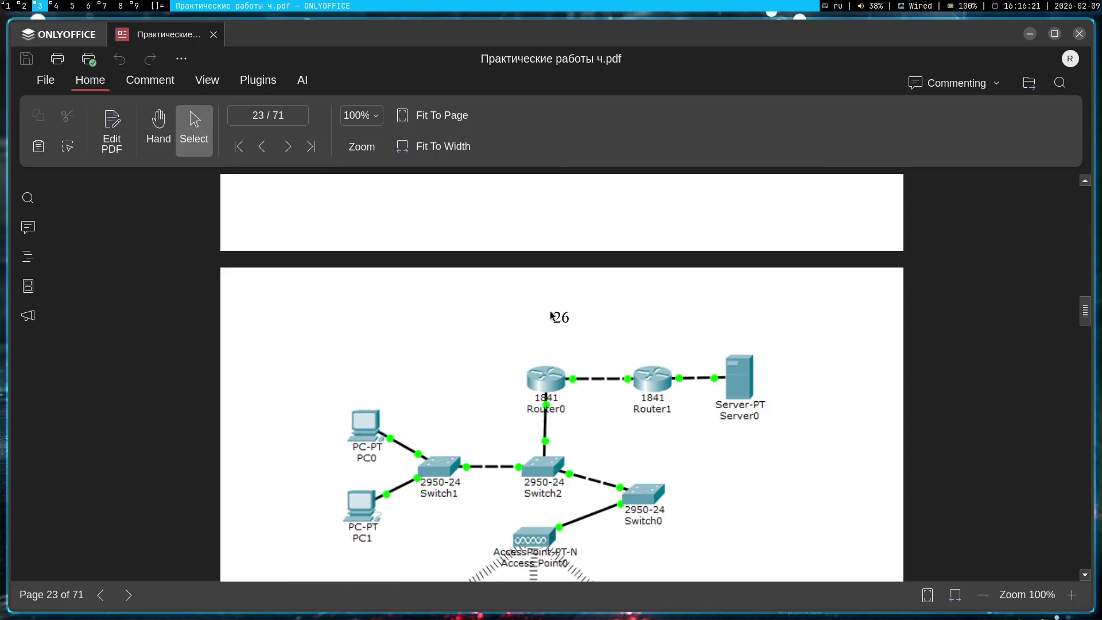
pyautogui.scroll(5, 458, 385)
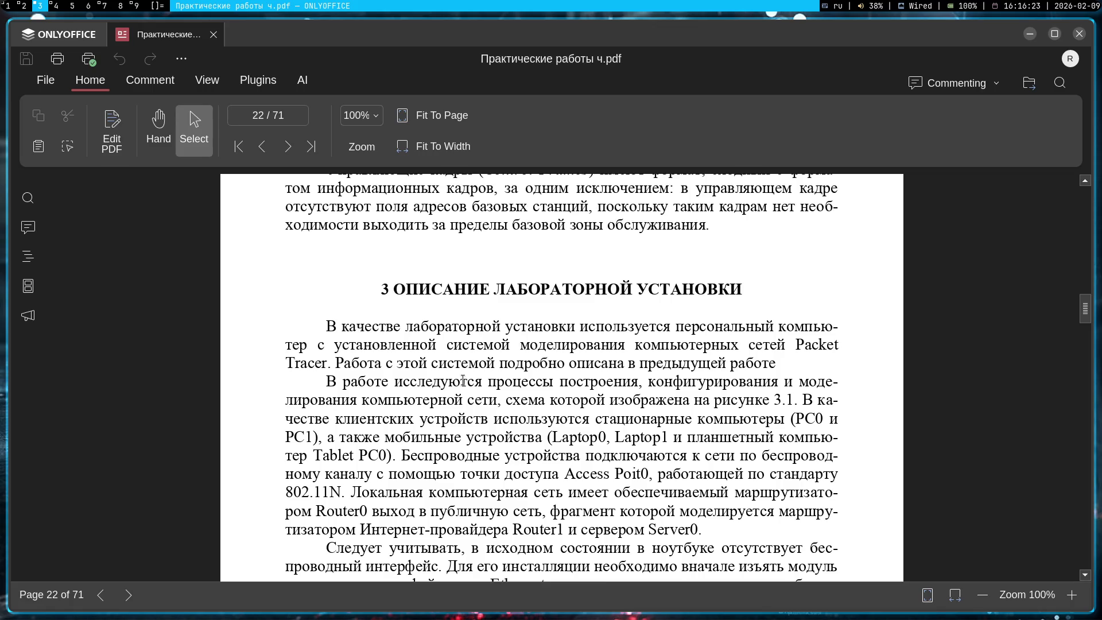
pyautogui.scroll(-3, 368, 318)
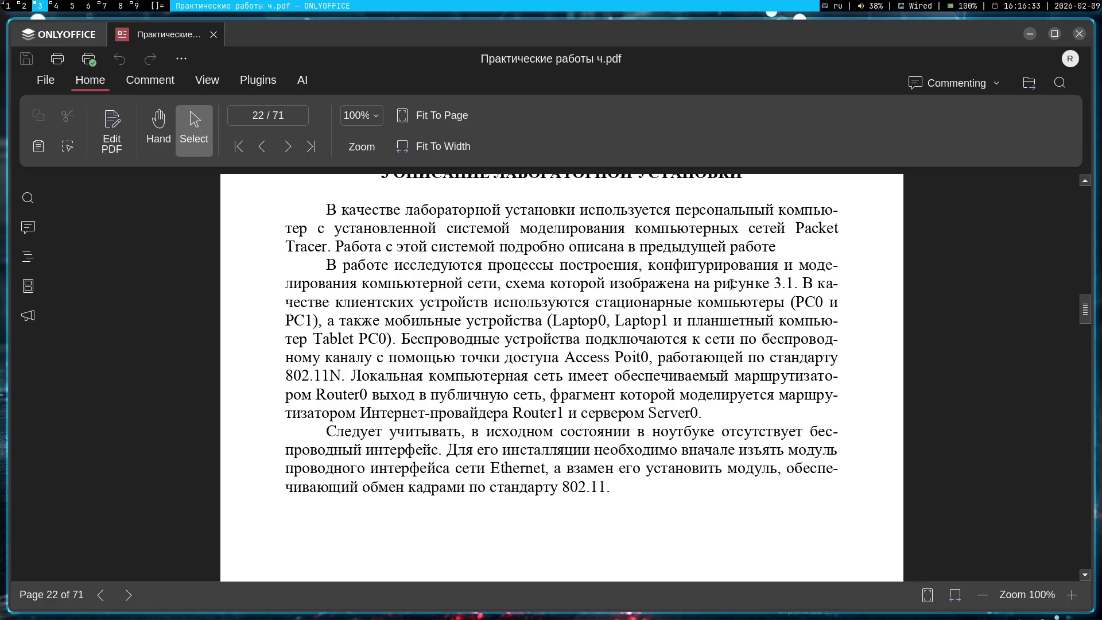
# - Read the lab setup paragraph, highlighting the lines about Packet Tracer and network simulation
pyautogui.moveTo(784, 245)
pyautogui.mouseDown()
pyautogui.moveTo(455, 227)
pyautogui.moveTo(633, 218)
pyautogui.mouseUp()
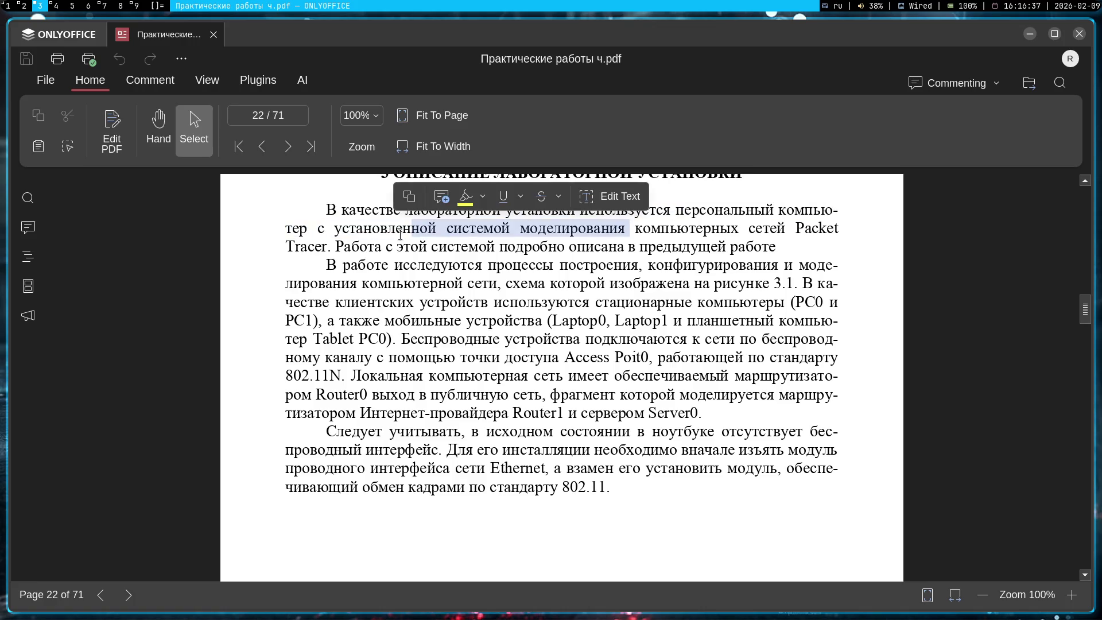
pyautogui.click(400, 234)
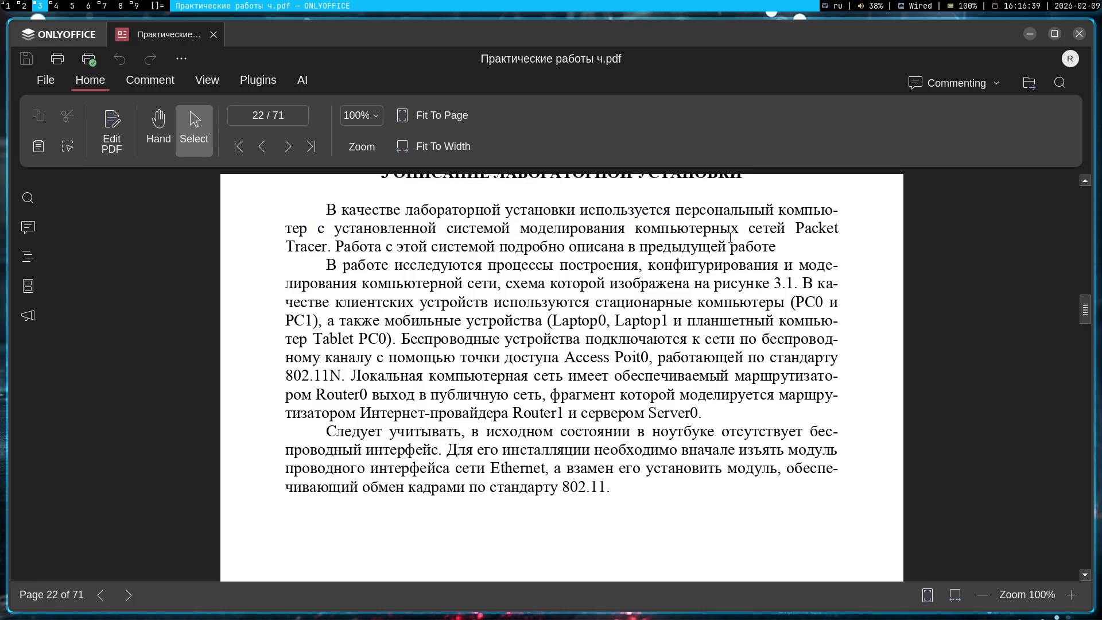
pyautogui.moveTo(337, 248)
pyautogui.mouseDown()
pyautogui.moveTo(797, 243)
pyautogui.moveTo(652, 229)
pyautogui.mouseUp()
pyautogui.moveTo(1089, 313)
pyautogui.mouseDown()
pyautogui.moveTo(1083, 212)
pyautogui.moveTo(1073, 228)
pyautogui.moveTo(1080, 264)
pyautogui.mouseUp()
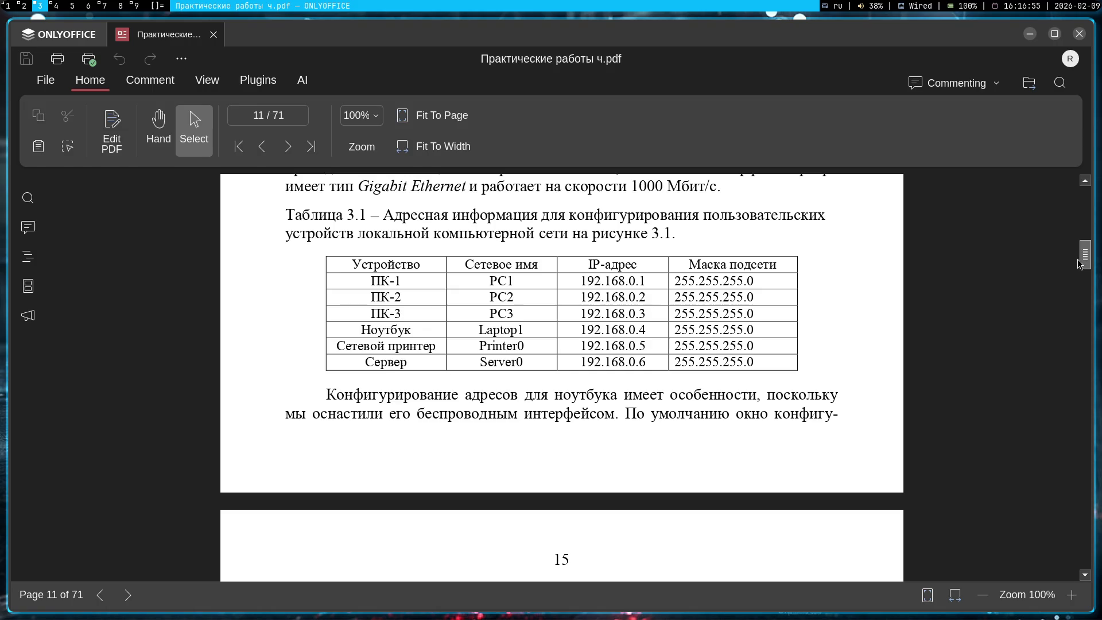
pyautogui.moveTo(1081, 264)
pyautogui.mouseDown()
pyautogui.moveTo(1093, 320)
pyautogui.moveTo(1085, 341)
pyautogui.mouseUp()
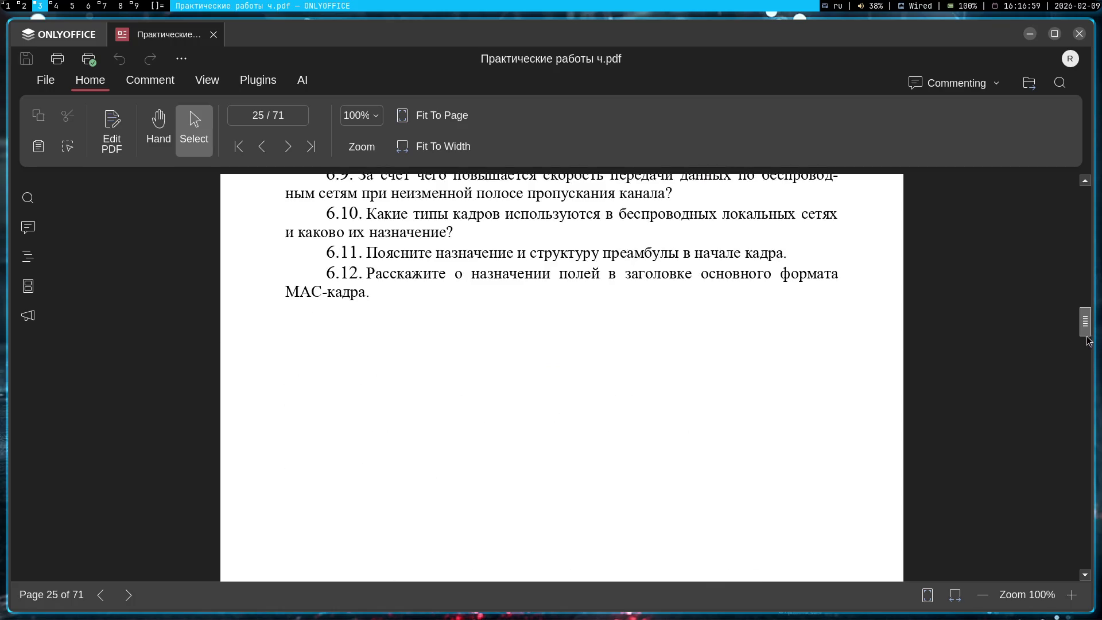
pyautogui.scroll(15, 718, 335)
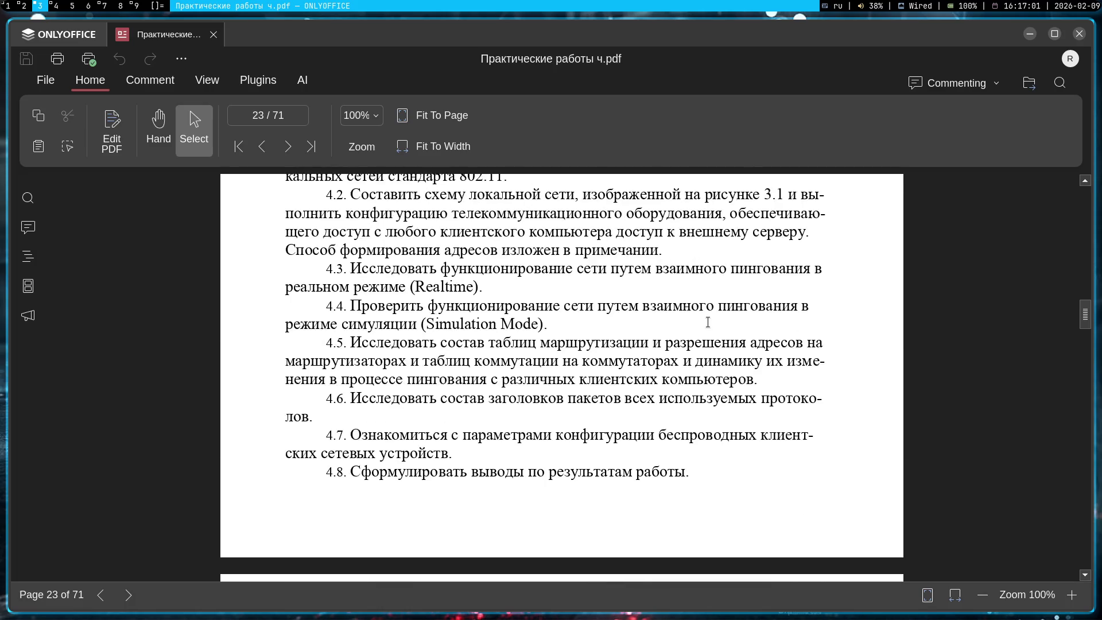
pyautogui.scroll(6, 710, 328)
pyautogui.moveTo(652, 331); pyautogui.dragTo(781, 368)
pyautogui.scroll(-2, 402, 217)
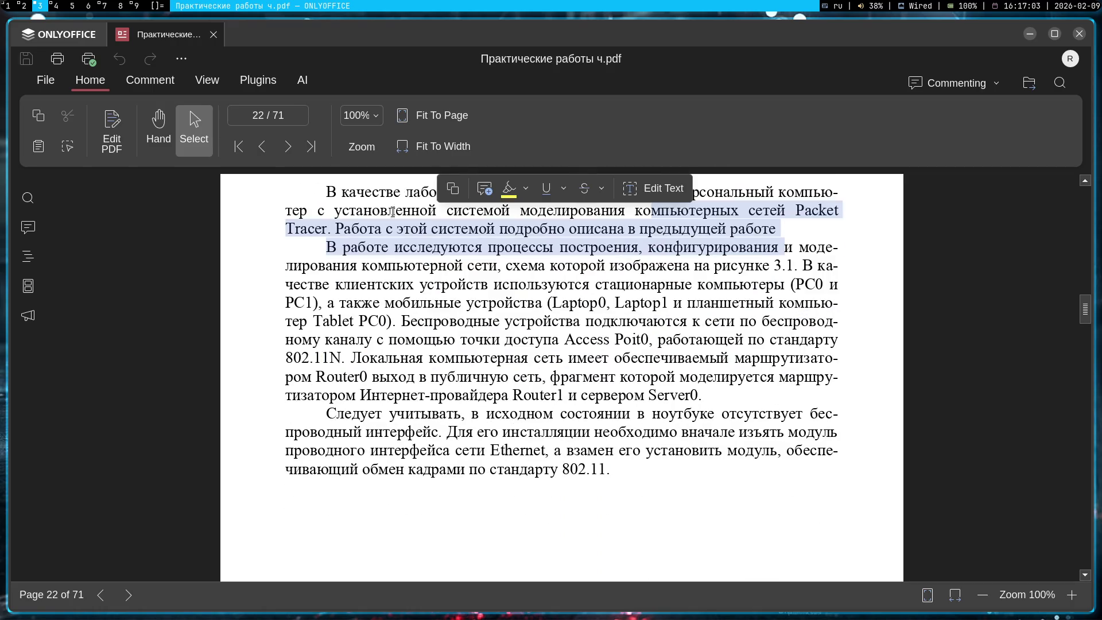
pyautogui.click(328, 262)
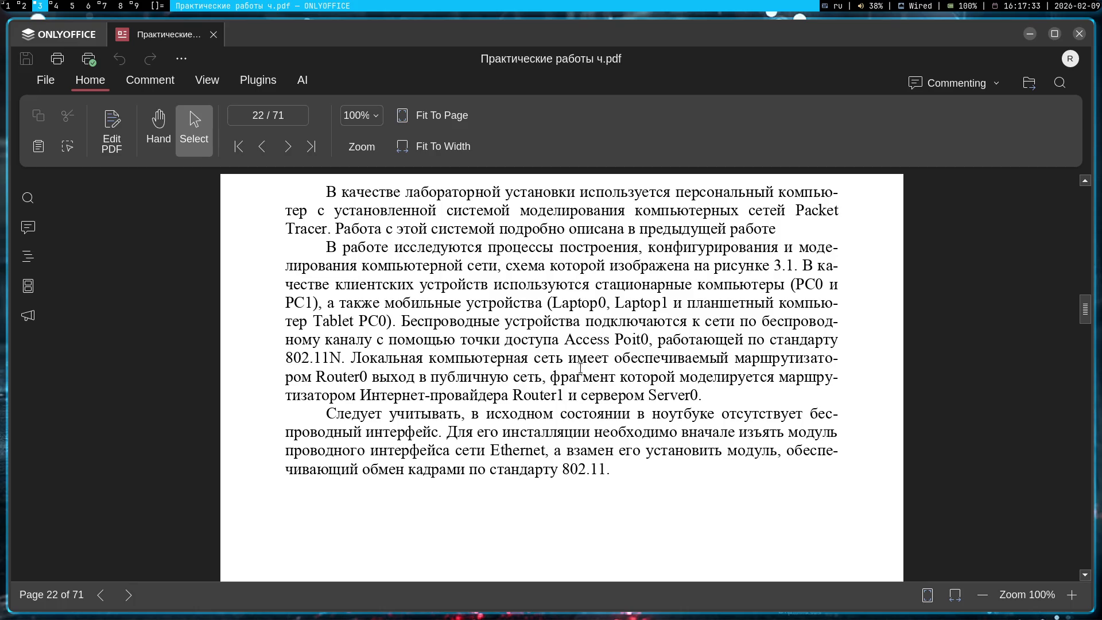
# - Read the lines on Router0's public network access and Router1 modelling the provider, then return to Packet Tracer
pyautogui.moveTo(576, 375); pyautogui.dragTo(731, 362)
pyautogui.click(376, 379)
pyautogui.moveTo(317, 379); pyautogui.dragTo(860, 381)
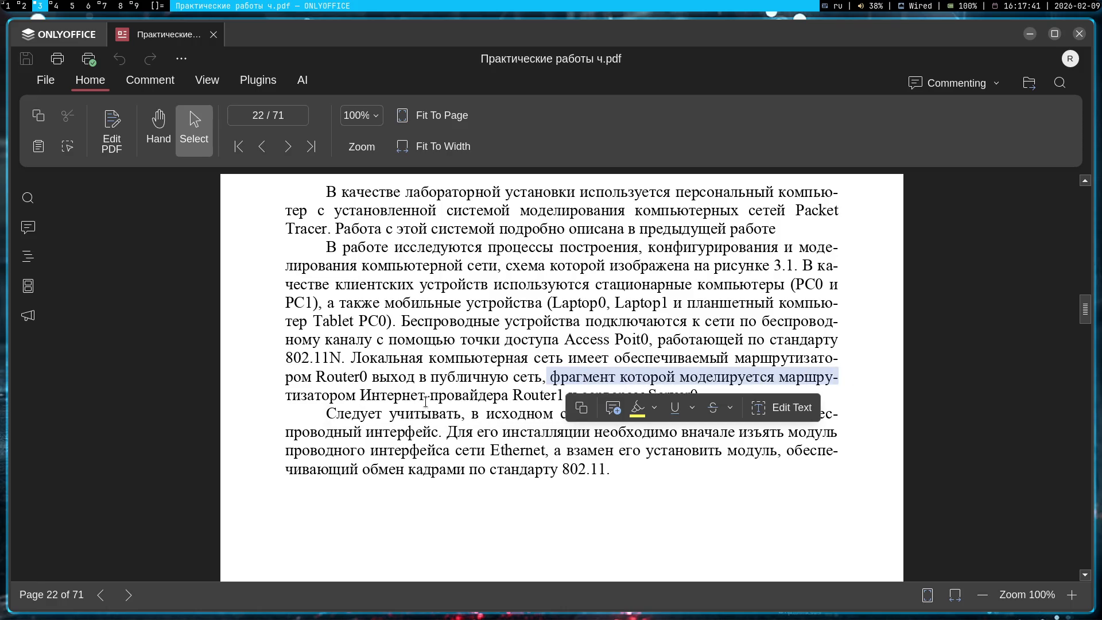
pyautogui.moveTo(362, 398); pyautogui.dragTo(564, 397)
pyautogui.click(540, 356)
pyautogui.press('super+2')
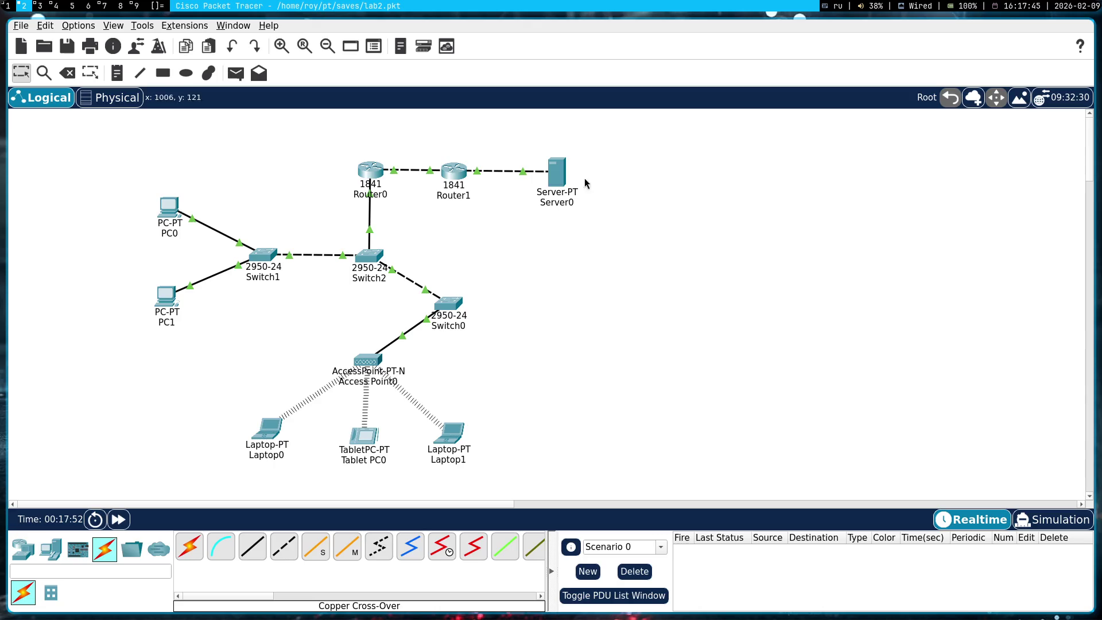
# - Nudge Router0, Switch2, Router1 and Server0 slightly to tidy the topology
pyautogui.moveTo(369, 181); pyautogui.dragTo(370, 180)
pyautogui.moveTo(374, 265)
pyautogui.mouseDown()
pyautogui.moveTo(384, 265)
pyautogui.moveTo(373, 266)
pyautogui.mouseUp()
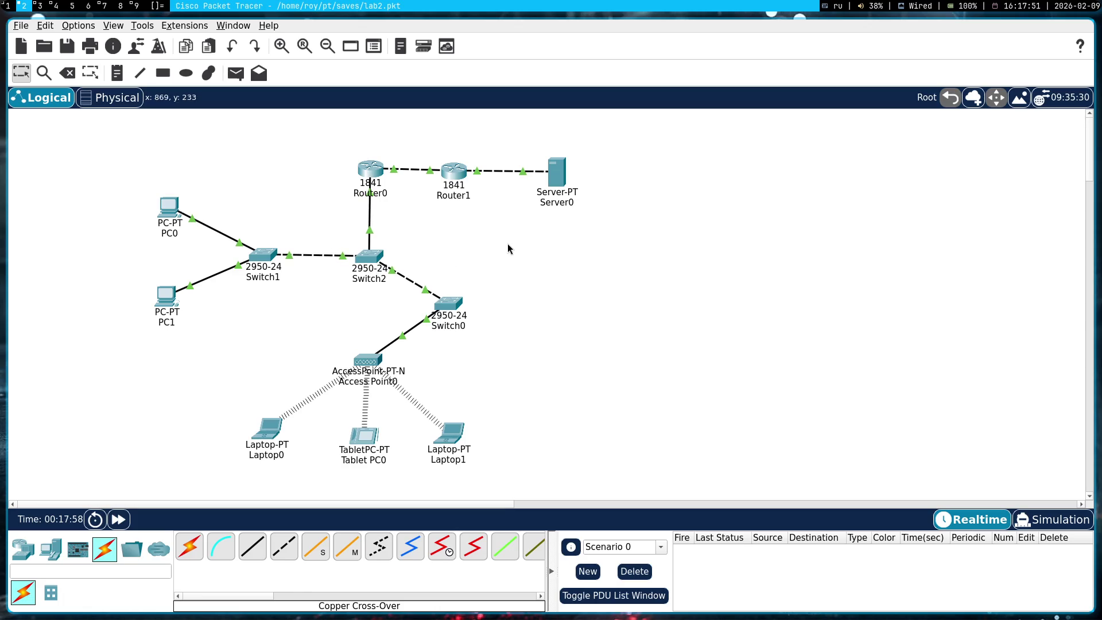
pyautogui.moveTo(459, 172); pyautogui.dragTo(474, 171)
pyautogui.moveTo(556, 174); pyautogui.dragTo(554, 172)
# - Review Router1's FastEthernet0/0 and 0/1 settings, then switch over to the Gemini chat
pyautogui.doubleClick(468, 169)
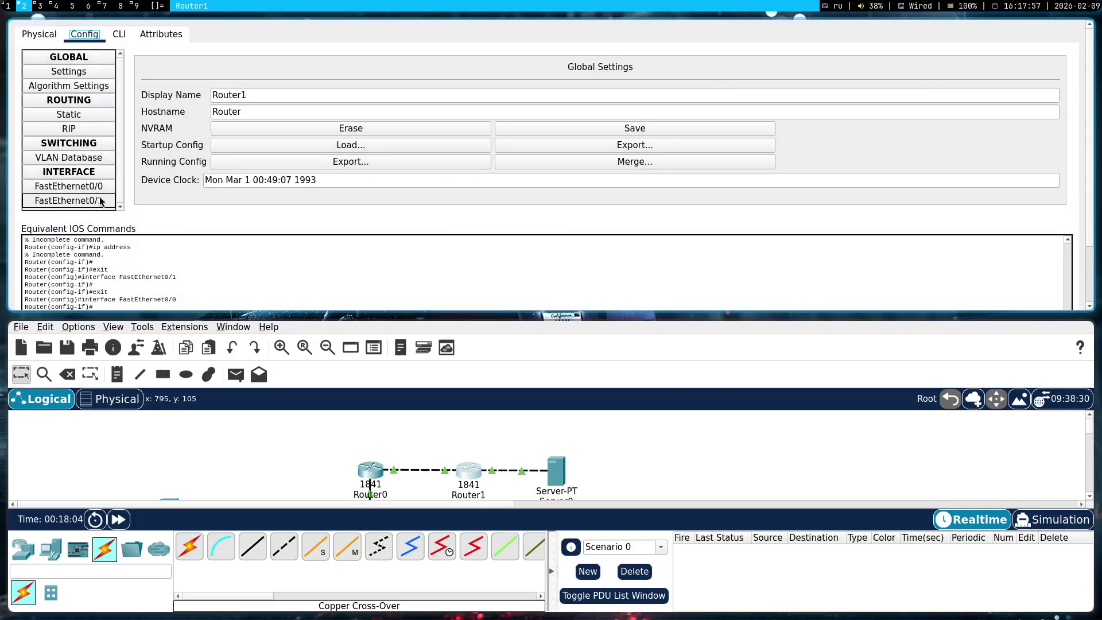
pyautogui.click(104, 201)
pyautogui.click(97, 187)
pyautogui.click(101, 201)
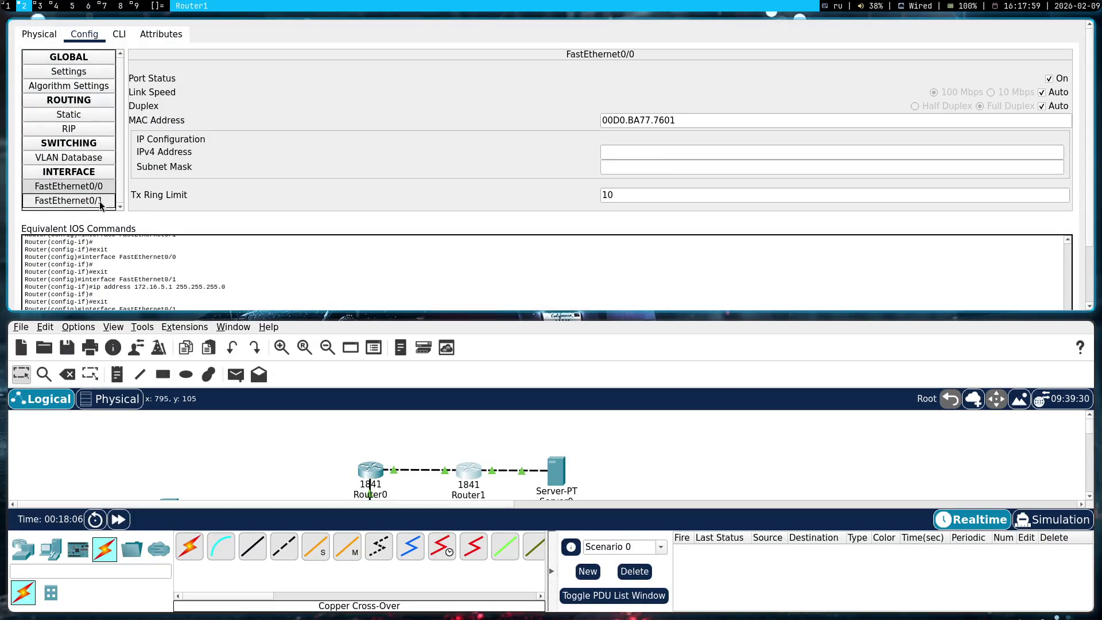
pyautogui.press('super+shift+q')
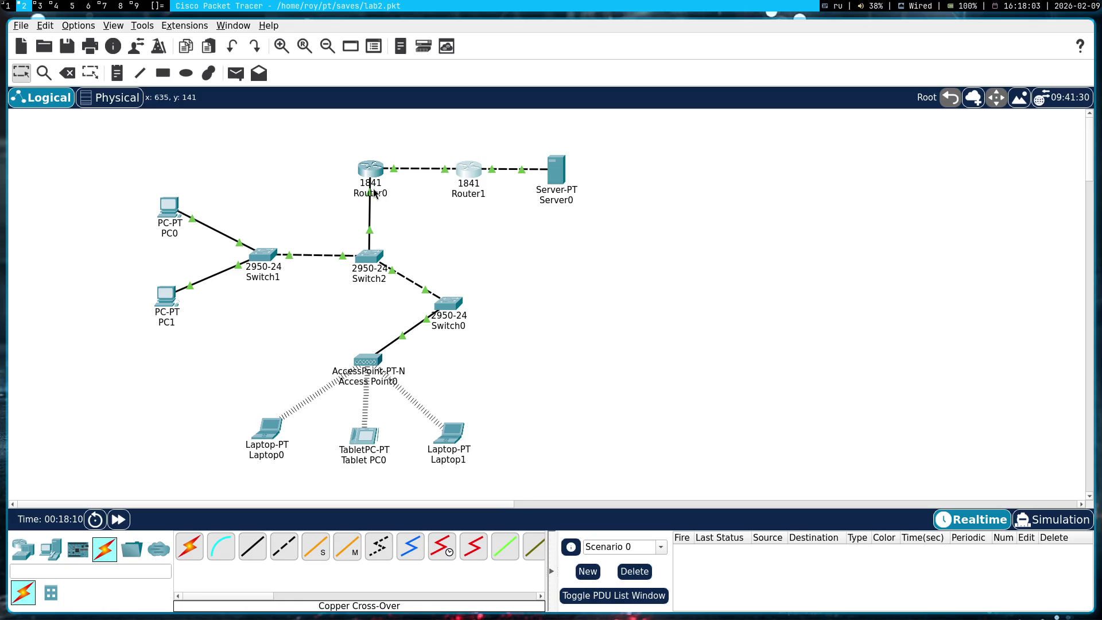
pyautogui.press('super+1')
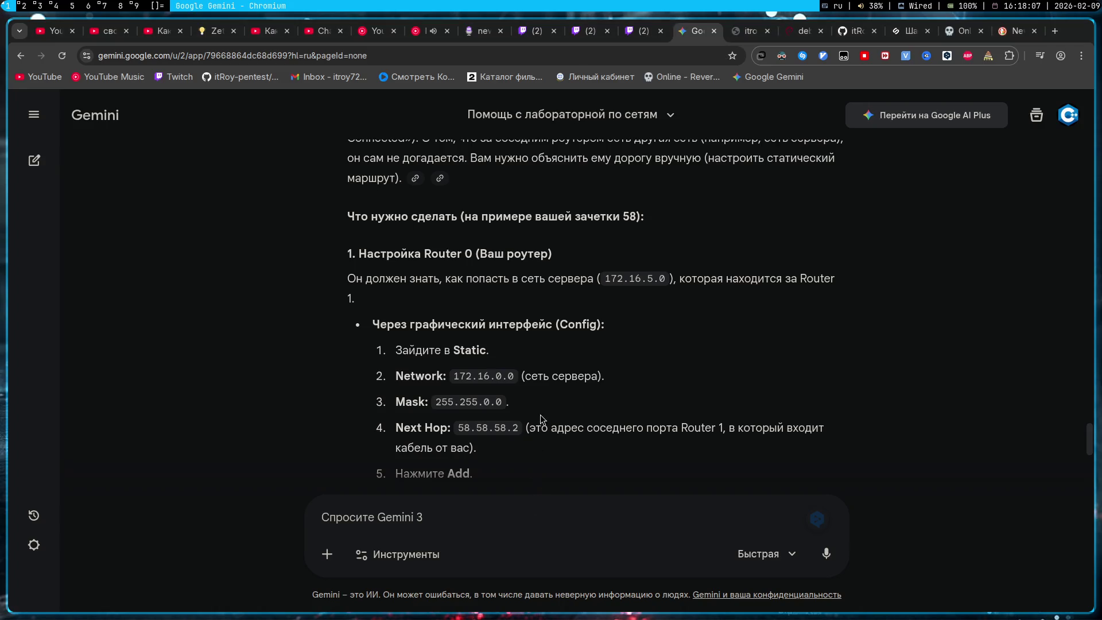
# - Ask Gemini, in Russian, how traffic passes between two routers ('давай по другому. Как происходит передача трафик...')
pyautogui.write('дава')
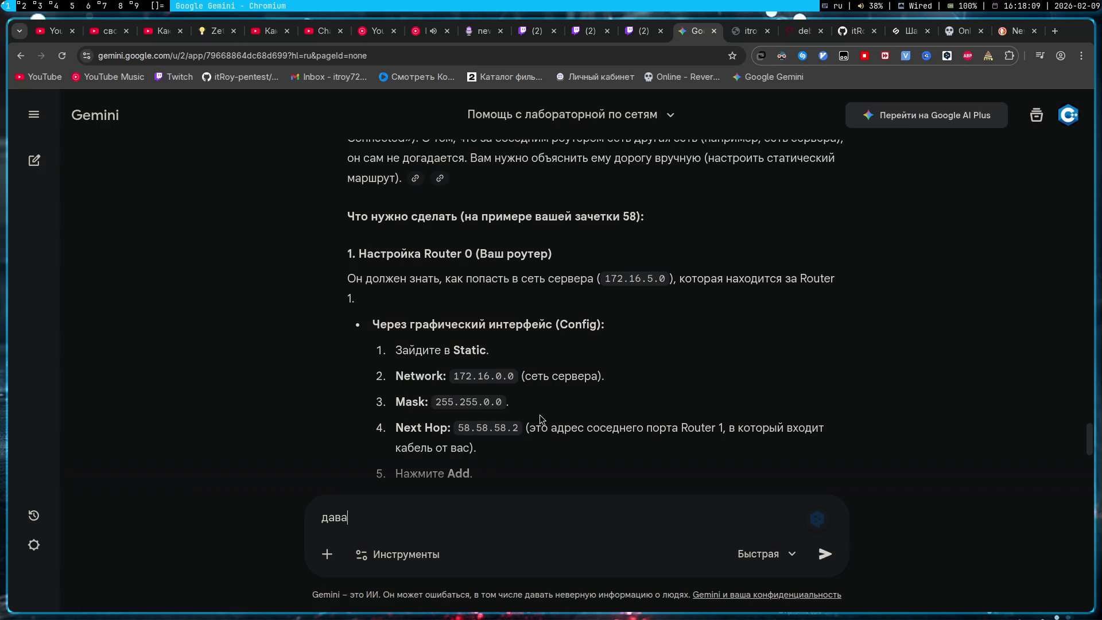
pyautogui.write('й по другому. Как п')
pyautogui.write('роисхолит')
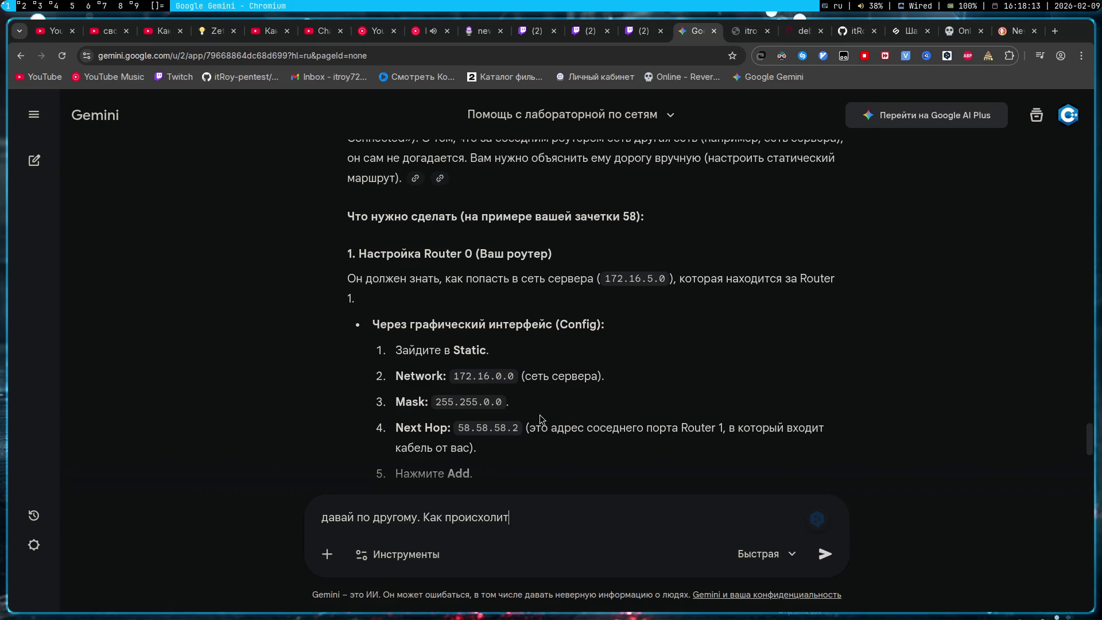
pyautogui.press('BackSpace')
pyautogui.press('BackSpace')
pyautogui.press('BackSpace')
pyautogui.write('дит передача траф')
pyautogui.write('ик между')
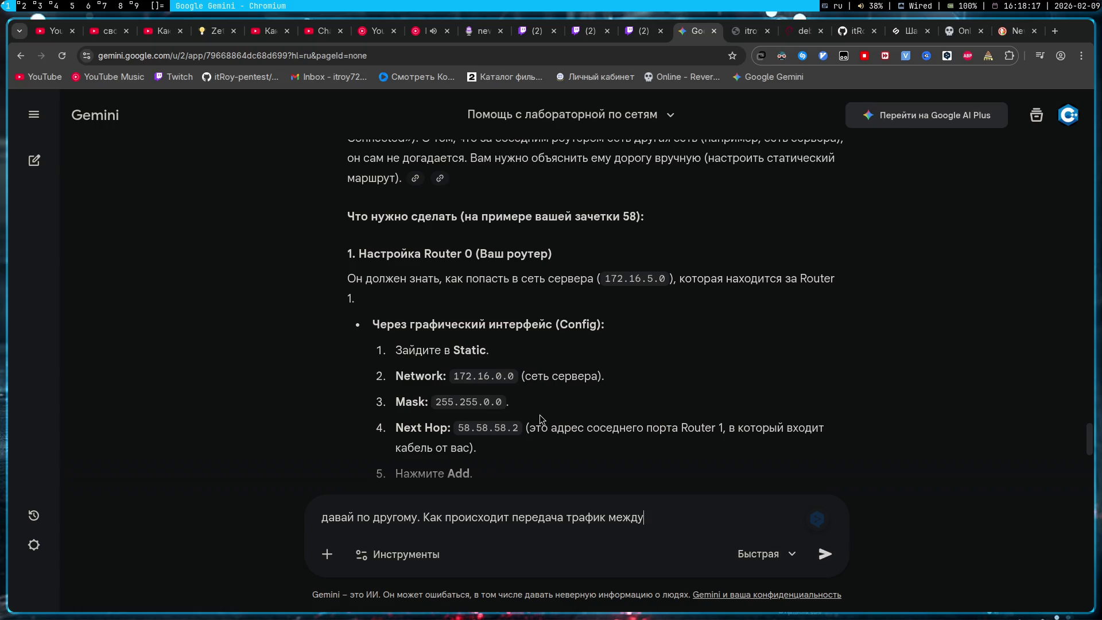
pyautogui.write(' двумя маршрутизато')
pyautogui.write('рами, чт')
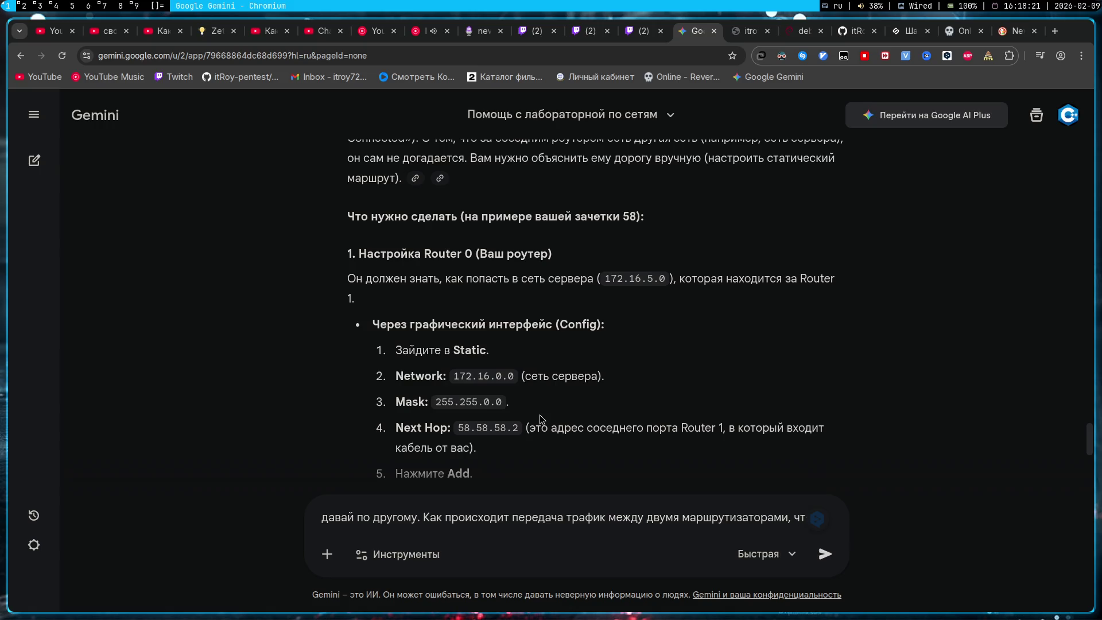
pyautogui.write('обы от сервера один маршрутизатор принимал трафик и отправлял на другой маршрутизатор - а тот принимал его?')
pyautogui.press('Return')
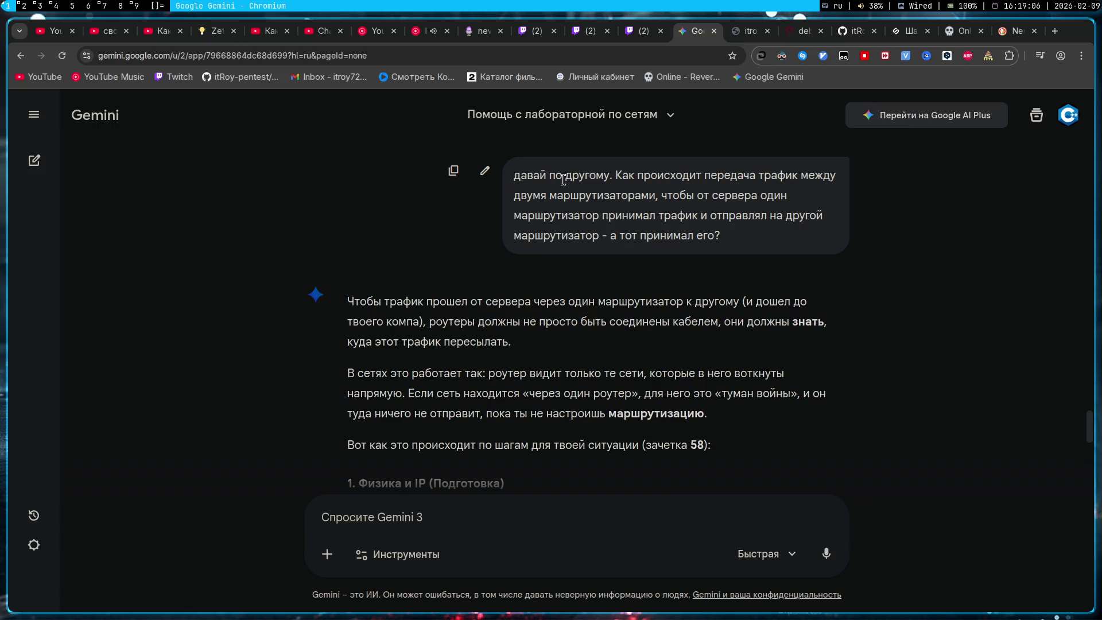
pyautogui.hotkey('alt', '3')
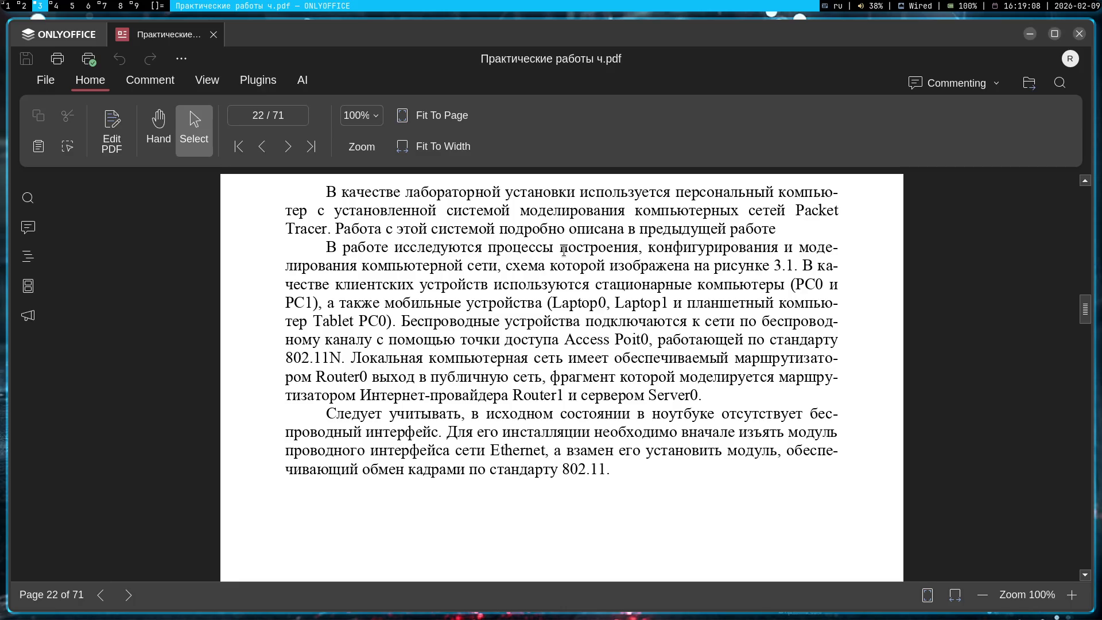
pyautogui.scroll(-5, 591, 354)
pyautogui.scroll(3, 556, 342)
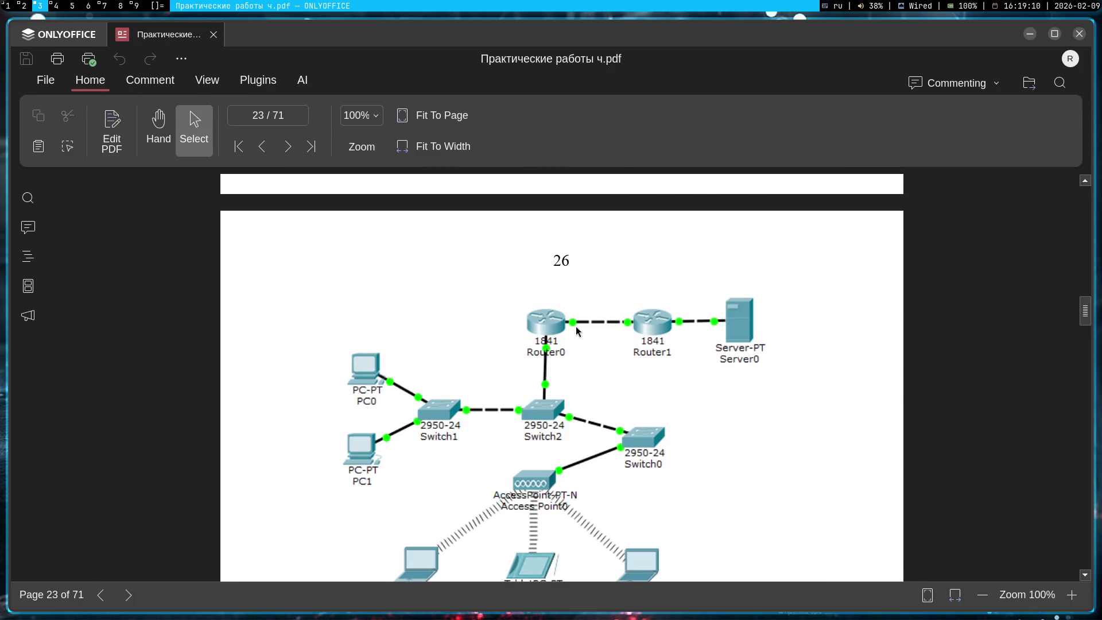
pyautogui.hotkey('alt', '1')
pyautogui.scroll(-1, 418, 386)
pyautogui.scroll(-2, 417, 385)
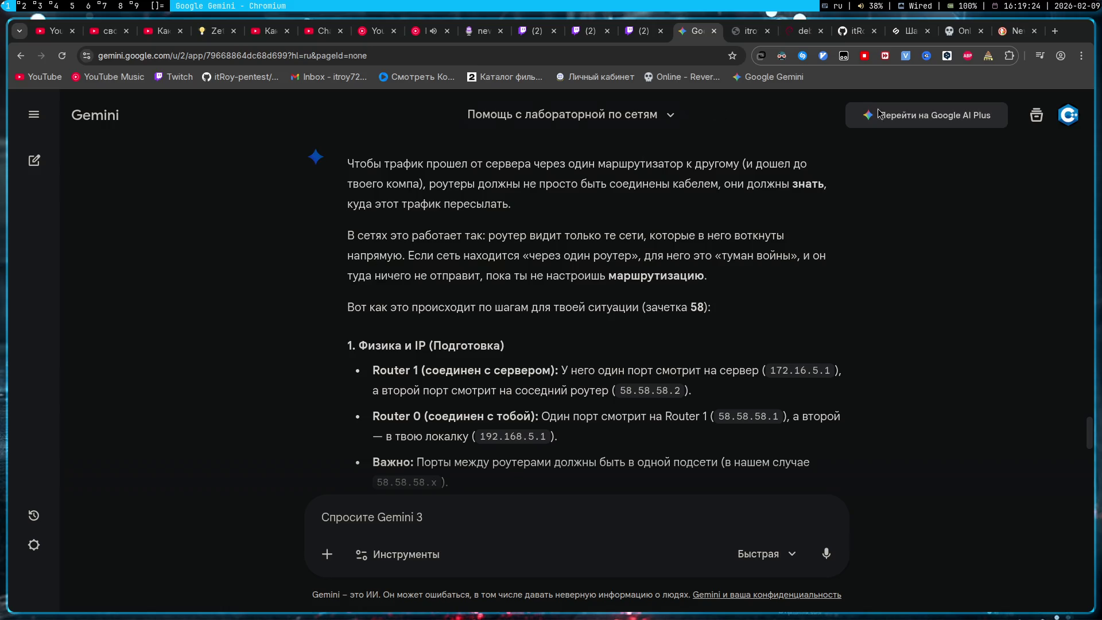
# - Start the second music track from the browser's media controls
pyautogui.click(1040, 56)
pyautogui.click(516, 281)
pyautogui.click(1040, 57)
pyautogui.click(1022, 198)
pyautogui.click(646, 235)
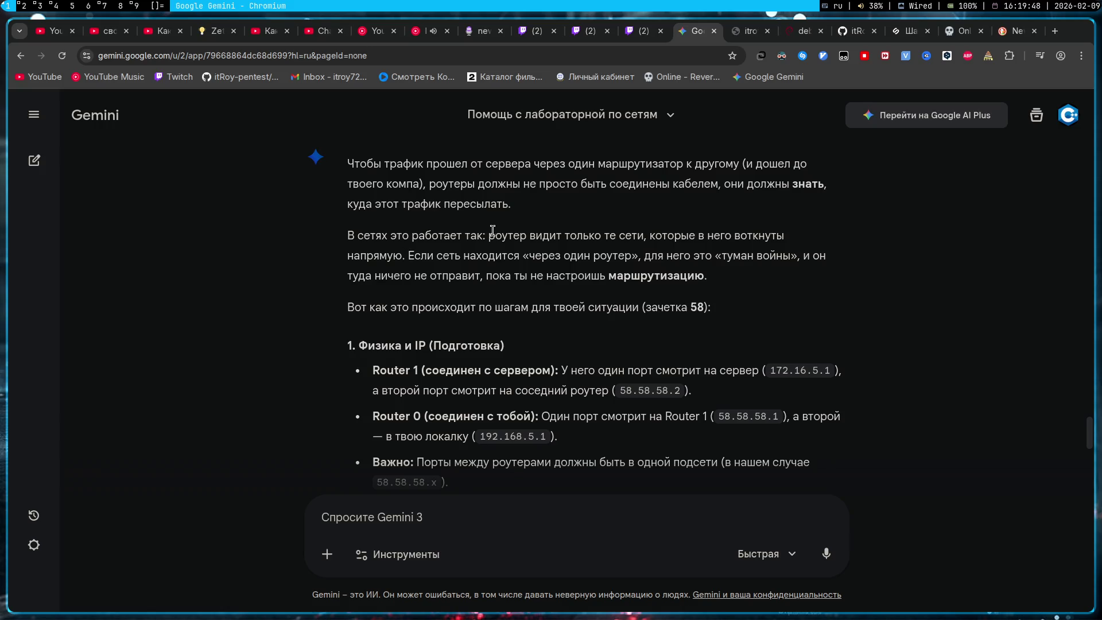
# - Highlight Gemini's lines on directly connected networks, 172.16.5.1 and 58.58.58.2, then go to the lab PDF
pyautogui.moveTo(497, 235); pyautogui.dragTo(785, 237)
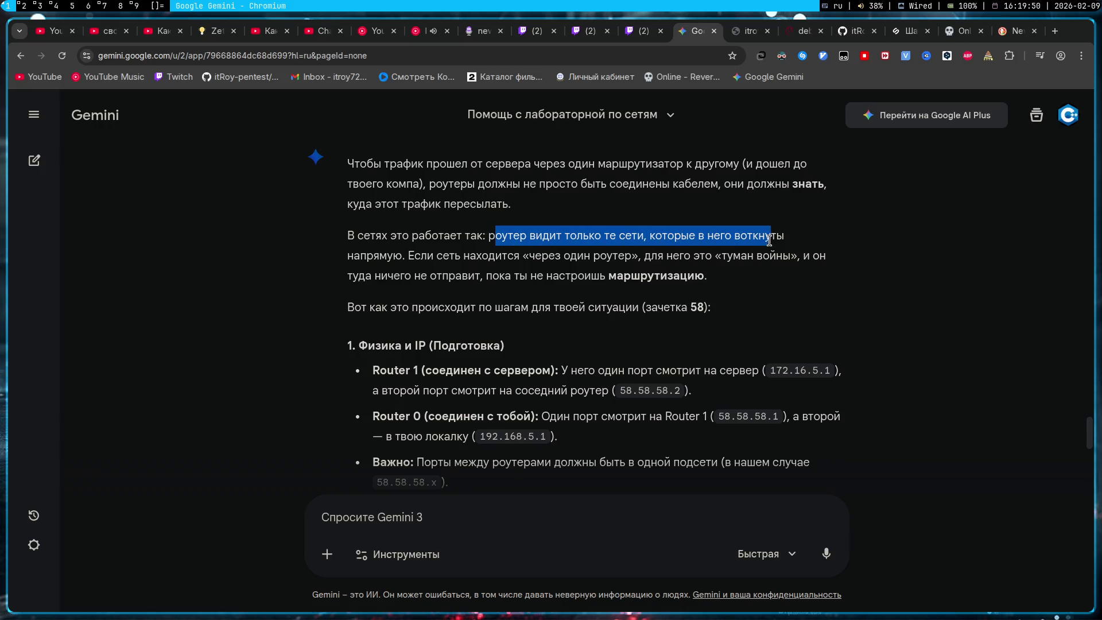
pyautogui.moveTo(348, 256); pyautogui.dragTo(400, 263)
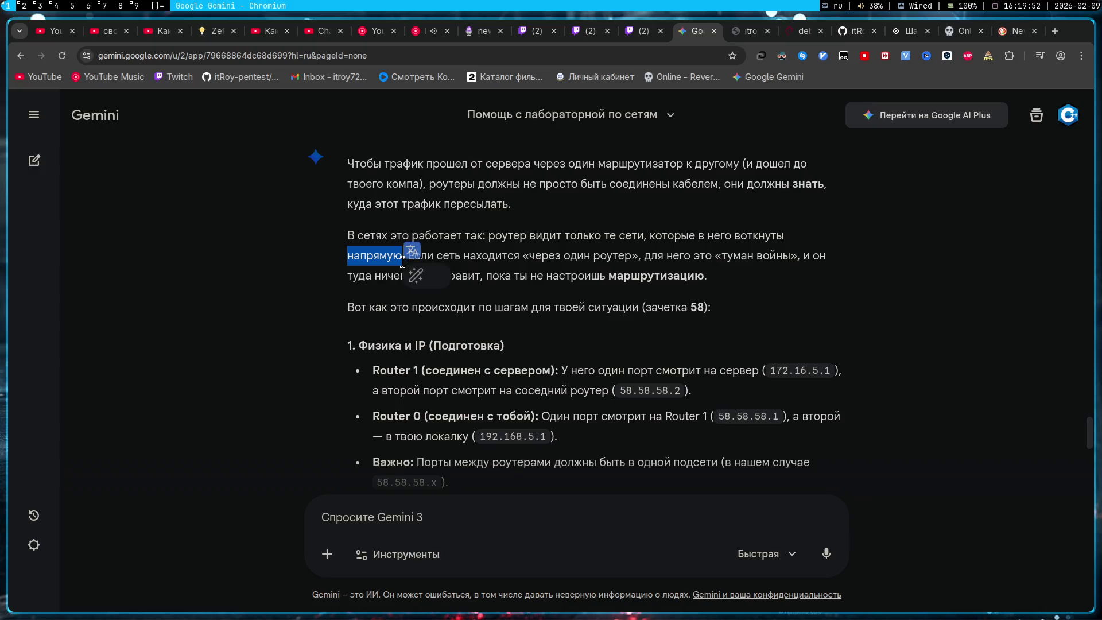
pyautogui.click(634, 272)
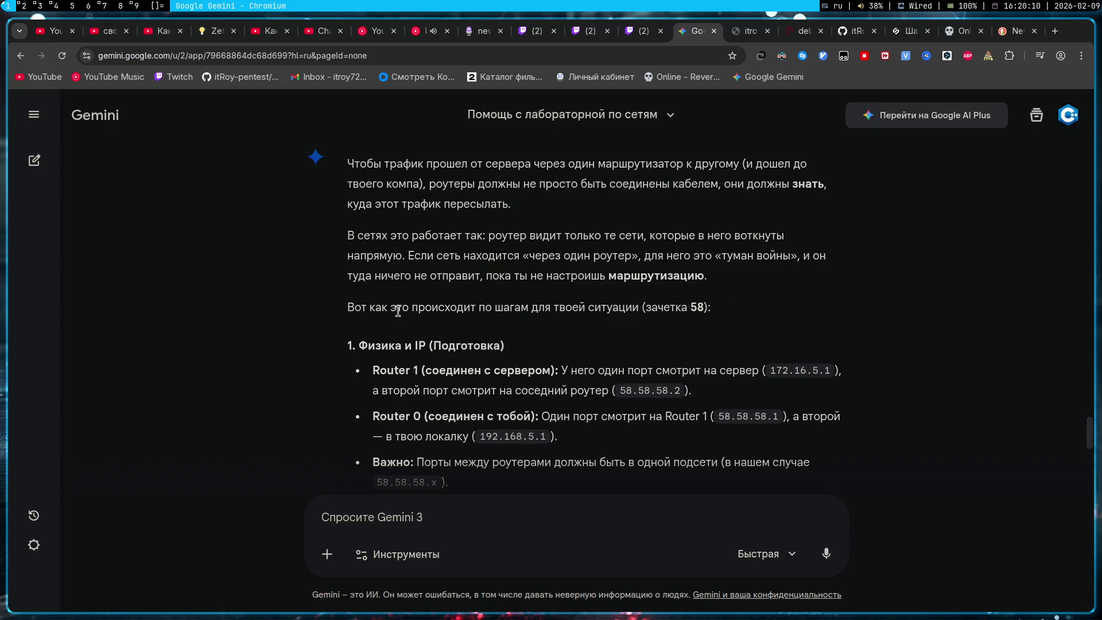
pyautogui.scroll(-1, 314, 331)
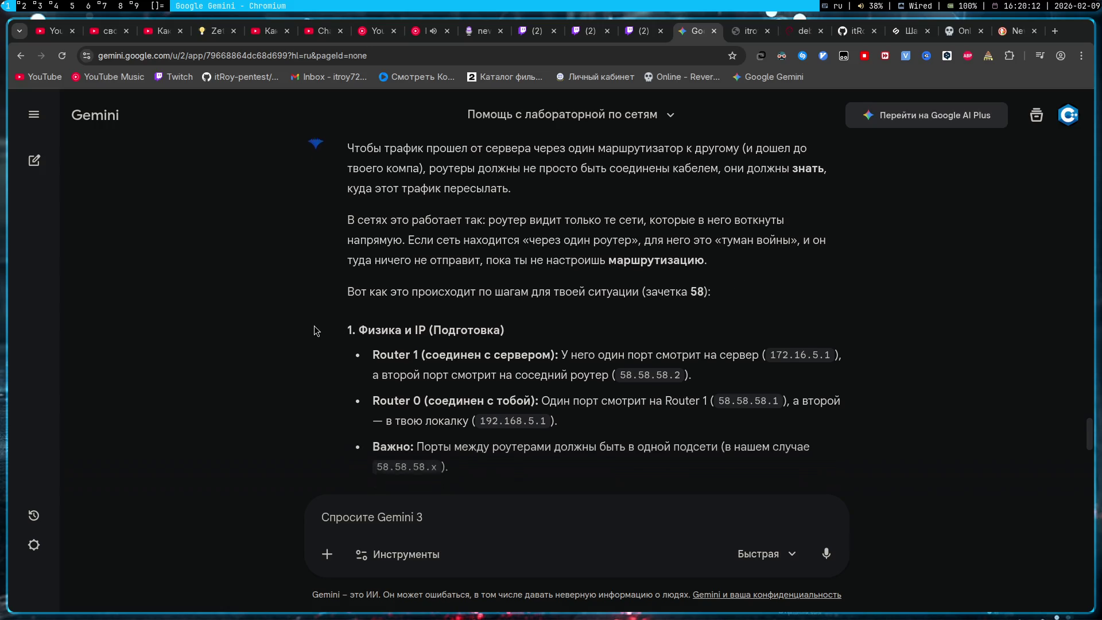
pyautogui.scroll(-1, 317, 329)
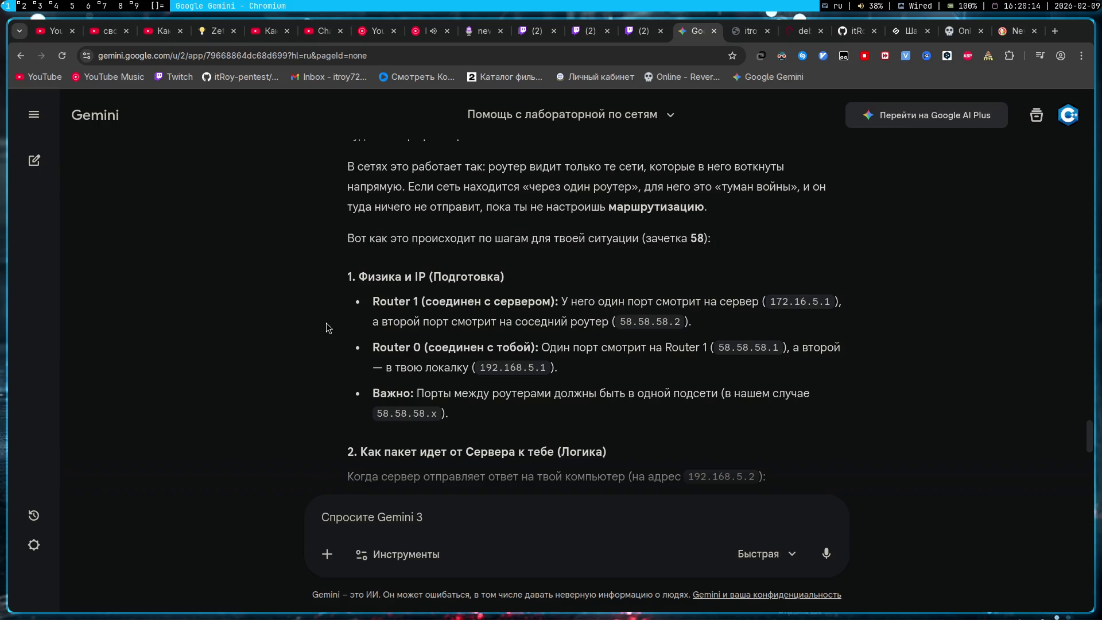
pyautogui.moveTo(553, 302)
pyautogui.mouseDown()
pyautogui.moveTo(879, 312)
pyautogui.moveTo(839, 305)
pyautogui.mouseUp()
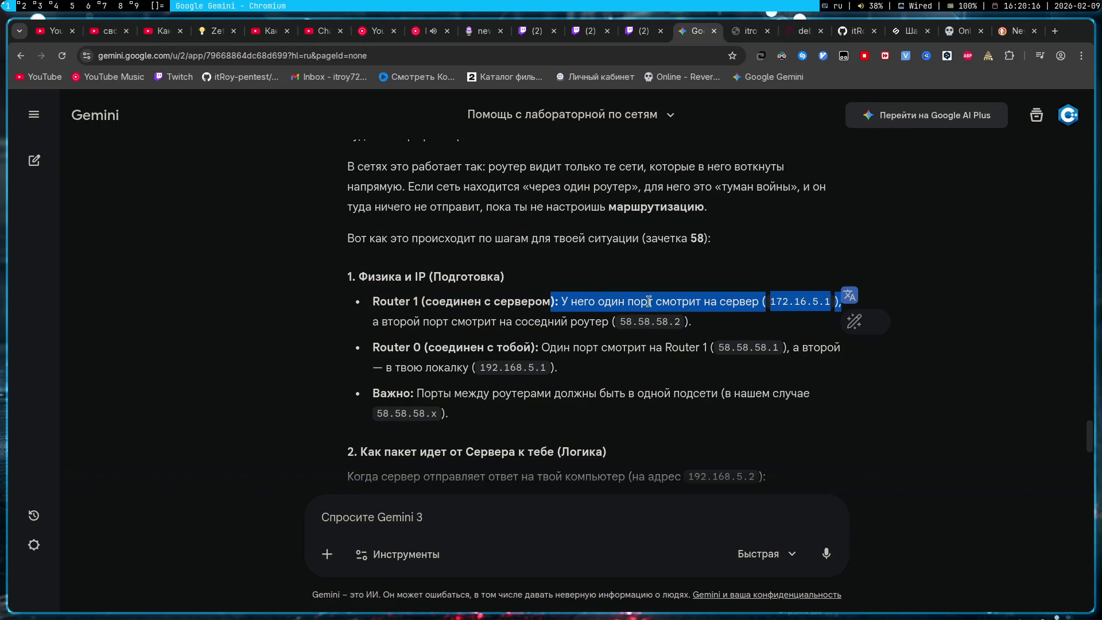
pyautogui.click(543, 299)
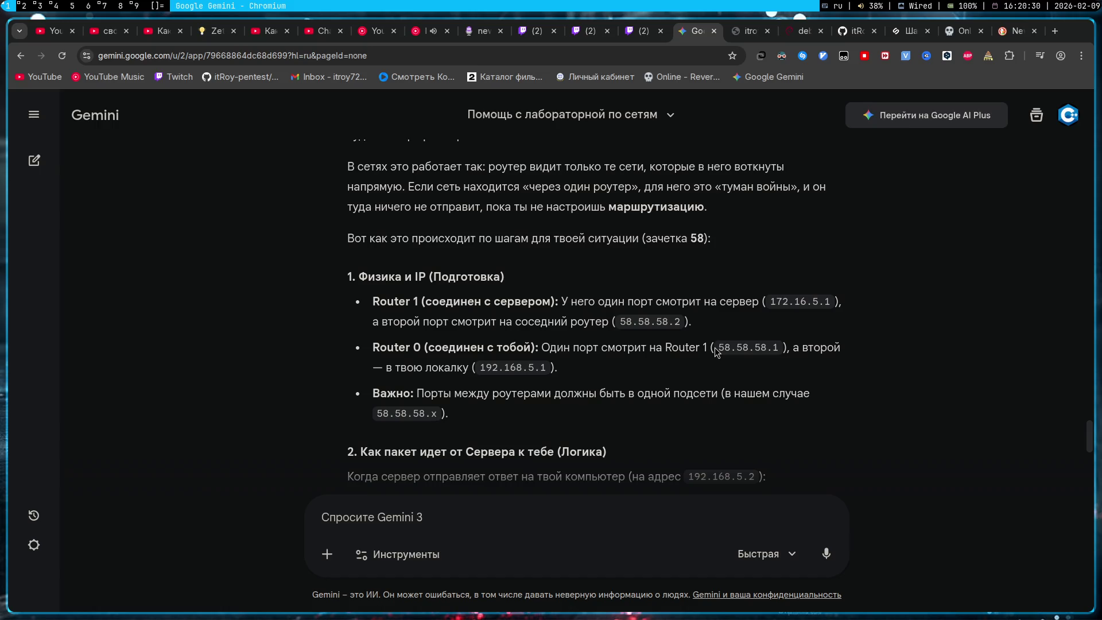
pyautogui.moveTo(682, 323); pyautogui.dragTo(618, 326)
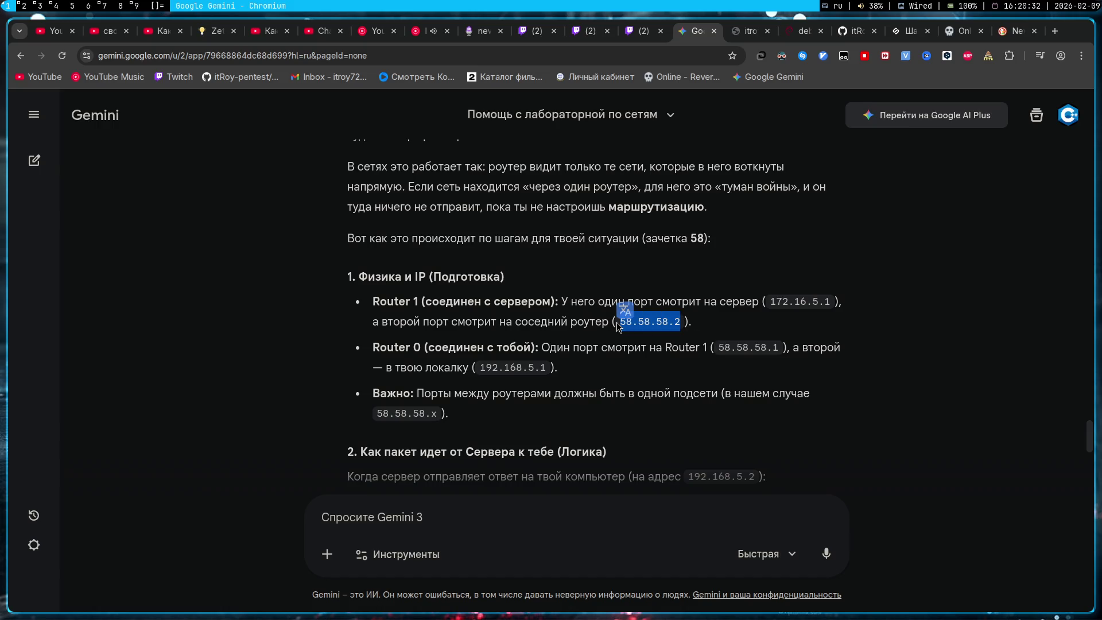
pyautogui.click(695, 304)
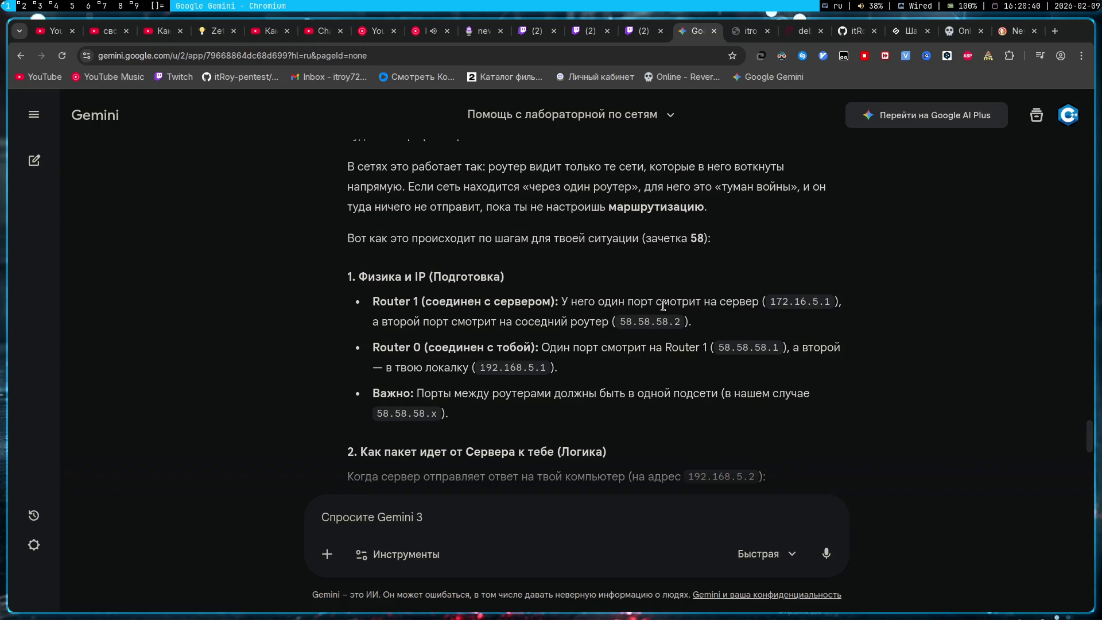
pyautogui.hotkey('alt', '3')
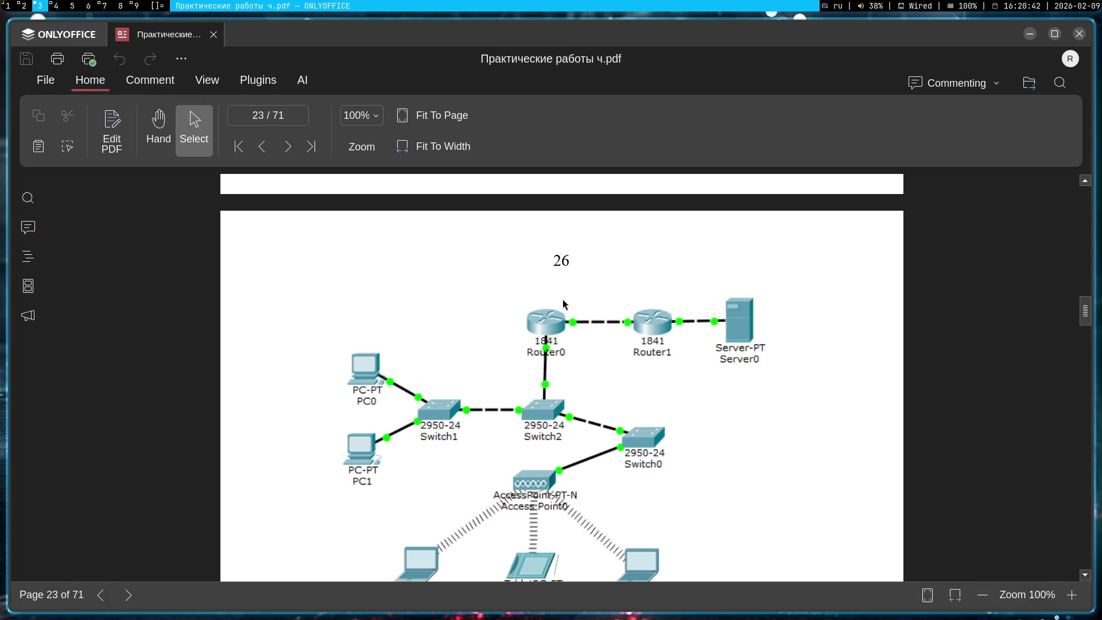
# - Back in Packet Tracer, check Router1's interfaces, confirming FastEthernet0/1 holds 172.16.5.1
pyautogui.hotkey('alt', '2')
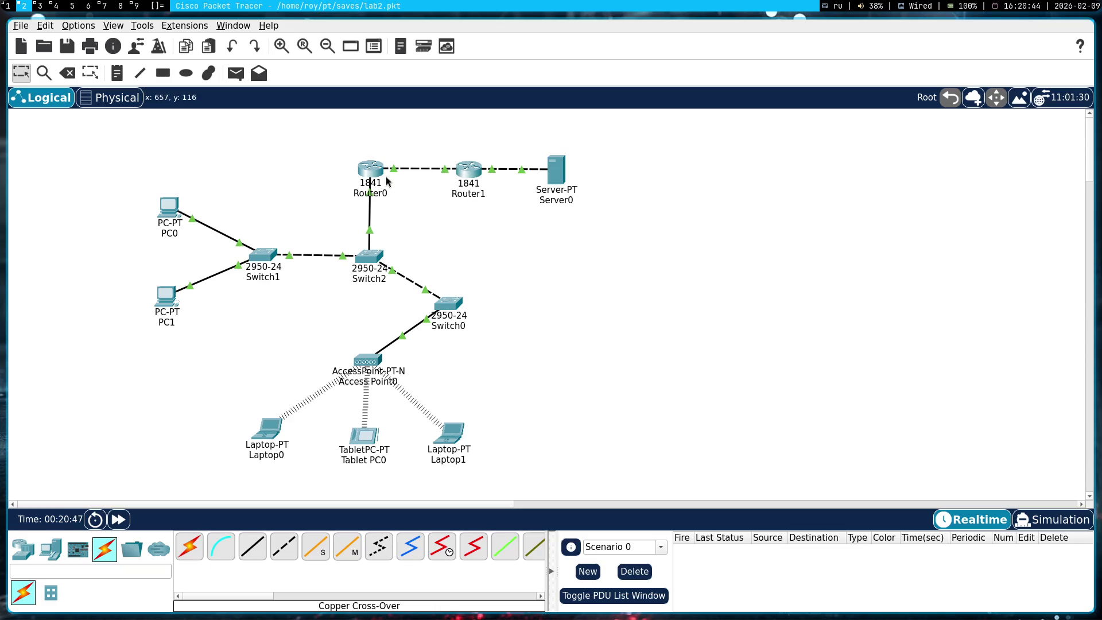
pyautogui.click(377, 179)
pyautogui.press('Escape')
pyautogui.click(474, 171)
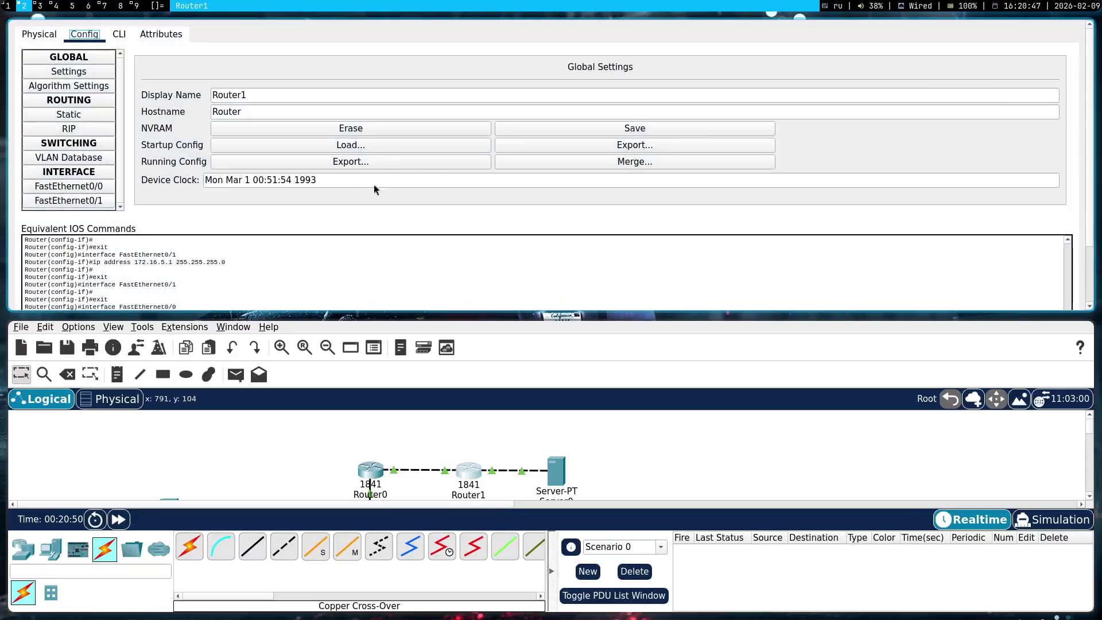
pyautogui.click(89, 202)
pyautogui.click(92, 187)
pyautogui.click(101, 198)
pyautogui.click(102, 202)
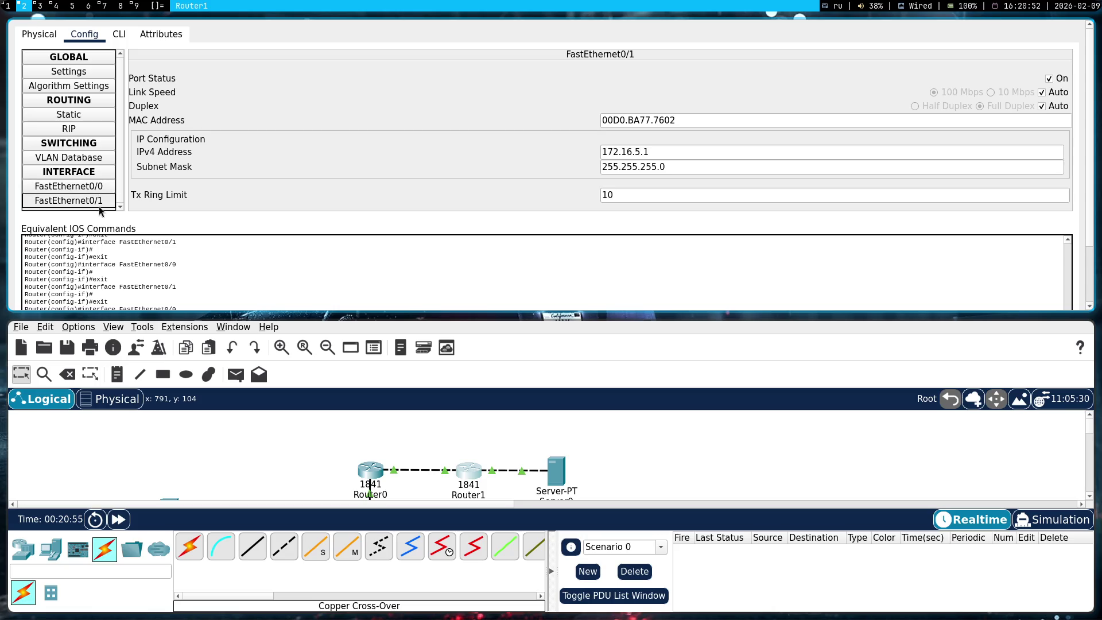
pyautogui.press('super+shift+q')
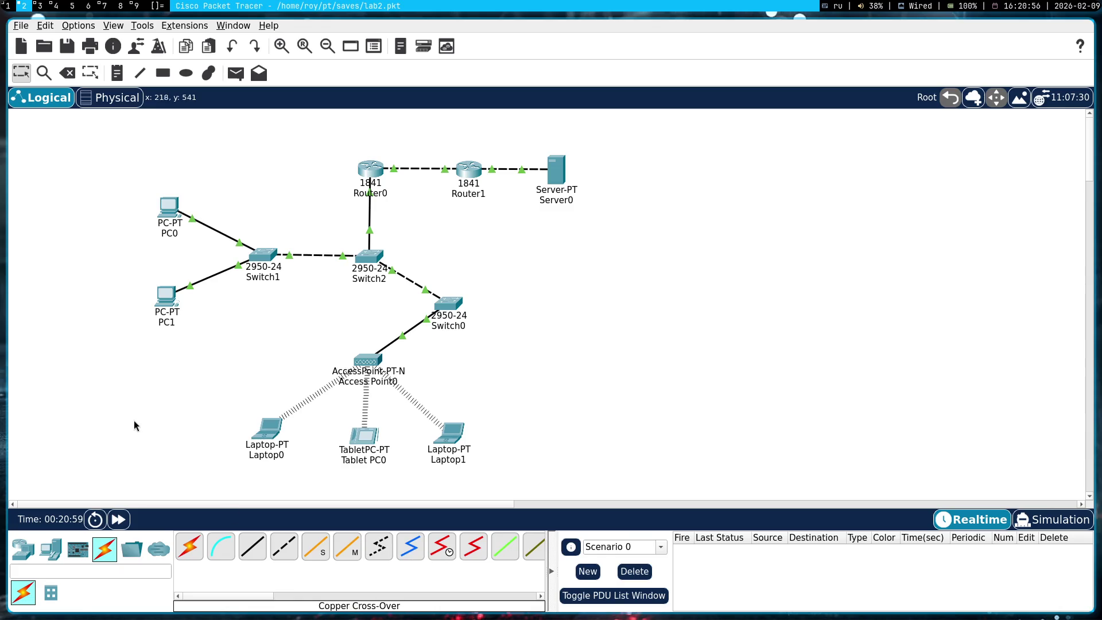
# - Delete the Router0–Router1 and Router1–Server0 links and cross-over cable Router0 Fa0/1 to Router1 Fa0/0
pyautogui.press('Delete')
pyautogui.click(433, 168)
pyautogui.click(521, 169)
pyautogui.press('Escape')
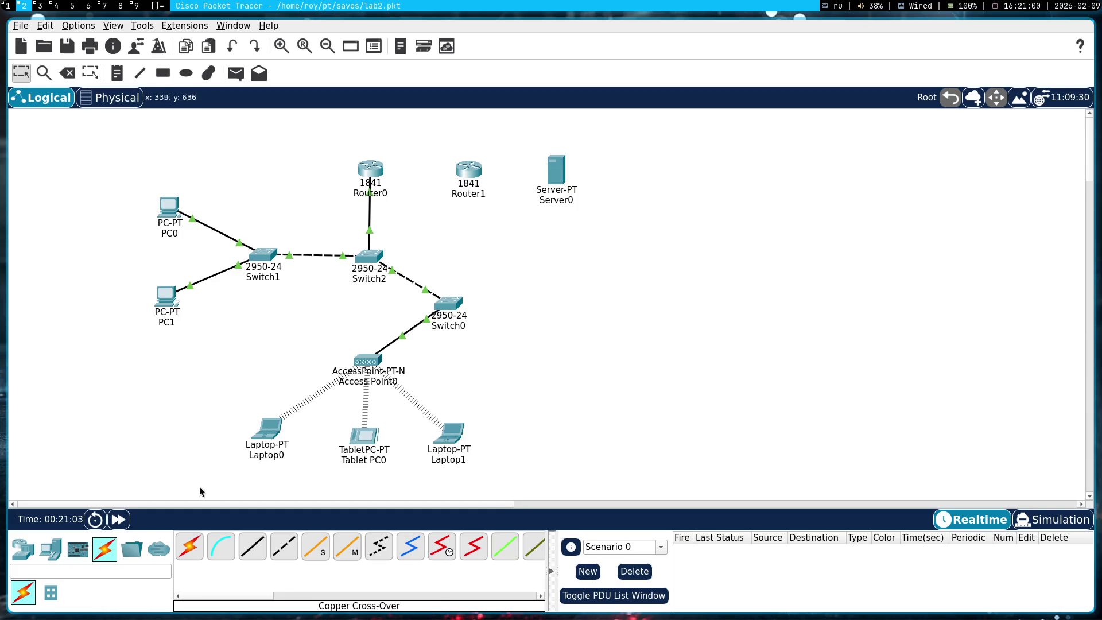
pyautogui.click(286, 550)
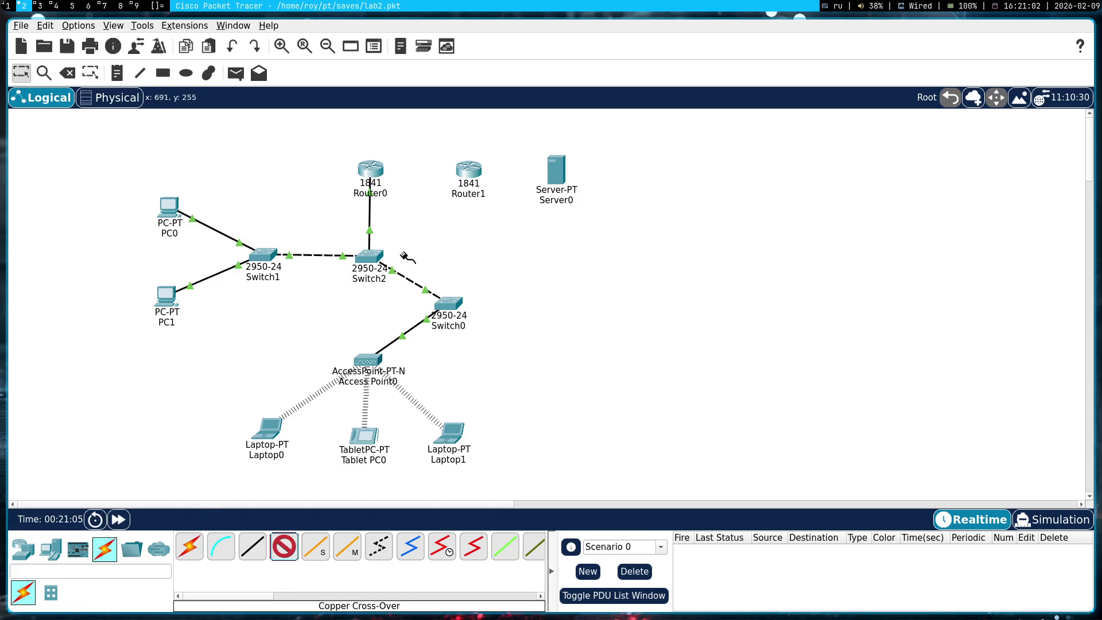
pyautogui.click(370, 170)
pyautogui.click(446, 204)
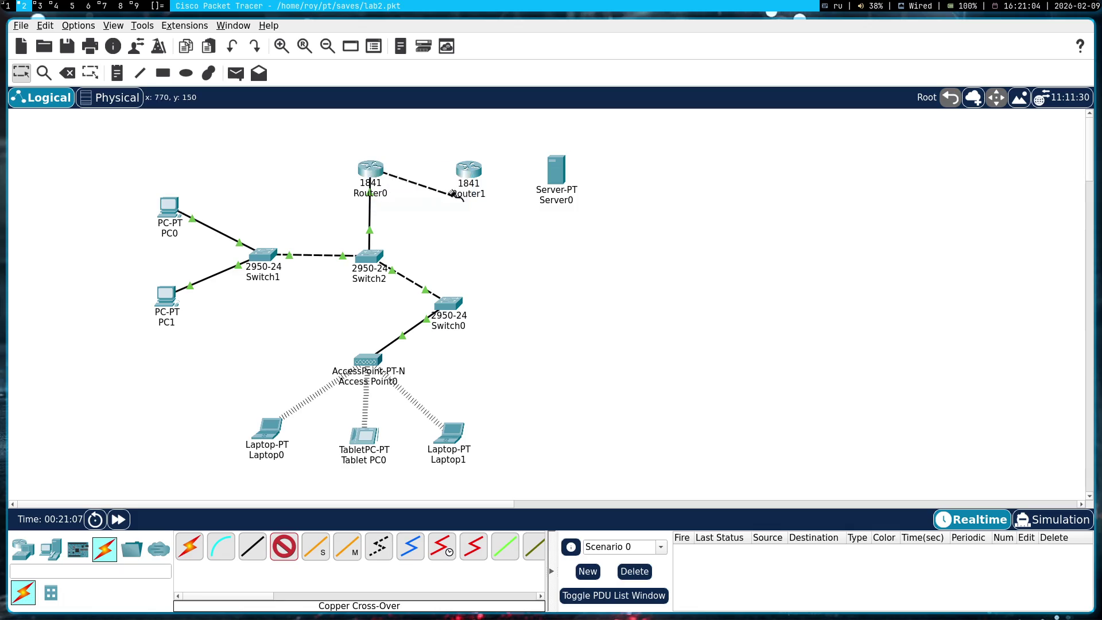
pyautogui.click(472, 172)
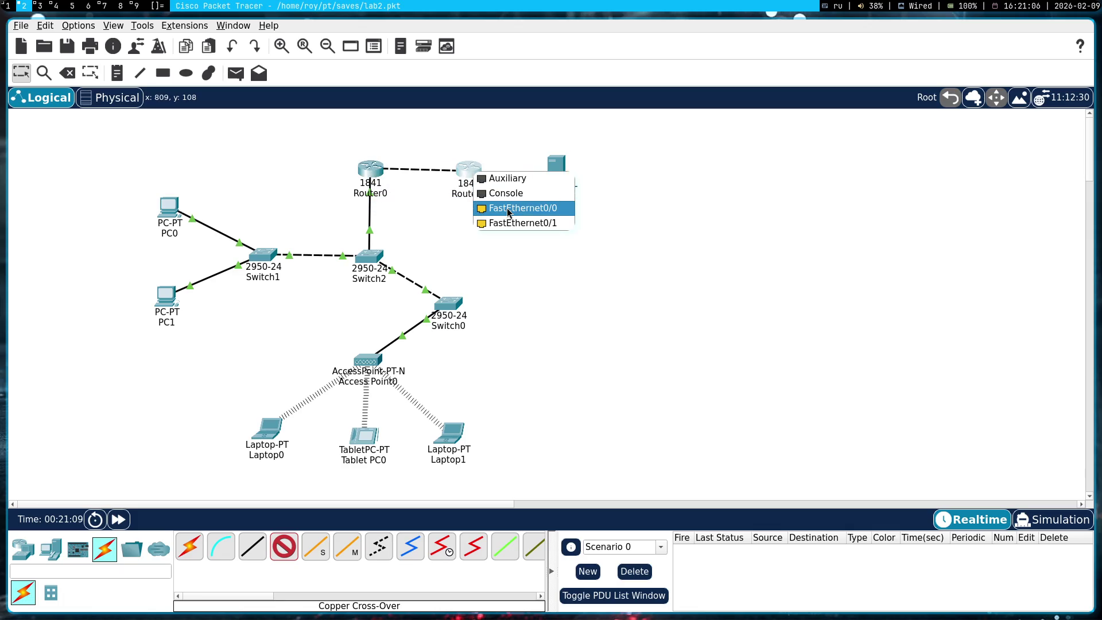
pyautogui.click(507, 208)
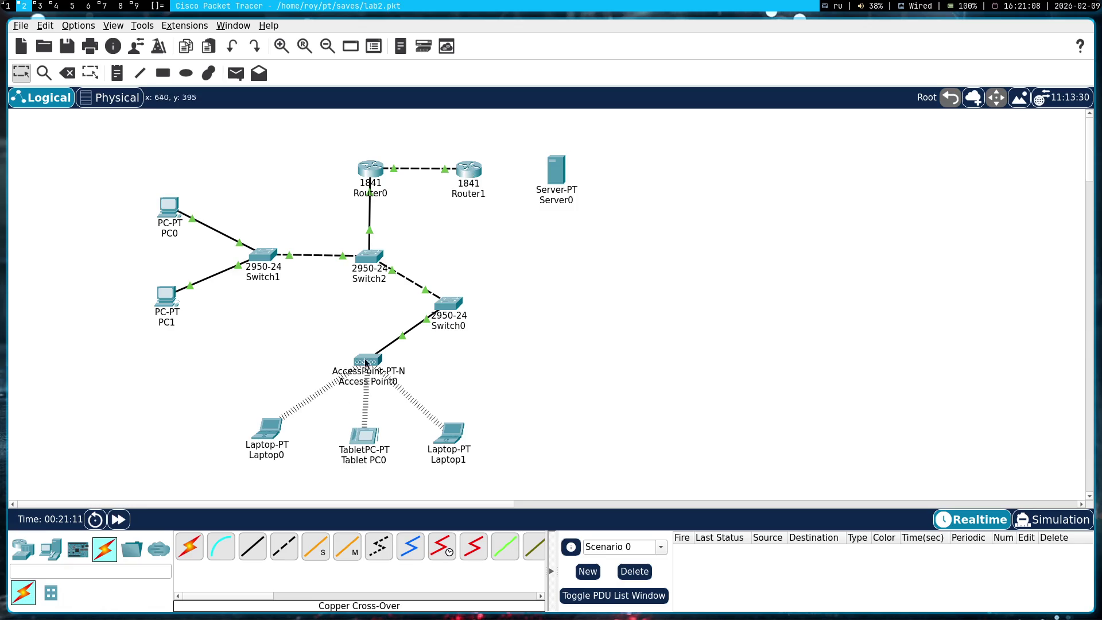
# - Redo the cross-over cable between Router0 FastEthernet0/1 and Router1 FastEthernet0/0
pyautogui.press('Delete')
pyautogui.click(411, 168)
pyautogui.press('Escape')
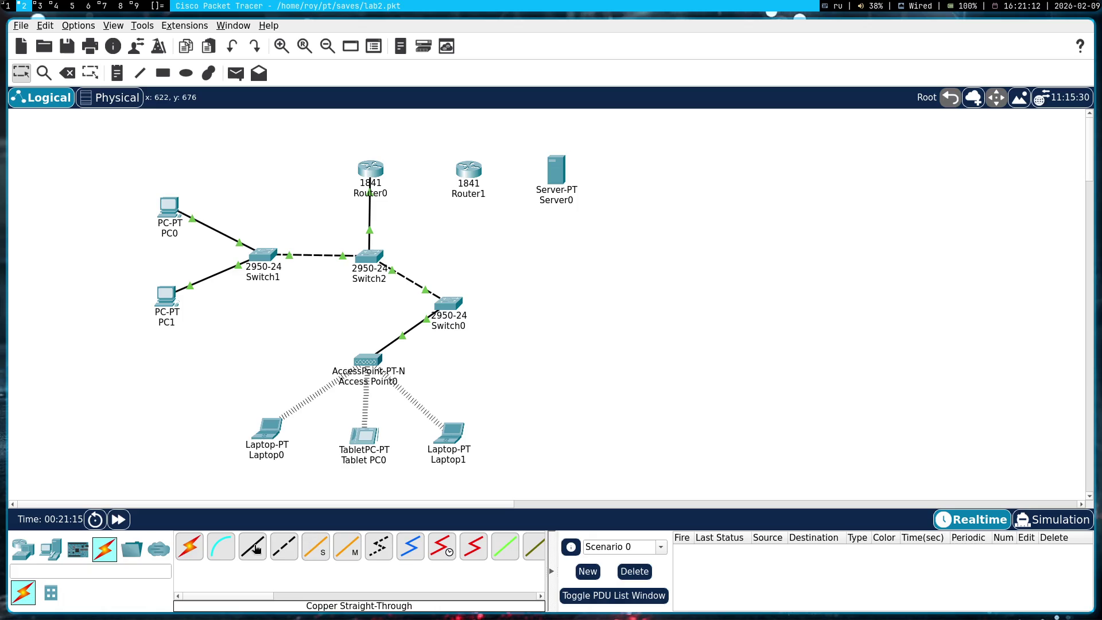
pyautogui.click(284, 546)
pyautogui.click(378, 163)
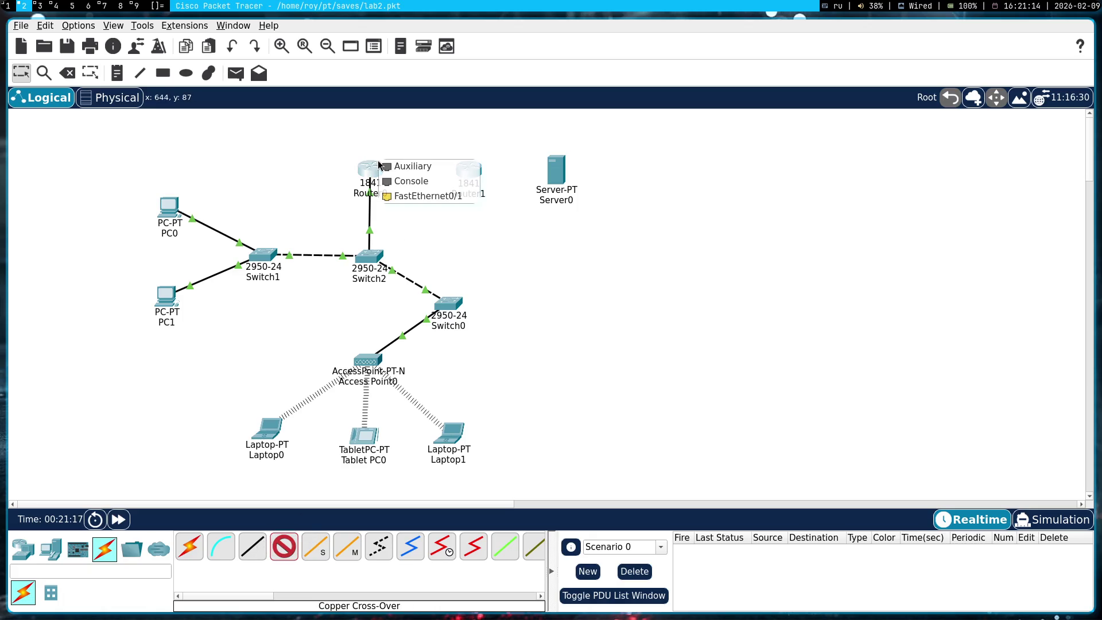
pyautogui.click(437, 196)
pyautogui.click(470, 170)
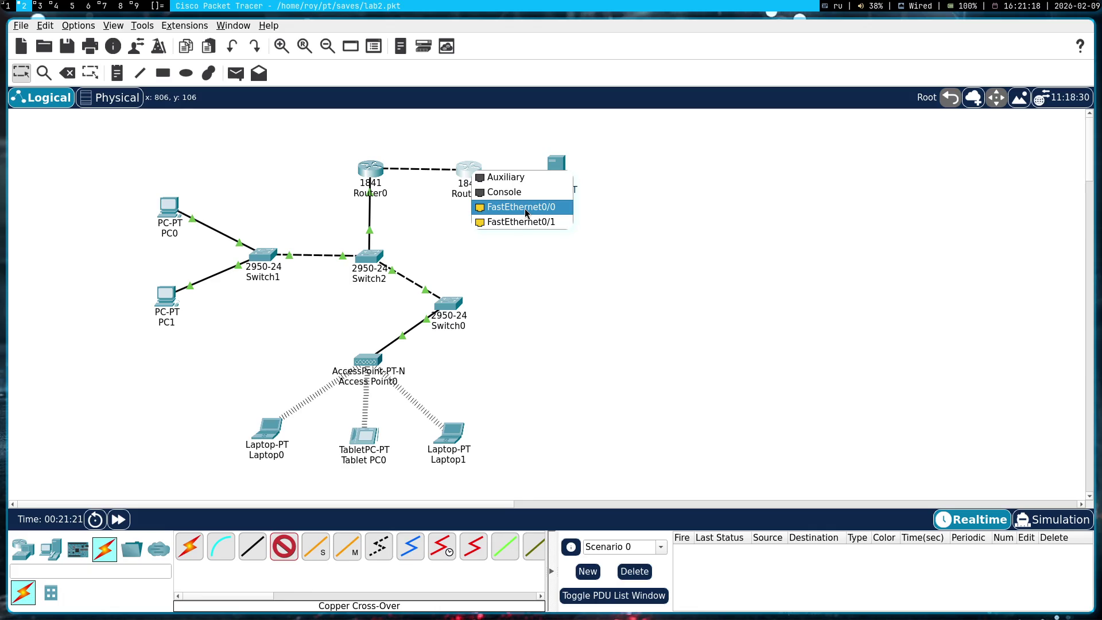
pyautogui.click(525, 208)
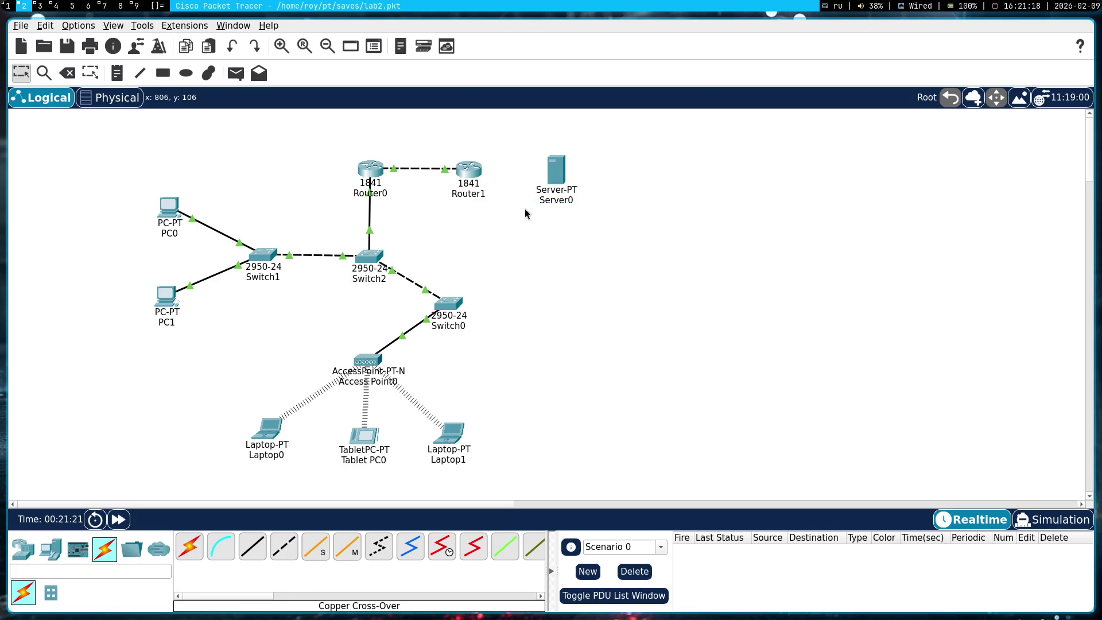
pyautogui.click(370, 169)
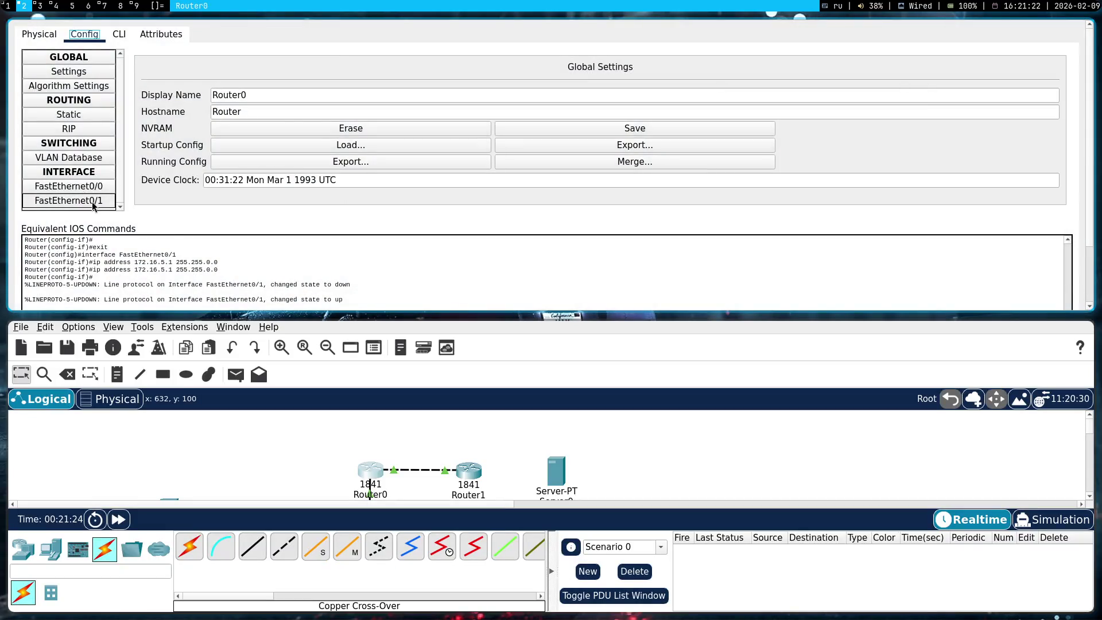
# - Change Router0's FastEthernet0/1 address from 172.16.5.1 to 58.58.58.2
pyautogui.click(94, 202)
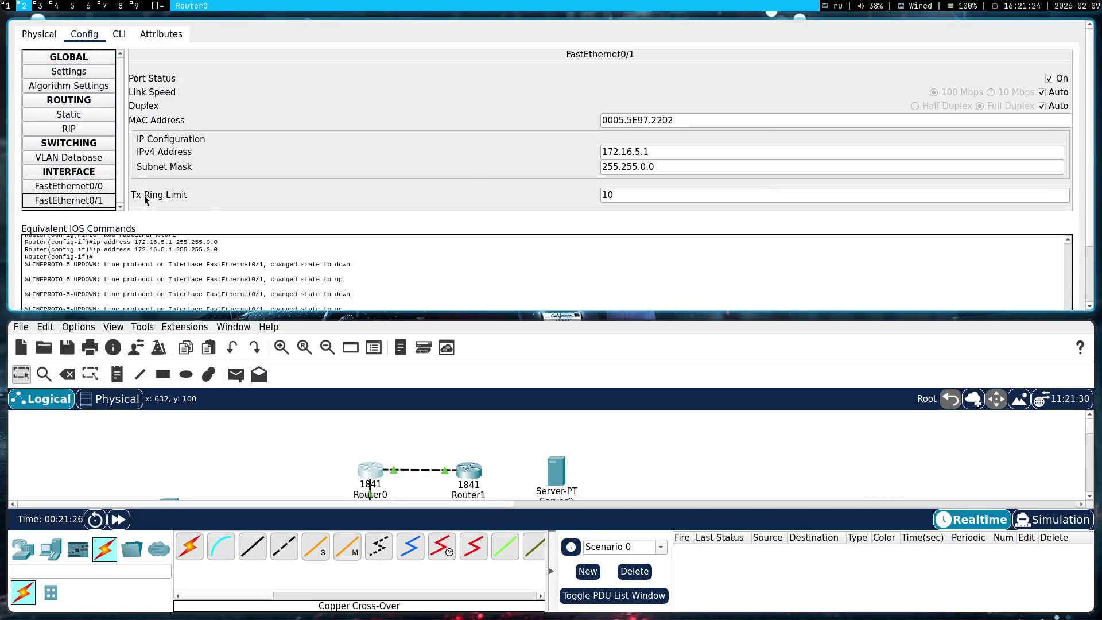
pyautogui.click(94, 186)
pyautogui.click(102, 201)
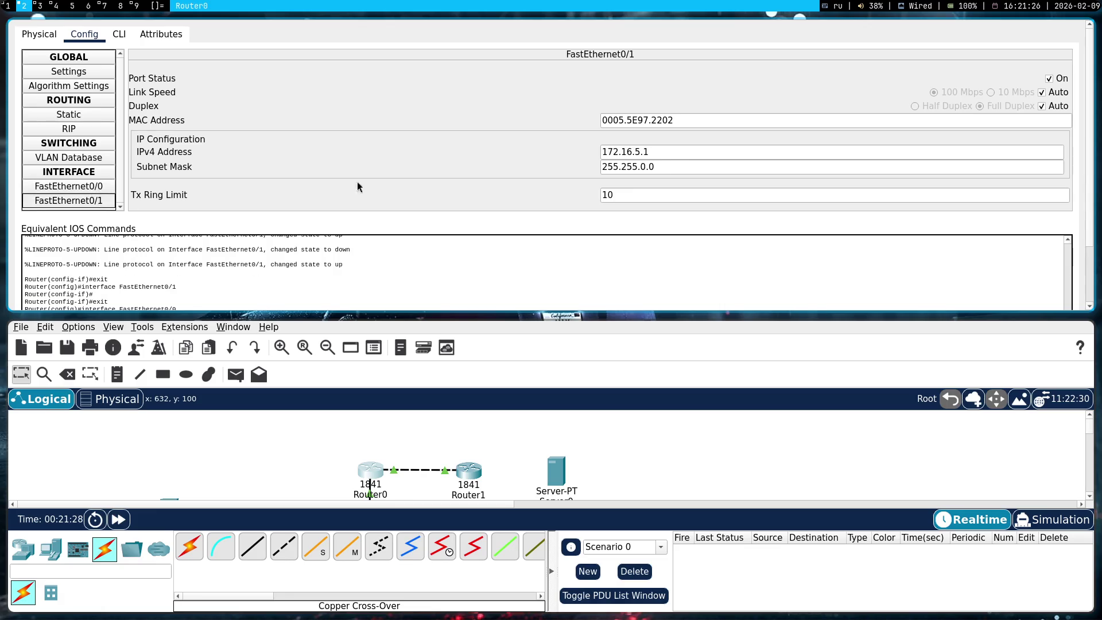
pyautogui.moveTo(692, 155); pyautogui.dragTo(544, 155)
pyautogui.write('58.58.58.2')
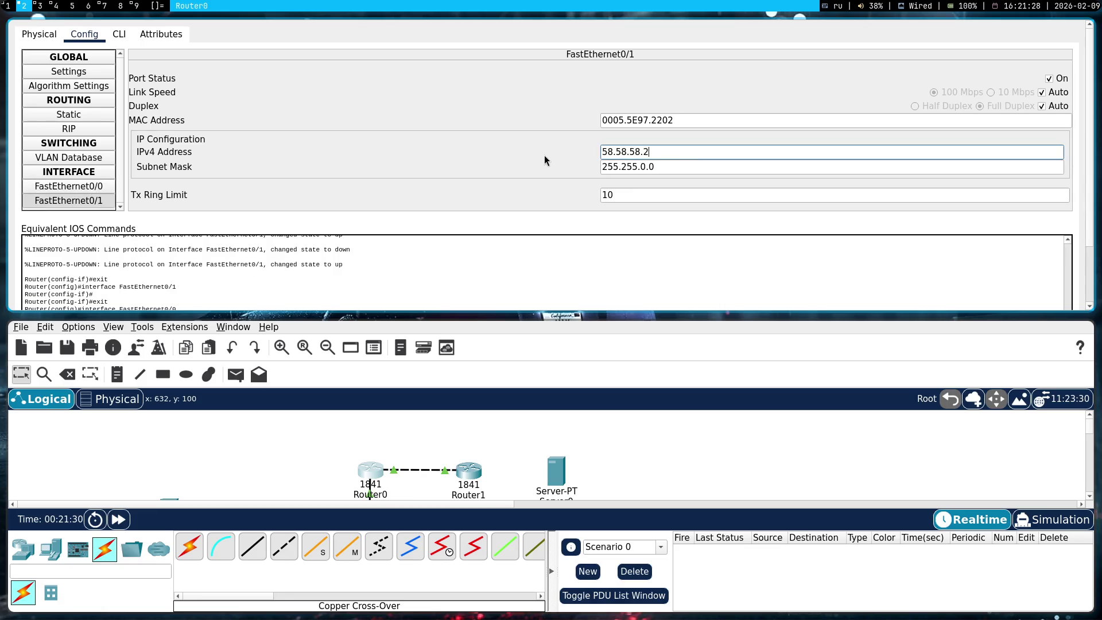
pyautogui.press('Return')
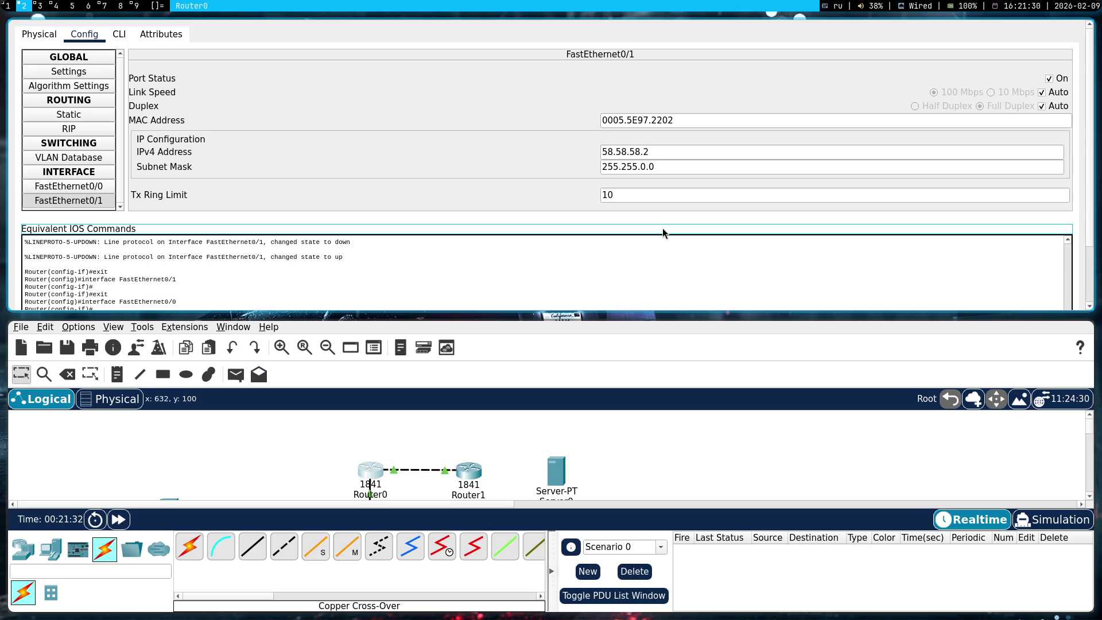
pyautogui.press('super+shift+q')
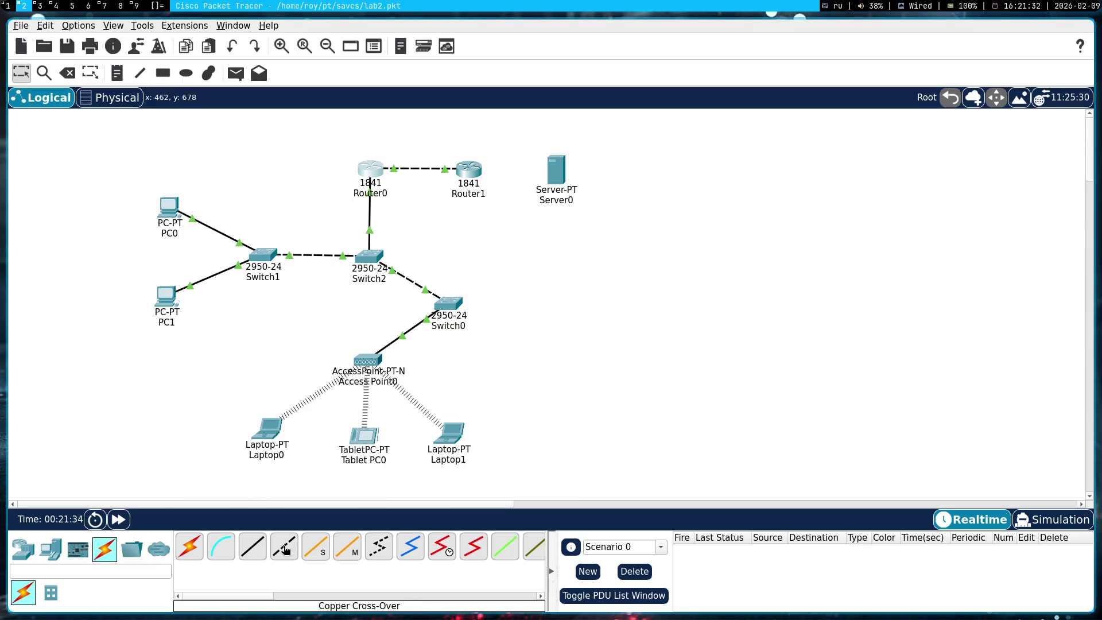
# - Cable Server0 FastEthernet0 to Router1 FastEthernet0/1 with a cross-over cable and check Server0's IP configuration
pyautogui.click(283, 546)
pyautogui.click(552, 171)
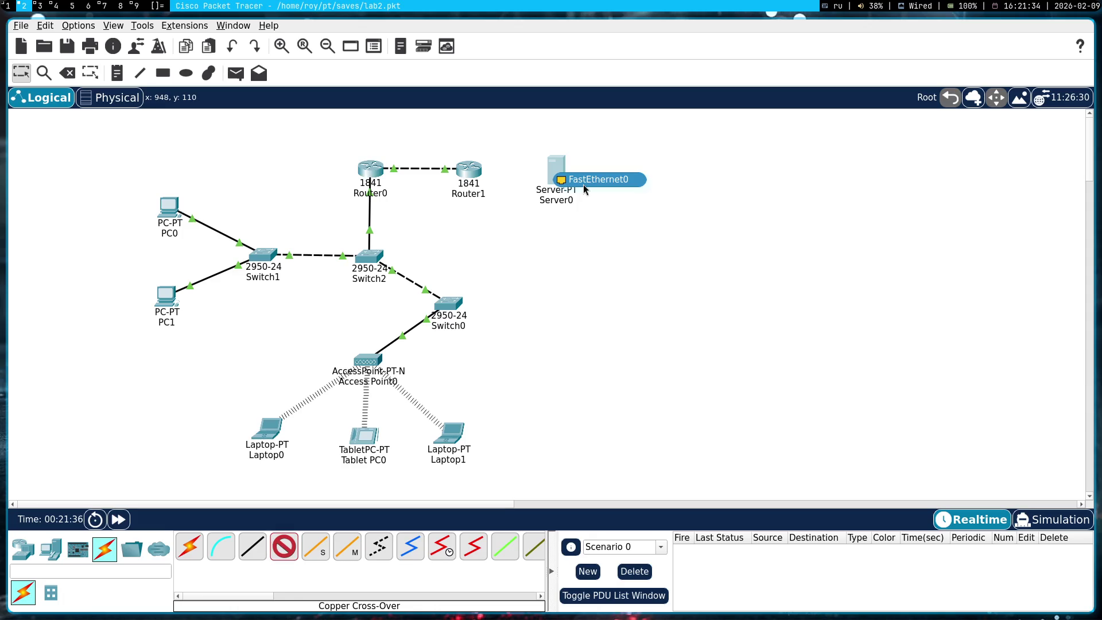
pyautogui.click(584, 184)
pyautogui.click(470, 169)
pyautogui.click(534, 206)
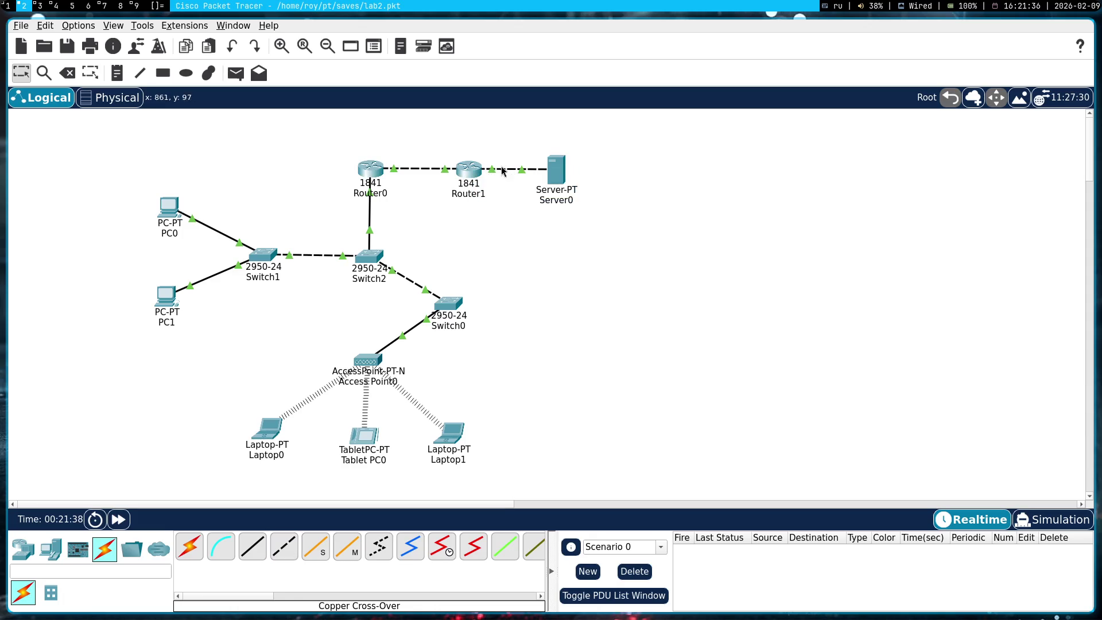
pyautogui.click(556, 166)
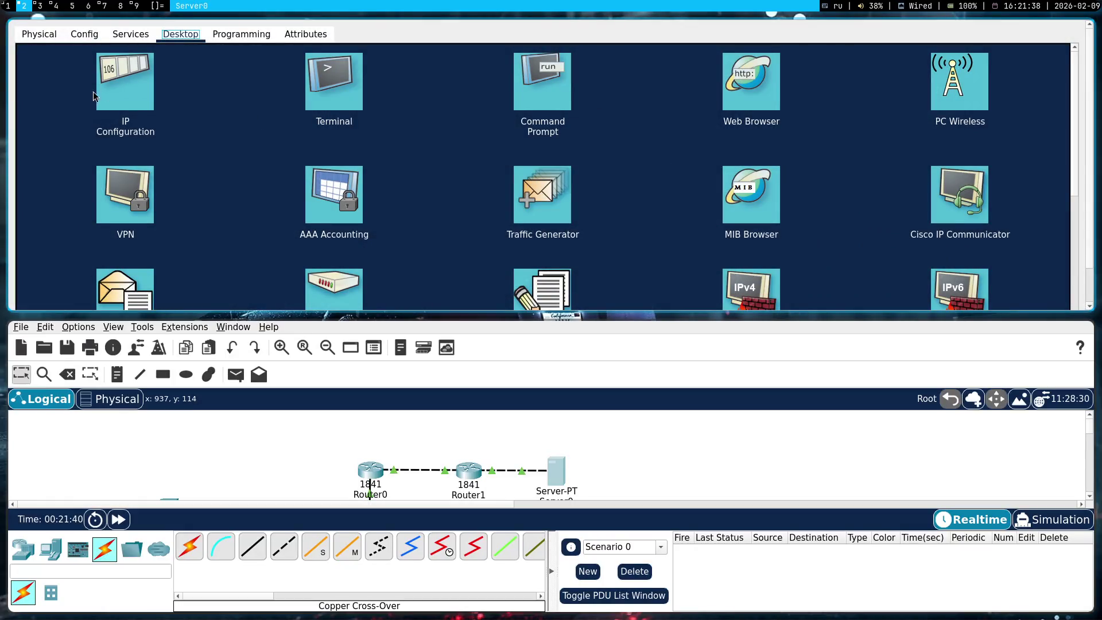
pyautogui.click(126, 87)
pyautogui.press('super+shift+q')
# - Clear Router1's FastEthernet0/1 IPv4 address, then switch to Simulation mode
pyautogui.click(468, 172)
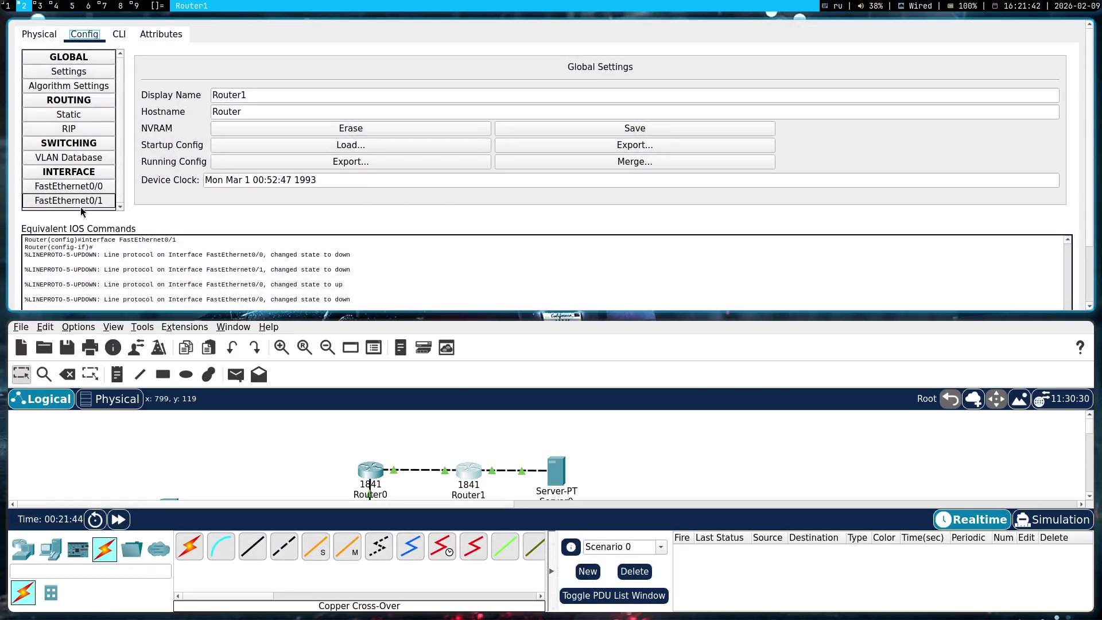
pyautogui.click(86, 186)
pyautogui.click(95, 201)
pyautogui.click(98, 187)
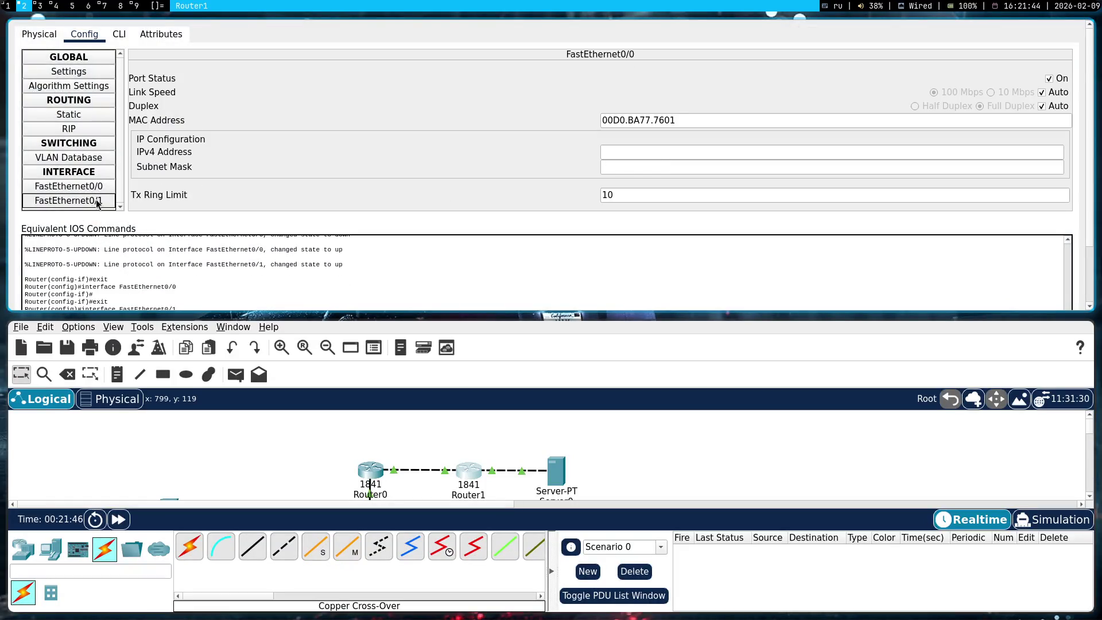
pyautogui.click(97, 204)
pyautogui.tripleClick(648, 150)
pyautogui.press('BackSpace')
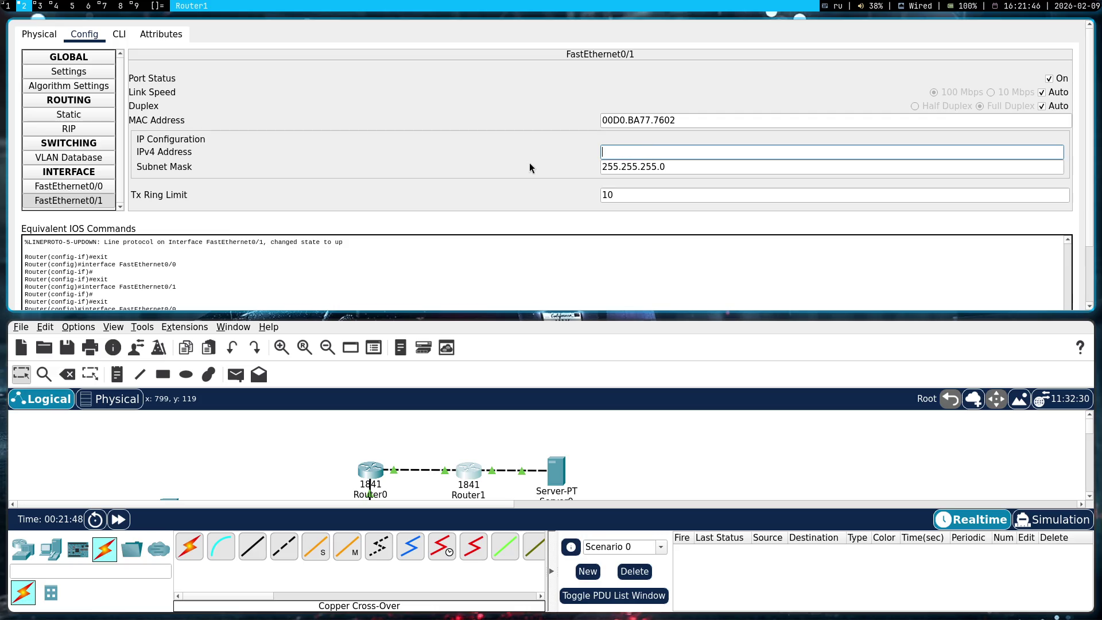
pyautogui.press('super+shift+q')
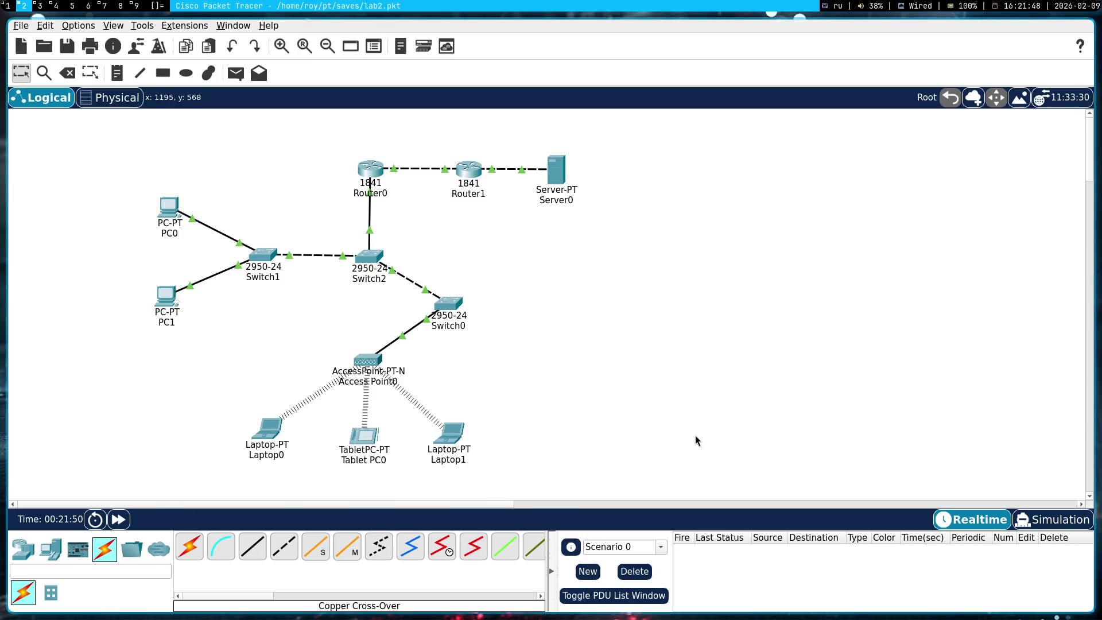
pyautogui.hotkey('shift', 's')
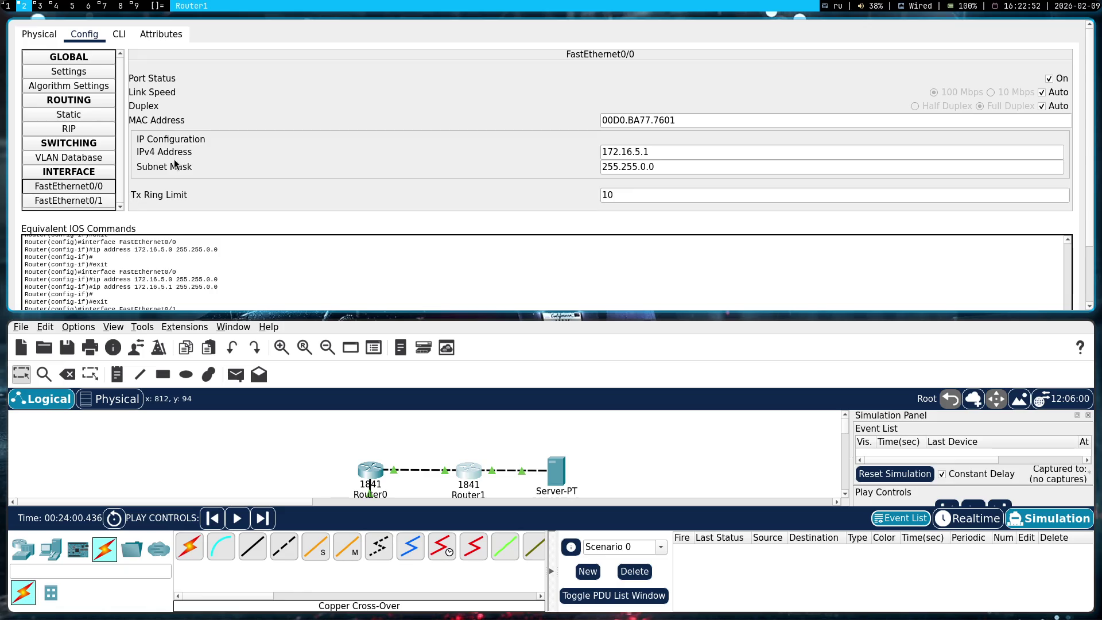
# - Resolve Router1's address overlap by clearing FastEthernet0/1 and re-entering FastEthernet0/0's IPv4 address
pyautogui.click(83, 205)
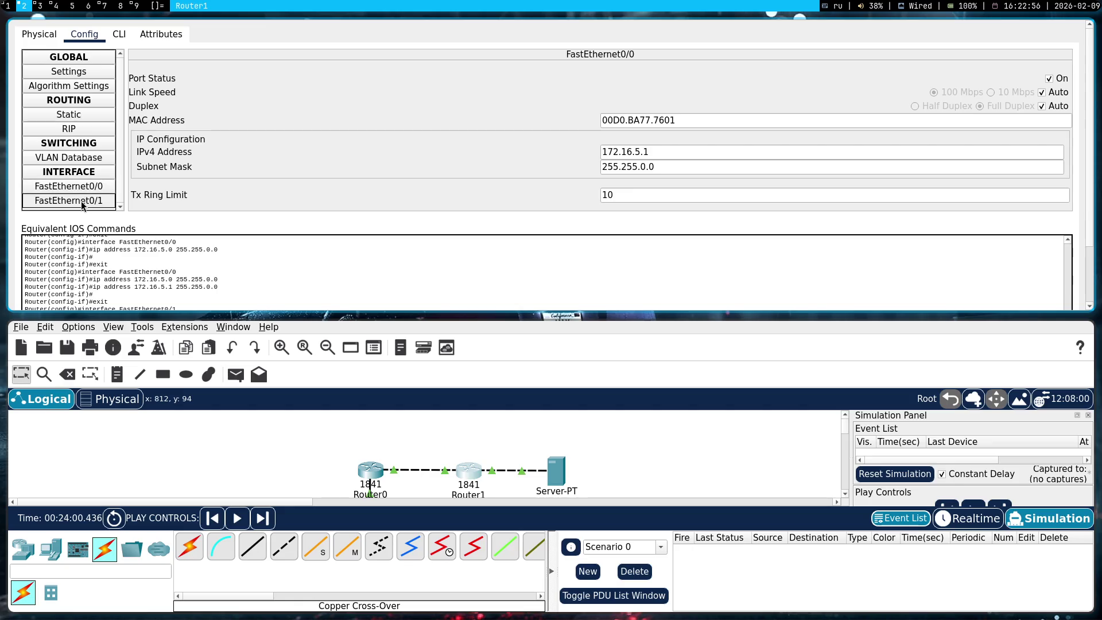
pyautogui.write('172.16.5.1')
pyautogui.click(100, 186)
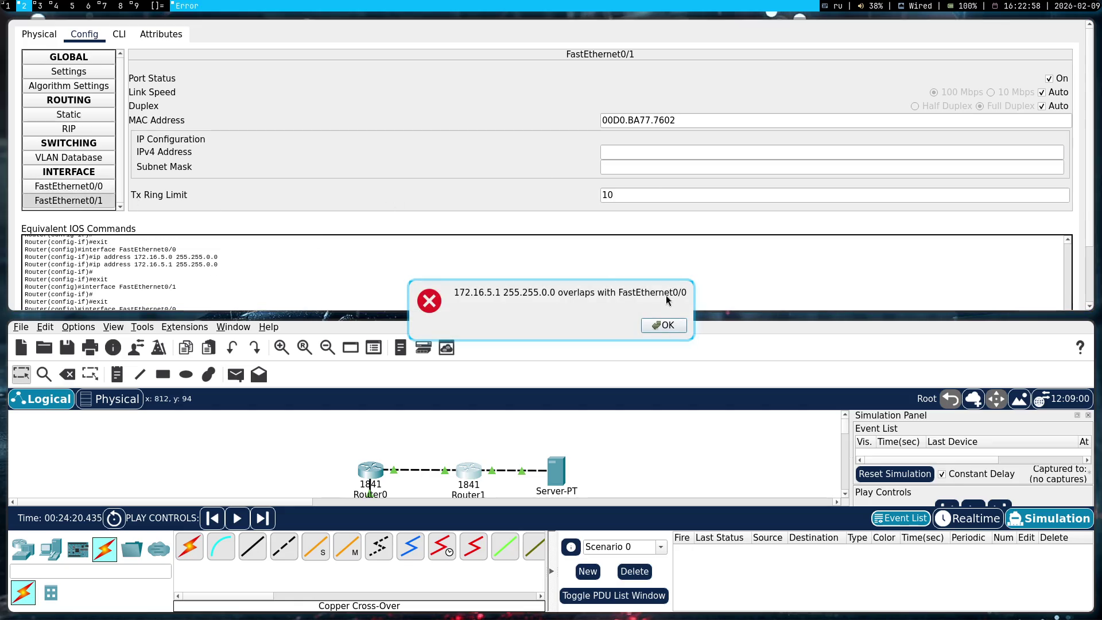
pyautogui.click(660, 323)
pyautogui.click(680, 152)
pyautogui.hotkey('ctrl', 'a')
pyautogui.press('BackSpace')
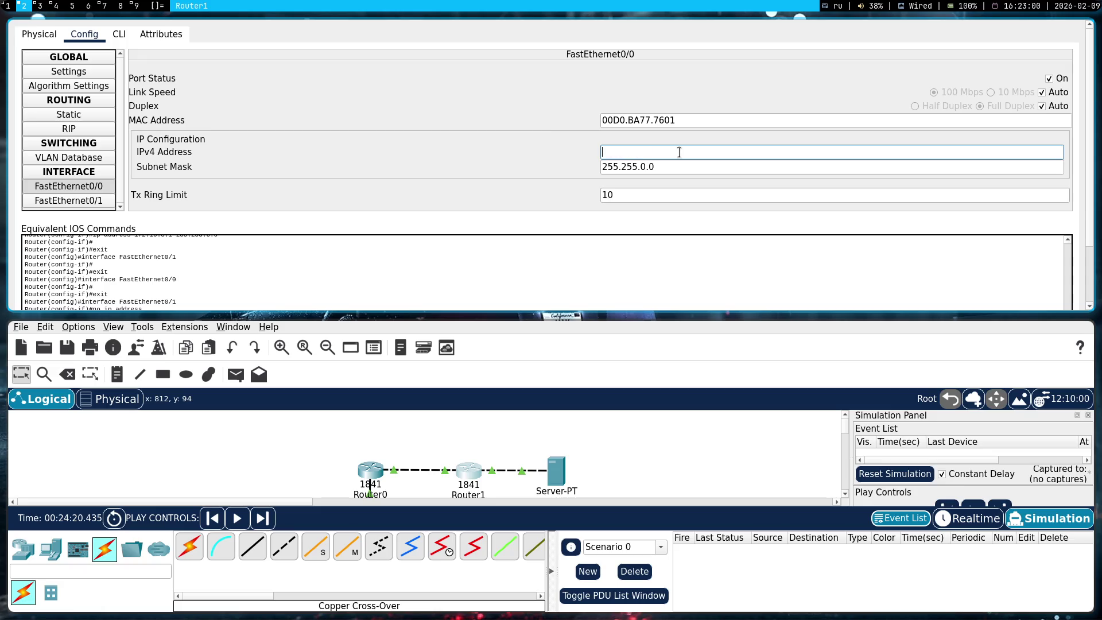
pyautogui.click(60, 190)
pyautogui.click(660, 150)
pyautogui.write('172.16.1.1')
pyautogui.press('Tab')
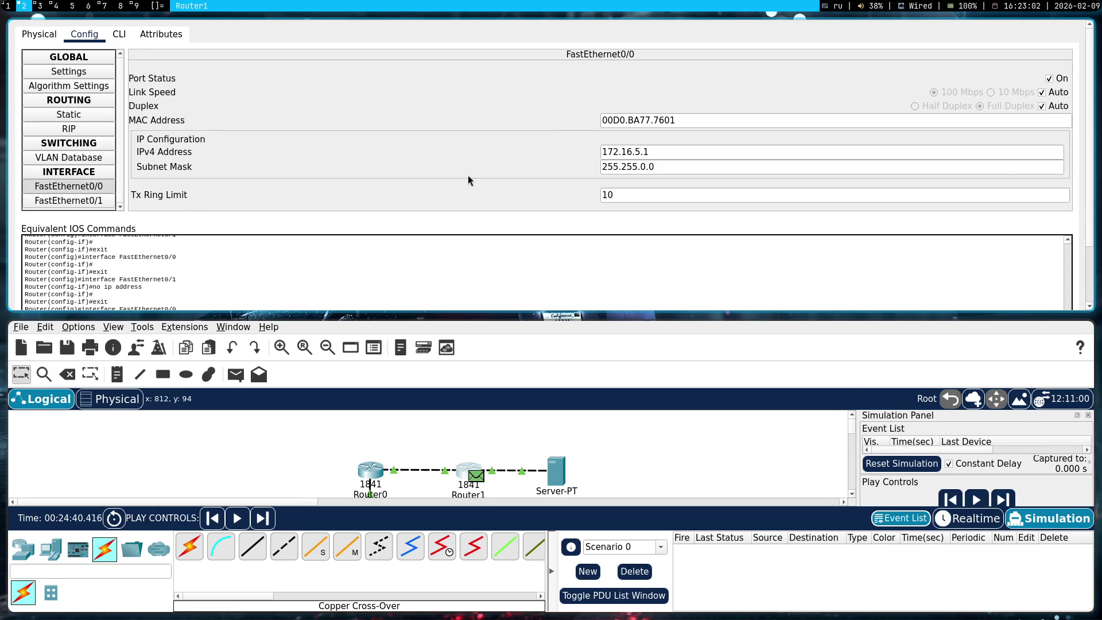
pyautogui.press('super+shift+q')
# - Send a simple ICMP test PDU from Server0 to Router1 in simulation mode
pyautogui.click(236, 73)
pyautogui.click(472, 172)
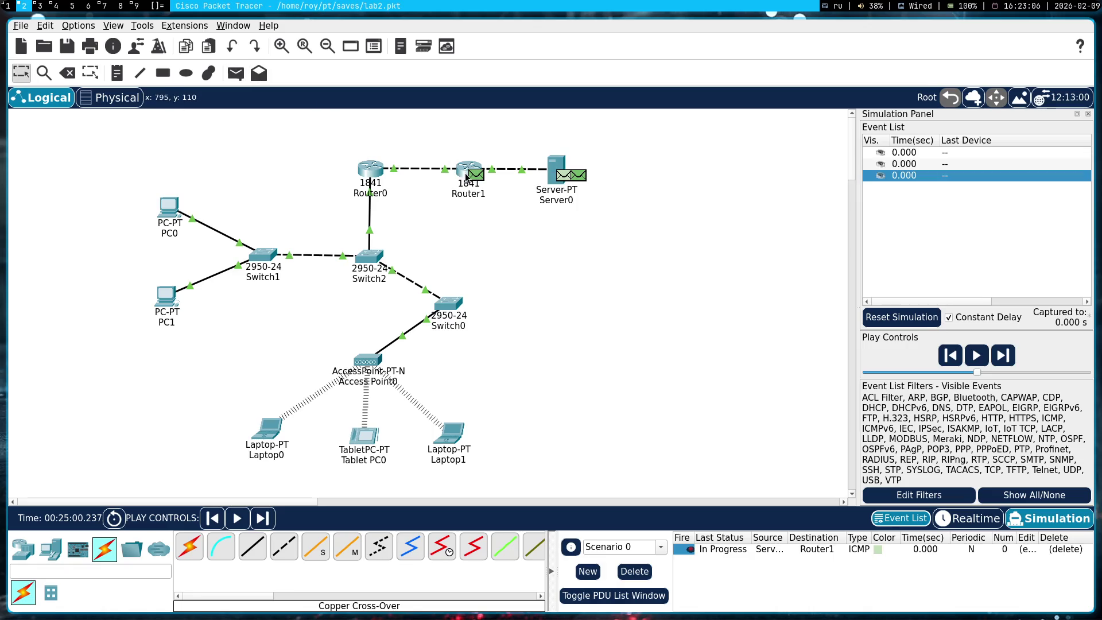
pyautogui.click(975, 359)
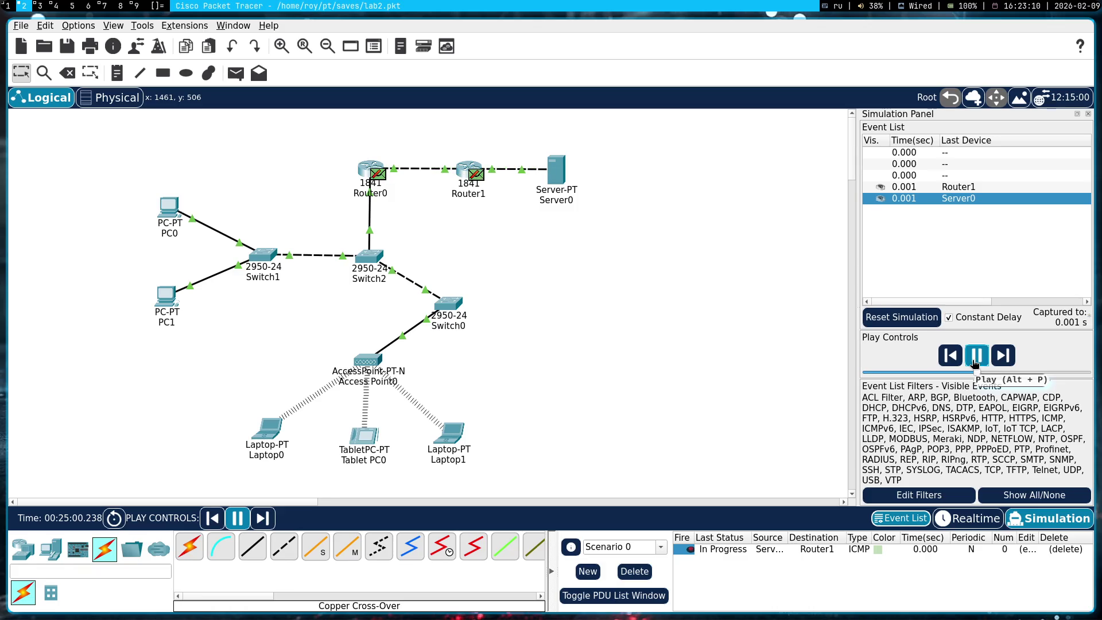
# - Pause and reset the simulation, then delete the Server0-to-Router1 test packet
pyautogui.click(976, 356)
pyautogui.click(971, 519)
pyautogui.click(1050, 518)
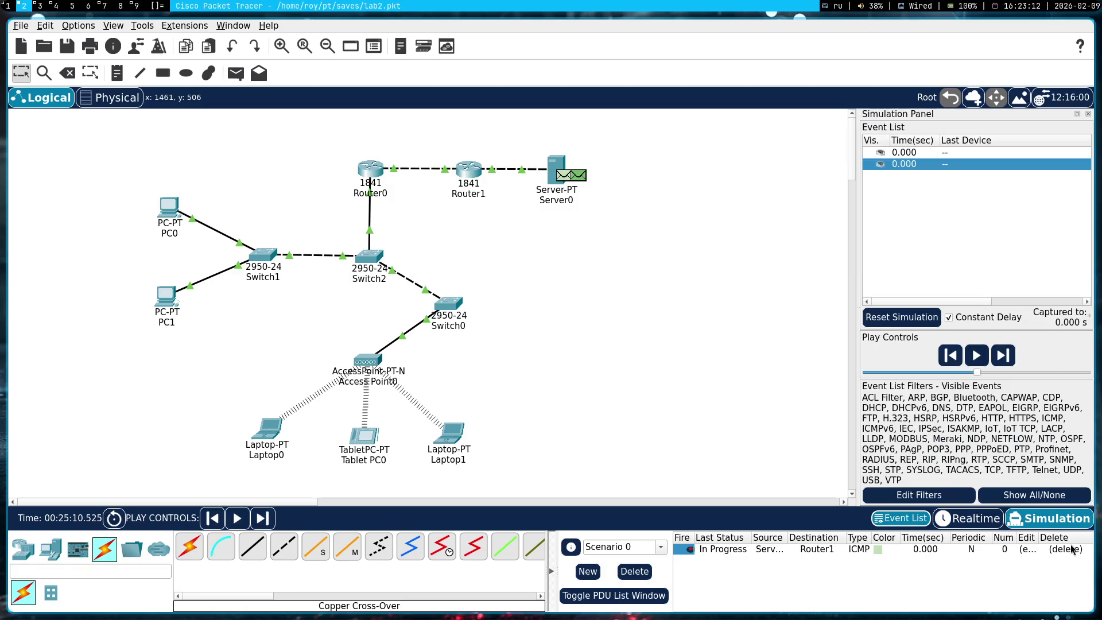
pyautogui.click(1069, 550)
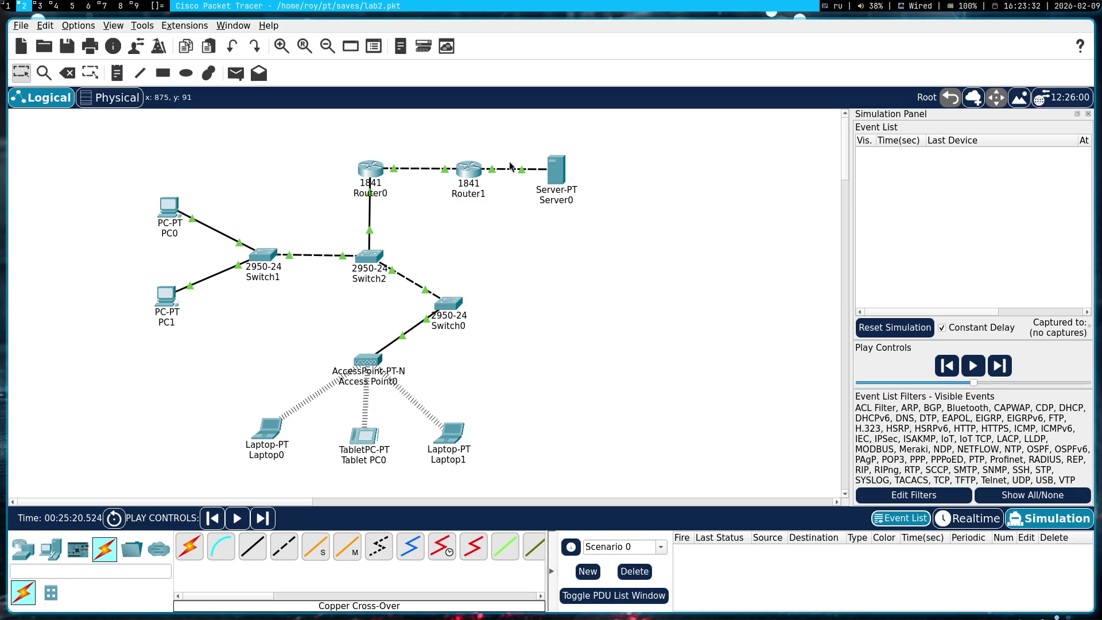
# - Clear the 172.16.5.1 address from Router1's FastEthernet0/0
pyautogui.click(469, 168)
pyautogui.click(77, 200)
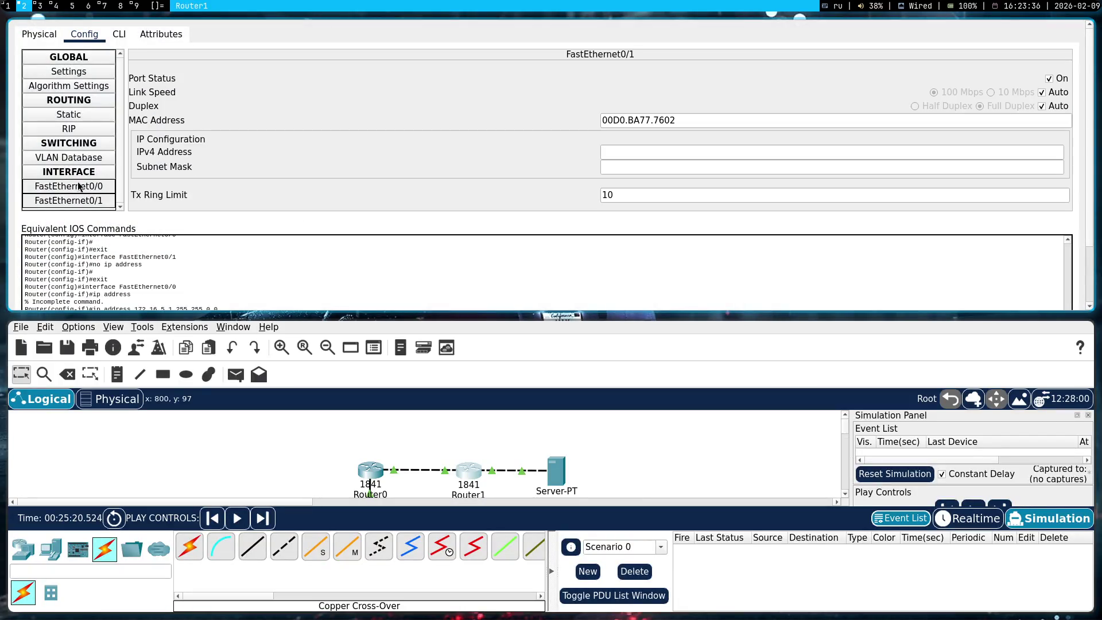
pyautogui.click(82, 187)
pyautogui.click(90, 202)
pyautogui.click(87, 187)
pyautogui.doubleClick(665, 150)
pyautogui.hotkey('ctrl', 'c')
pyautogui.press('BackSpace')
pyautogui.press('Return')
# - Paste 172.16.5.1 onto Router1's FastEthernet0/1 and close its settings window
pyautogui.click(69, 201)
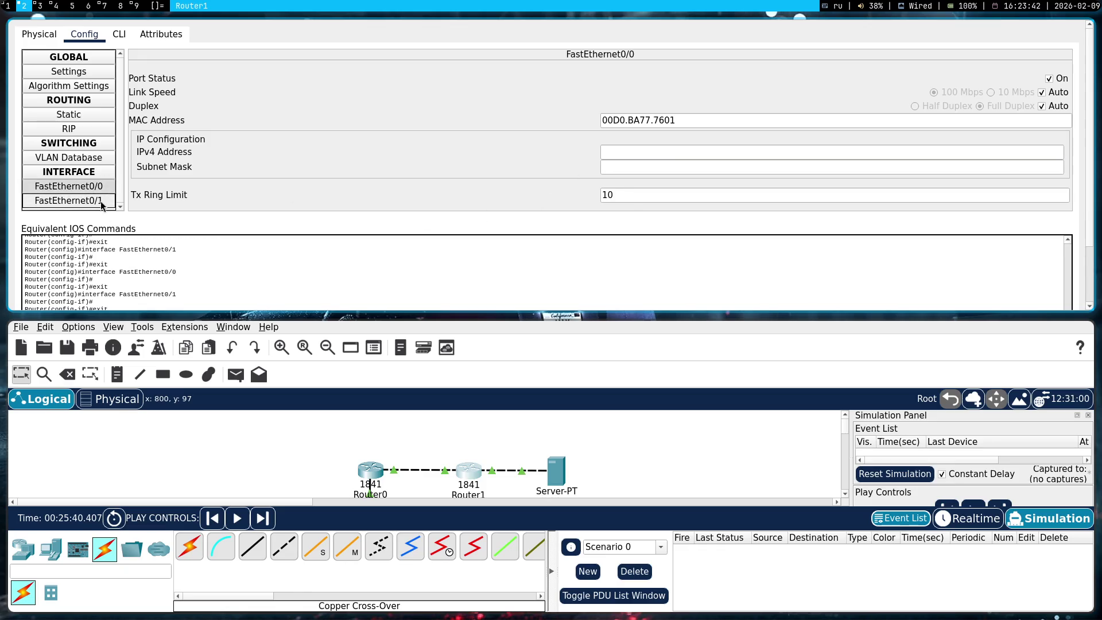
pyautogui.click(670, 151)
pyautogui.hotkey('ctrl', 'v')
pyautogui.press('Return')
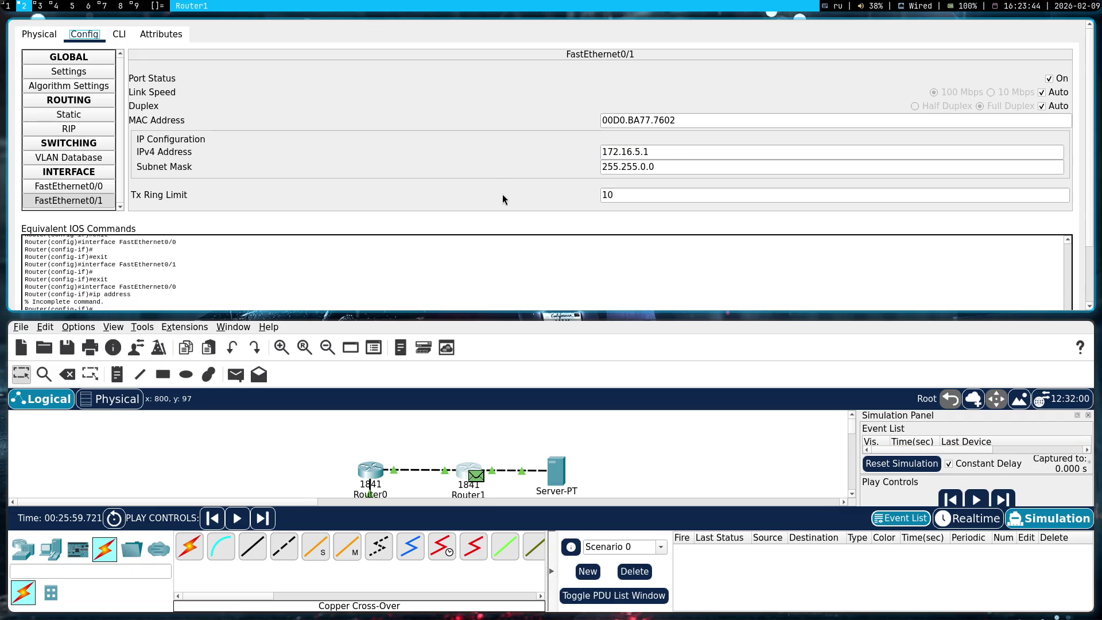
pyautogui.press('super+shift+q')
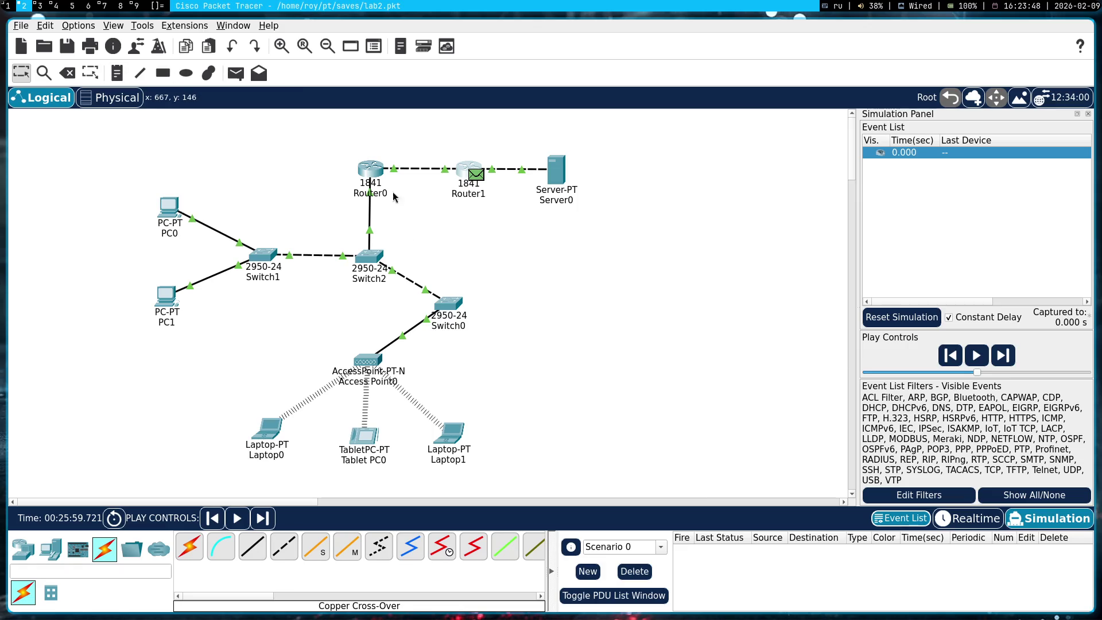
# - Cancel the accidental Router1 deletion and reset the simulation's captured events
pyautogui.press('Delete')
pyautogui.click(614, 322)
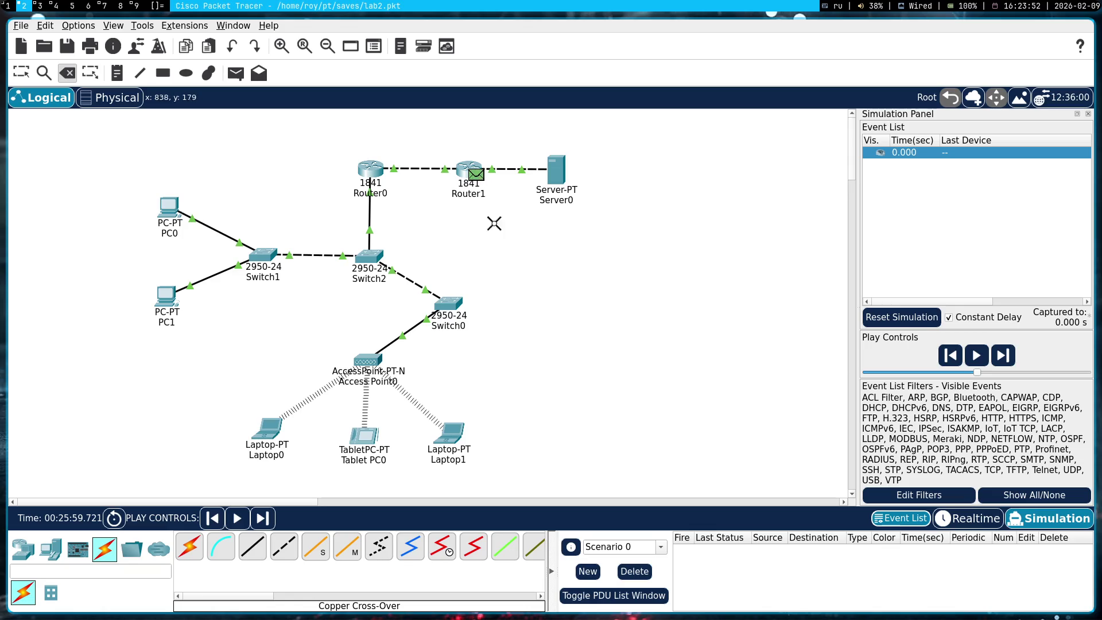
pyautogui.press('Escape')
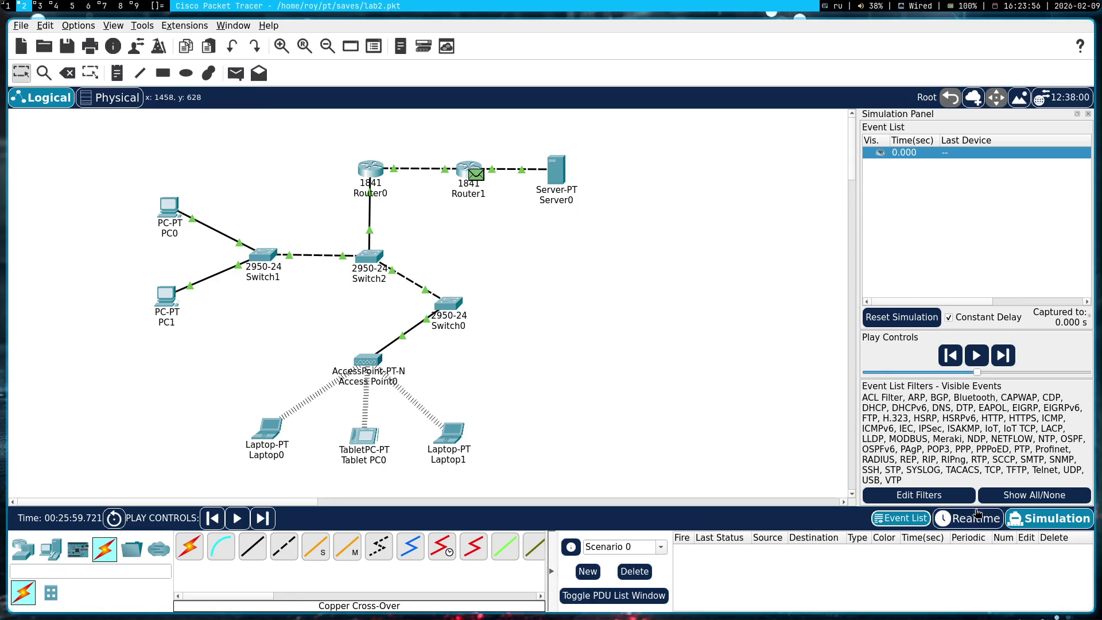
pyautogui.click(976, 519)
pyautogui.click(1051, 519)
# - Add a simple ICMP PDU from Server0 to Router1
pyautogui.click(236, 73)
pyautogui.click(555, 169)
pyautogui.click(468, 170)
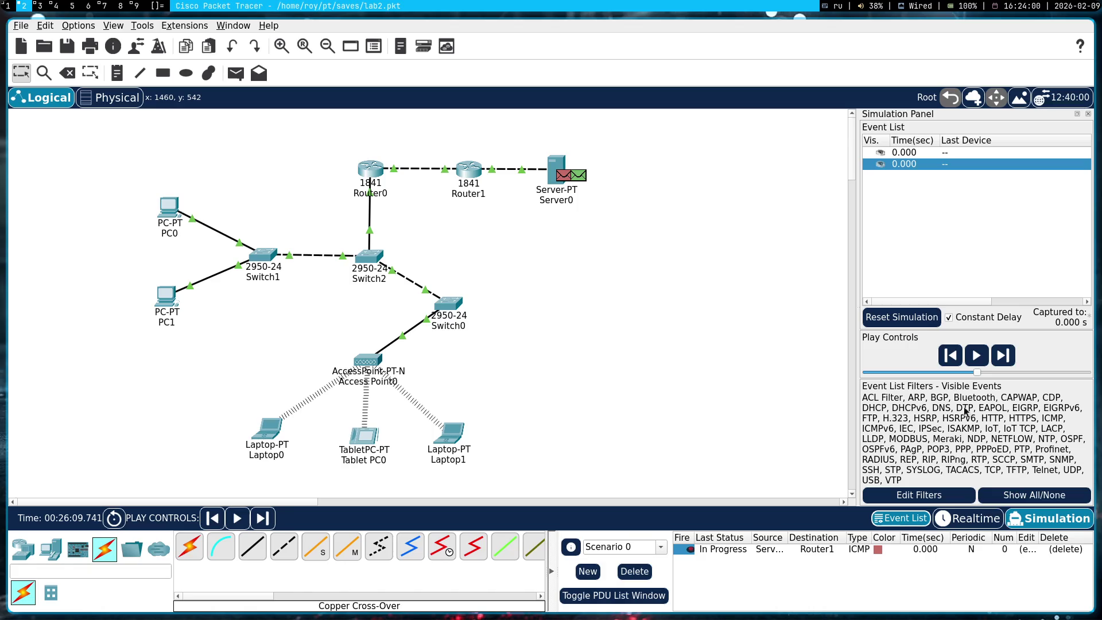
# - Run the simulation briefly, pause it, and delete the test PDU
pyautogui.click(975, 356)
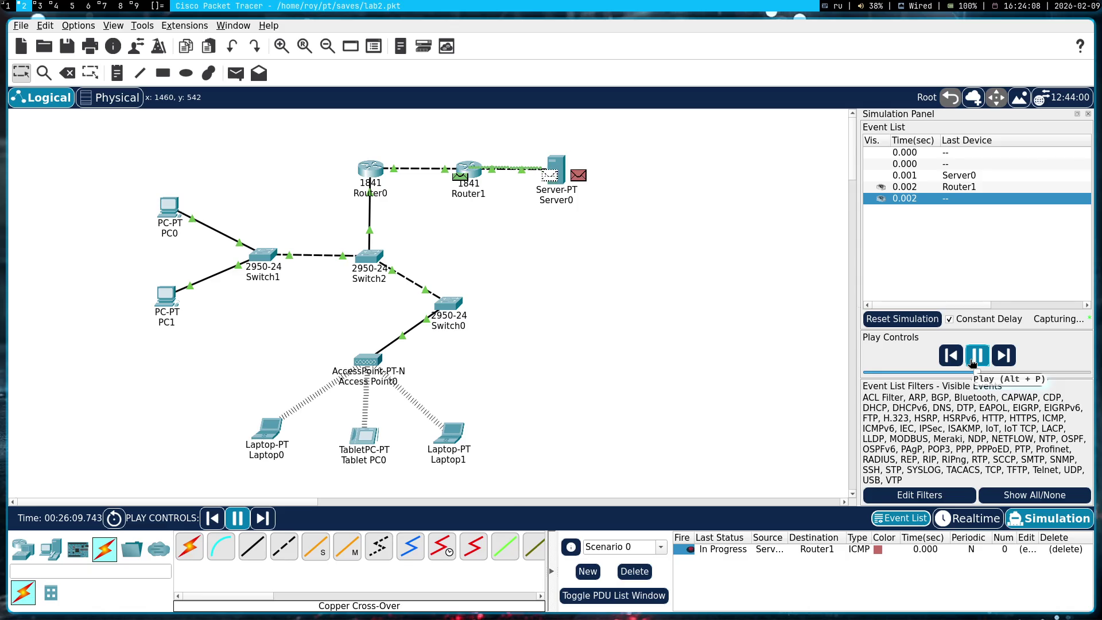
pyautogui.click(976, 357)
pyautogui.click(1065, 550)
pyautogui.click(468, 169)
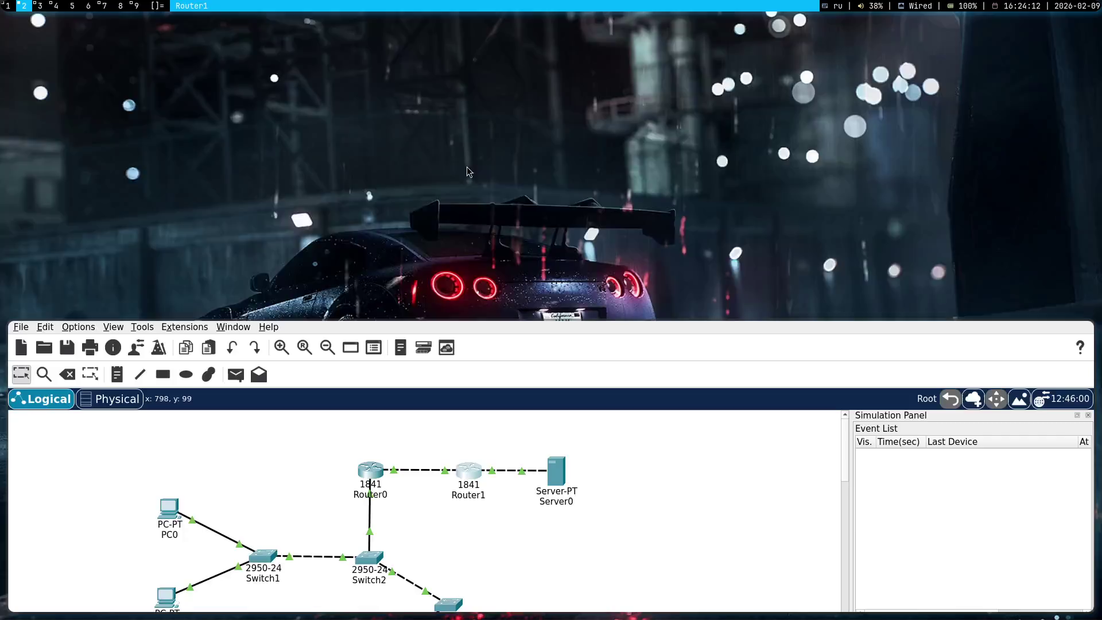
# - Paste 58.58.58.2, copied from Gemini's answer, into Router1's FastEthernet0/0 address
pyautogui.click(85, 186)
pyautogui.click(664, 155)
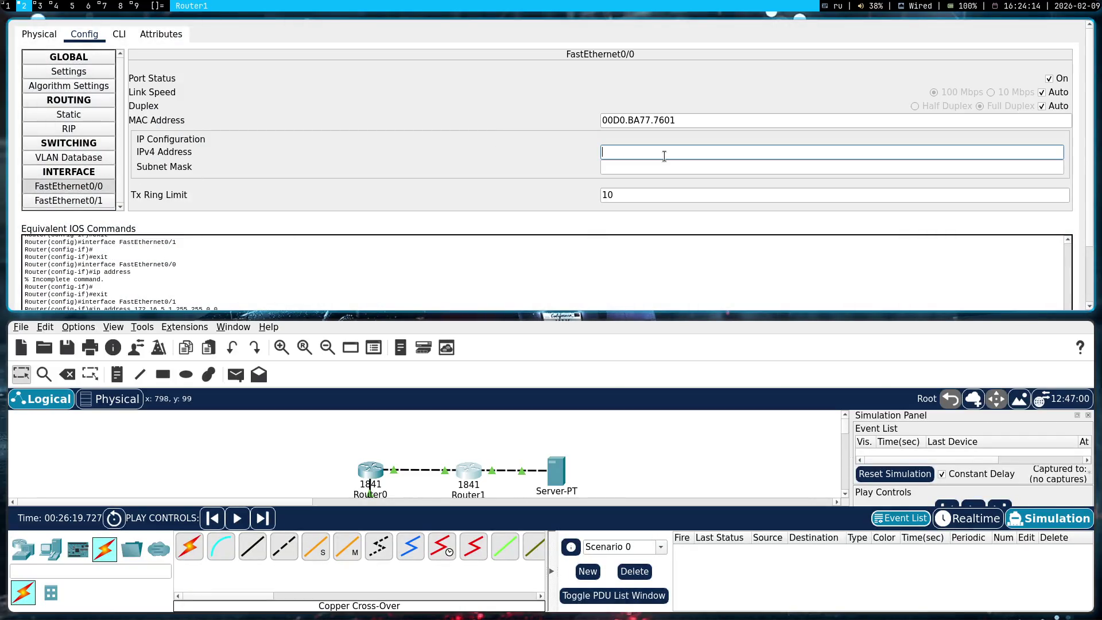
pyautogui.press('super+3')
pyautogui.press('super+2')
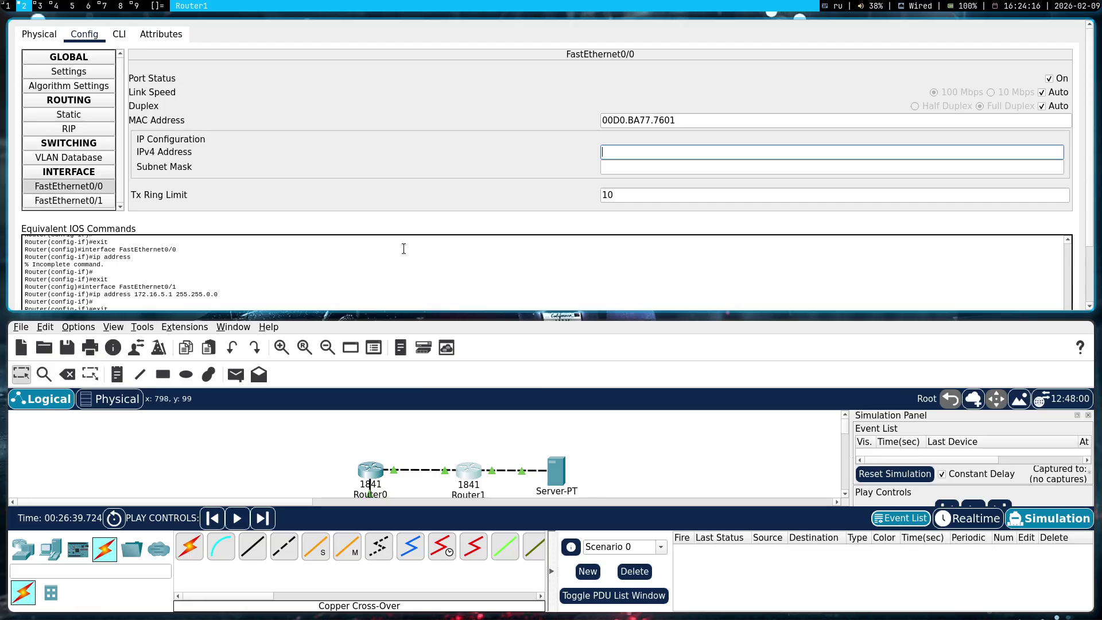
pyautogui.press('super+1')
pyautogui.moveTo(620, 324); pyautogui.dragTo(684, 323)
pyautogui.hotkey('ctrl', 'c')
pyautogui.press('super+2')
pyautogui.hotkey('ctrl', 'v')
pyautogui.press('Return')
# - Correct Router1's FastEthernet0/0 address to 58.58.58.1 and close its settings
pyautogui.click(678, 147)
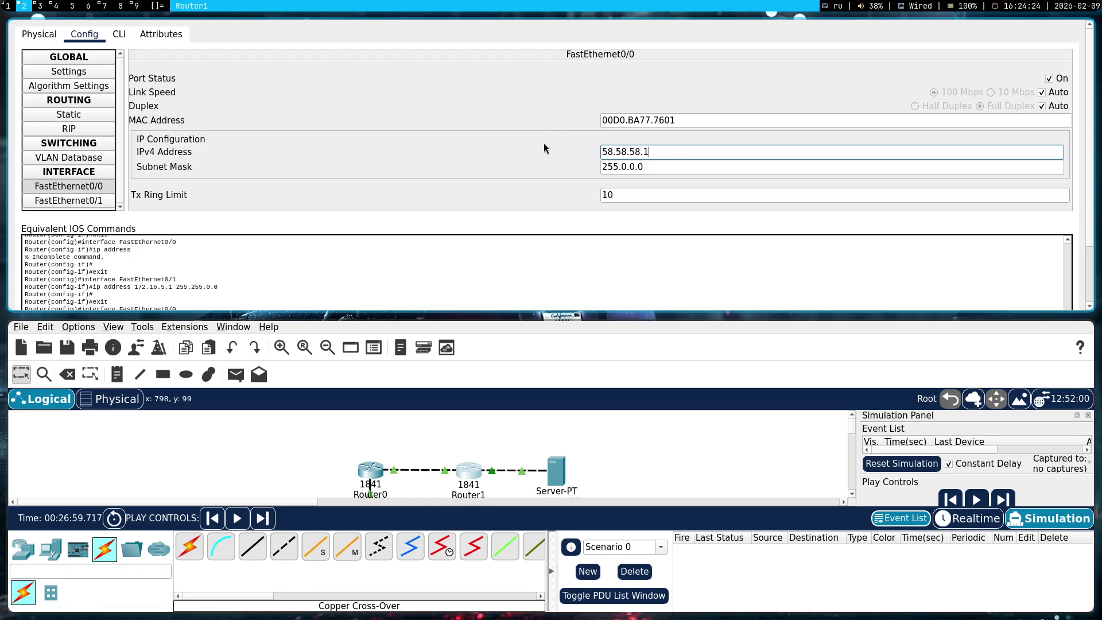
pyautogui.press('Return')
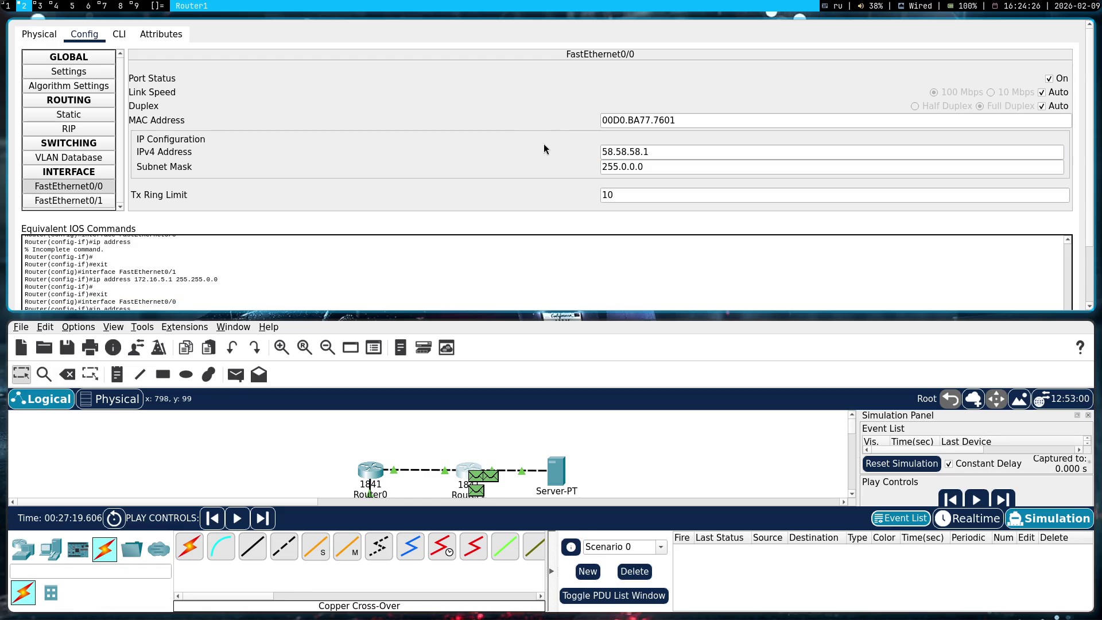
pyautogui.press('super+shift+q')
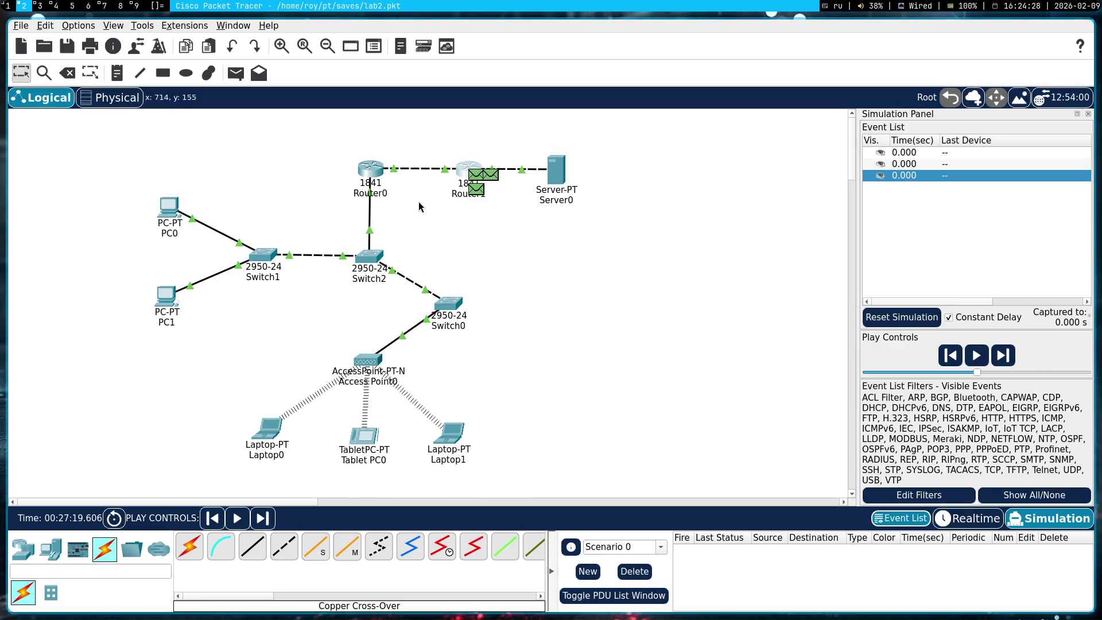
# - Change Router0's FastEthernet0/1 address to 58.58.58.1 and close its settings
pyautogui.click(367, 172)
pyautogui.click(105, 199)
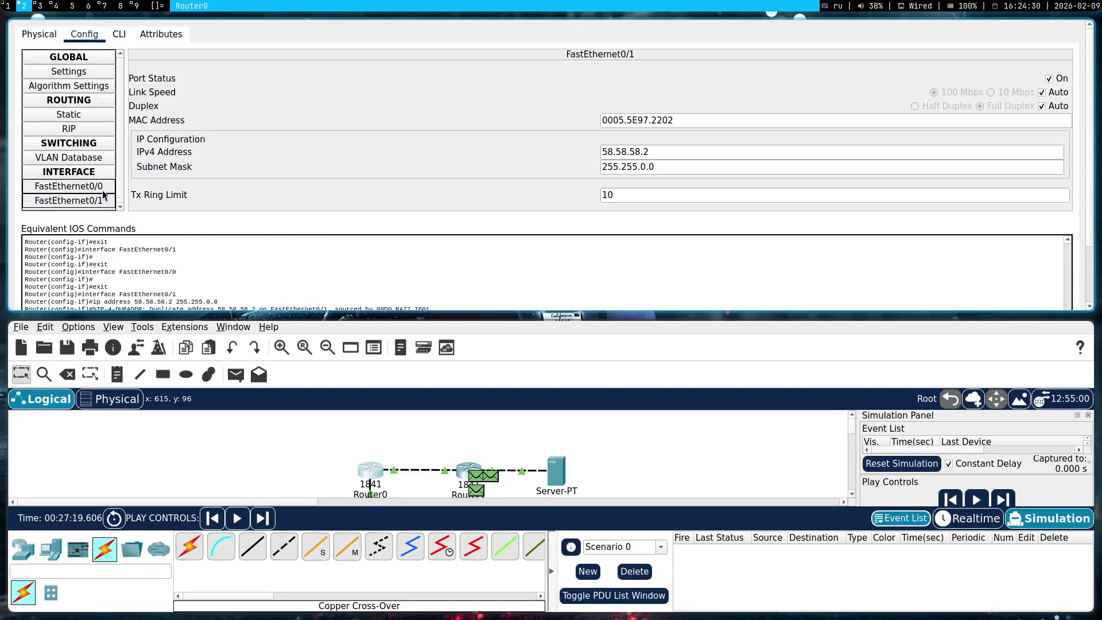
pyautogui.click(92, 186)
pyautogui.click(92, 201)
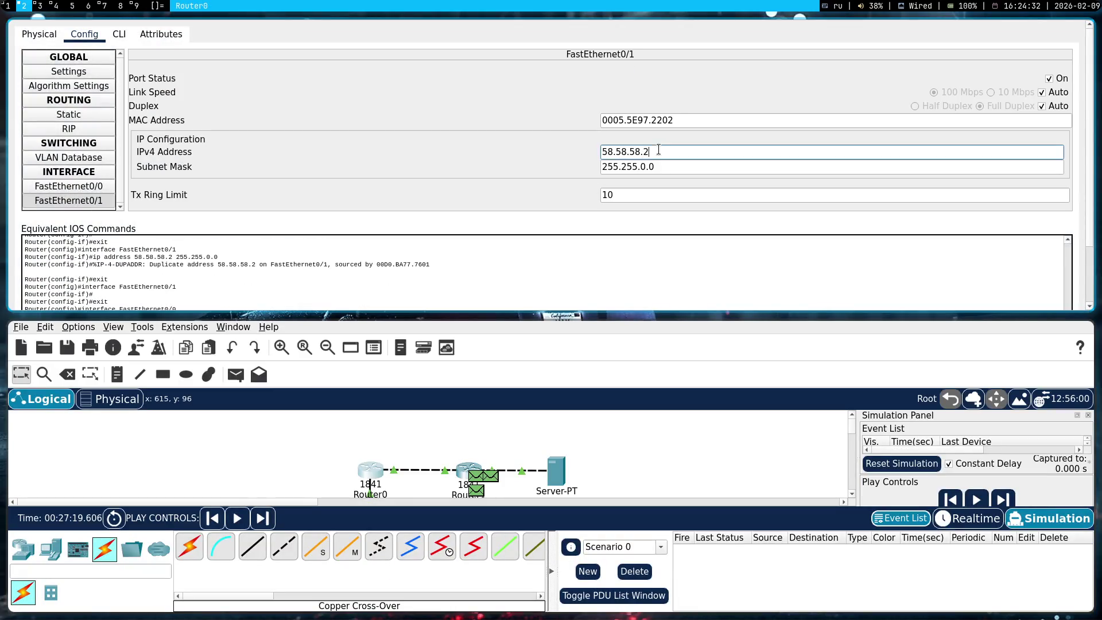
pyautogui.press('BackSpace')
pyautogui.write('1')
pyautogui.press('Return')
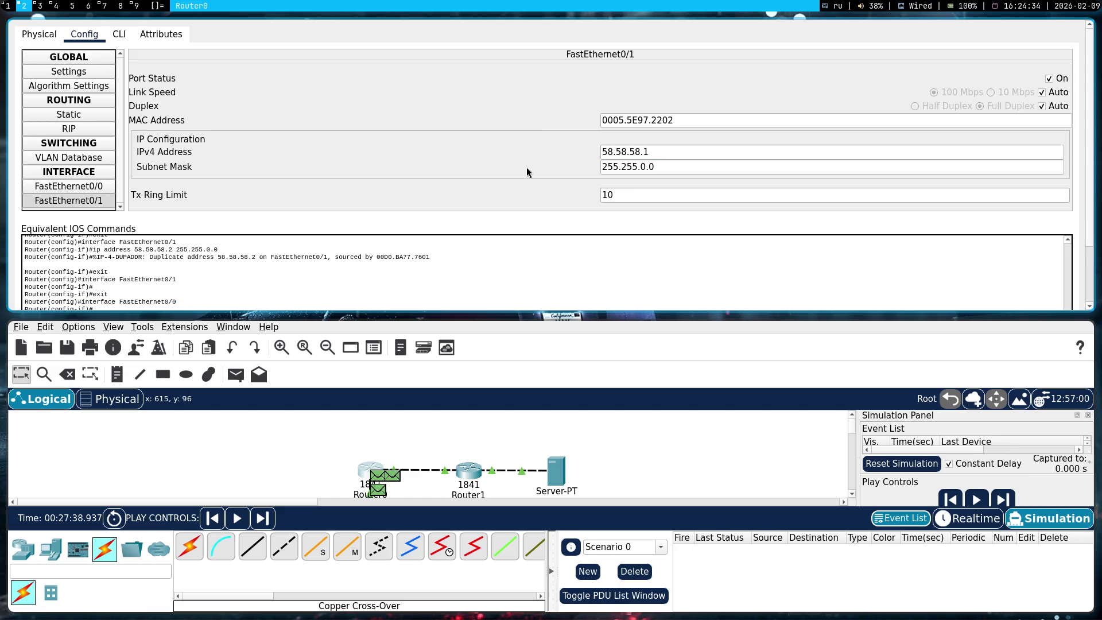
pyautogui.press('super+shift+q')
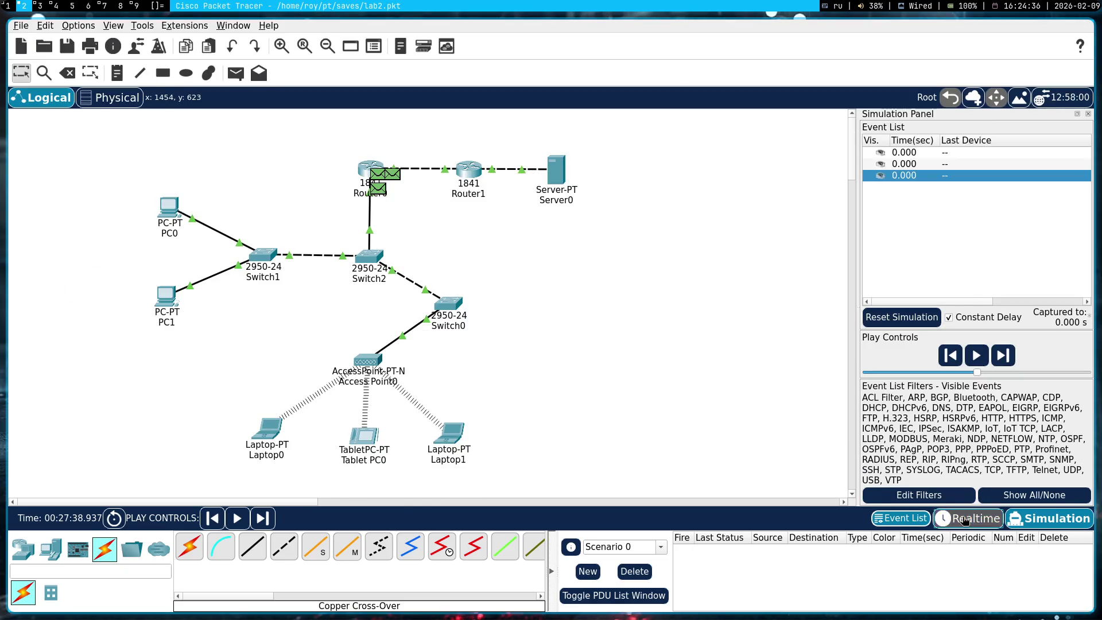
# - Reset the simulation and add a ping PDU from Server0 to Router0
pyautogui.click(969, 519)
pyautogui.click(1050, 519)
pyautogui.click(235, 73)
pyautogui.click(558, 171)
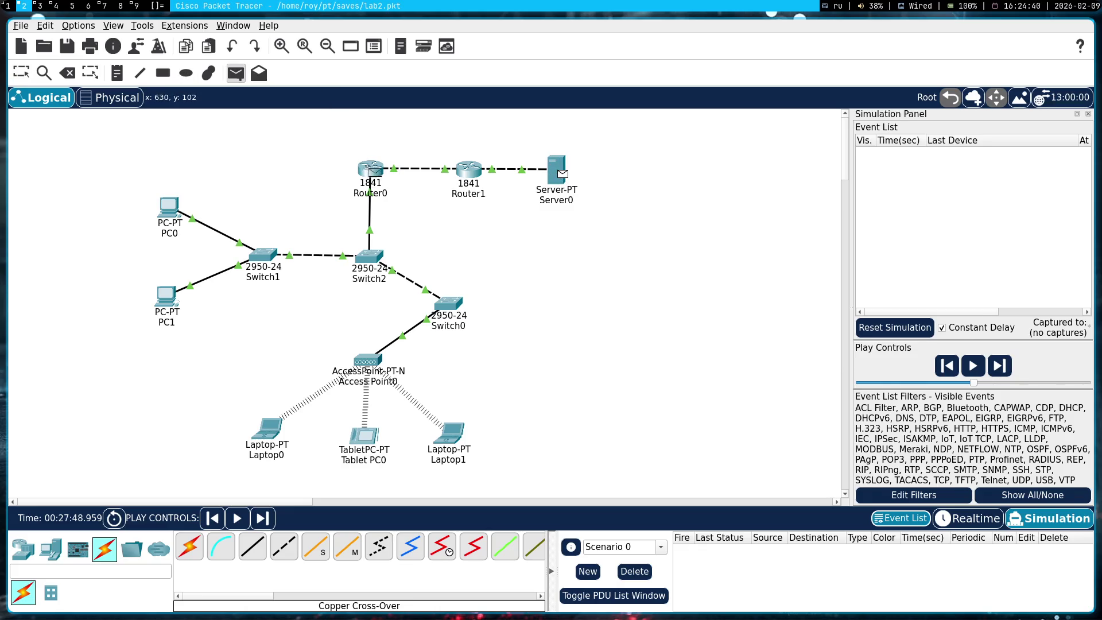
pyautogui.click(368, 172)
# - Run and pause the simulation, delete the failed PDU, and reset the simulation
pyautogui.click(984, 359)
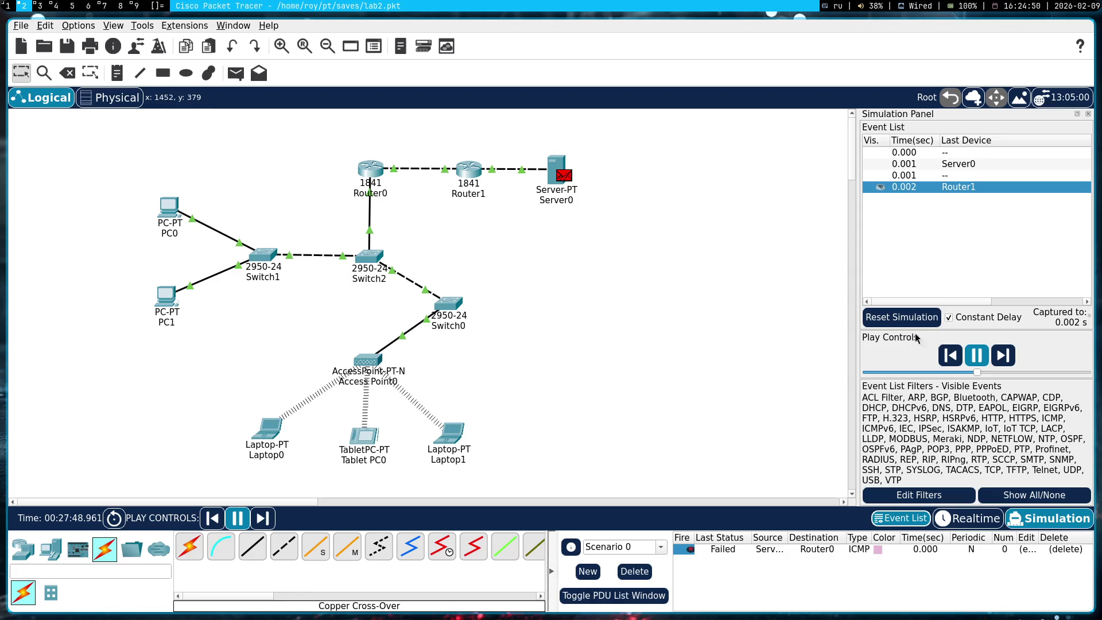
pyautogui.click(977, 356)
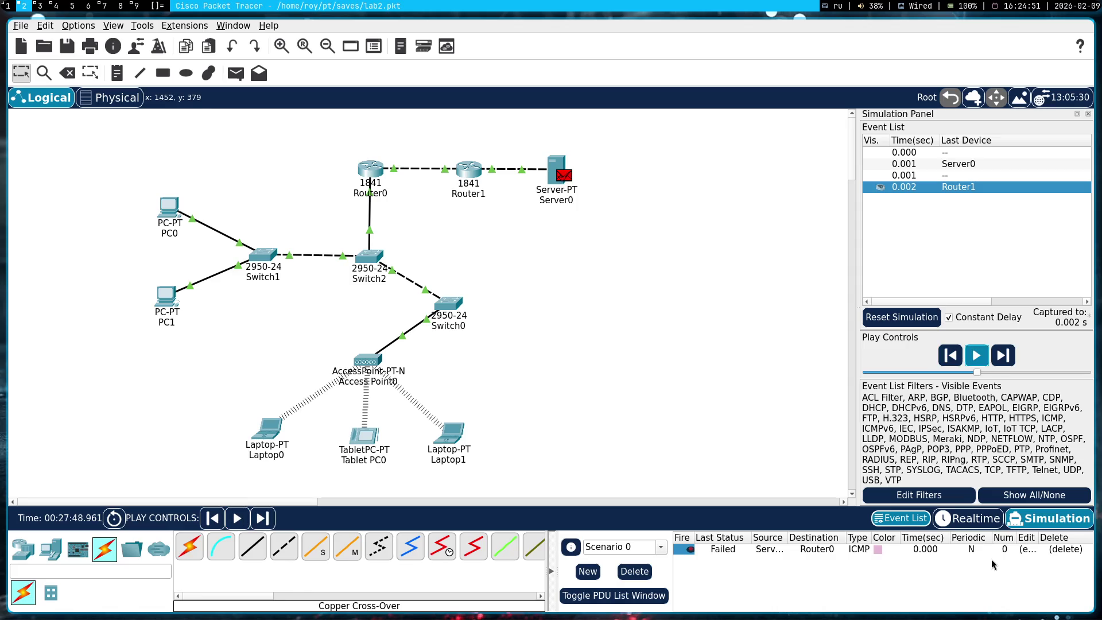
pyautogui.click(1058, 548)
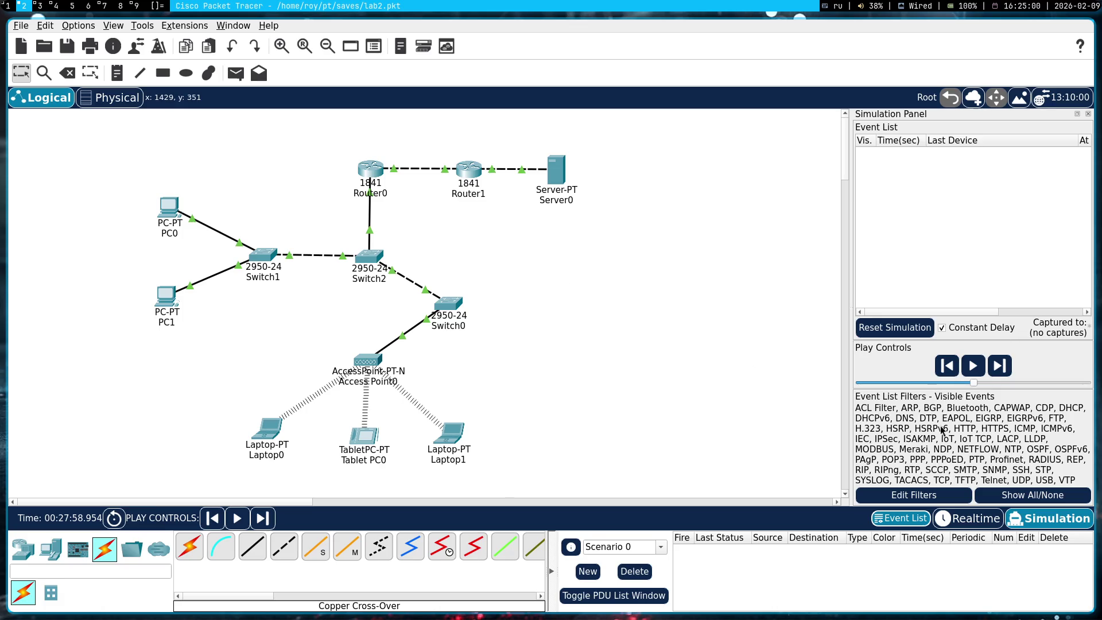
pyautogui.click(971, 519)
pyautogui.click(1049, 518)
# - Check Router0's interfaces, confirming FastEthernet0/1 at 58.58.58.1, then close its settings
pyautogui.click(378, 175)
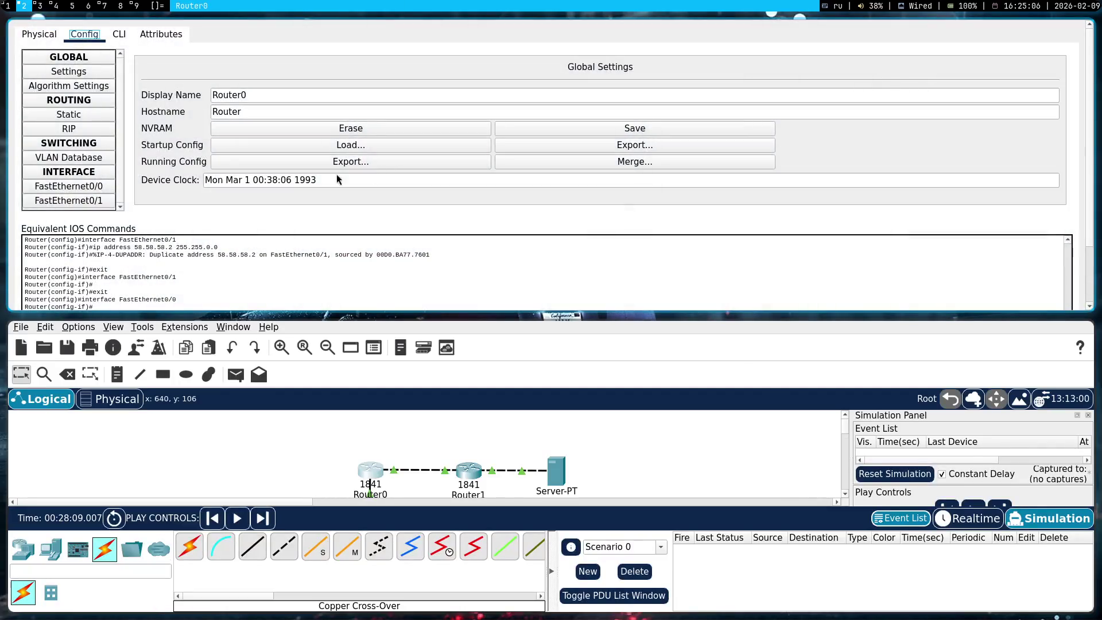
pyautogui.click(79, 200)
pyautogui.click(90, 187)
pyautogui.click(91, 200)
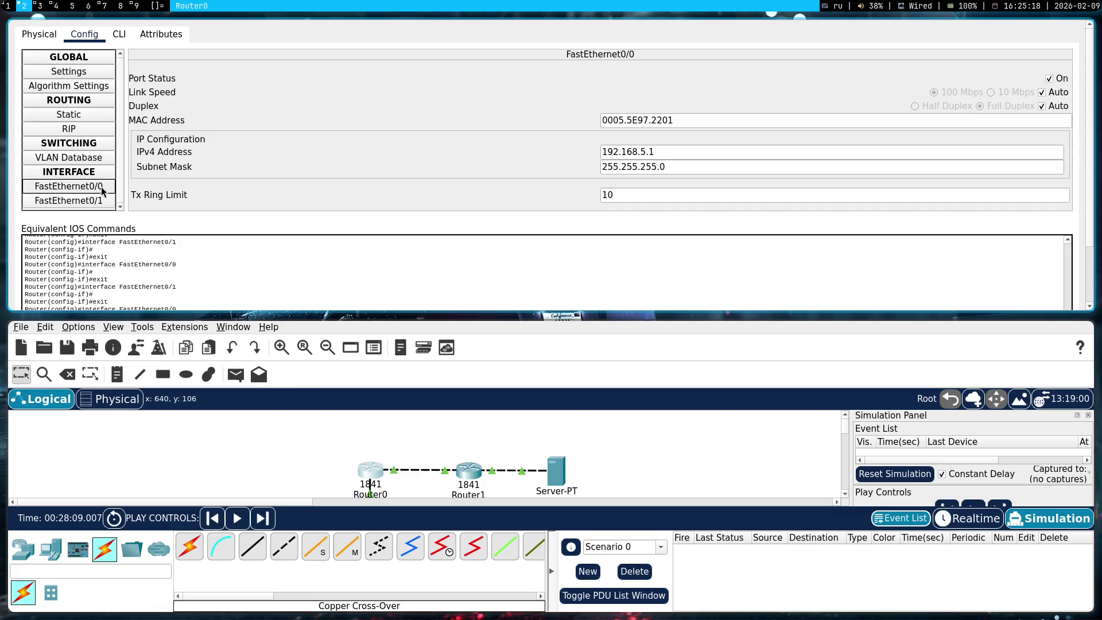
pyautogui.click(86, 200)
pyautogui.click(104, 191)
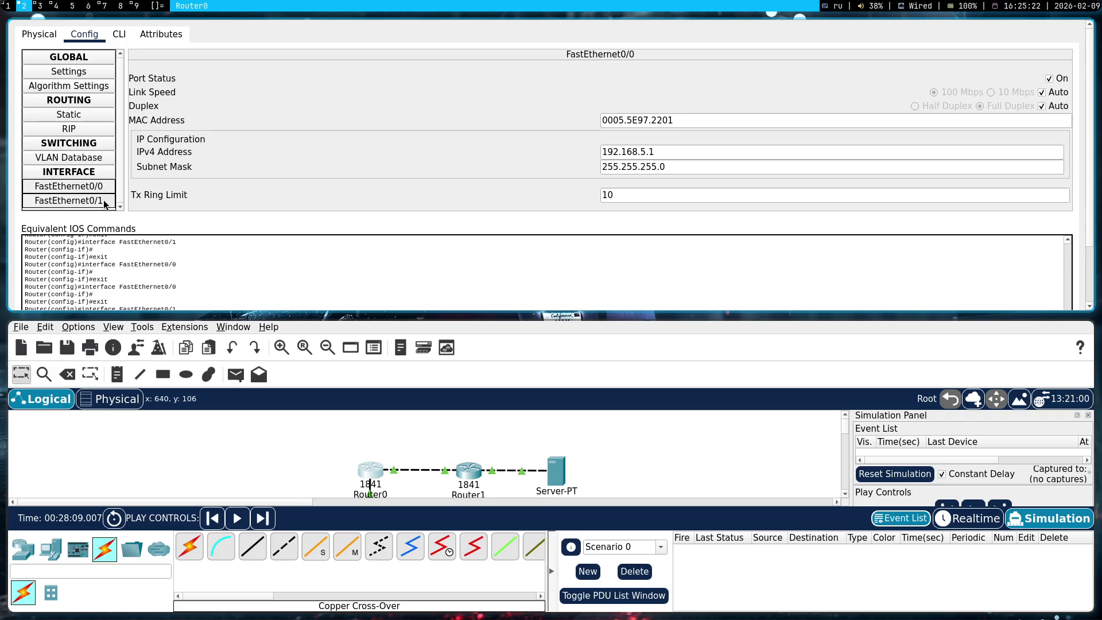
pyautogui.press('super+shift+q')
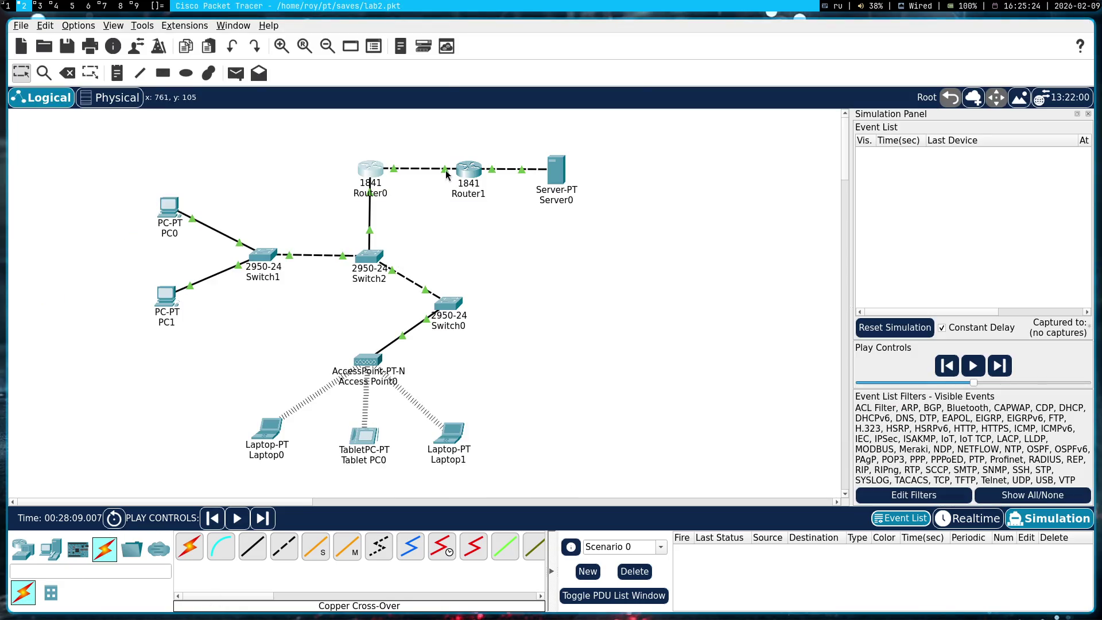
# - Replace the Router0–Router1 link with a copper cross-over cable to Router1's FastEthernet0/0
pyautogui.press('Delete')
pyautogui.click(410, 168)
pyautogui.press('Escape')
pyautogui.click(284, 546)
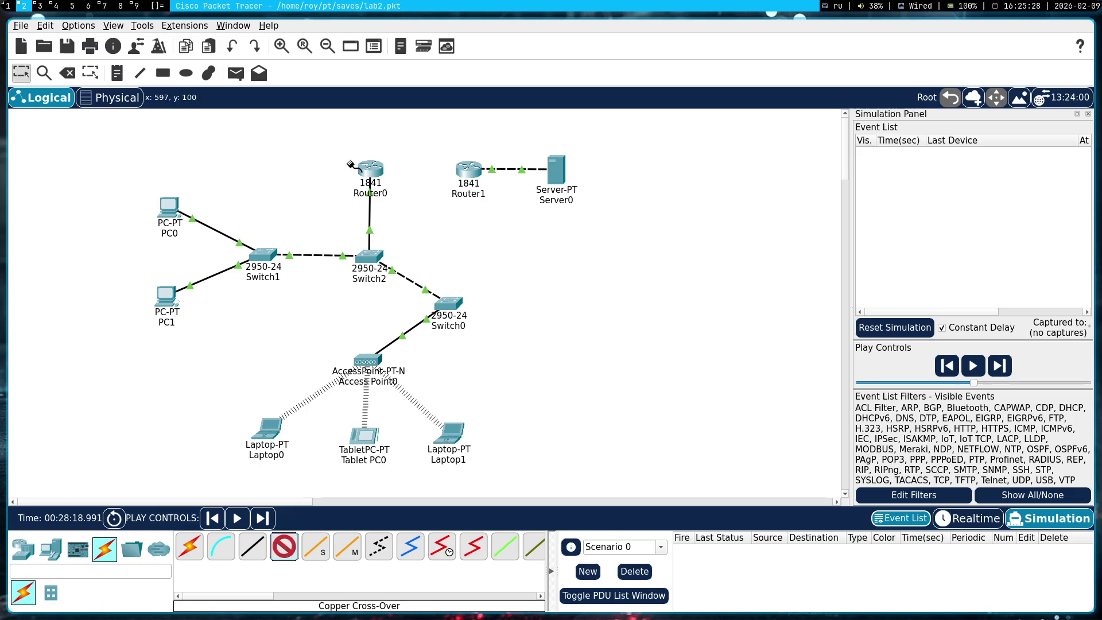
pyautogui.click(369, 170)
pyautogui.click(449, 211)
pyautogui.click(468, 168)
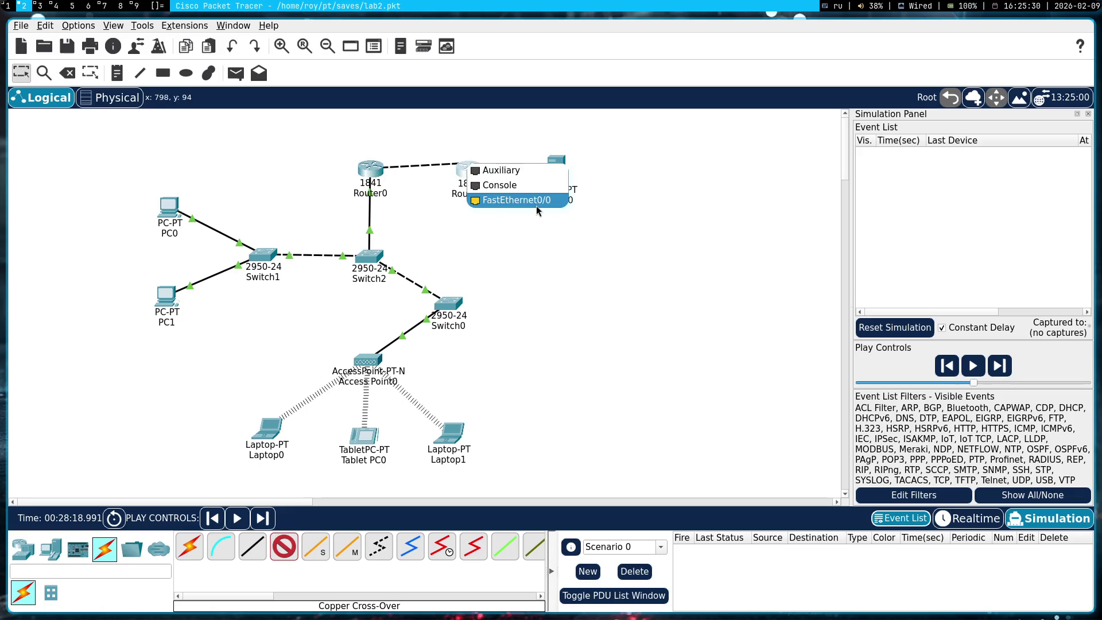
pyautogui.click(516, 206)
# - Recheck Router0's FastEthernet0/1 and Router1's FastEthernet0/0 and FastEthernet0/1 settings
pyautogui.click(374, 178)
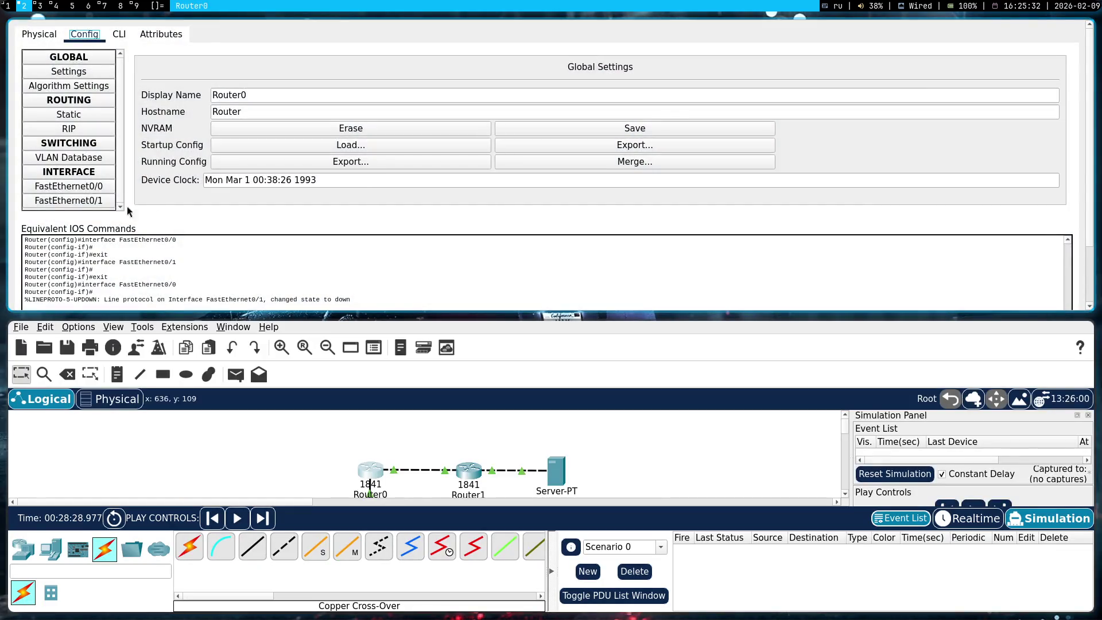
pyautogui.click(101, 204)
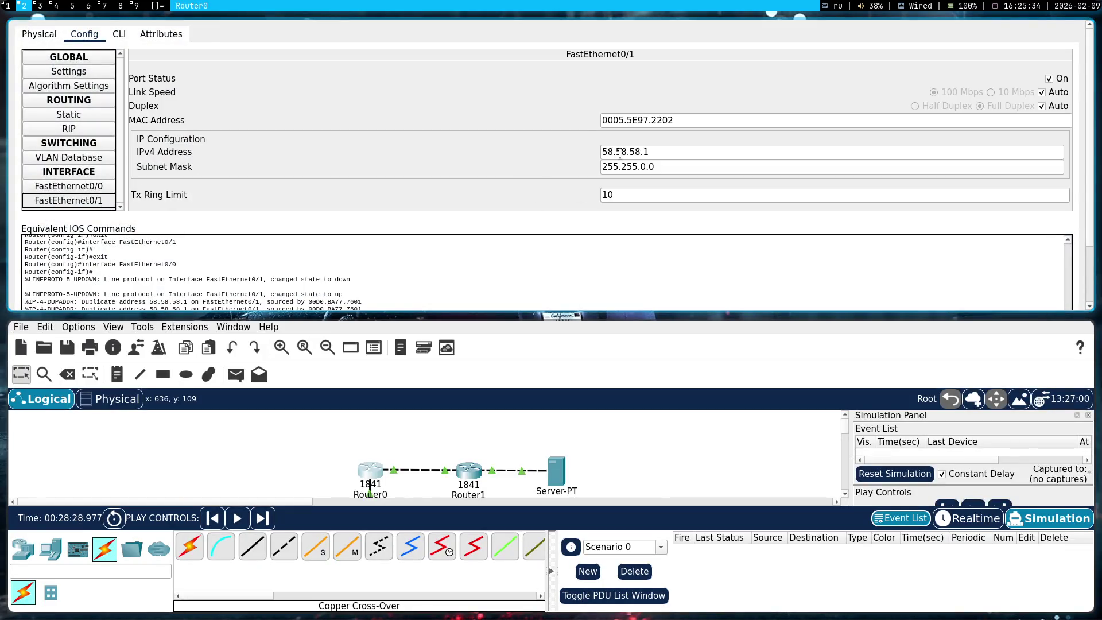
pyautogui.press('super+shift+c')
pyautogui.click(461, 182)
pyautogui.click(75, 186)
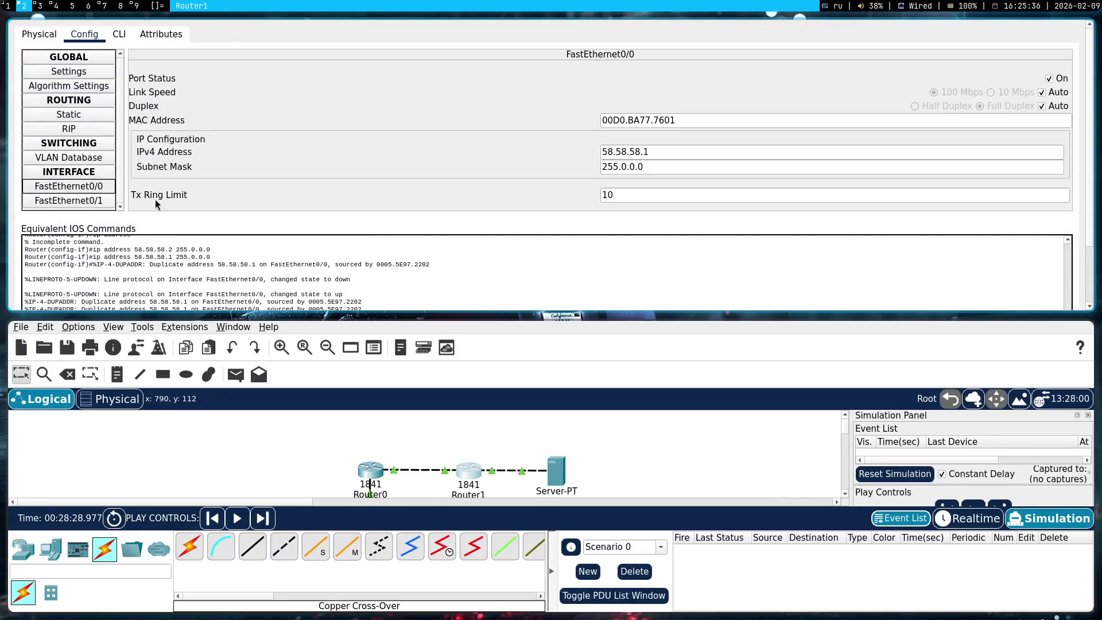
pyautogui.press('super+shift+c')
pyautogui.click(474, 174)
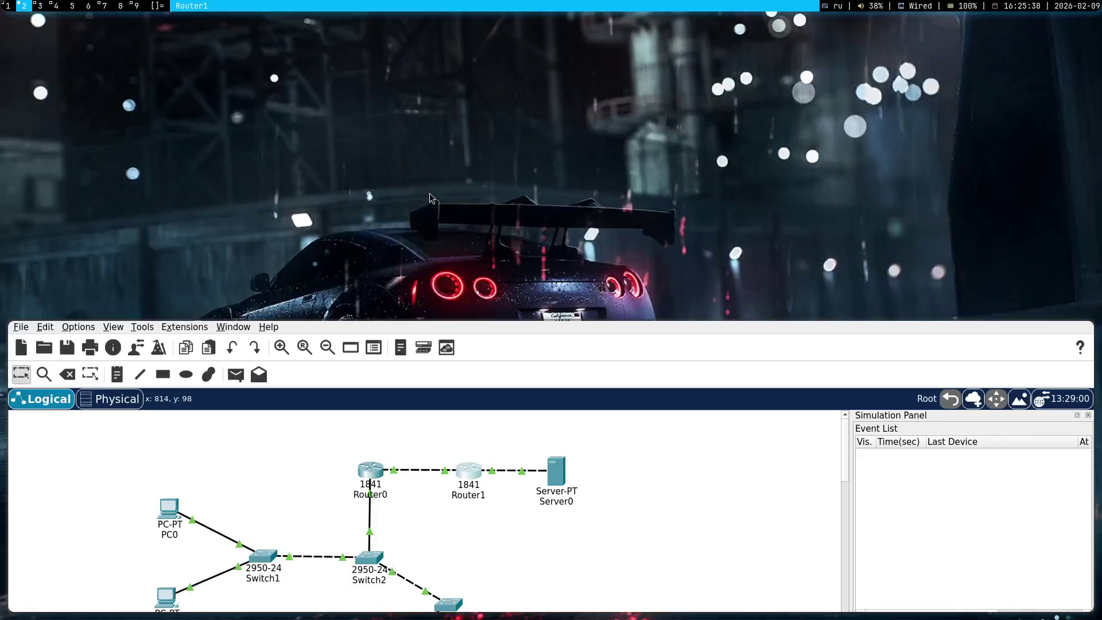
pyautogui.click(82, 200)
pyautogui.press('super+shift+c')
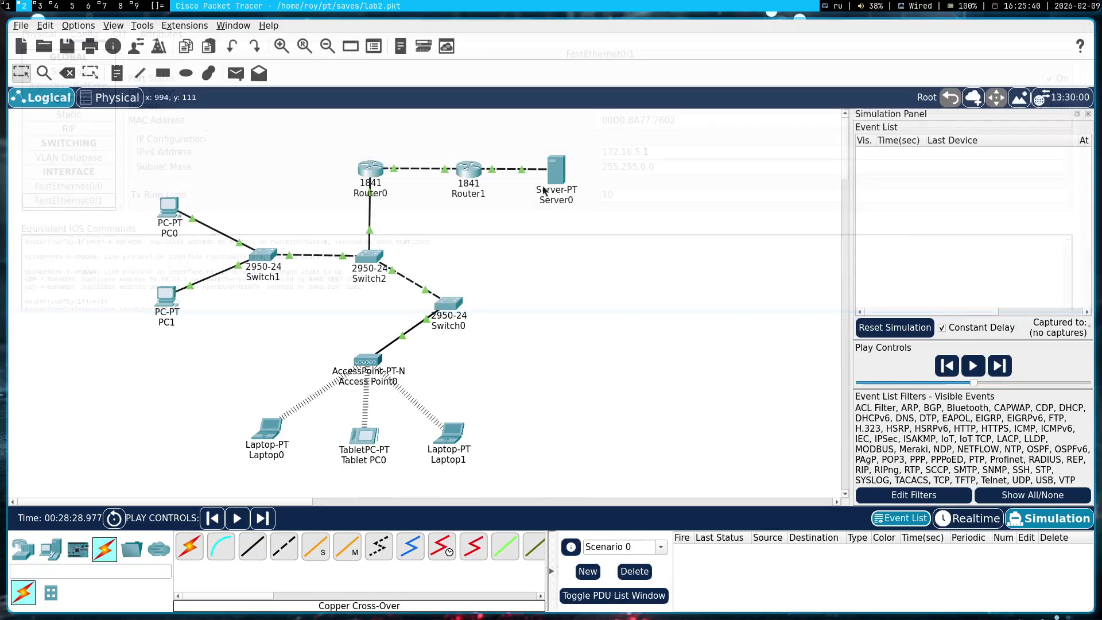
# - Review Server0's IP configuration: address 172.16.5.8 with gateway 172.16.5.1
pyautogui.click(556, 170)
pyautogui.click(136, 91)
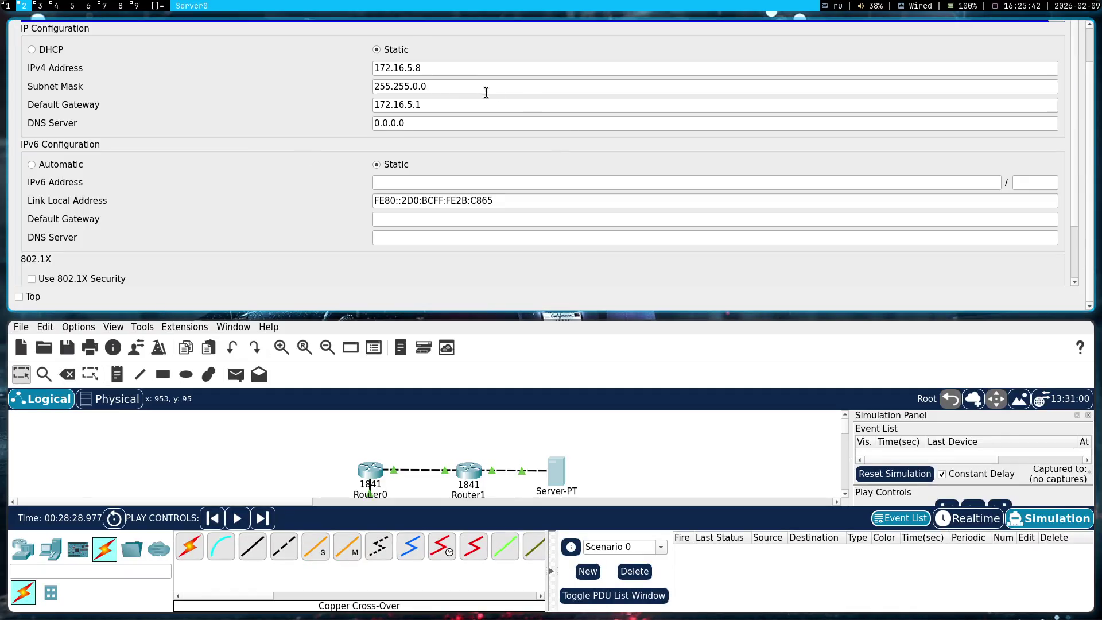
pyautogui.moveTo(441, 68); pyautogui.dragTo(328, 71)
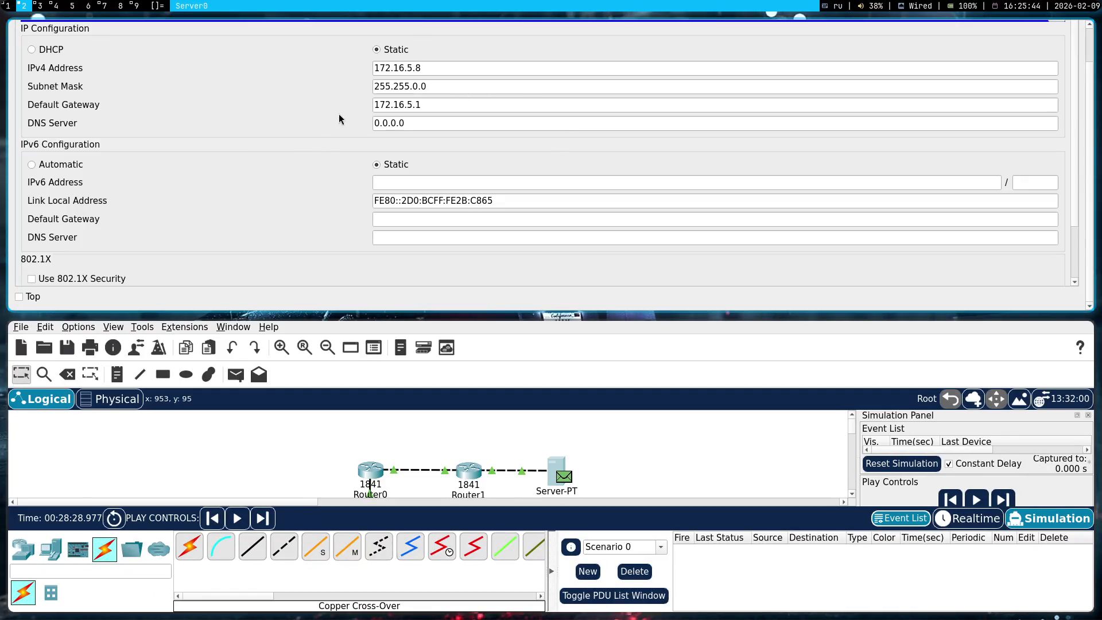
pyautogui.moveTo(440, 104); pyautogui.dragTo(291, 136)
pyautogui.click(298, 122)
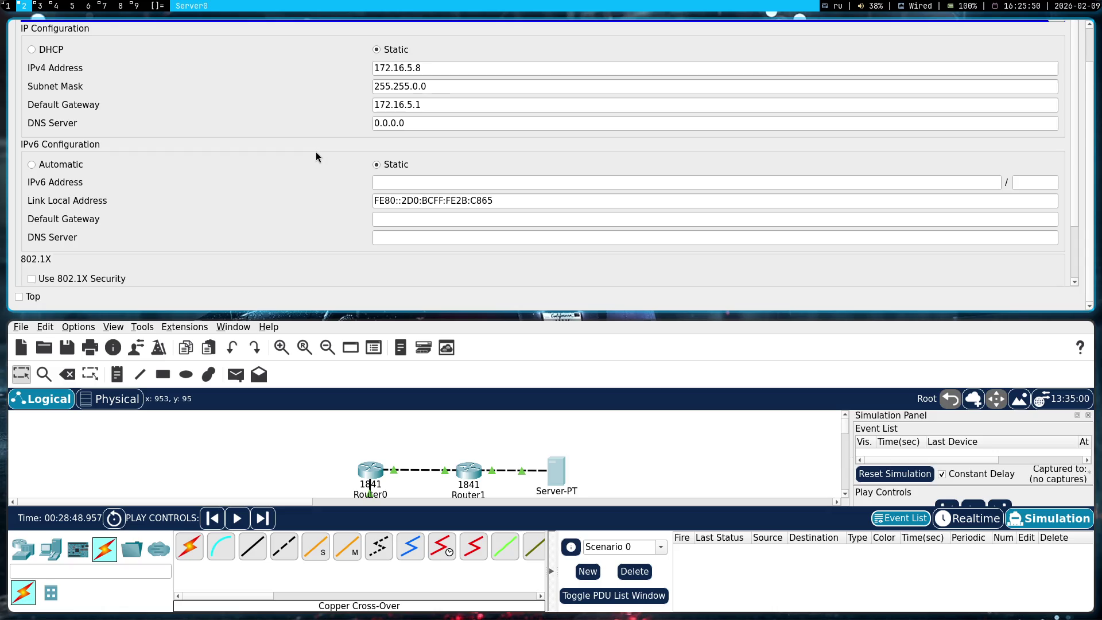
pyautogui.hotkey('alt', 'shift', 'c')
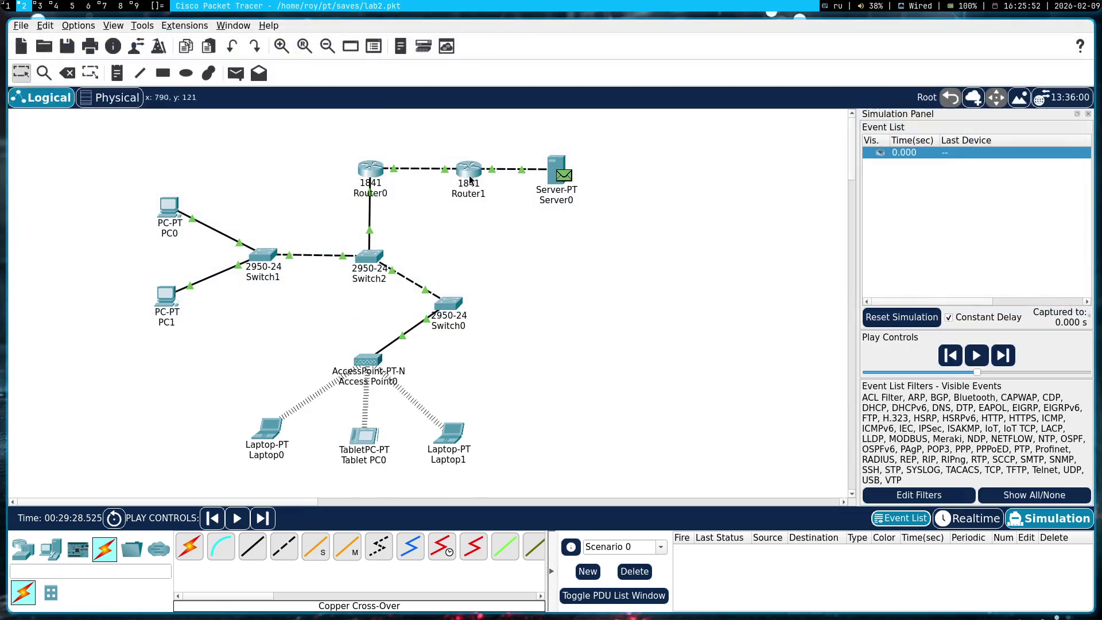
# - Review Router1's FastEthernet0/1 and FastEthernet0/0 addresses, then close its settings
pyautogui.click(480, 175)
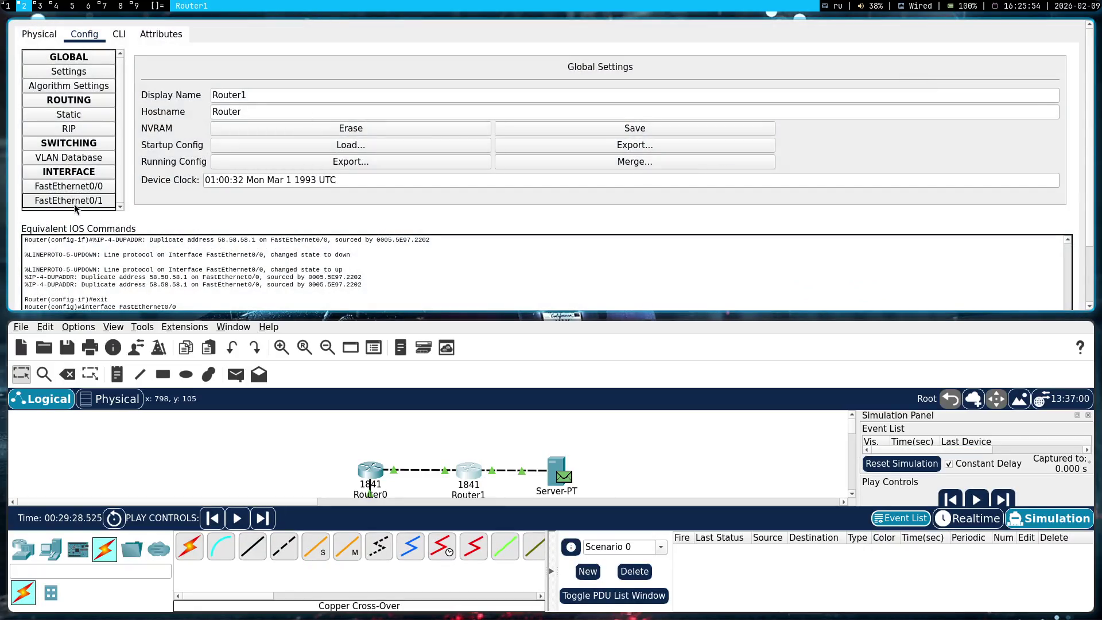
pyautogui.click(80, 199)
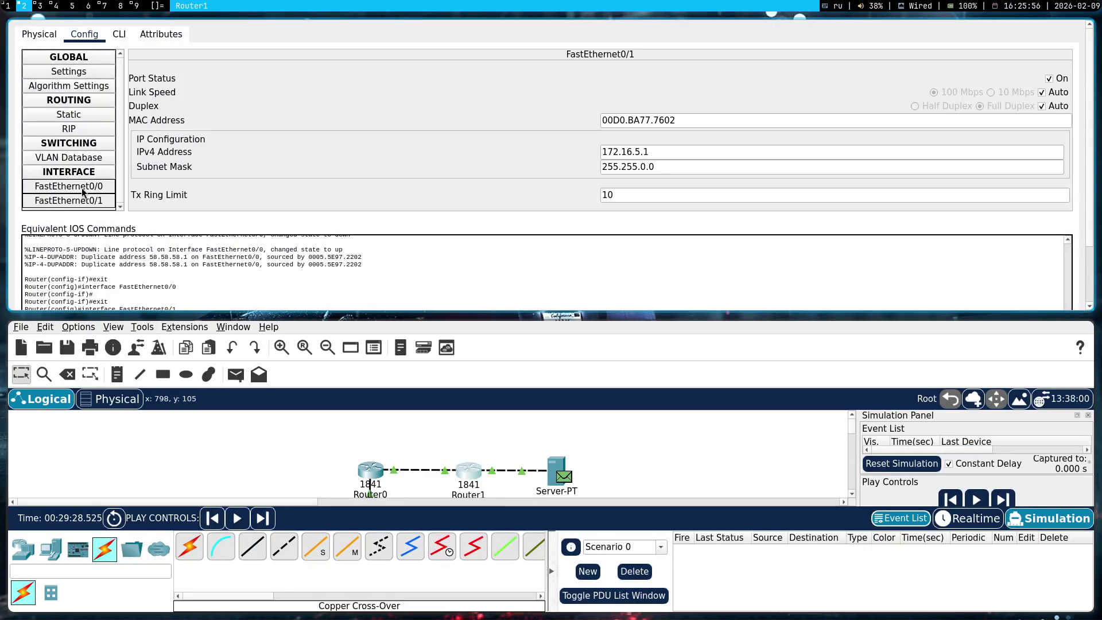
pyautogui.click(82, 188)
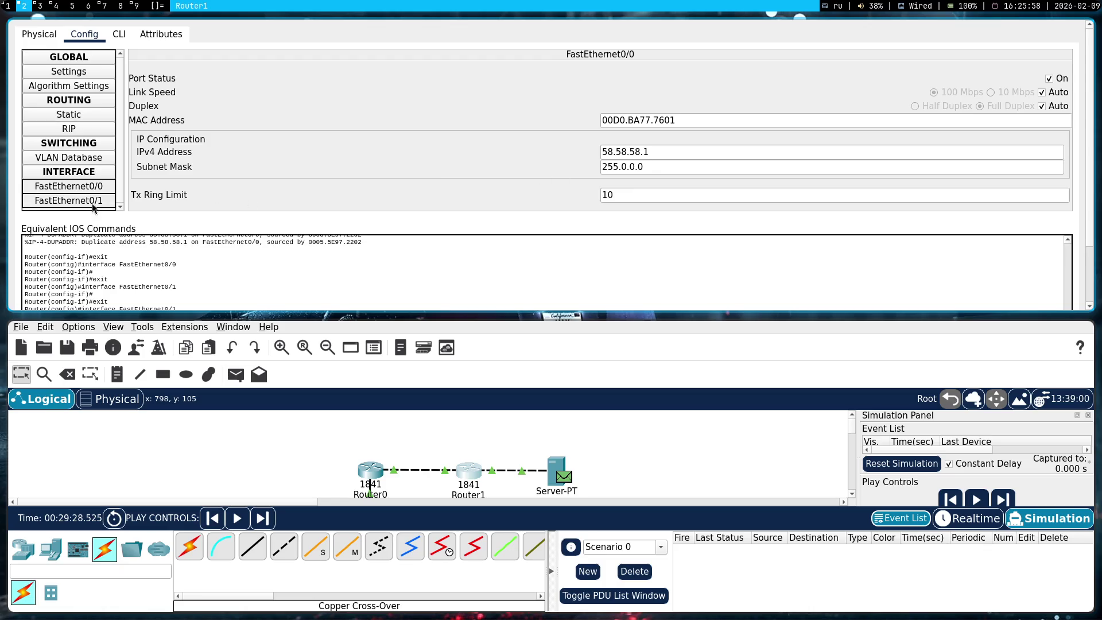
pyautogui.tripleClick(669, 159)
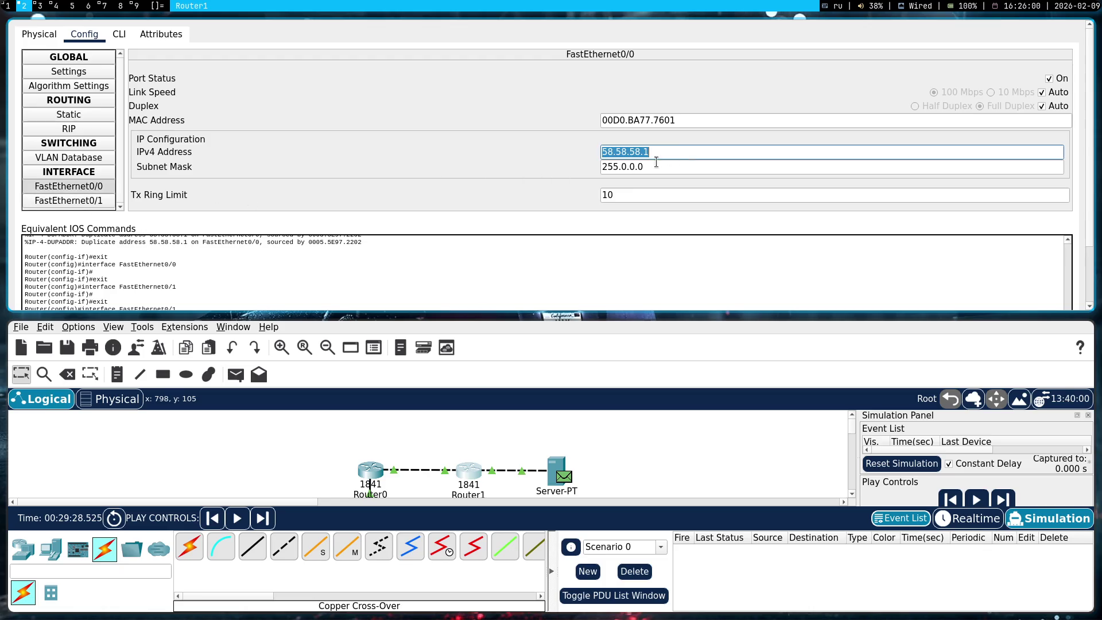
pyautogui.press('super+shift+c')
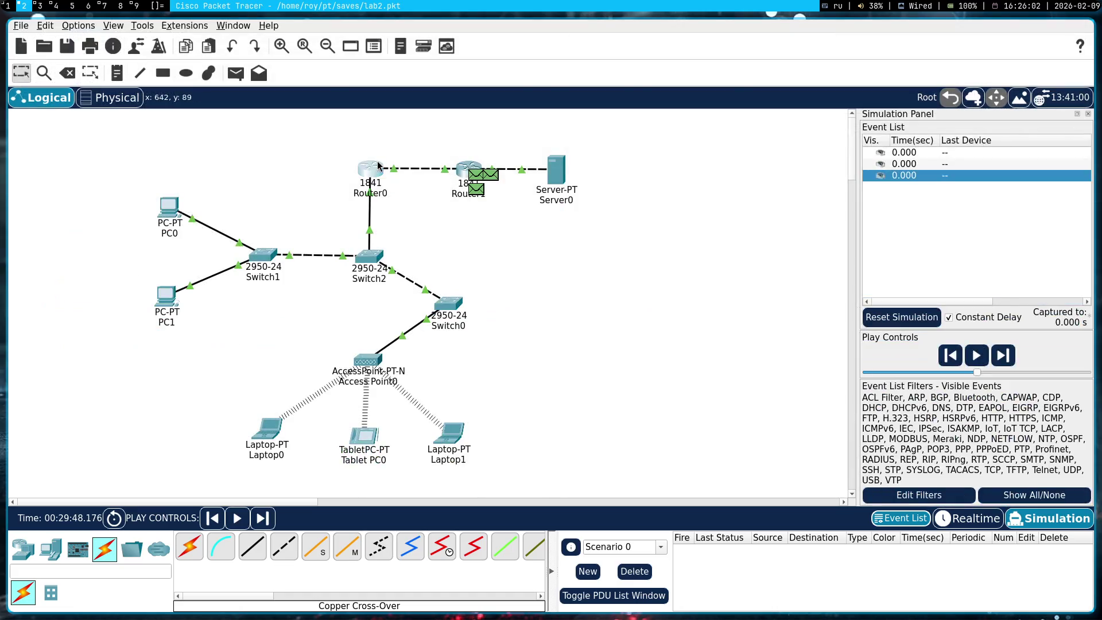
# - Open Router0 and view its FastEthernet0/1, empty static routes and global settings
pyautogui.click(370, 169)
pyautogui.scroll(-3, 71, 201)
pyautogui.scroll(5, 71, 201)
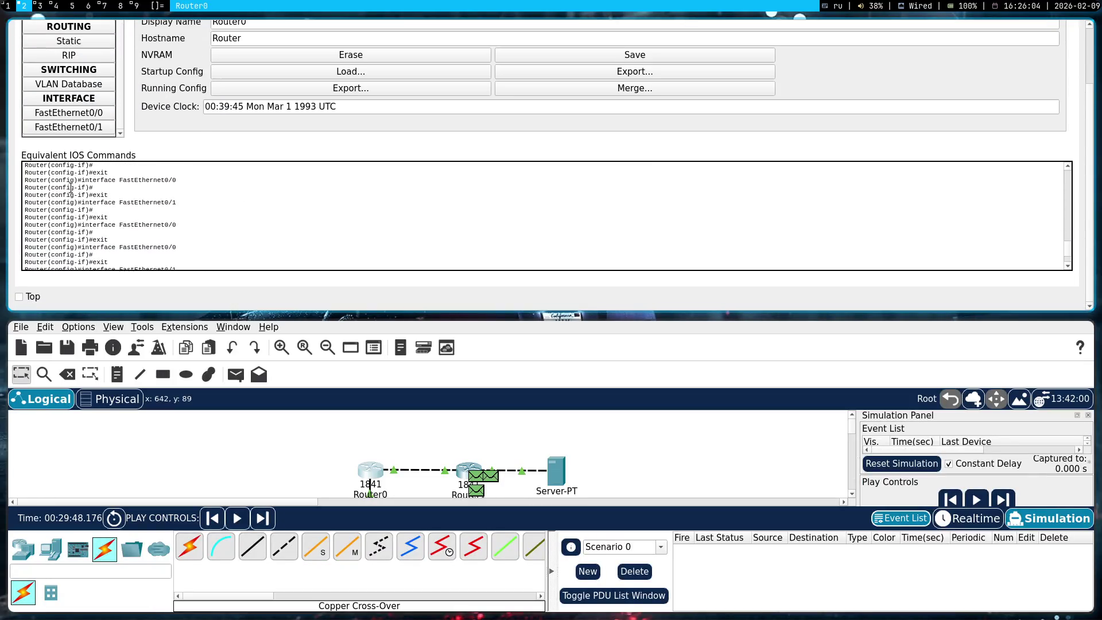
pyautogui.click(75, 201)
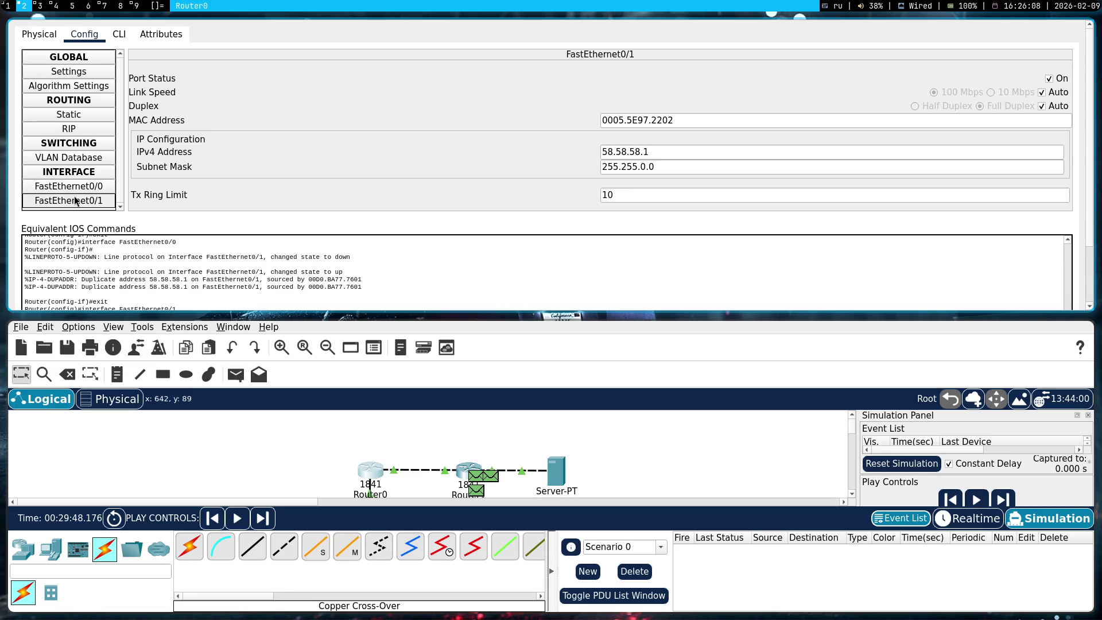
pyautogui.click(86, 120)
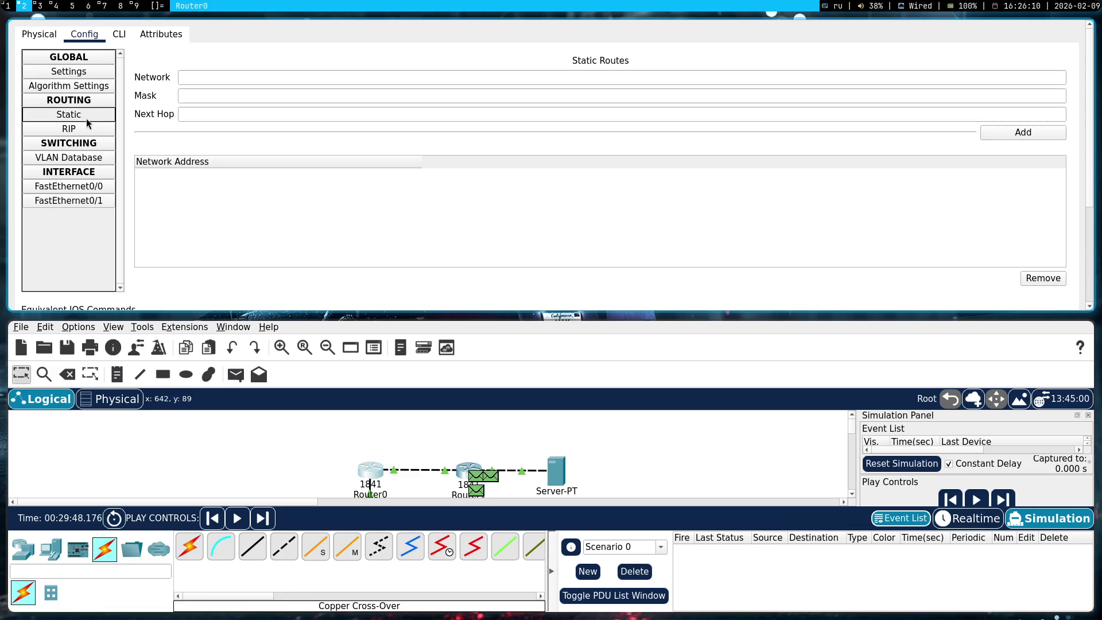
pyautogui.click(91, 73)
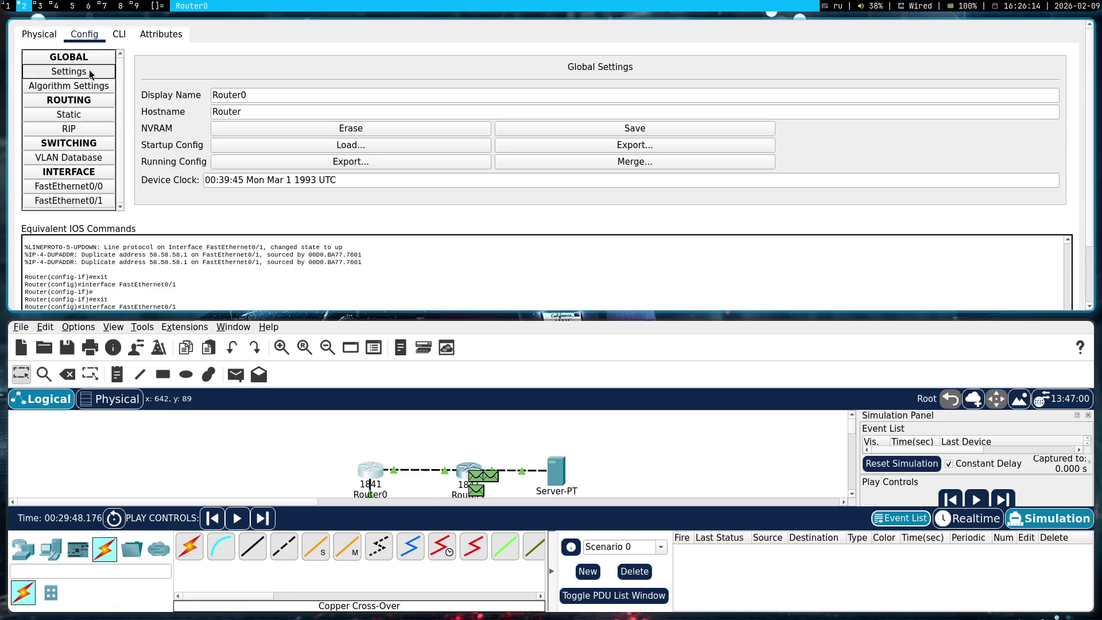
# - Browse Router0's RIP, VLAN database and Physical pages, ending on FastEthernet0/0 at 192.168.5.1
pyautogui.click(87, 115)
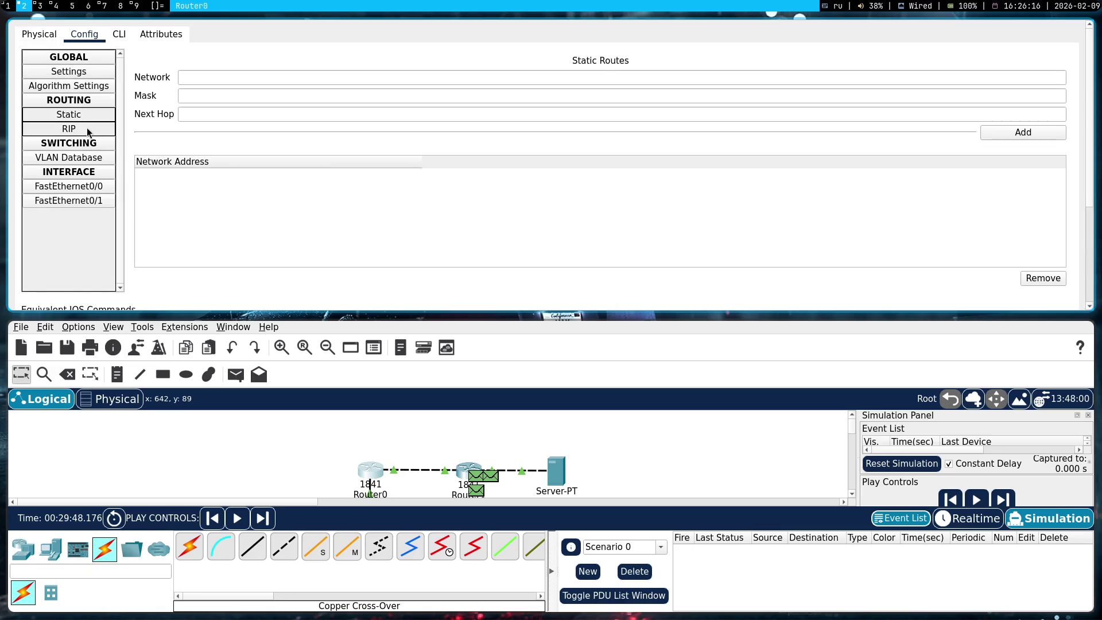
pyautogui.click(71, 129)
pyautogui.click(78, 159)
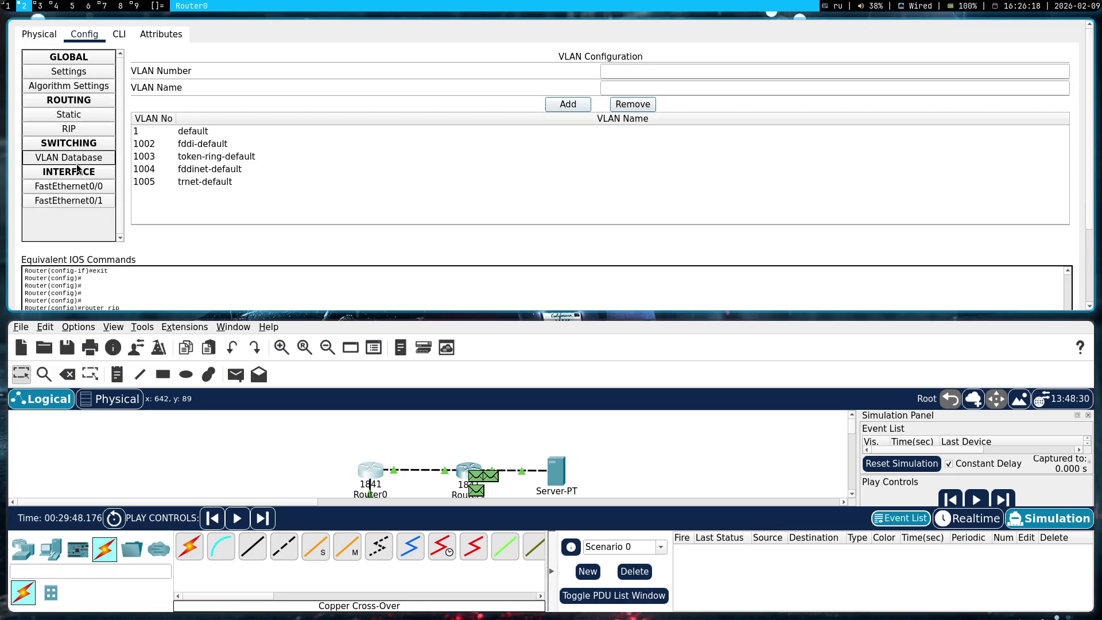
pyautogui.click(83, 196)
pyautogui.click(39, 34)
pyautogui.click(94, 36)
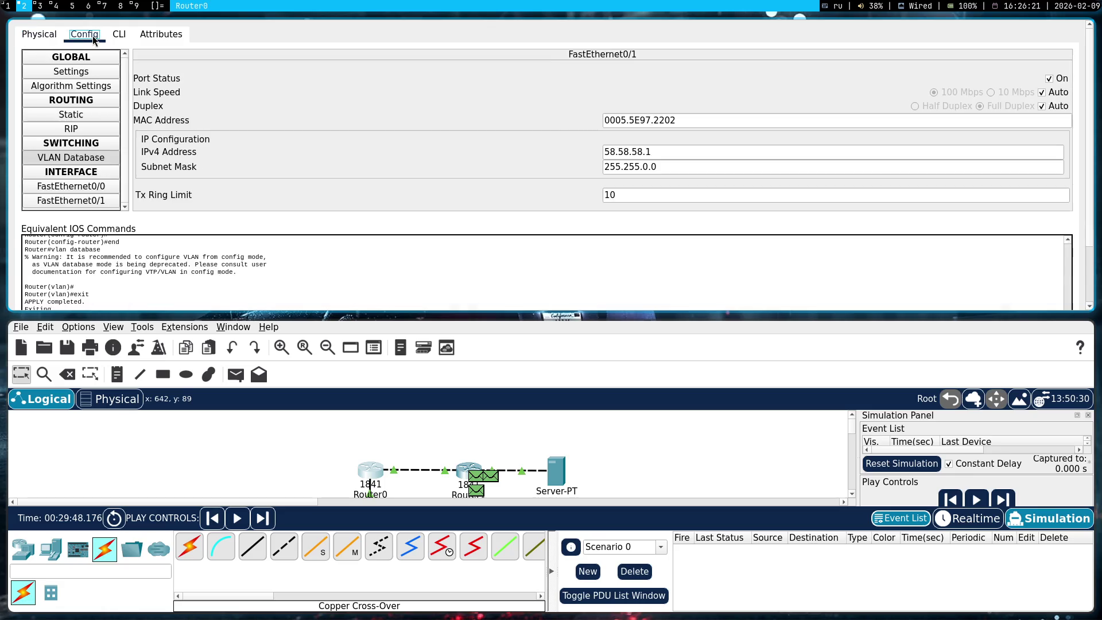
pyautogui.click(84, 186)
pyautogui.press('super+shift+space')
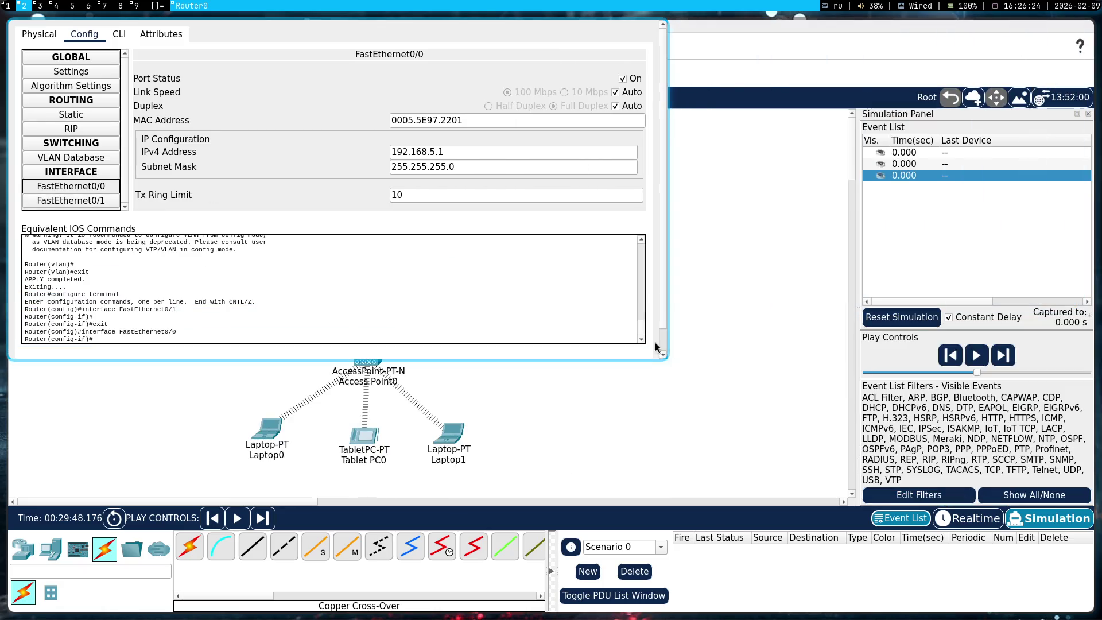
# - Change the last octet of Router0's FastEthernet0/1 address so it reads 58.58.58.2
pyautogui.click(267, 308)
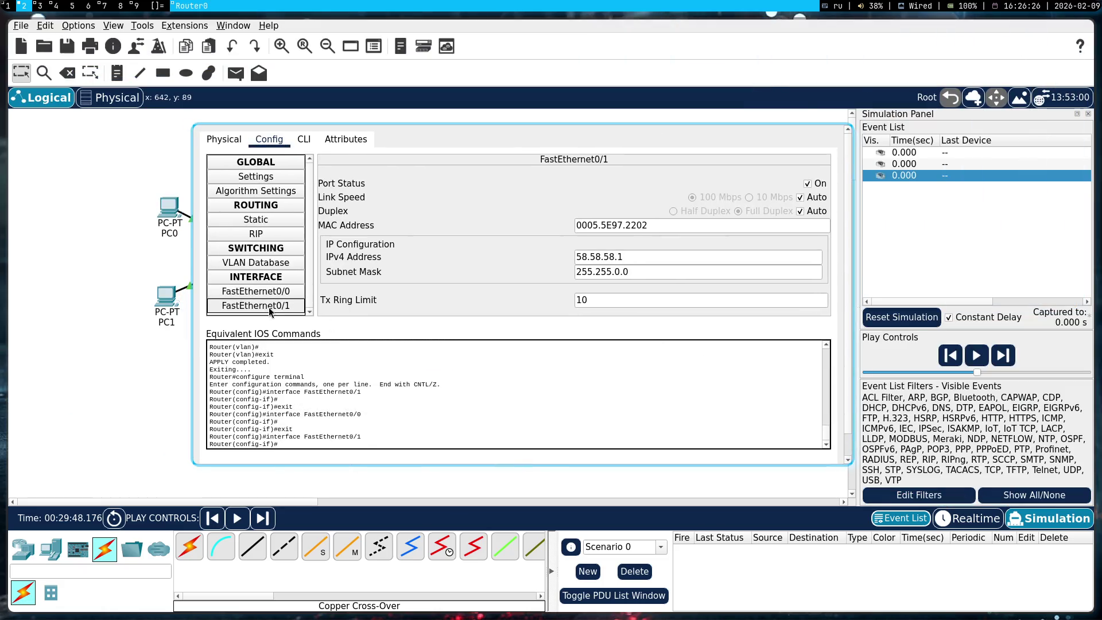
pyautogui.scroll(-1, 382, 314)
pyautogui.scroll(1, 391, 291)
pyautogui.doubleClick(620, 256)
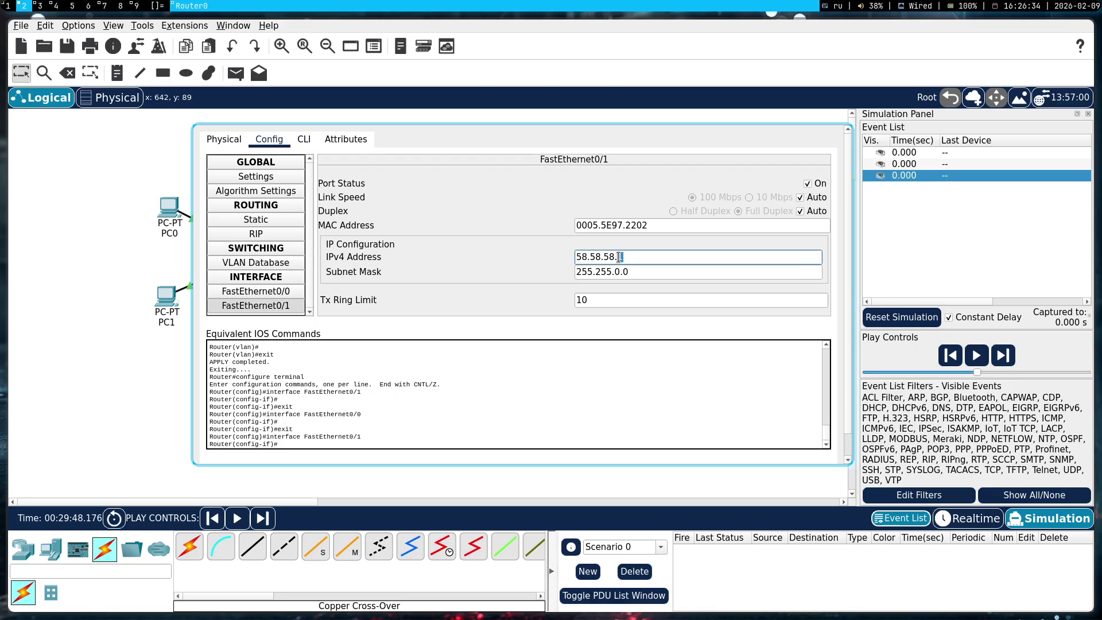
pyautogui.write('2')
pyautogui.press('Return')
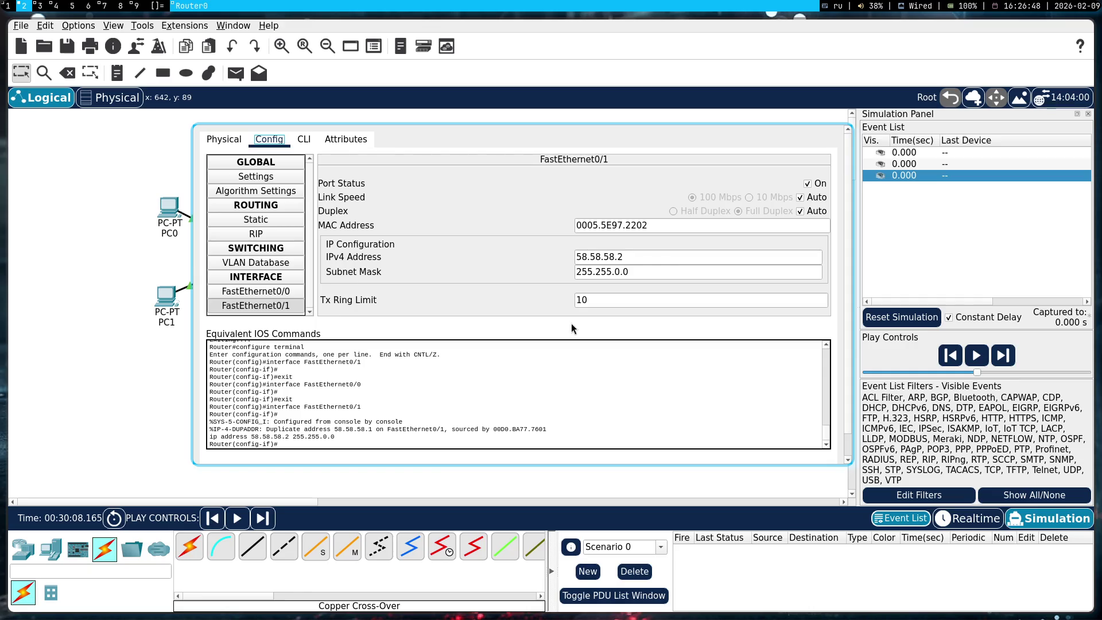
# - Start the Superhero track from the browser's media controls, then return to Packet Tracer
pyautogui.press('super+1')
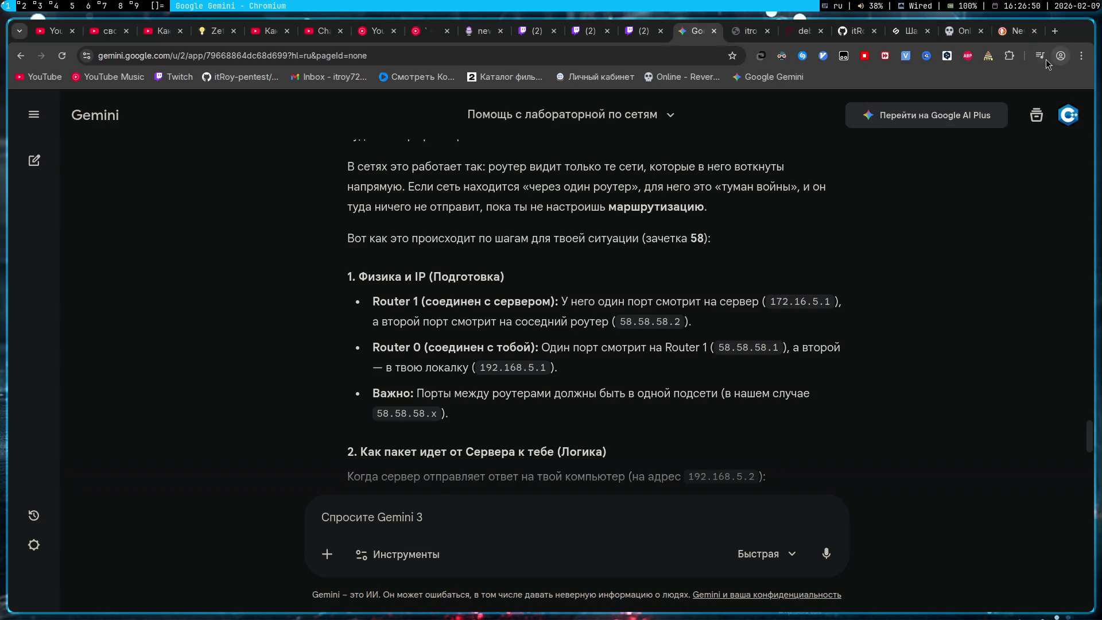
pyautogui.click(1040, 55)
pyautogui.click(1021, 198)
pyautogui.press('super+2')
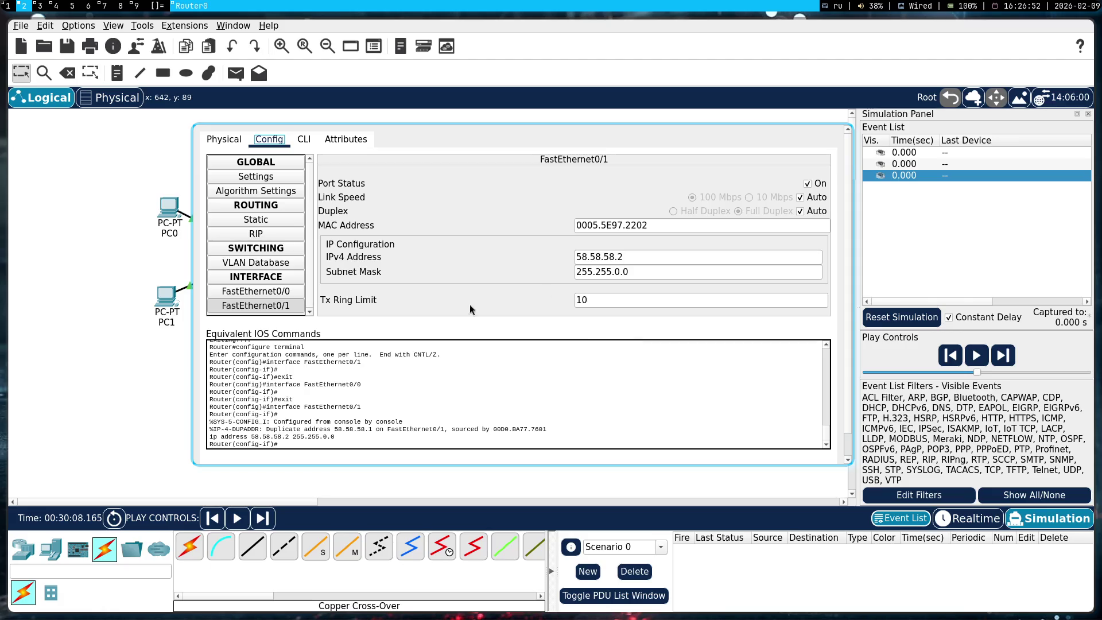
pyautogui.click(307, 142)
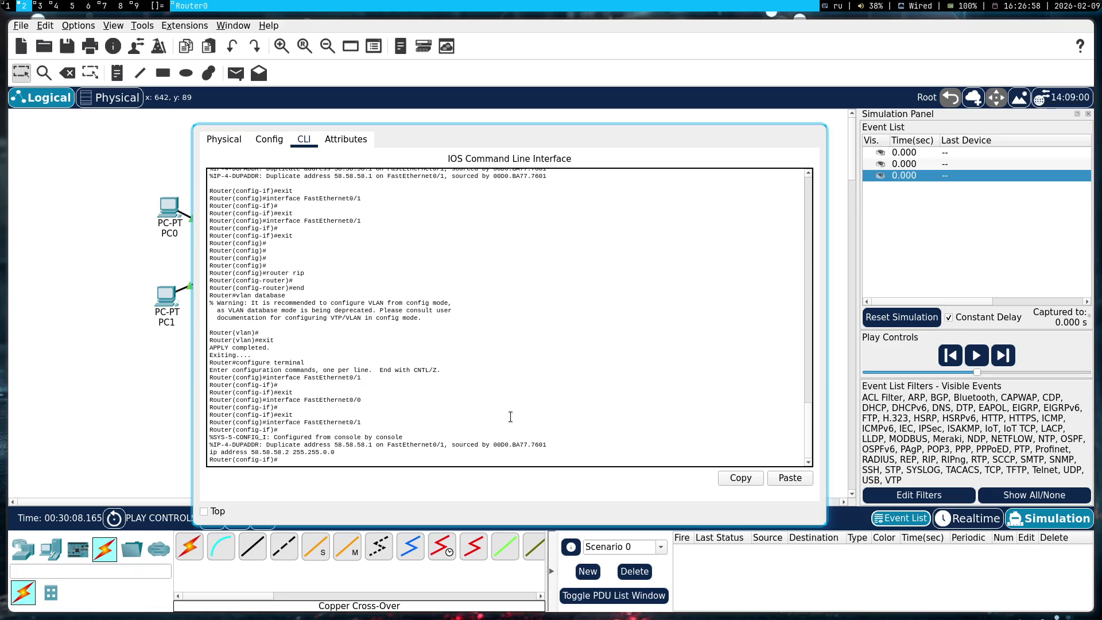
# - Run 'int fa0/1' in Router0's command line, then bring up the Gemini chat
pyautogui.write('int f')
pyautogui.write('a0/')
pyautogui.press('Return')
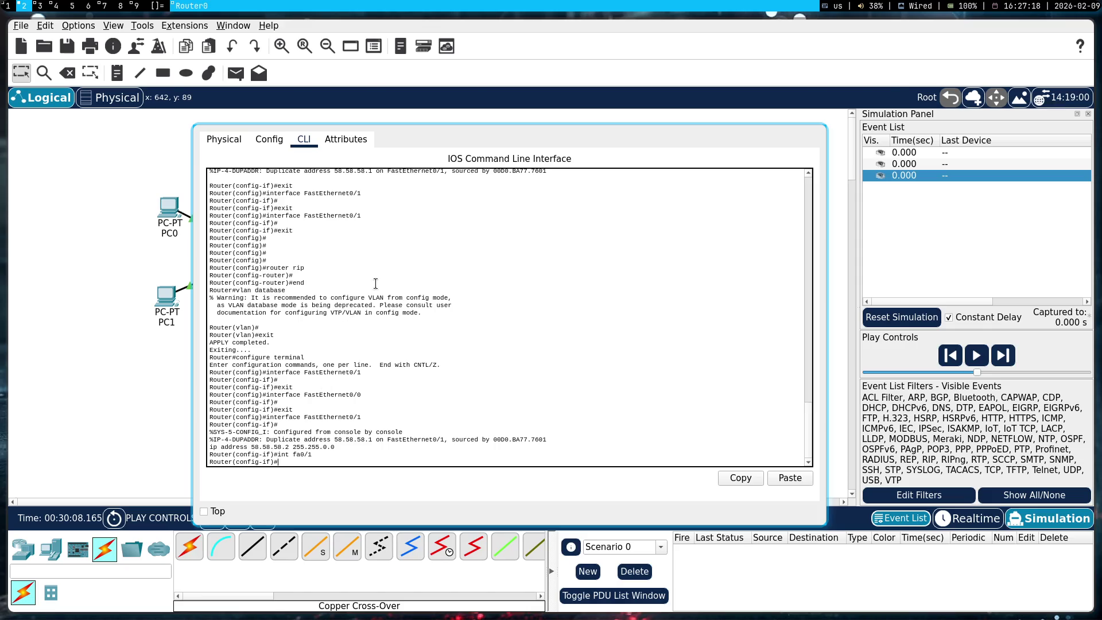
pyautogui.press('super+1')
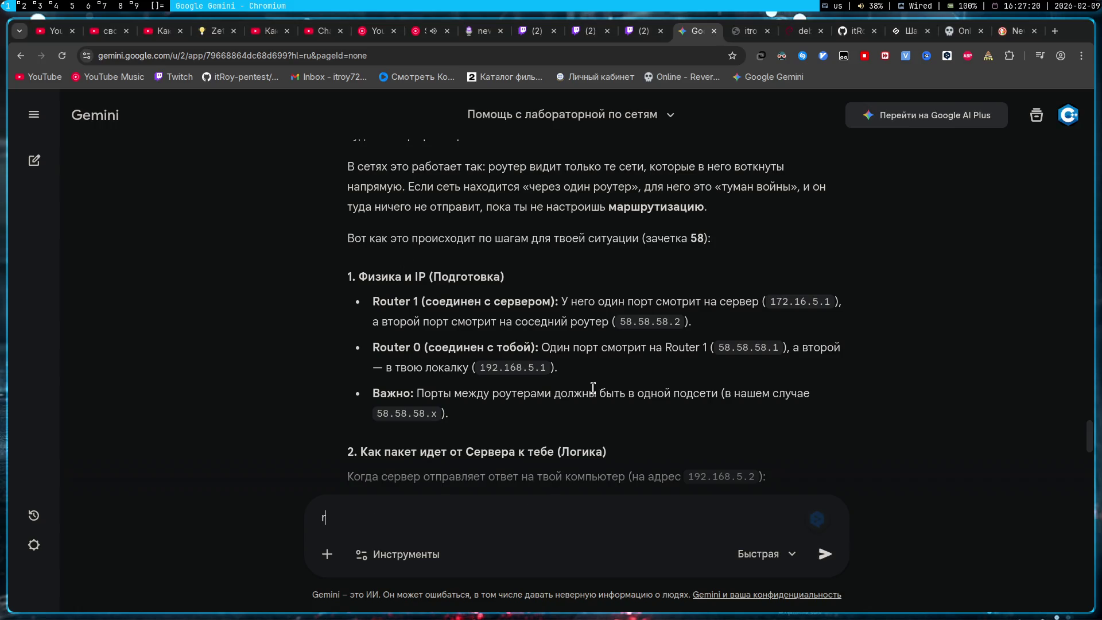
# - Ask Gemini 'как указать шлюз порту в маршрутизаторе через CLI'
pyautogui.write('как указать шлюз ')
pyautogui.write('порту в ма')
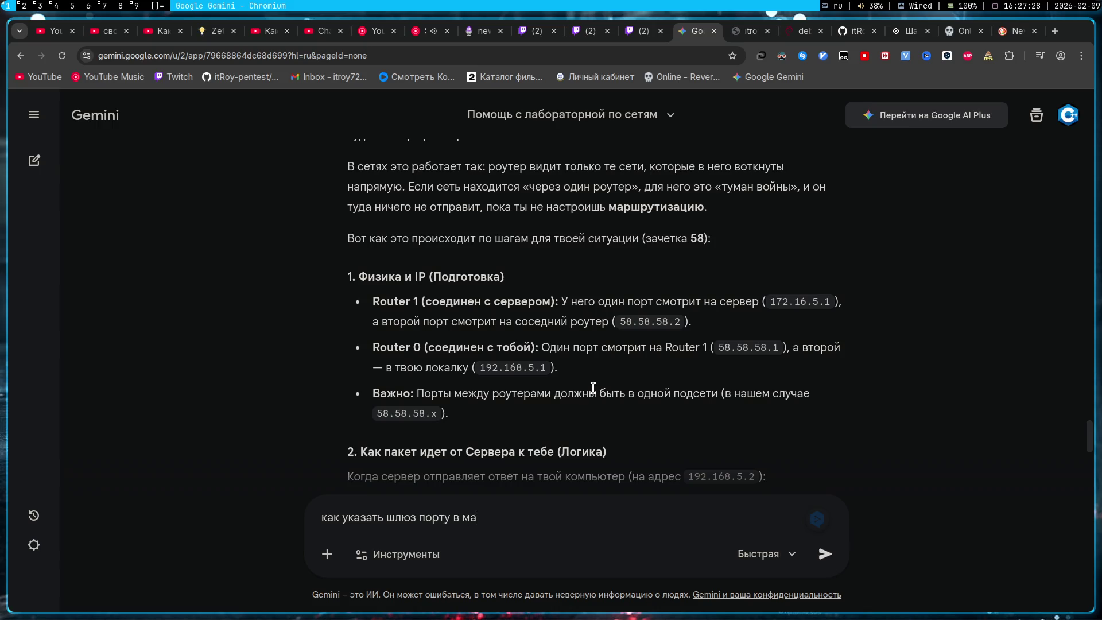
pyautogui.write('ршрутизаторе')
pyautogui.write(' через CLI')
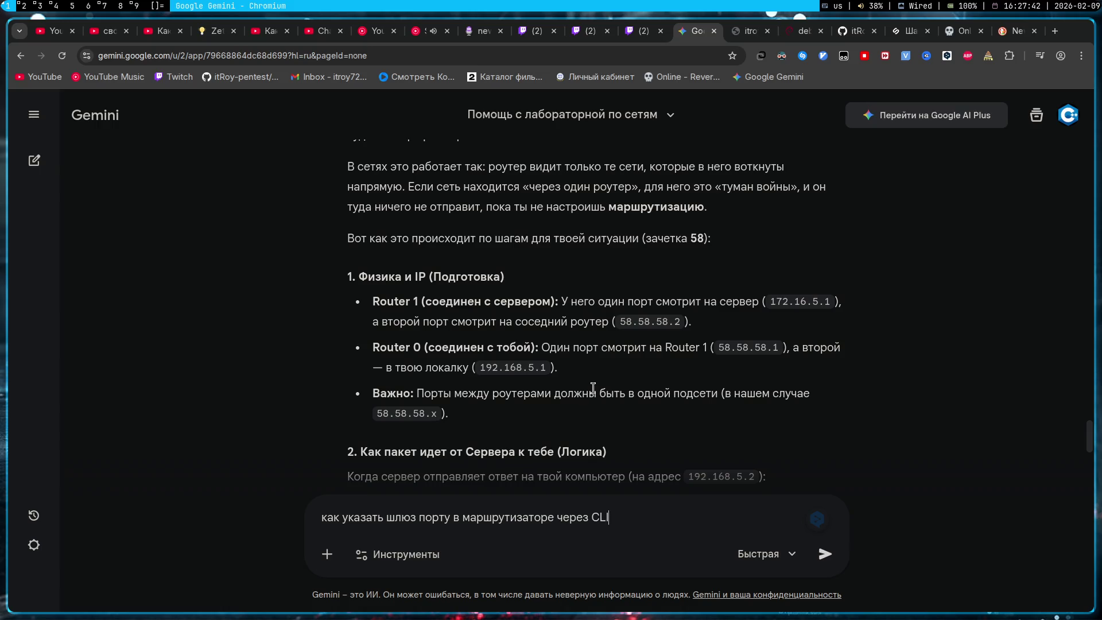
pyautogui.press('Return')
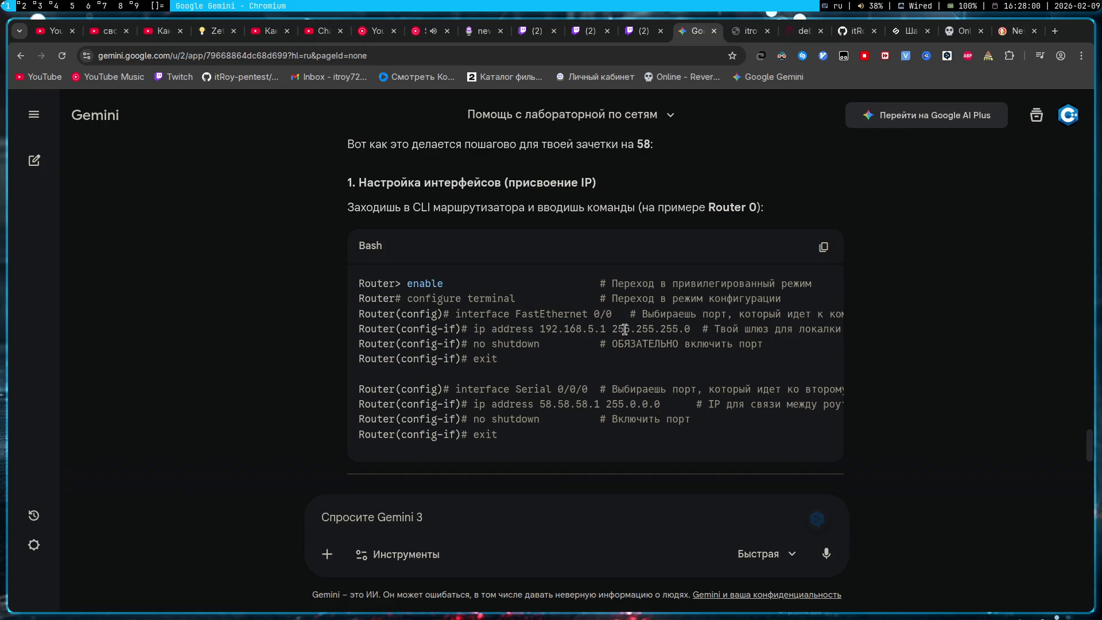
# - Read through Gemini's CLI command block and begin selecting the ip address command
pyautogui.hscroll(2, 625, 329)
pyautogui.hscroll(-2, 597, 325)
pyautogui.doubleClick(576, 325)
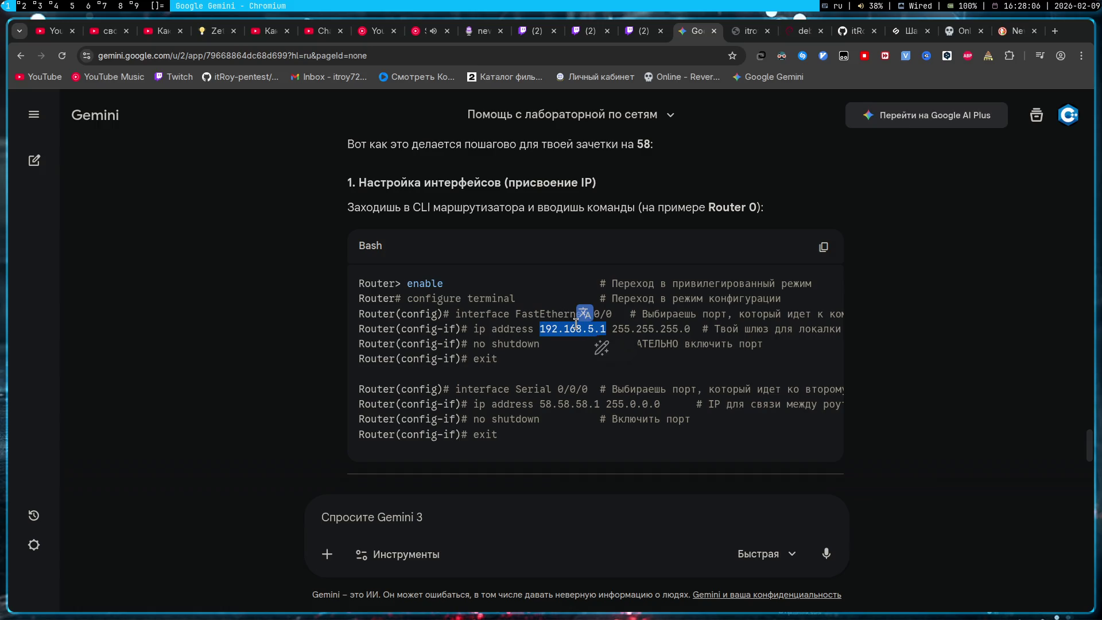
pyautogui.click(576, 323)
pyautogui.hscroll(2, 576, 323)
pyautogui.hscroll(-2, 576, 324)
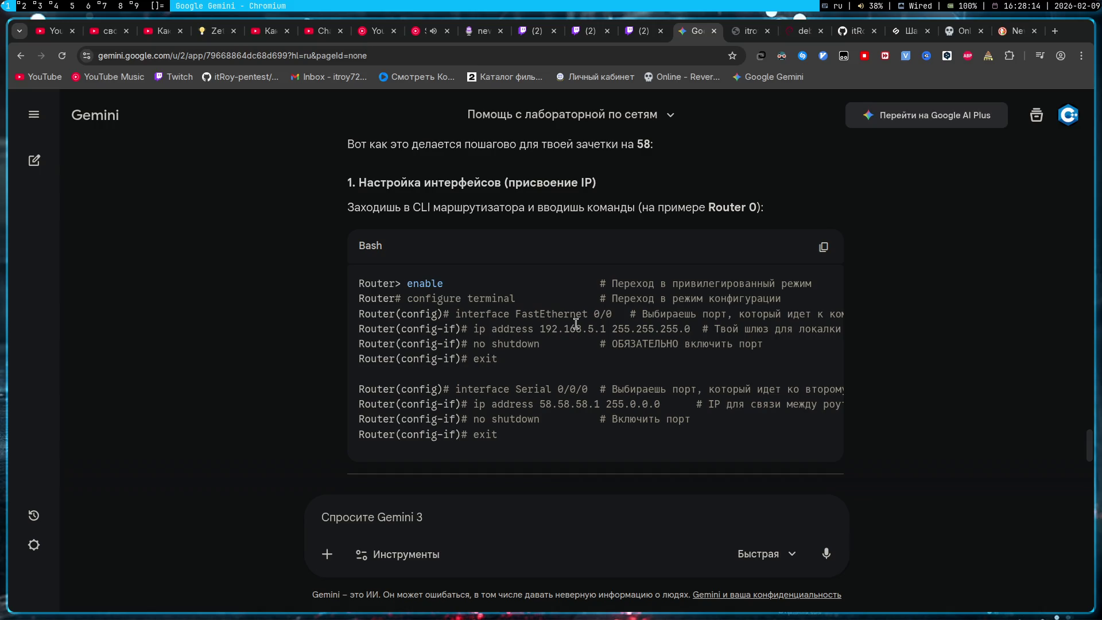
pyautogui.hscroll(1, 575, 324)
pyautogui.hscroll(-1, 576, 323)
pyautogui.doubleClick(478, 330)
# - In Router0's command line, paste 58.58.58.1 after 'ip add' to start the address command
pyautogui.keyDown('shift'); pyautogui.click(607, 330); pyautogui.keyUp('shift')
pyautogui.click(608, 333)
pyautogui.press('super+2')
pyautogui.write('ip add')
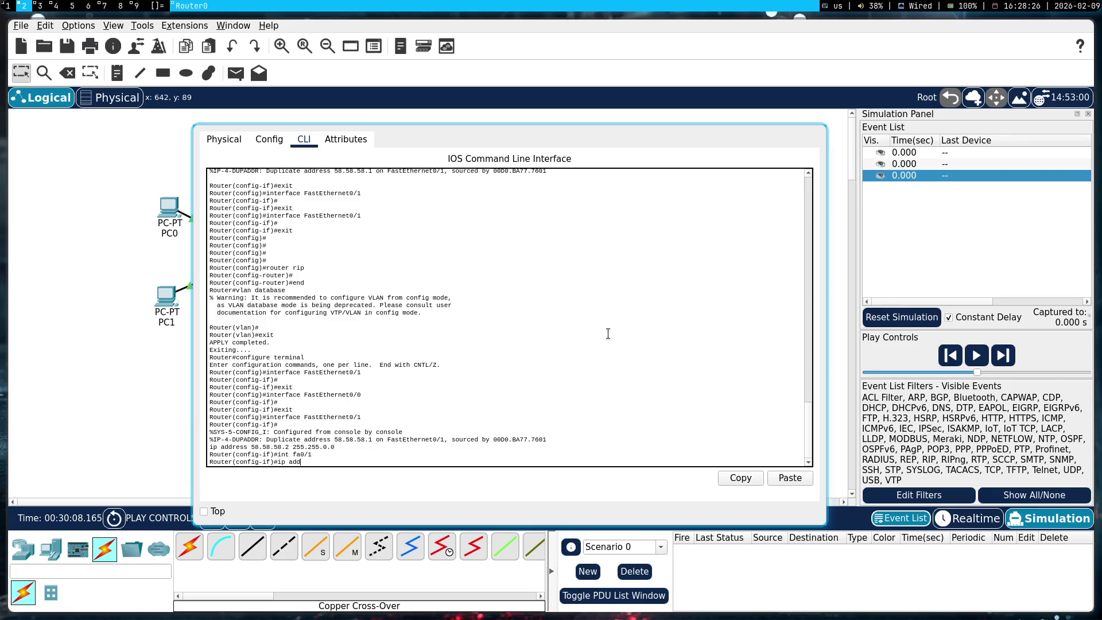
pyautogui.rightClick(608, 334)
pyautogui.click(619, 356)
# - Replace Router1's FastEthernet0/0 IPv4 address 58.58.58.1 with 192.168.3.5
pyautogui.press('super+shift+c')
pyautogui.click(467, 168)
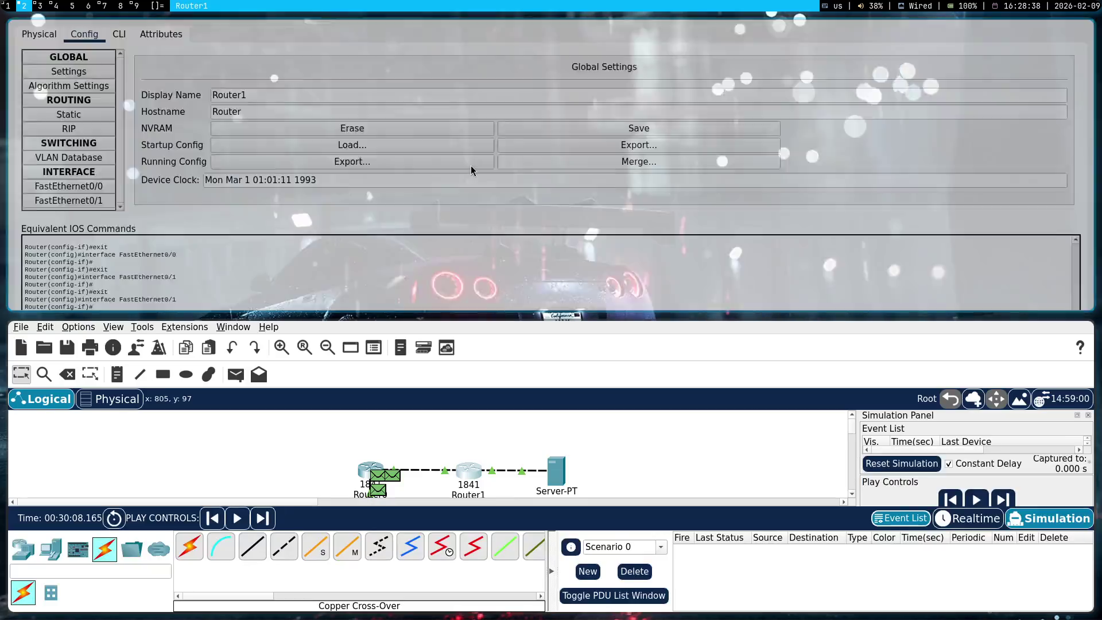
pyautogui.click(65, 200)
pyautogui.click(73, 187)
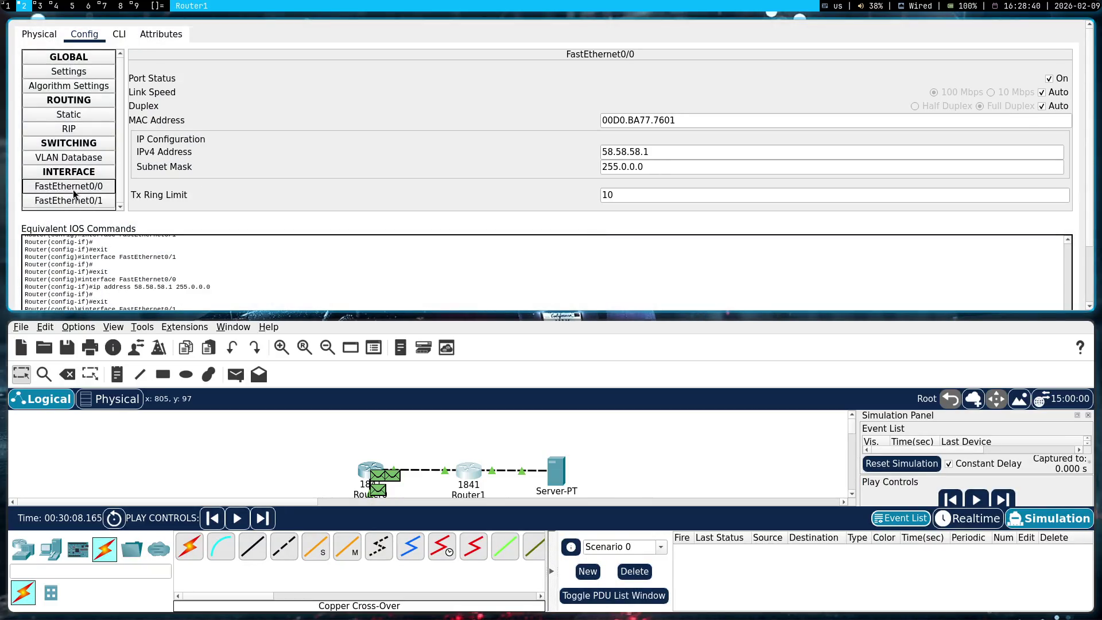
pyautogui.moveTo(671, 152); pyautogui.dragTo(472, 146)
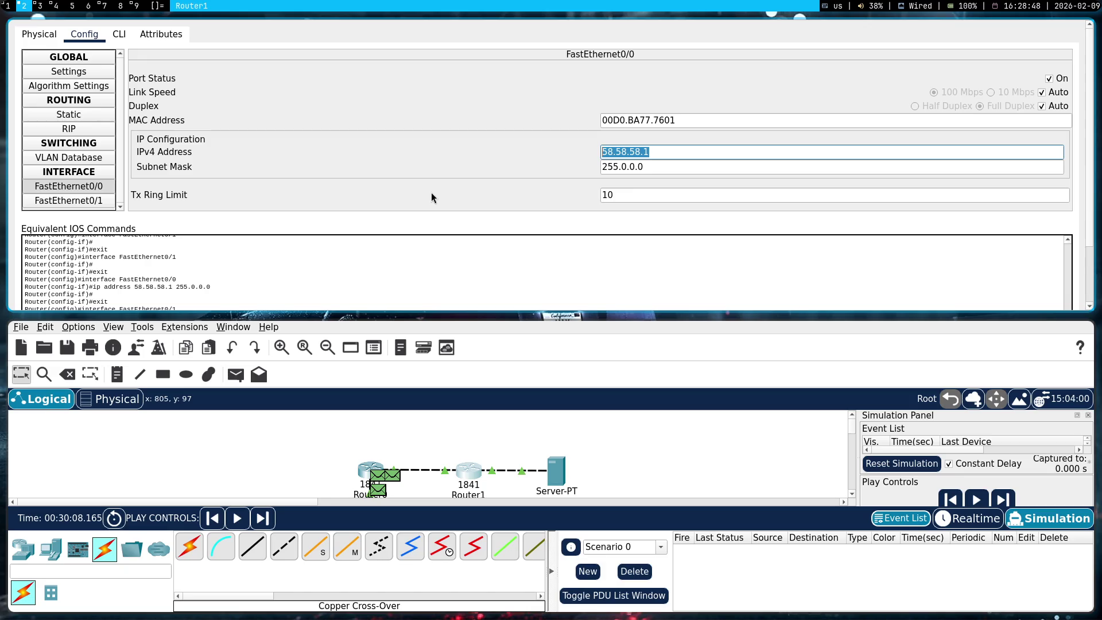
pyautogui.write('192.168')
pyautogui.write(';')
pyautogui.write('3.5')
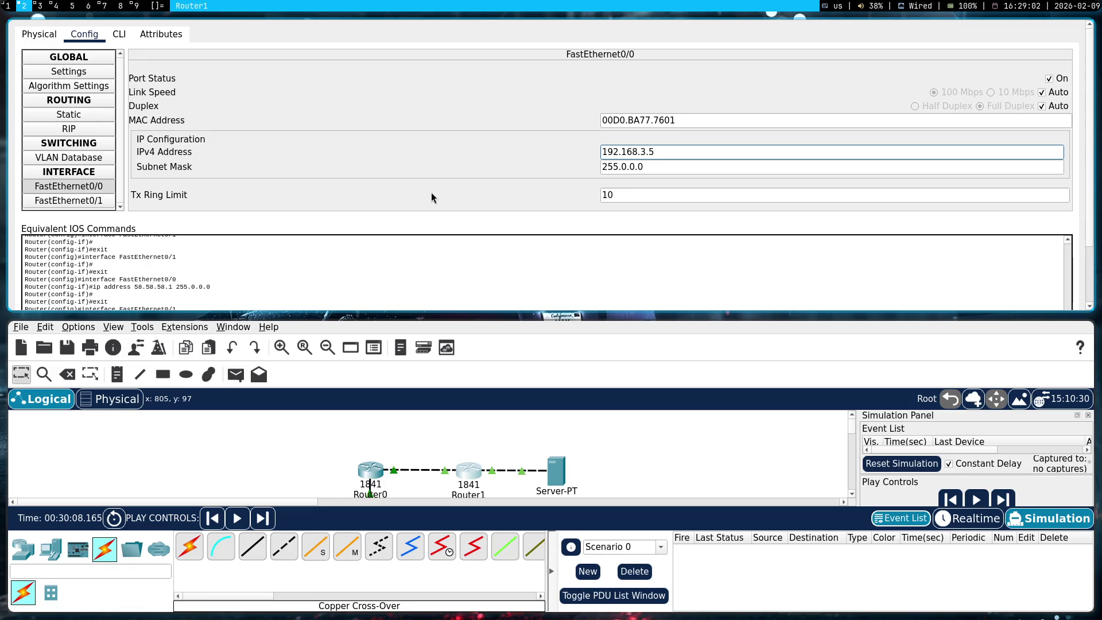
# - Copy and commit the new 192.168.3.5 address, then return to Router0's command line
pyautogui.hotkey('ctrl', 'a')
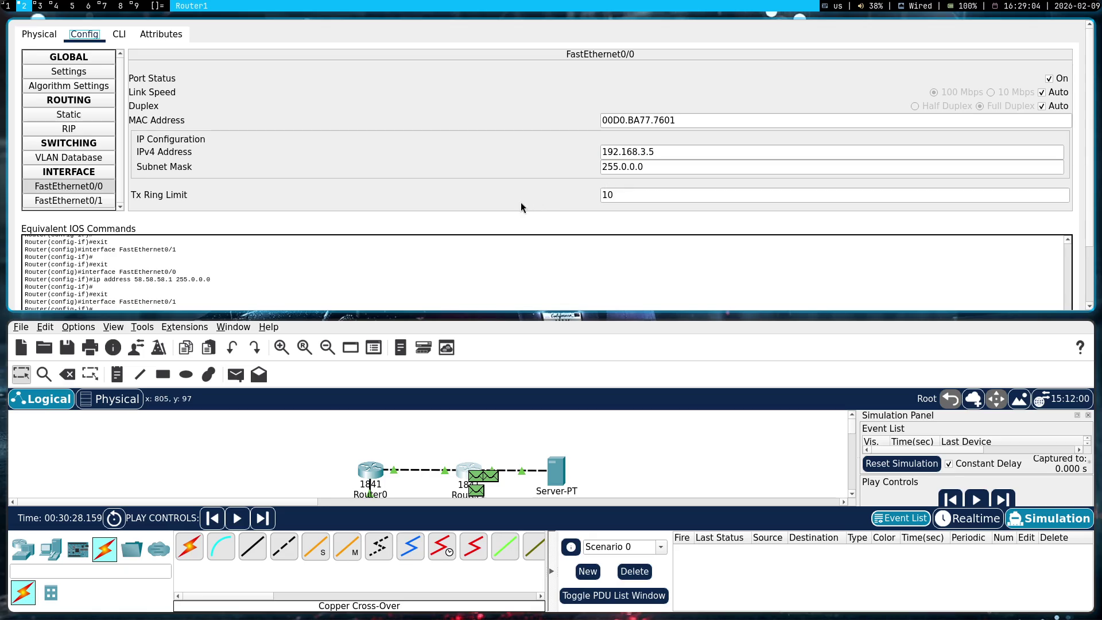
pyautogui.click(83, 199)
pyautogui.click(87, 189)
pyautogui.hotkey('shift', 'Tab')
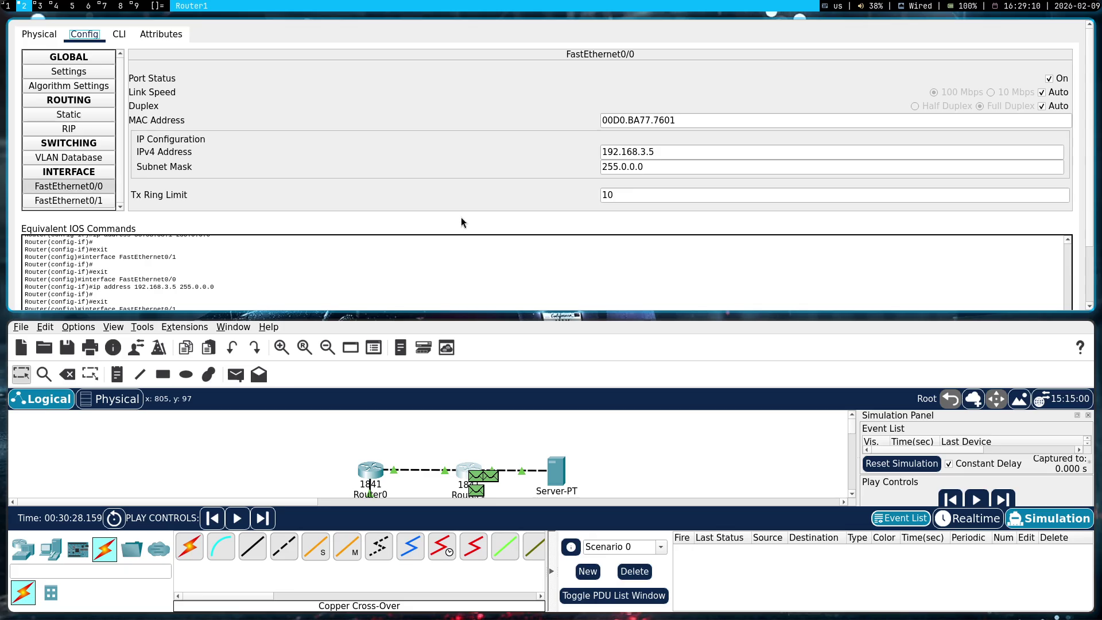
pyautogui.press('super+shift+c')
pyautogui.click(370, 172)
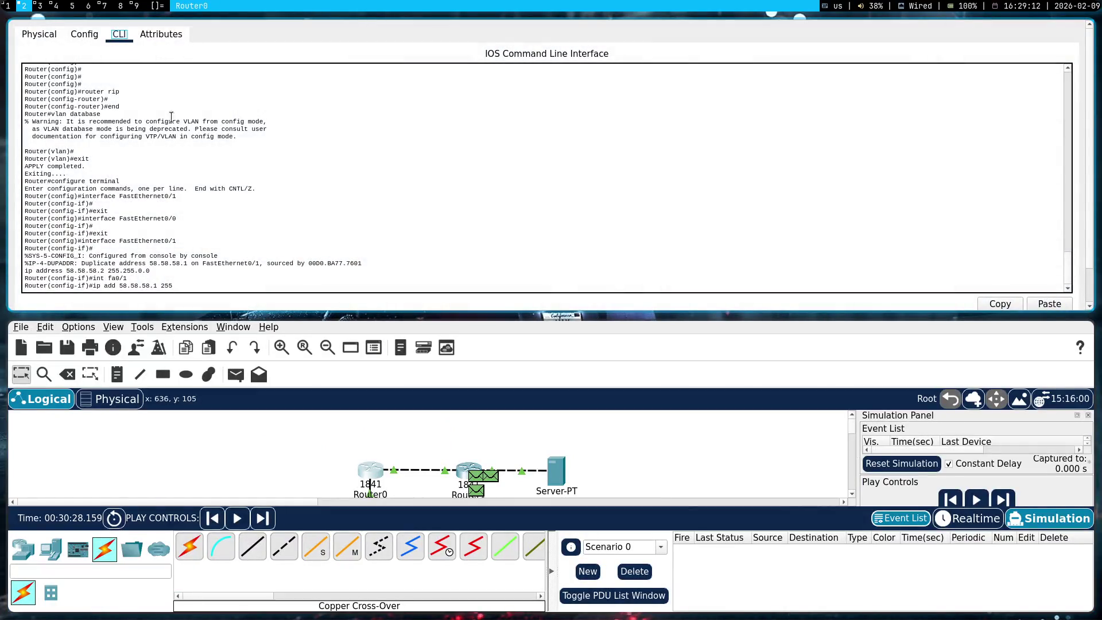
# - Enter 'ip address 192.168.3.5 255.255.255.0' on Router0's FastEthernet0/1
pyautogui.press('super+shift+space')
pyautogui.moveTo(491, 337); pyautogui.dragTo(610, 429)
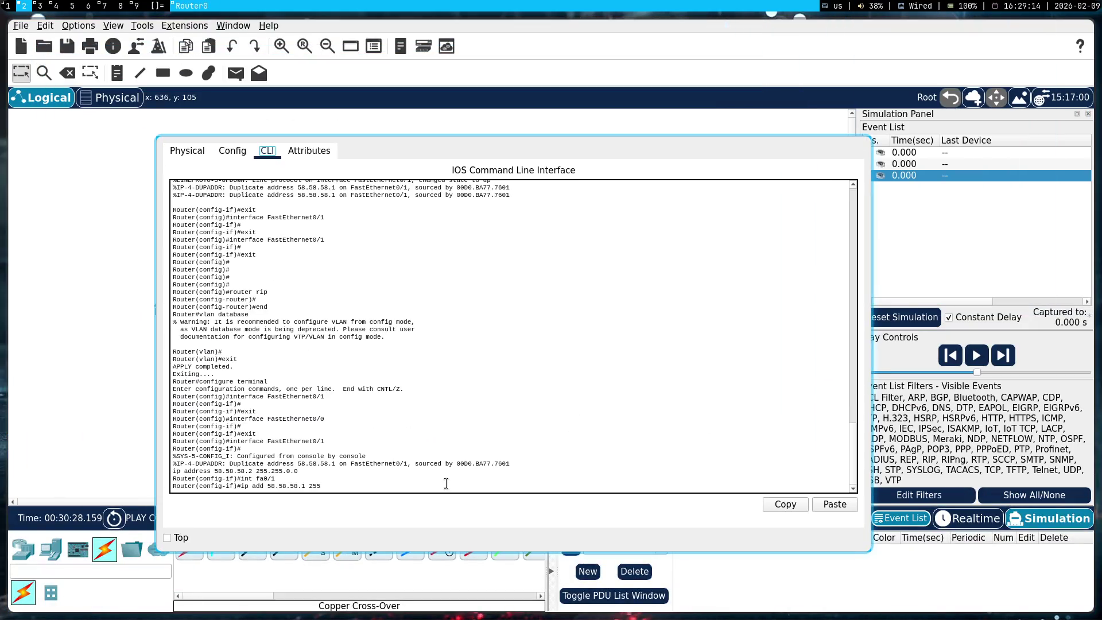
pyautogui.hotkey('ctrl', 'u')
pyautogui.write('a')
pyautogui.rightClick(445, 481)
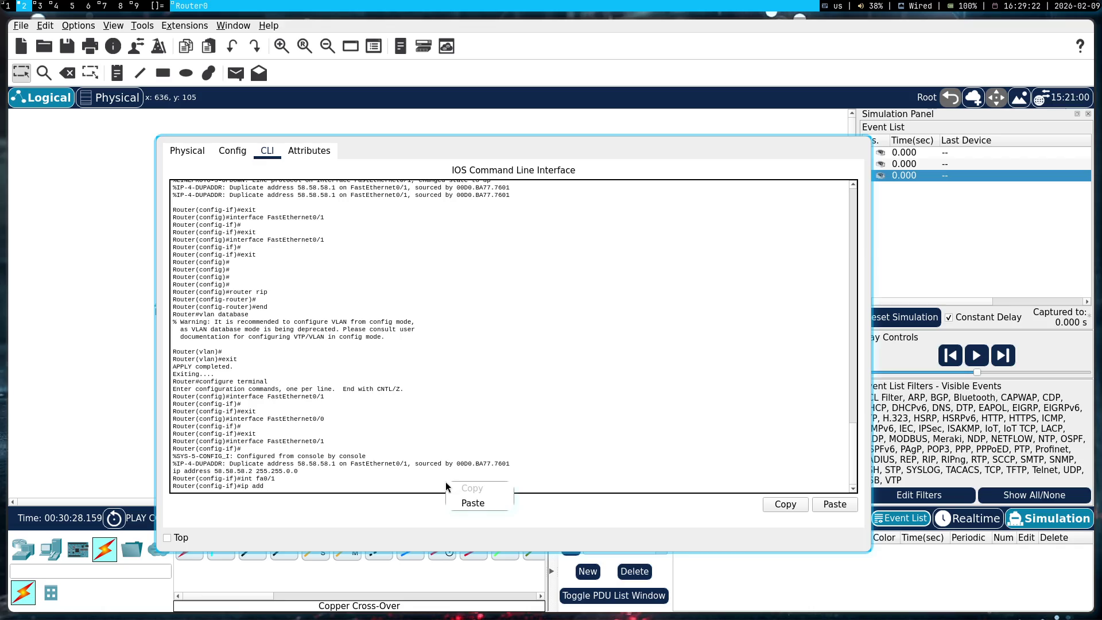
pyautogui.click(458, 501)
pyautogui.write('255.255.255.0')
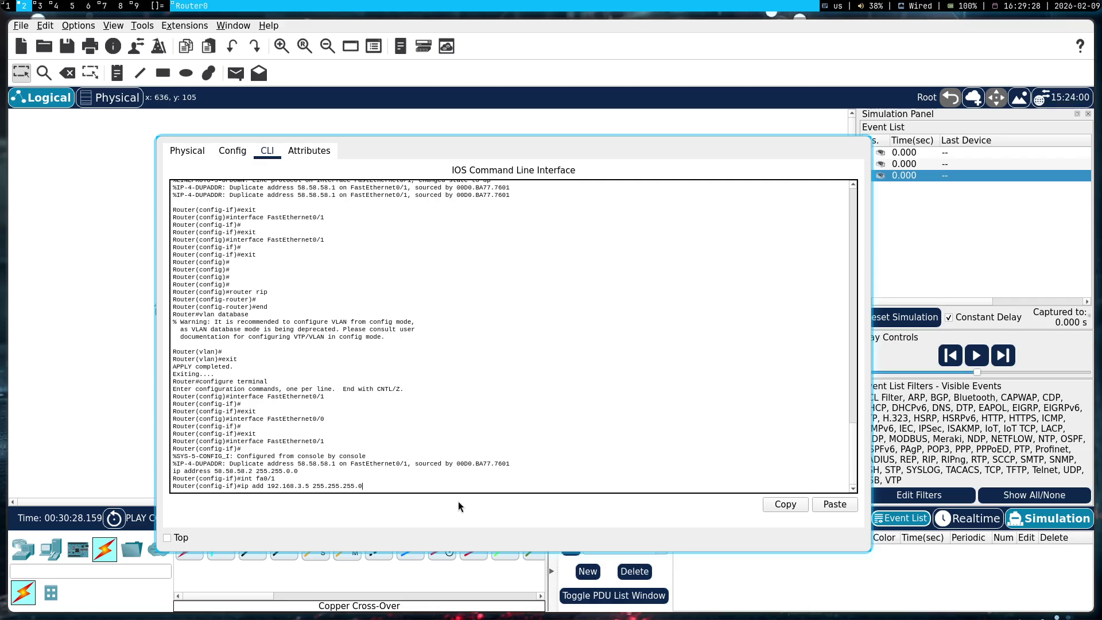
pyautogui.press('Return')
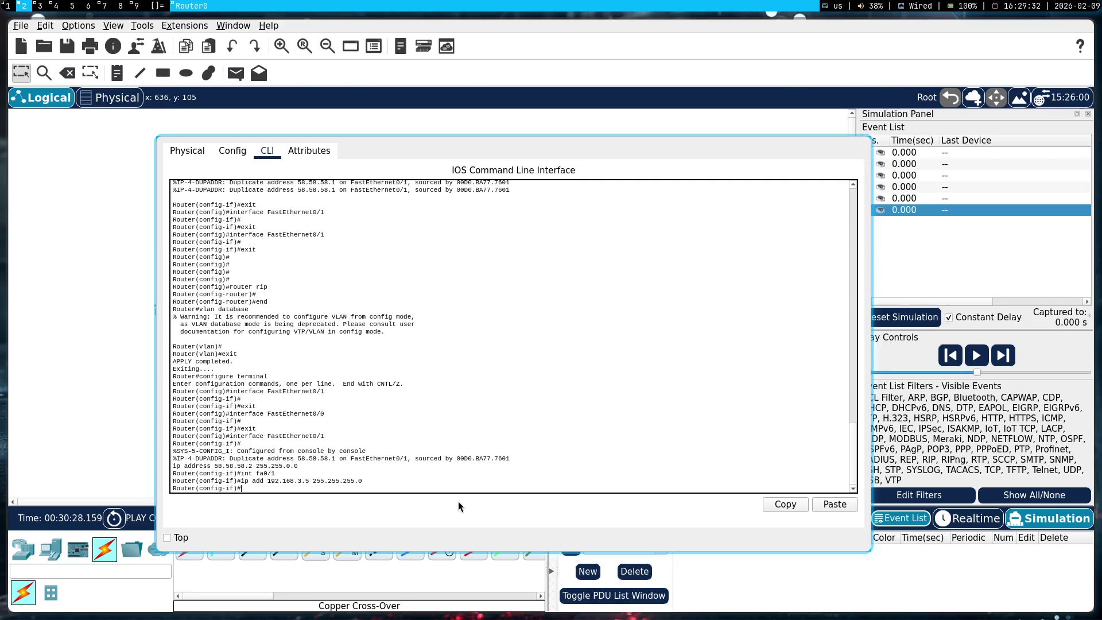
# - Enable the port with no shutdown, then exit and end back to privileged mode
pyautogui.press('super+1')
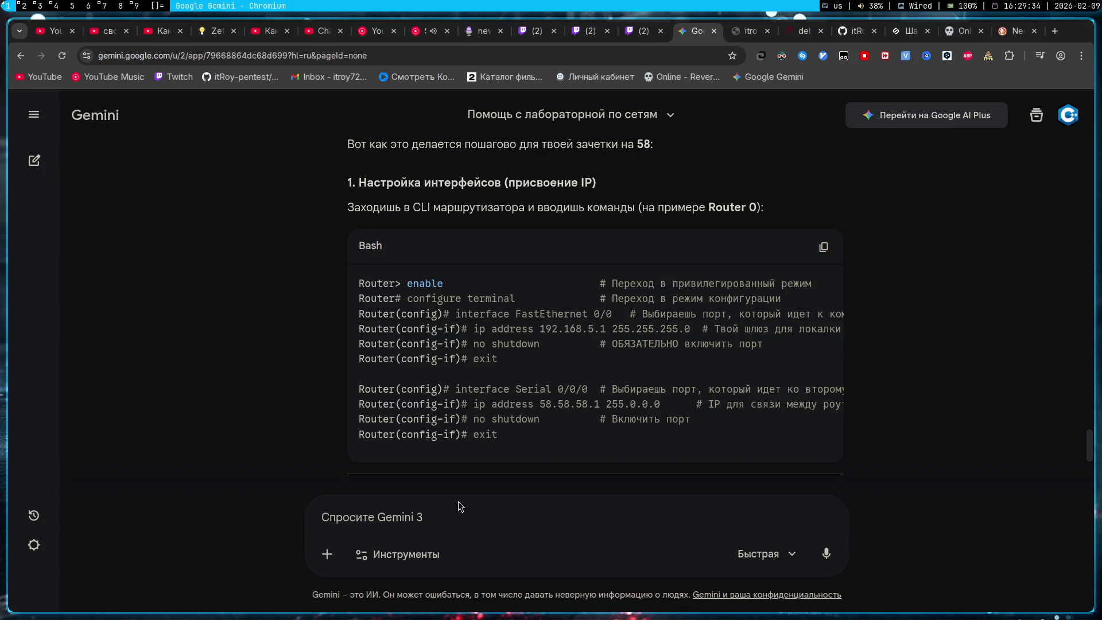
pyautogui.press('super+2')
pyautogui.write('no shutdown')
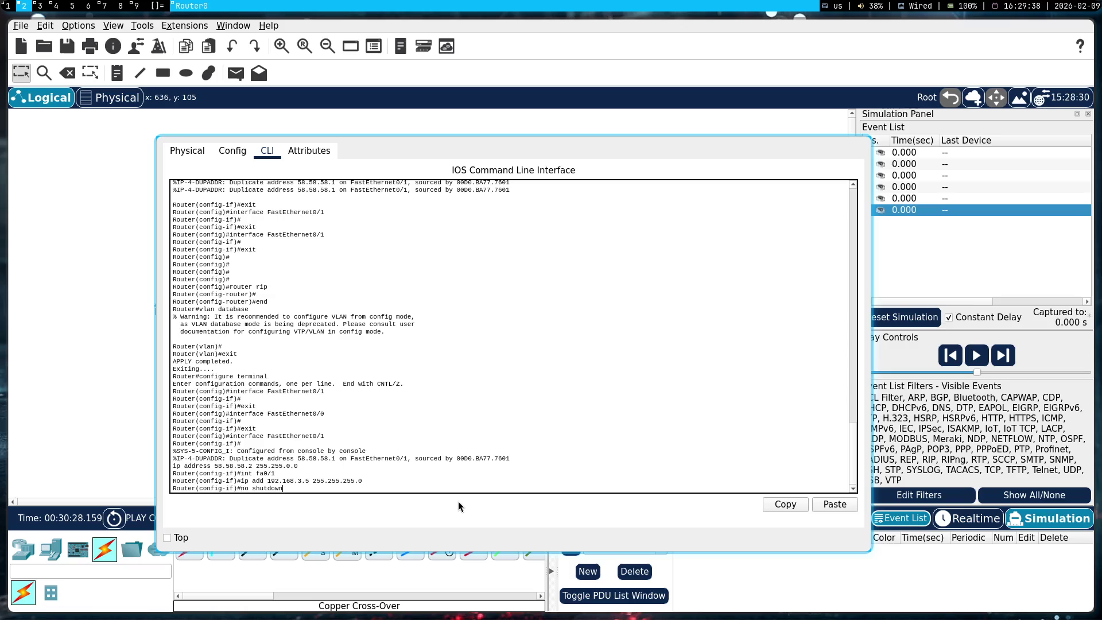
pyautogui.press('Return')
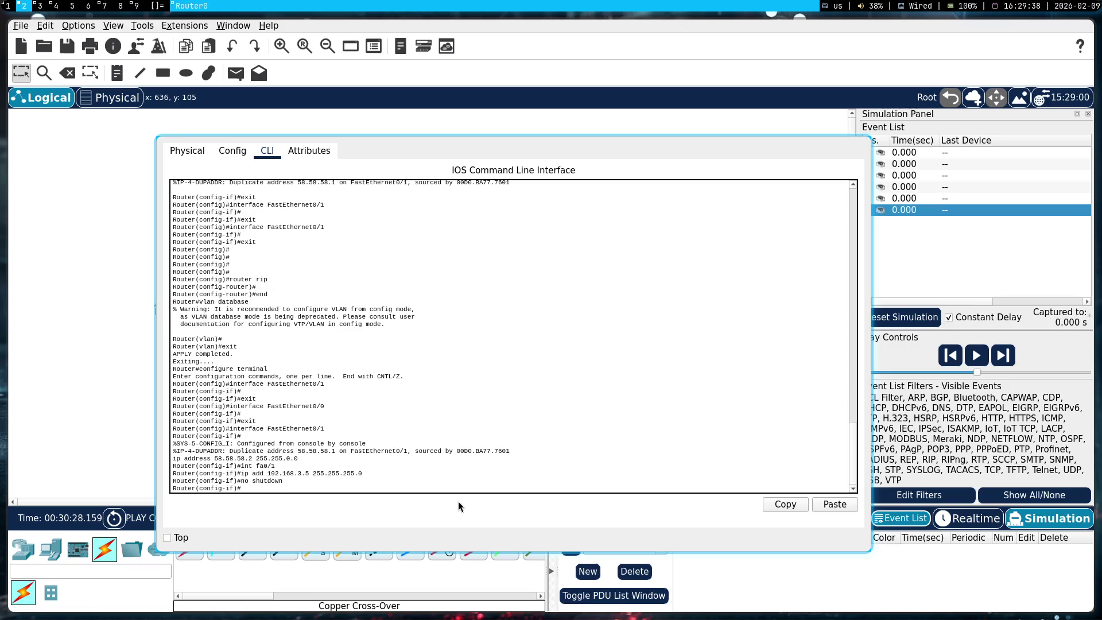
pyautogui.write('exit')
pyautogui.press('Return')
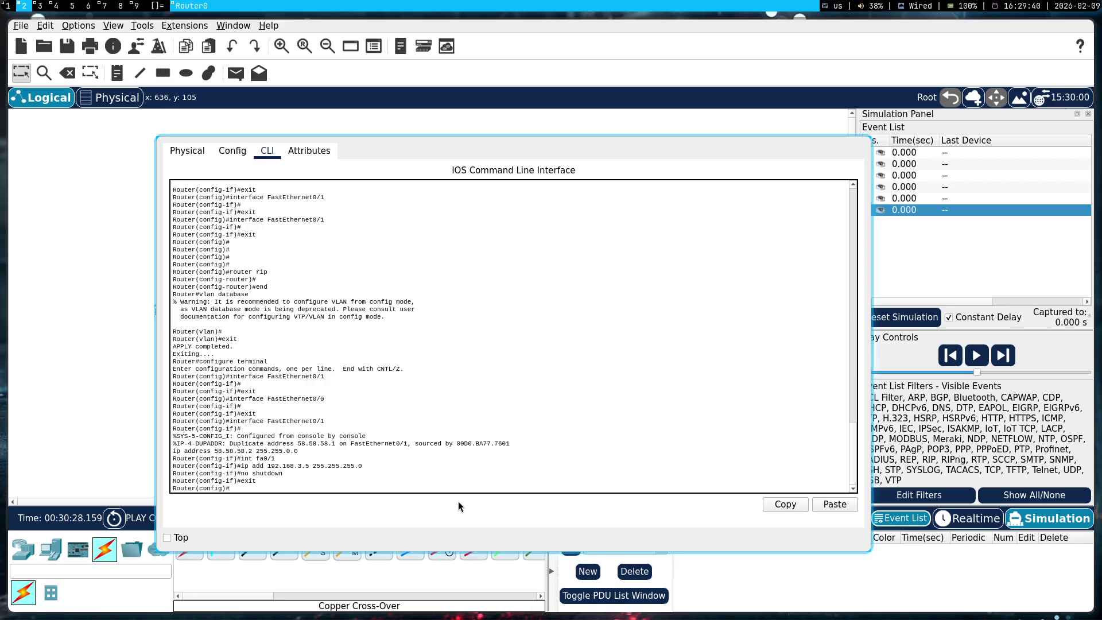
pyautogui.write('end')
pyautogui.press('Return')
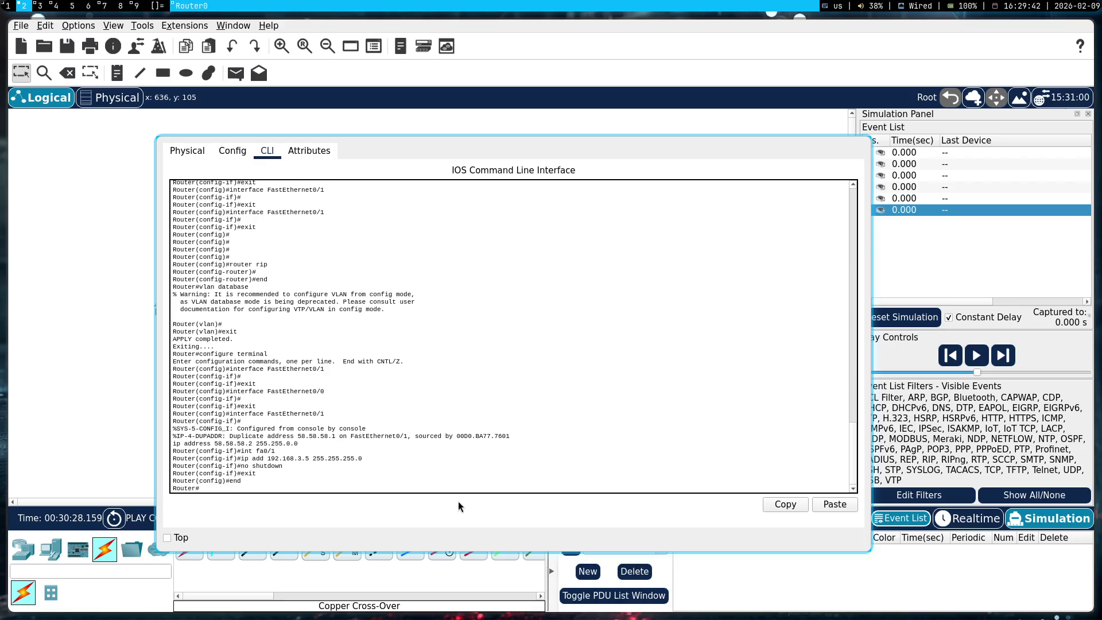
pyautogui.press('super+shift+q')
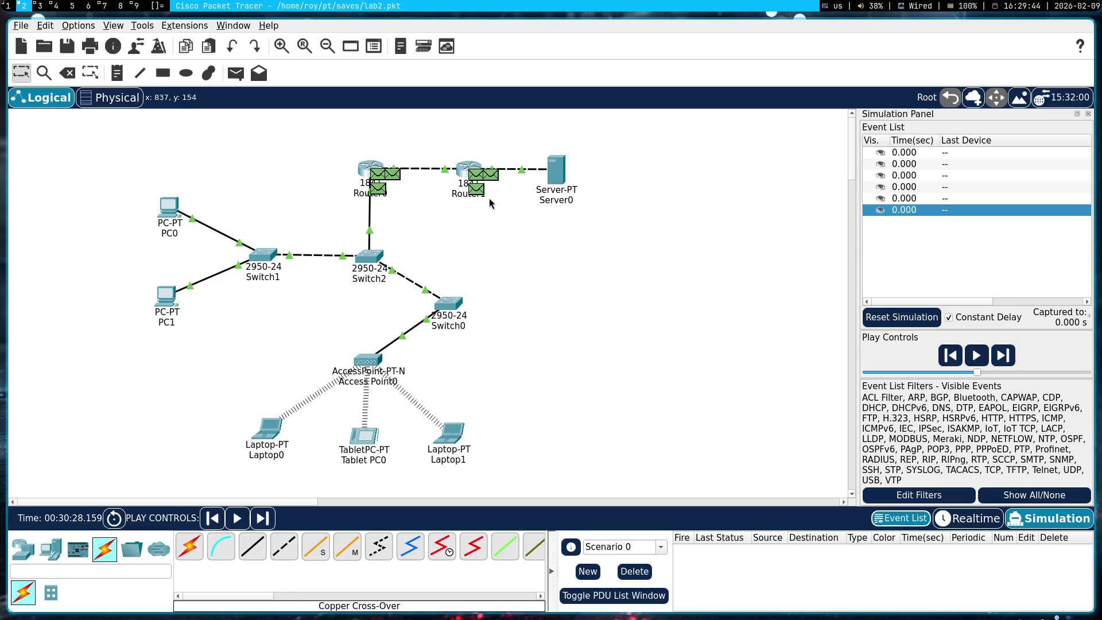
# - Inspect the gratuitous ARP PDU at Router1 in OSI Model and Outbound PDU Details views
pyautogui.click(487, 176)
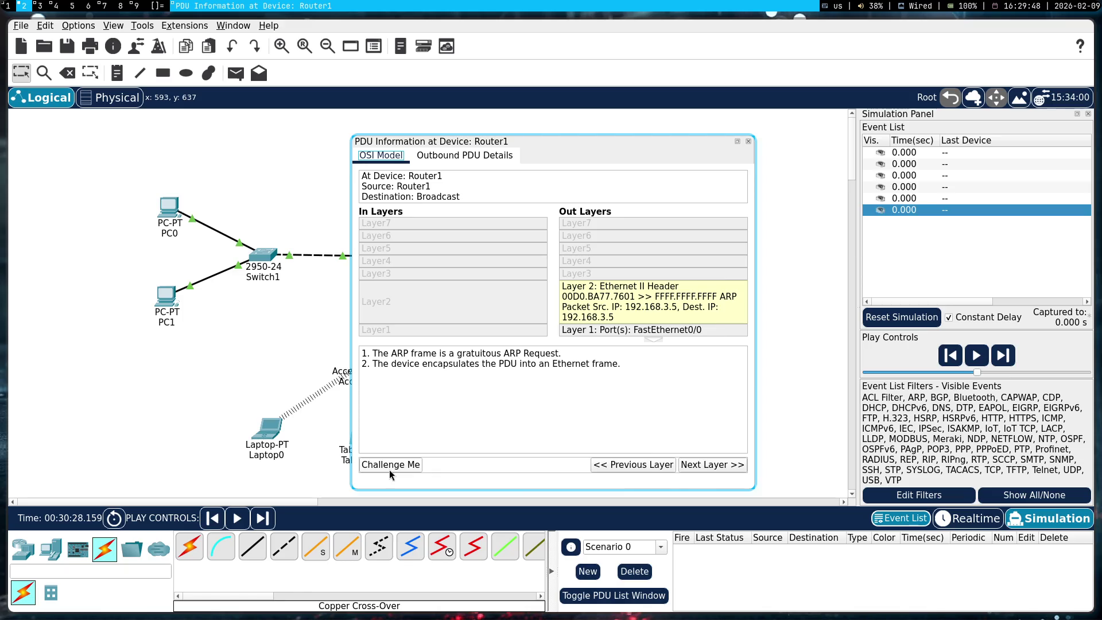
pyautogui.click(720, 464)
pyautogui.click(464, 156)
pyautogui.click(391, 155)
pyautogui.press('Escape')
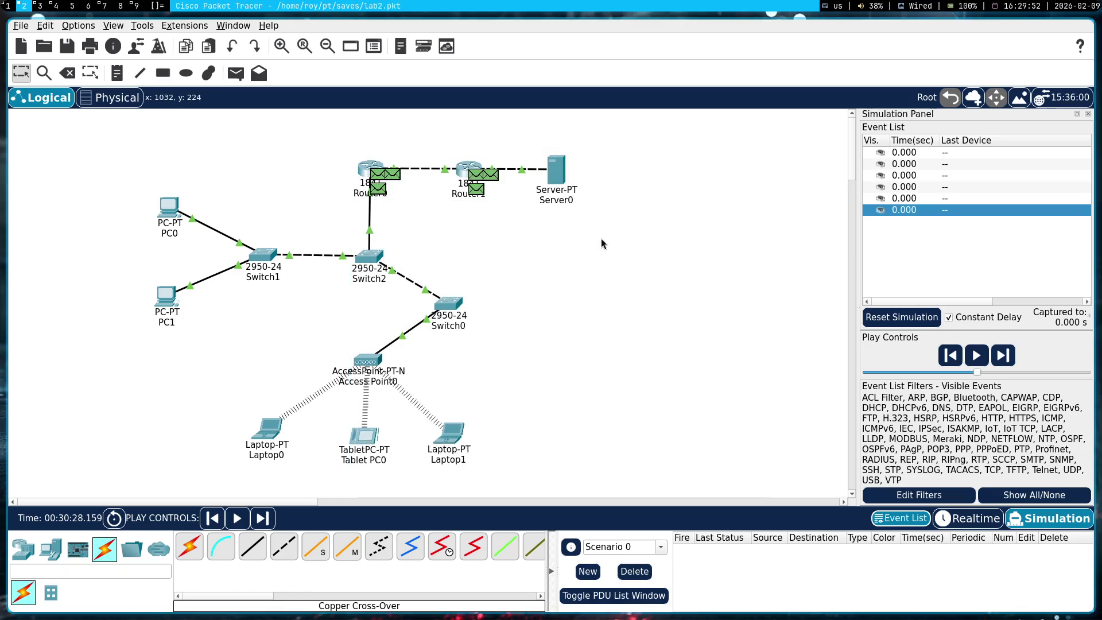
# - Check the last event's PDU at Router0, then reset the simulation
pyautogui.click(956, 215)
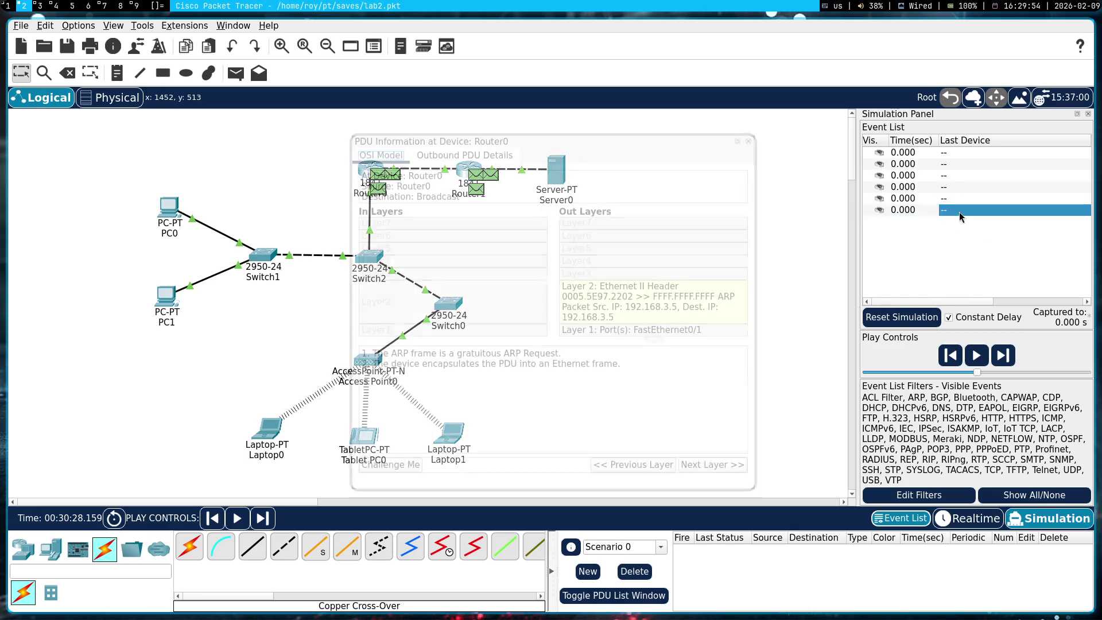
pyautogui.press('Escape')
pyautogui.click(902, 317)
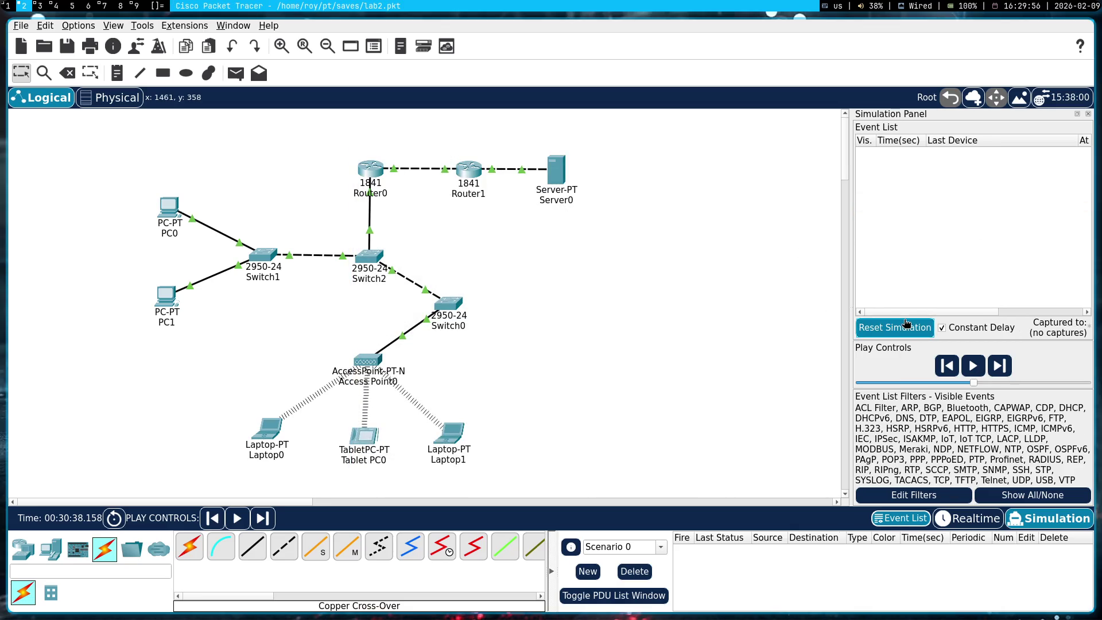
# - Run a Router0-to-Server0 simple PDU, pause it, and delete that PDU
pyautogui.click(235, 73)
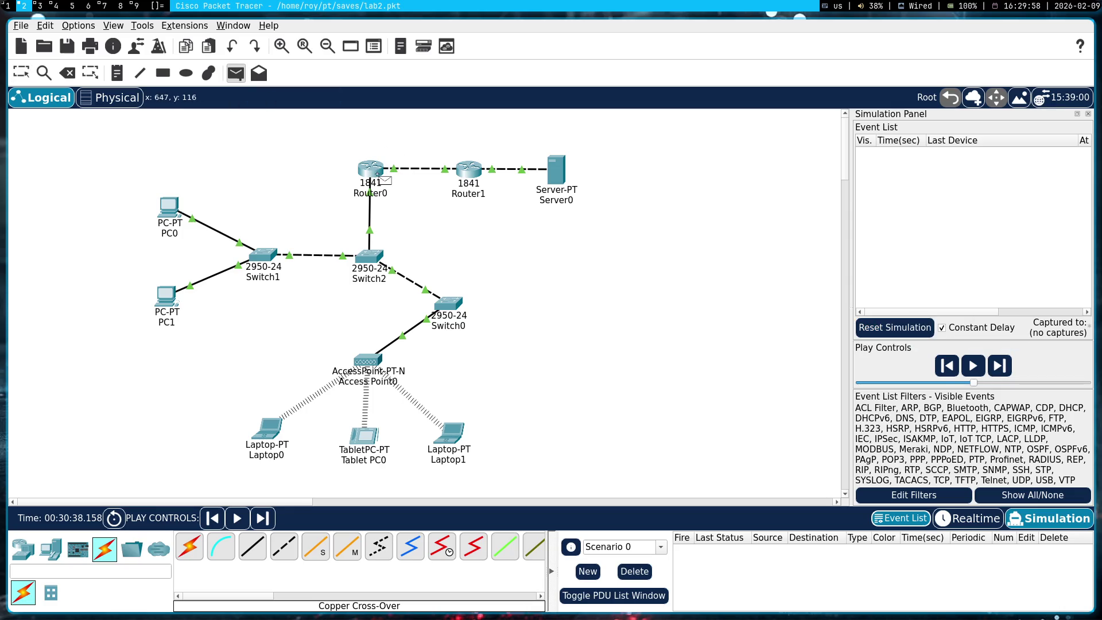
pyautogui.click(375, 170)
pyautogui.click(556, 171)
pyautogui.click(977, 355)
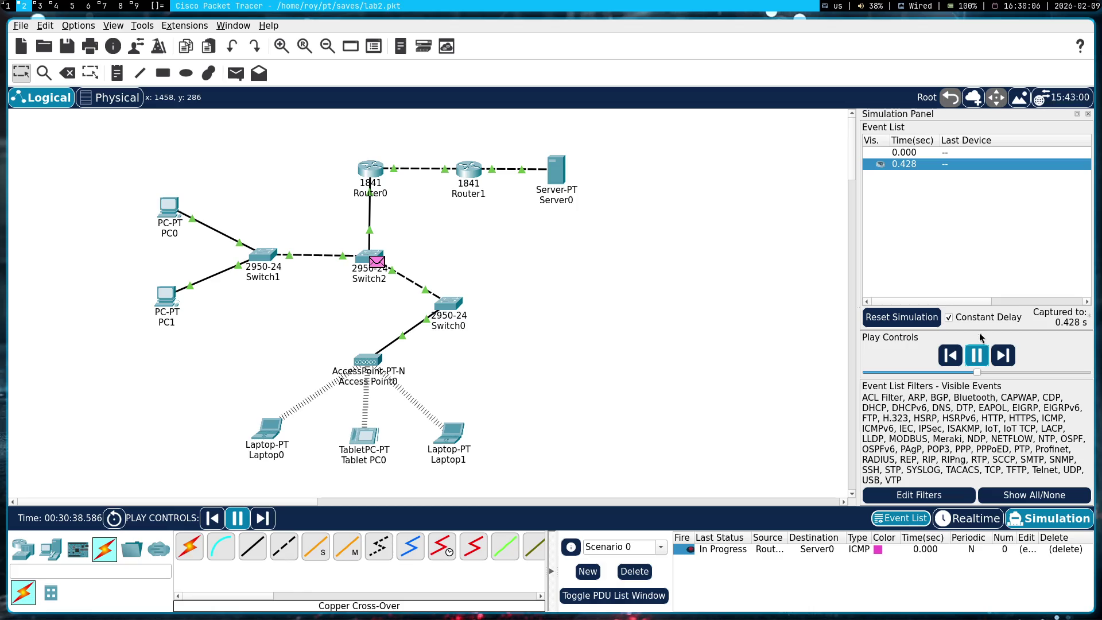
pyautogui.click(976, 356)
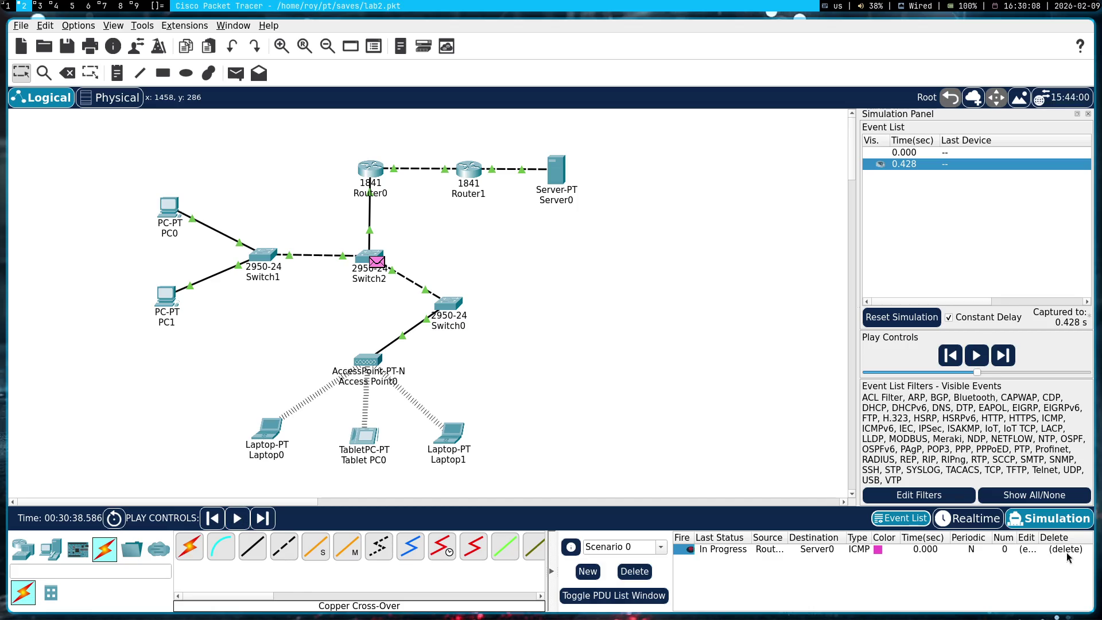
pyautogui.click(1061, 550)
# - Run a Server0-to-Router0 simple PDU, pause and reset, then delete the test packet
pyautogui.click(556, 169)
pyautogui.click(370, 168)
pyautogui.click(983, 357)
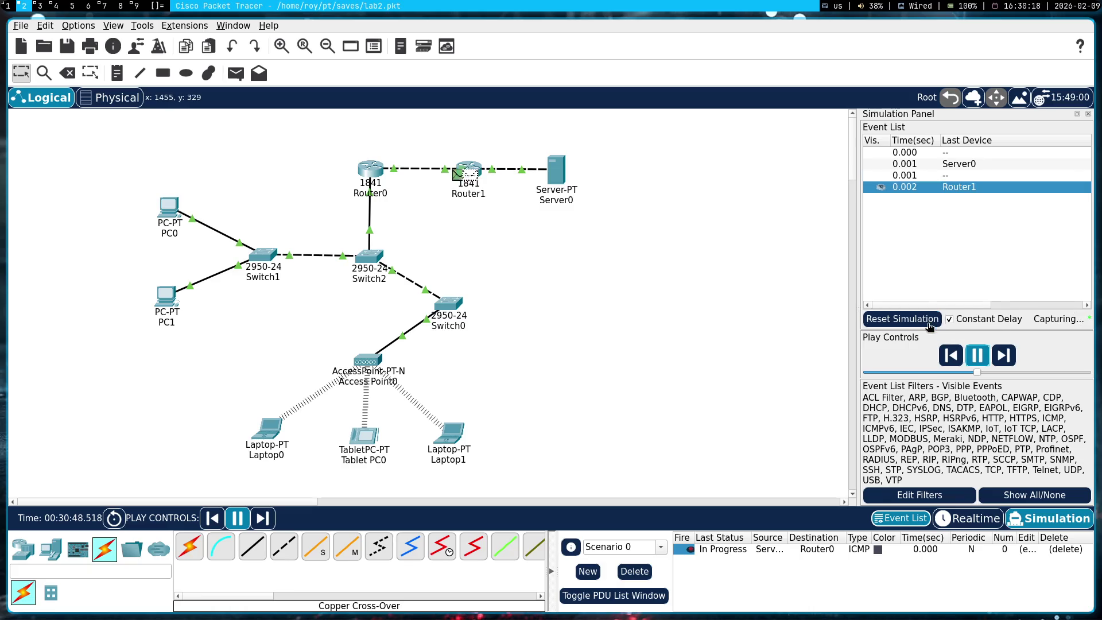
pyautogui.click(977, 357)
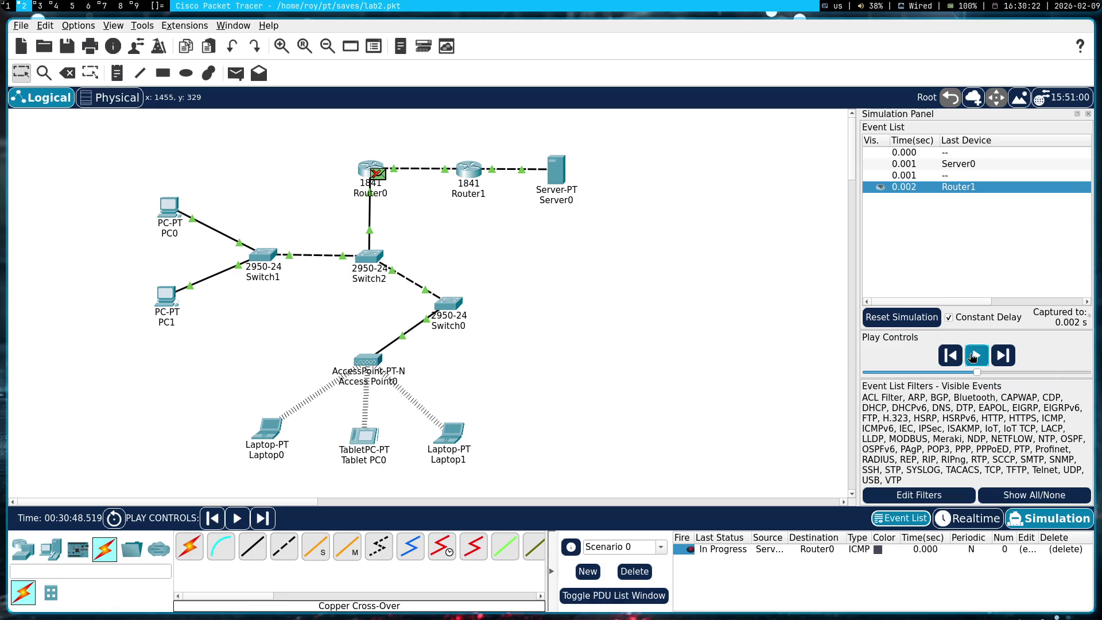
pyautogui.click(902, 317)
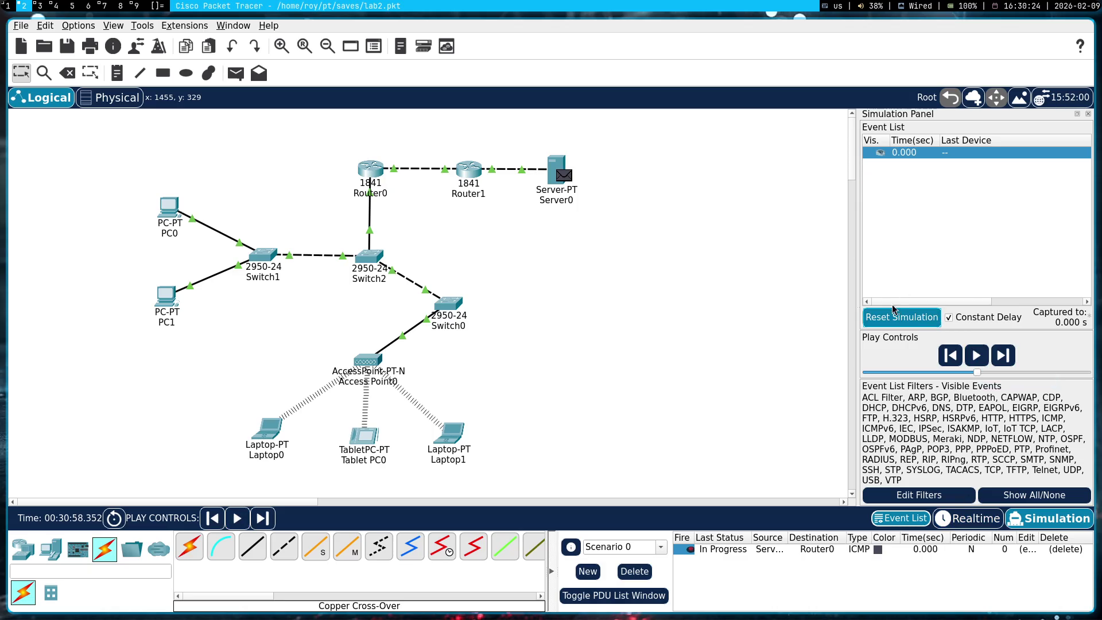
pyautogui.click(1058, 549)
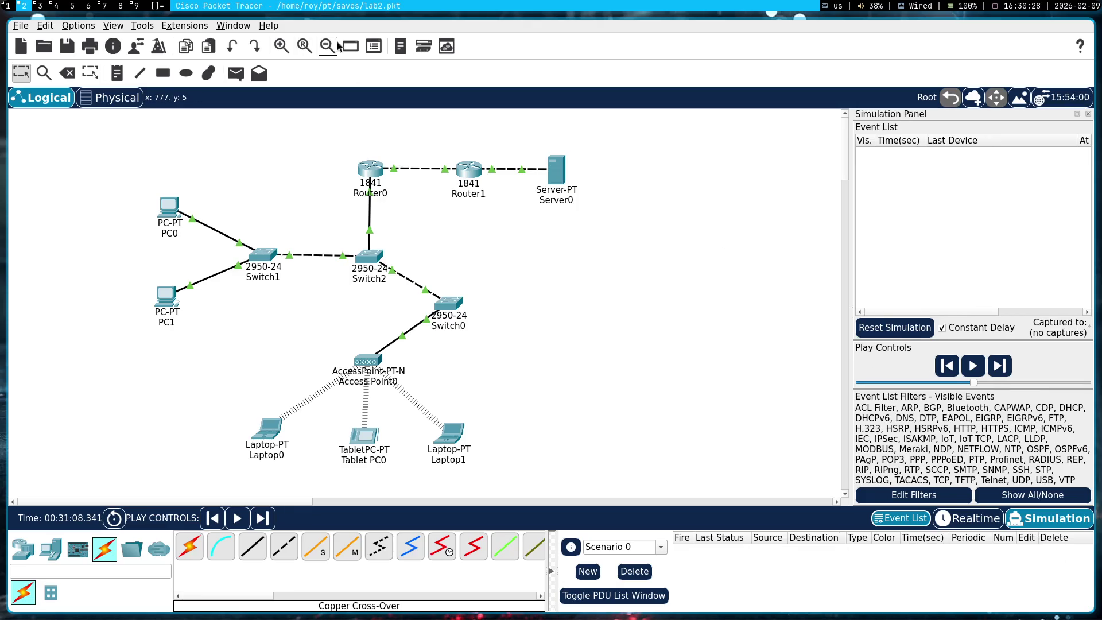
pyautogui.click(243, 77)
pyautogui.click(555, 172)
pyautogui.click(370, 167)
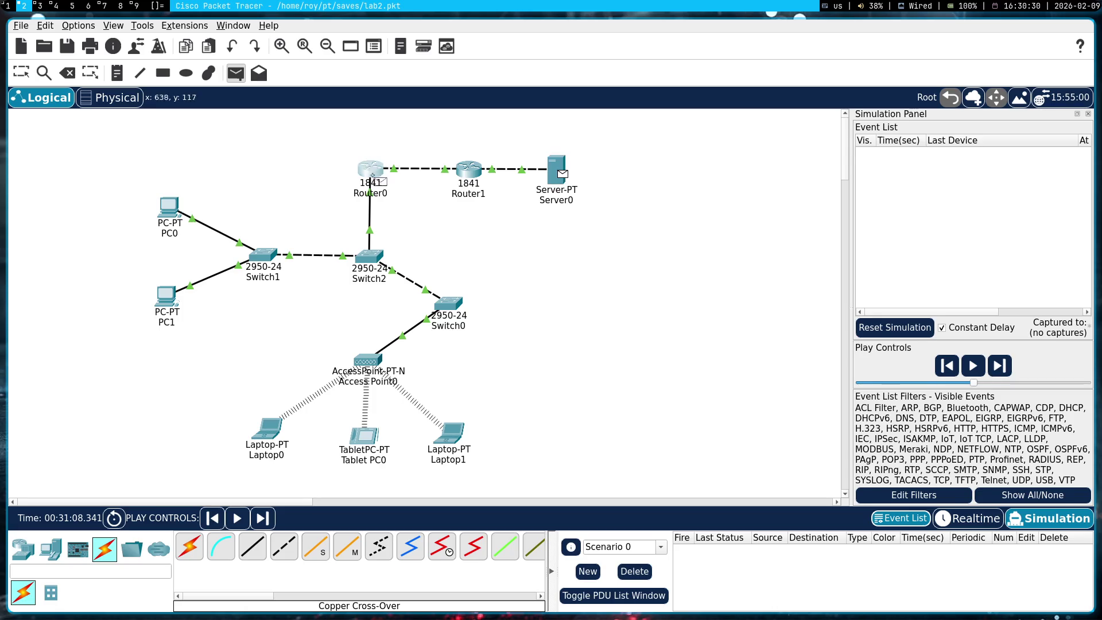
pyautogui.click(984, 351)
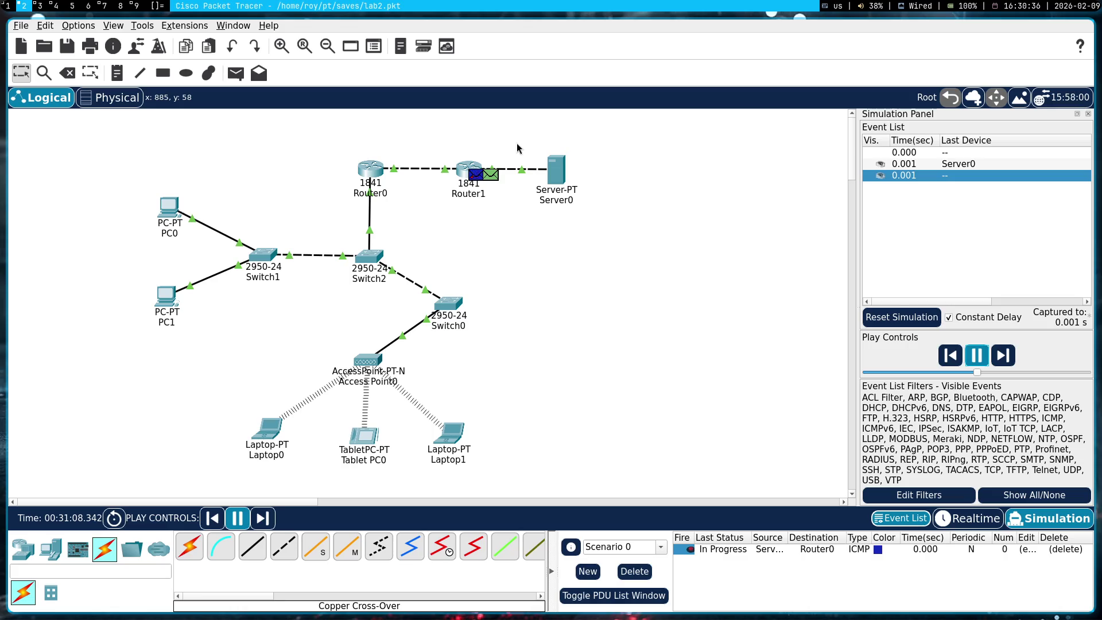
pyautogui.moveTo(365, 182)
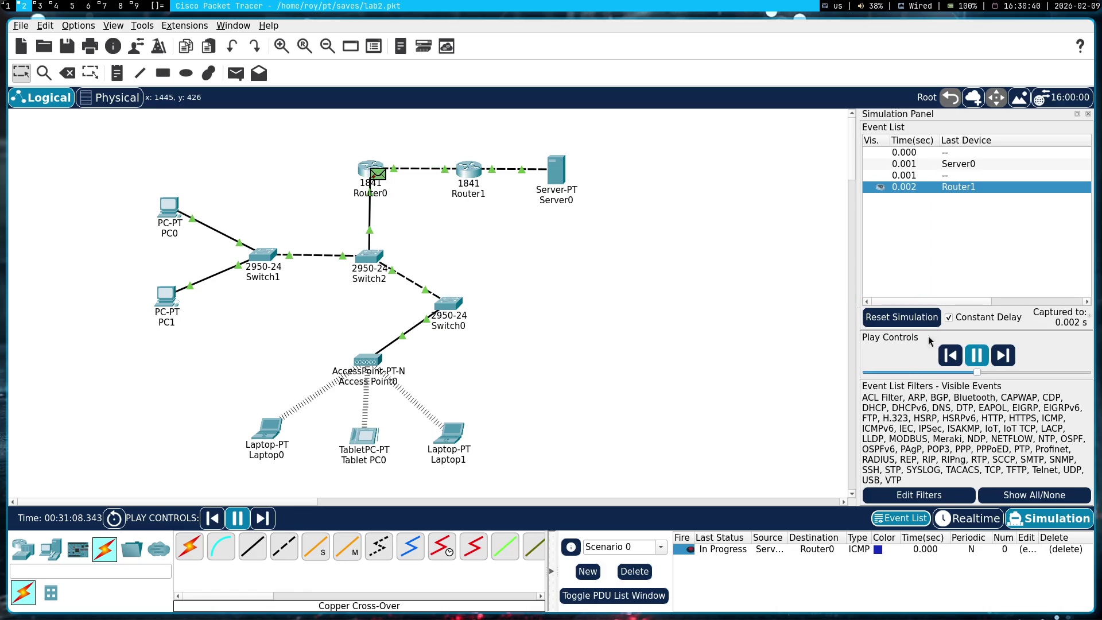
pyautogui.click(977, 355)
pyautogui.click(378, 173)
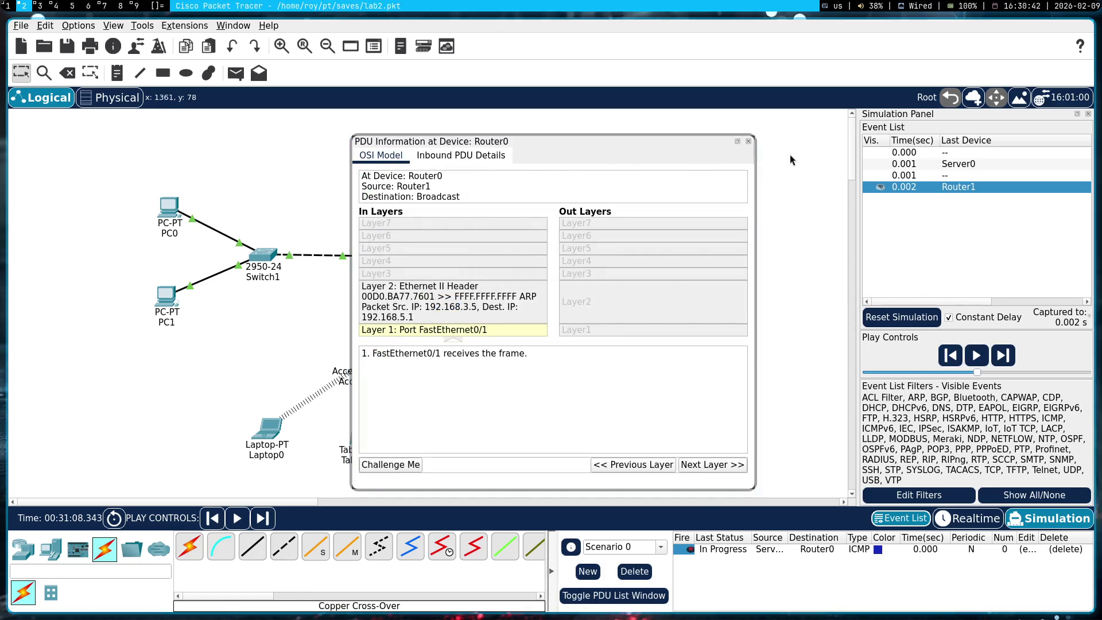
pyautogui.click(749, 141)
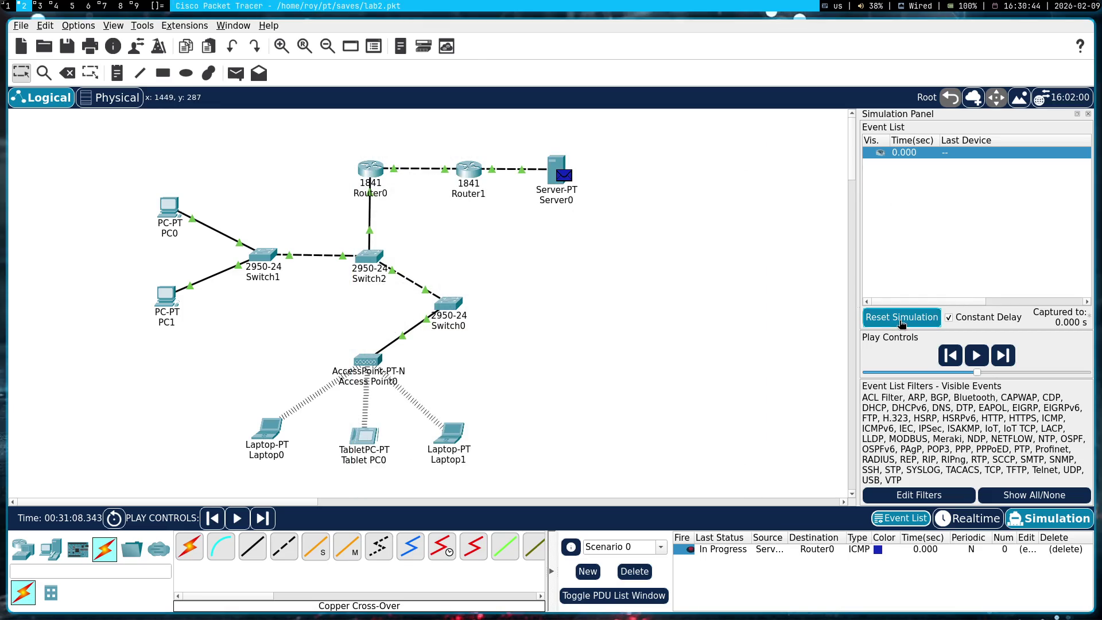
pyautogui.press('space')
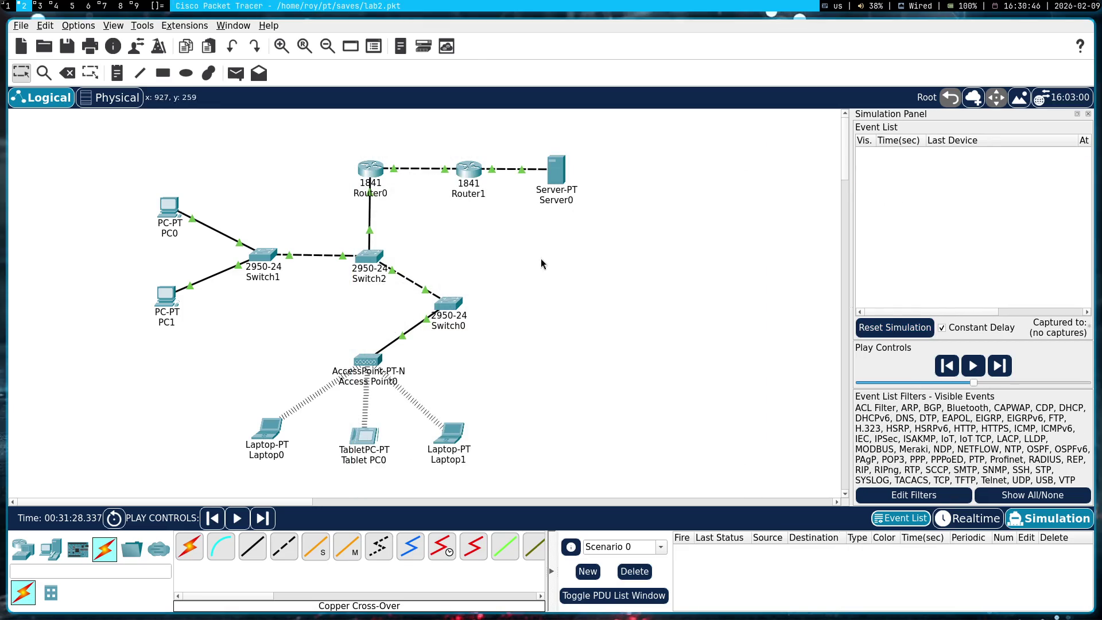
pyautogui.click(371, 169)
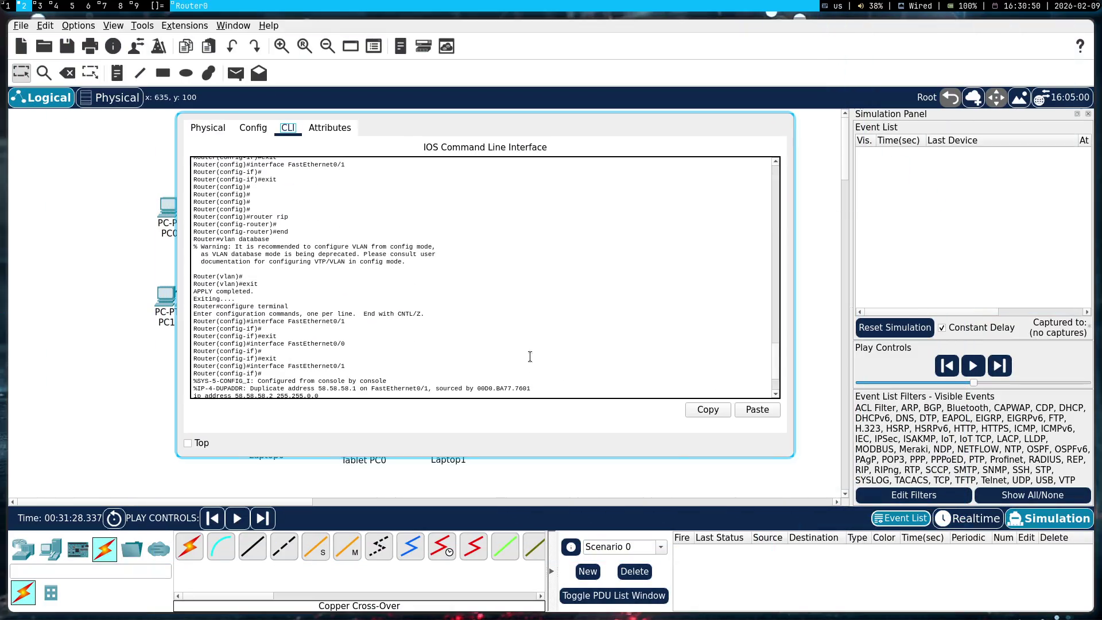
# - On Router0, enter conf t and int fa0/1, then type 'ip add 192.168.3.5'
pyautogui.write('int fa0/1 ip add 192.168.3.5 255.255.255.0 no shutdown exit end')
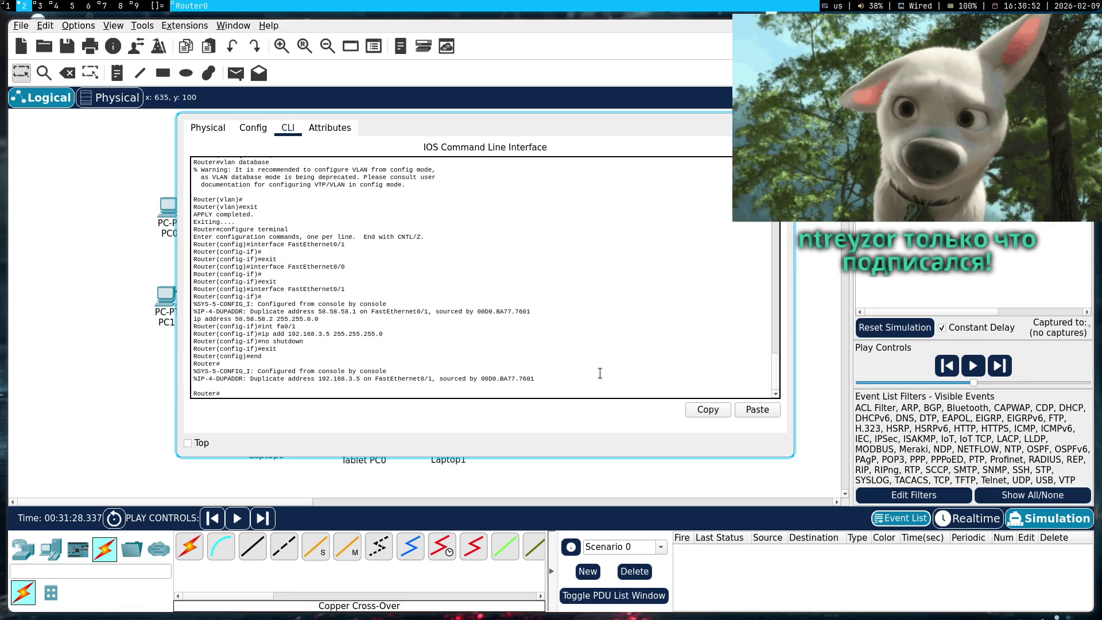
pyautogui.write('int fa')
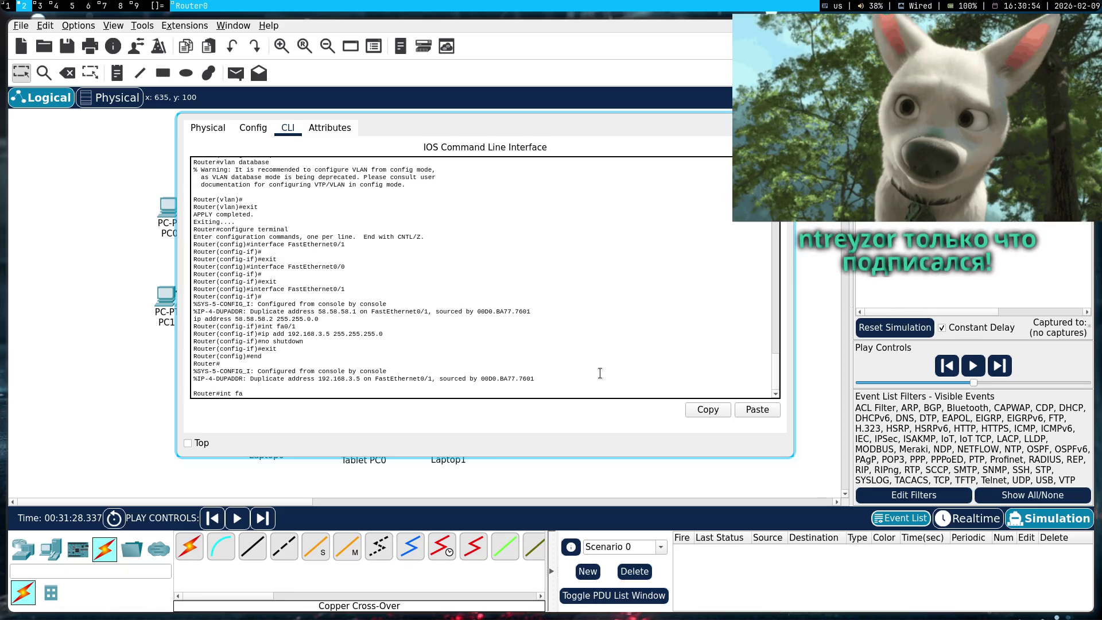
pyautogui.press('BackSpace')
pyautogui.press('BackSpace')
pyautogui.press('BackSpace')
pyautogui.write('conf')
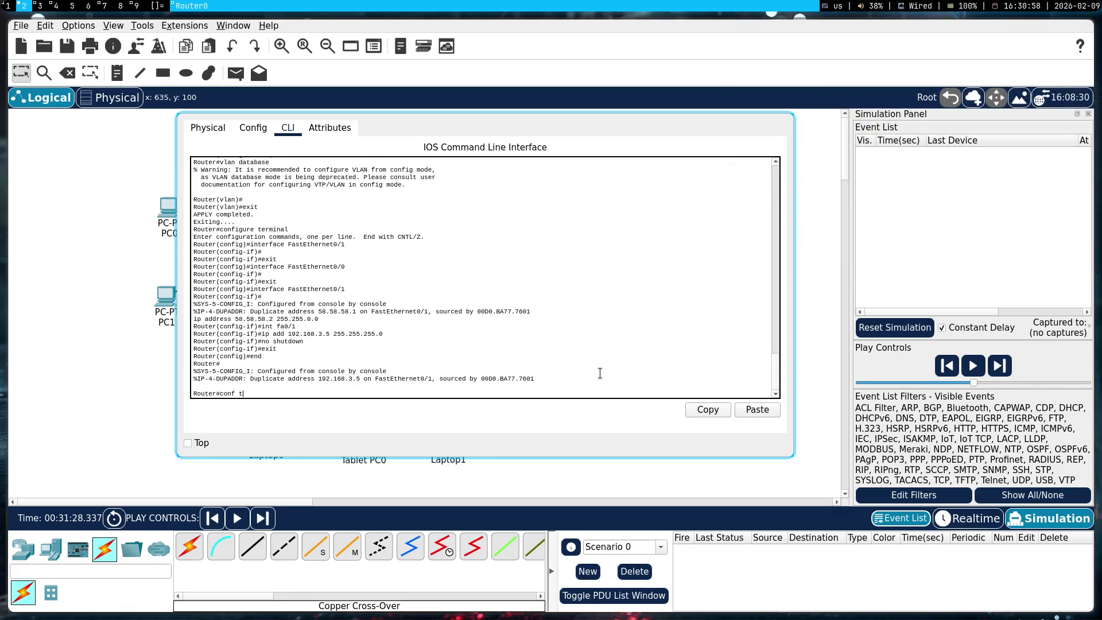
pyautogui.press('Return')
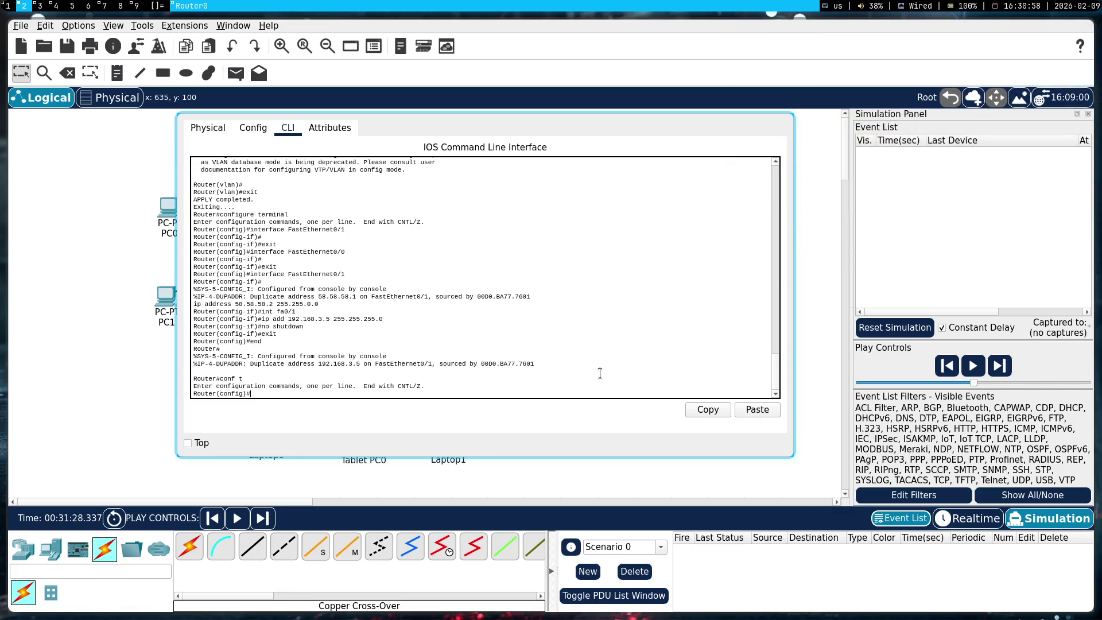
pyautogui.write('int fa0/1')
pyautogui.press('Return')
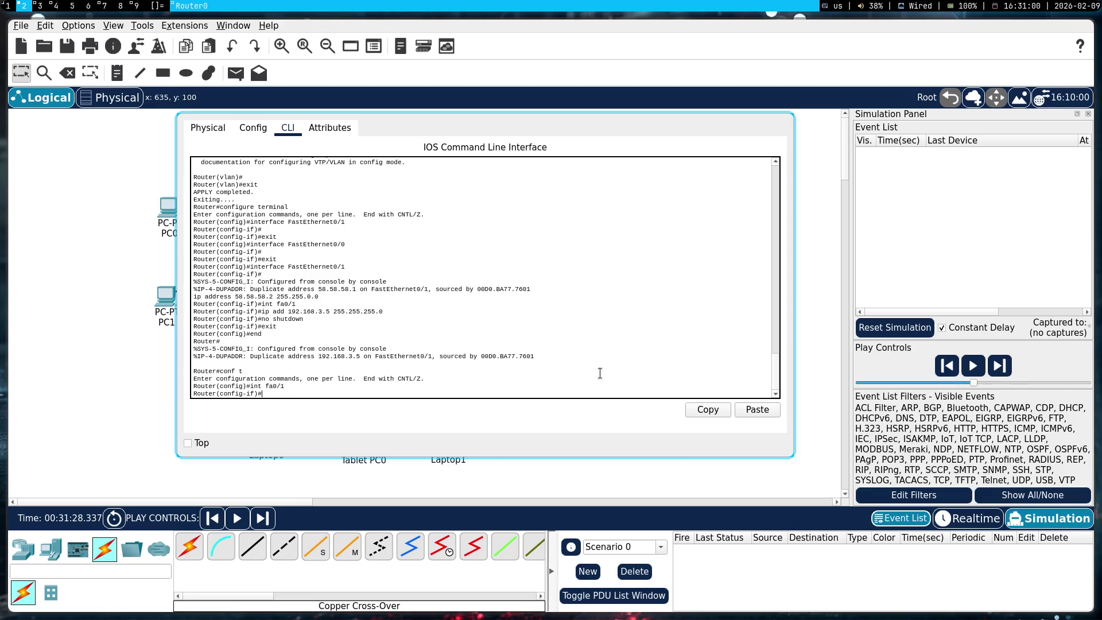
pyautogui.write('p add 192.')
pyautogui.write('168.3.5')
# - Move Router0's window aside and open Router1's FastEthernet0/0 port settings
pyautogui.click(451, 306)
pyautogui.moveTo(574, 323)
pyautogui.mouseDown()
pyautogui.moveTo(510, 336)
pyautogui.moveTo(372, 417)
pyautogui.mouseUp()
pyautogui.click(468, 179)
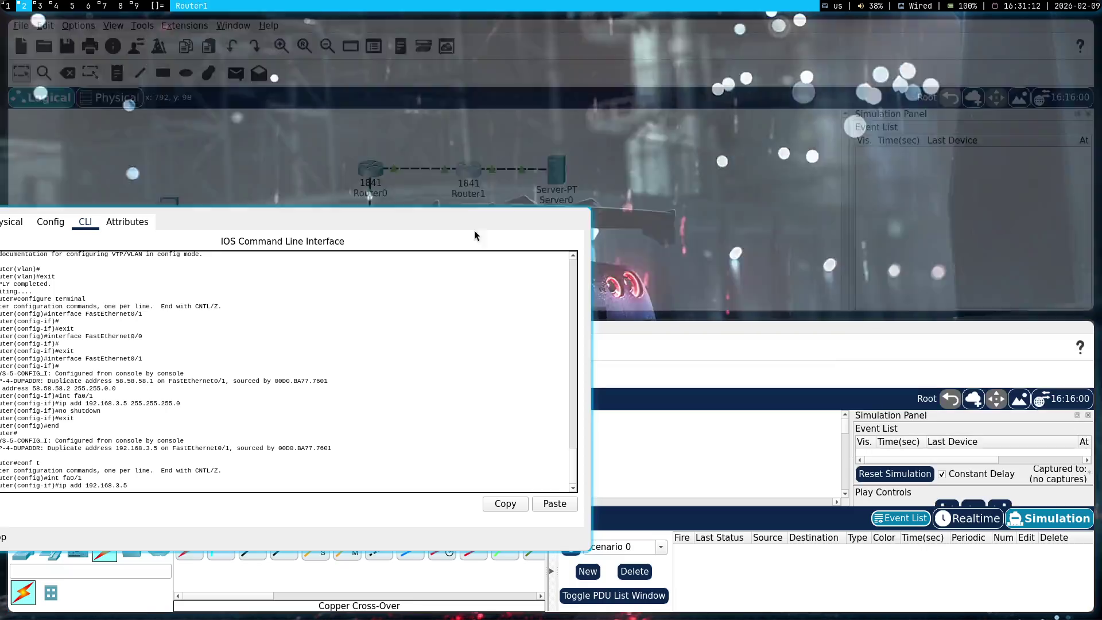
pyautogui.moveTo(523, 192); pyautogui.dragTo(712, 338)
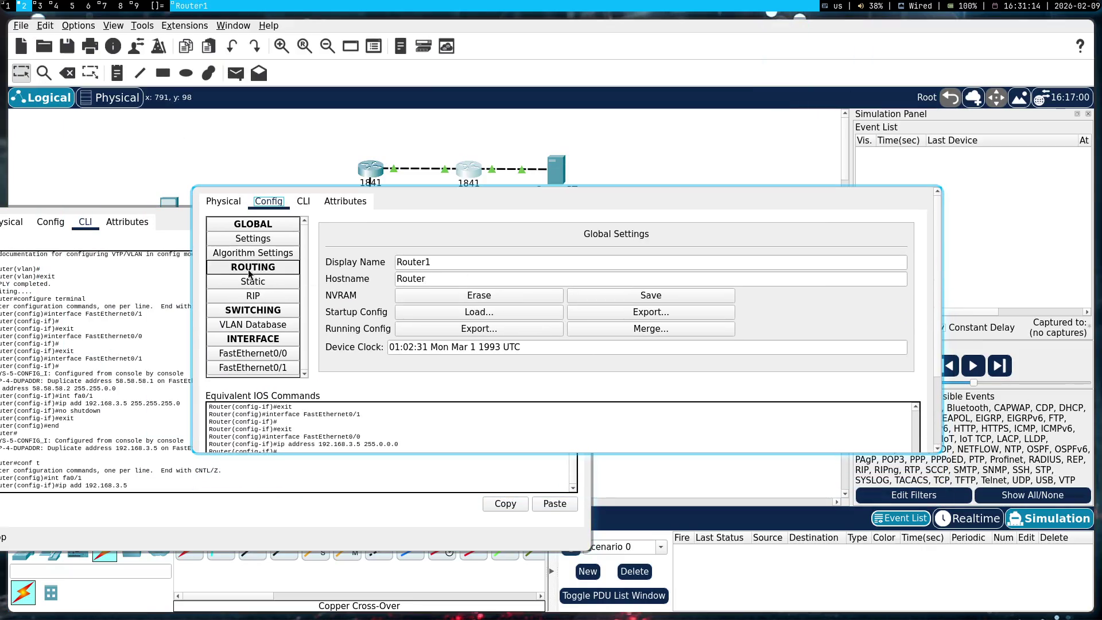
pyautogui.click(270, 356)
pyautogui.moveTo(492, 348)
pyautogui.mouseDown()
pyautogui.moveTo(638, 180)
pyautogui.moveTo(588, 202)
pyautogui.moveTo(670, 193)
pyautogui.mouseUp()
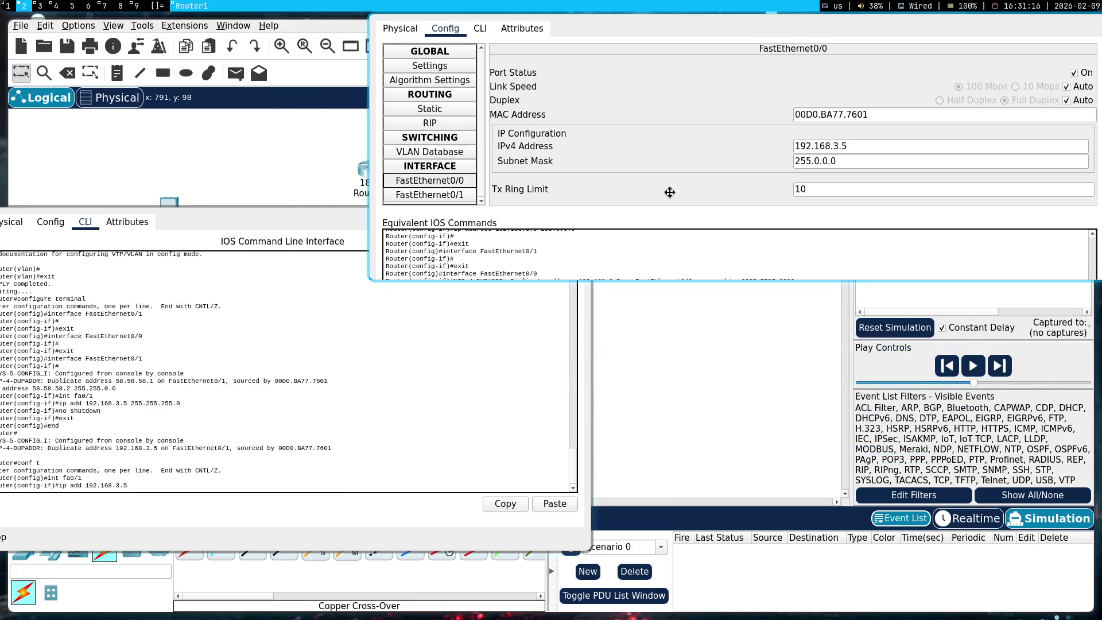
# - Replace the 255.0.0.0 subnet mask with 255.255.255.0 and close both router windows
pyautogui.tripleClick(805, 161)
pyautogui.write('255.')
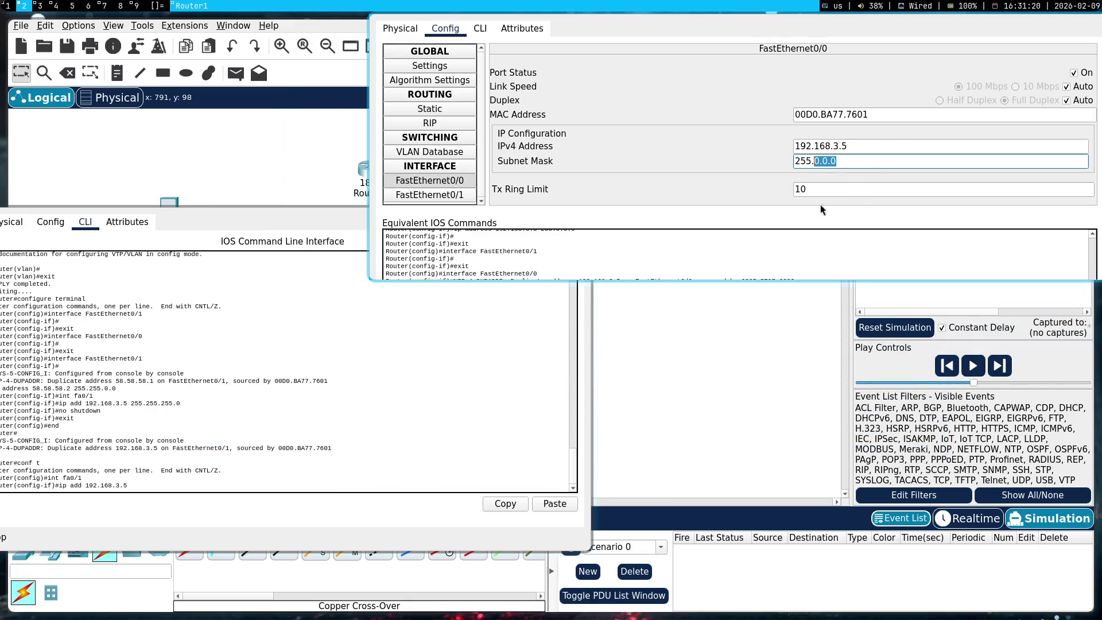
pyautogui.write('255.255.')
pyautogui.write('0')
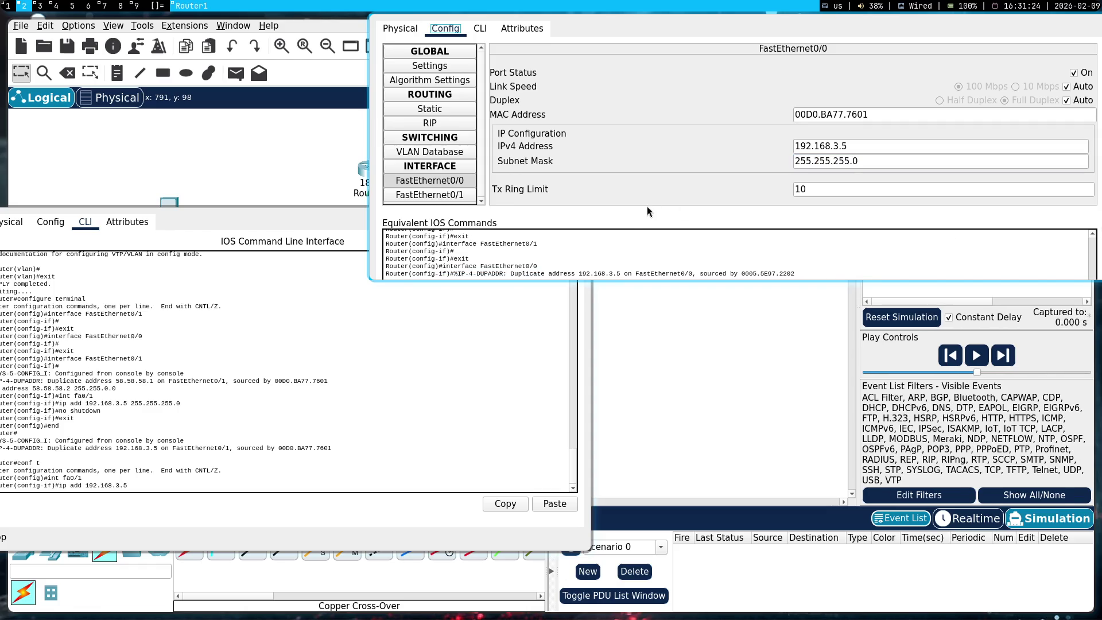
pyautogui.press('super+shift+q')
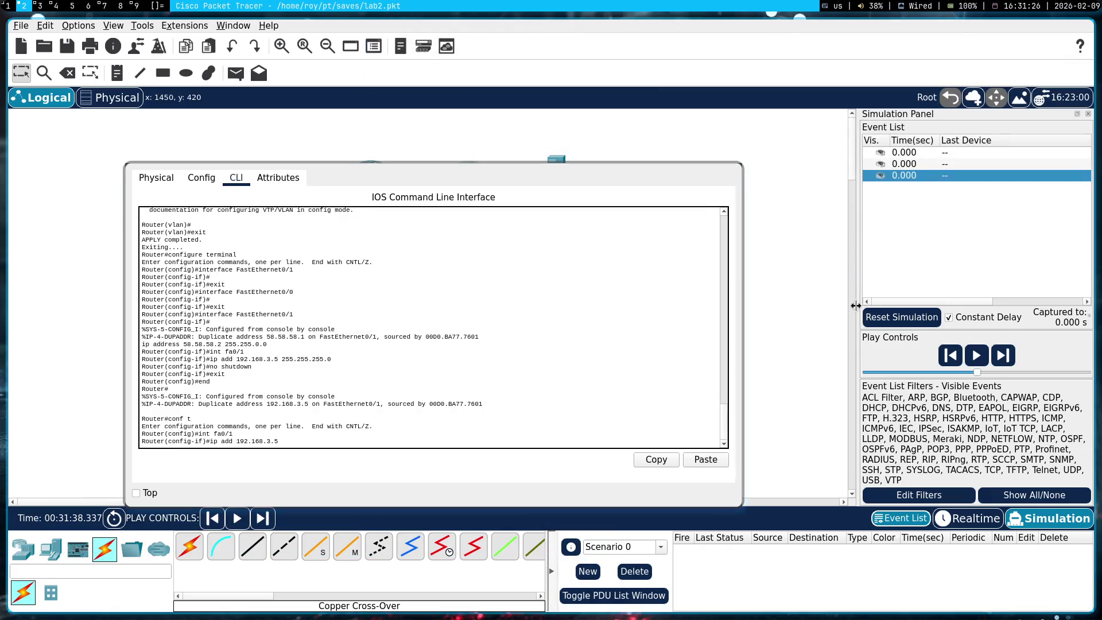
pyautogui.press('super+shift+q')
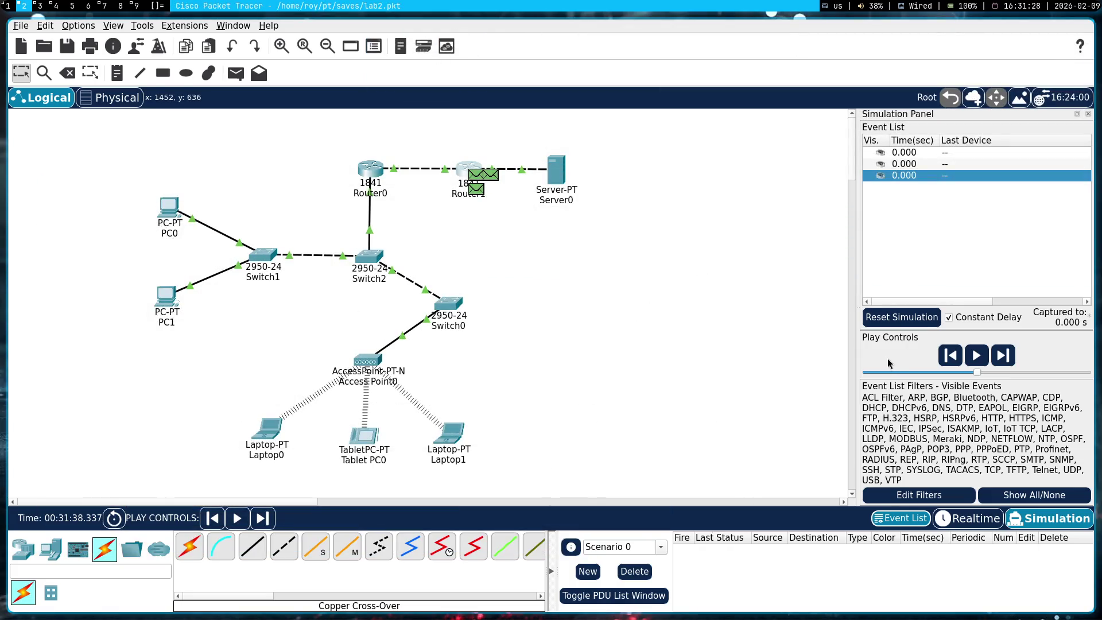
# - Reset, send a Server0-to-Router0 simple PDU, run and pause, then delete the failed packet
pyautogui.click(899, 325)
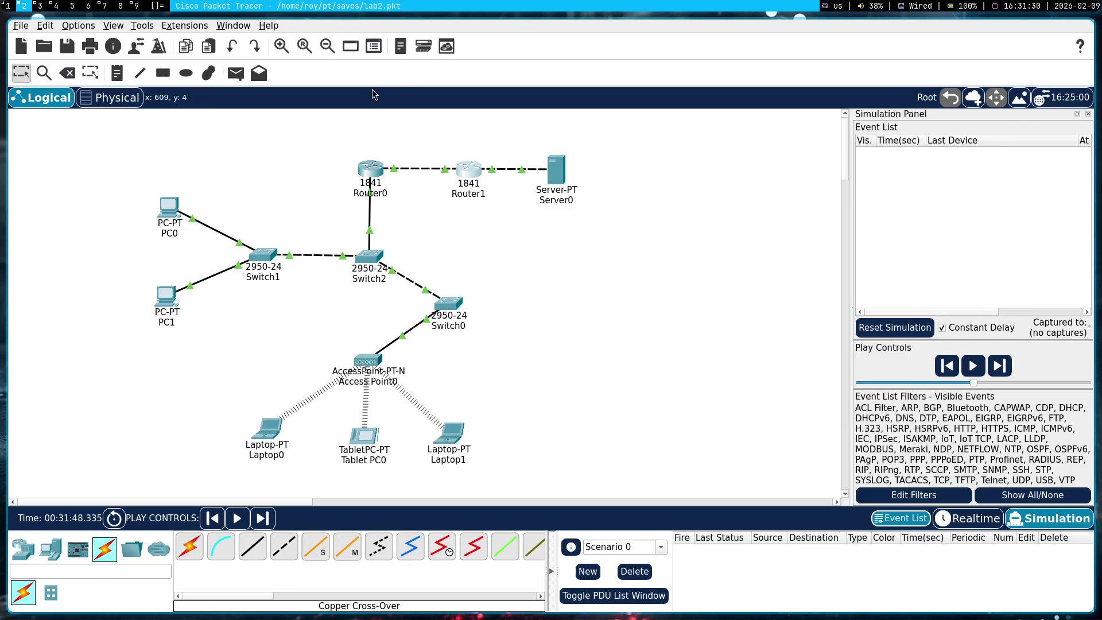
pyautogui.click(235, 73)
pyautogui.click(556, 169)
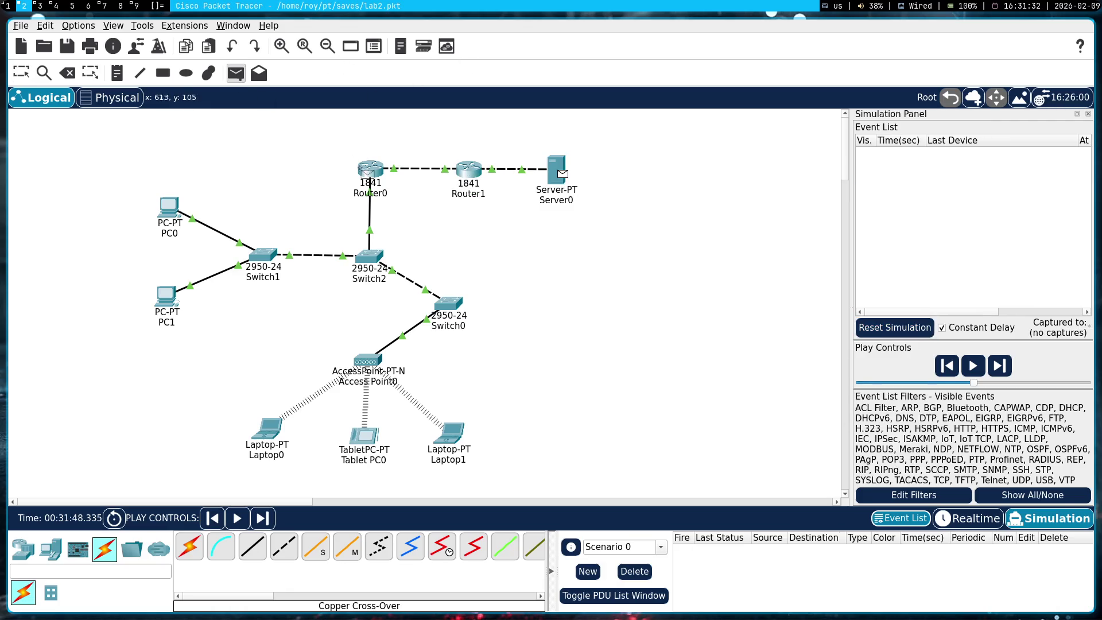
pyautogui.click(371, 169)
pyautogui.click(978, 359)
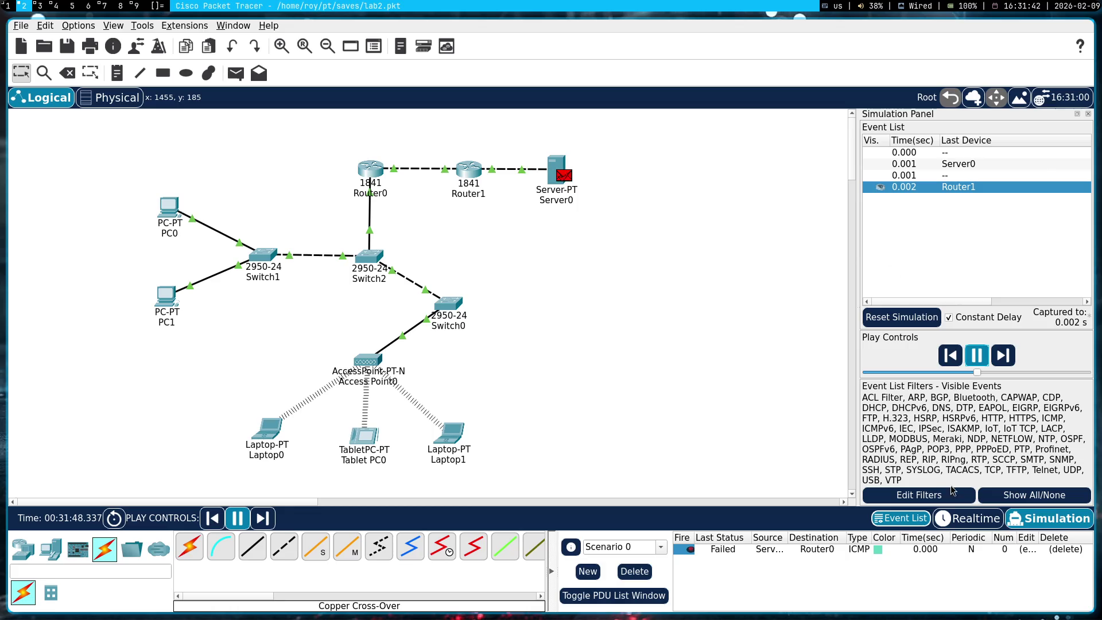
pyautogui.click(971, 360)
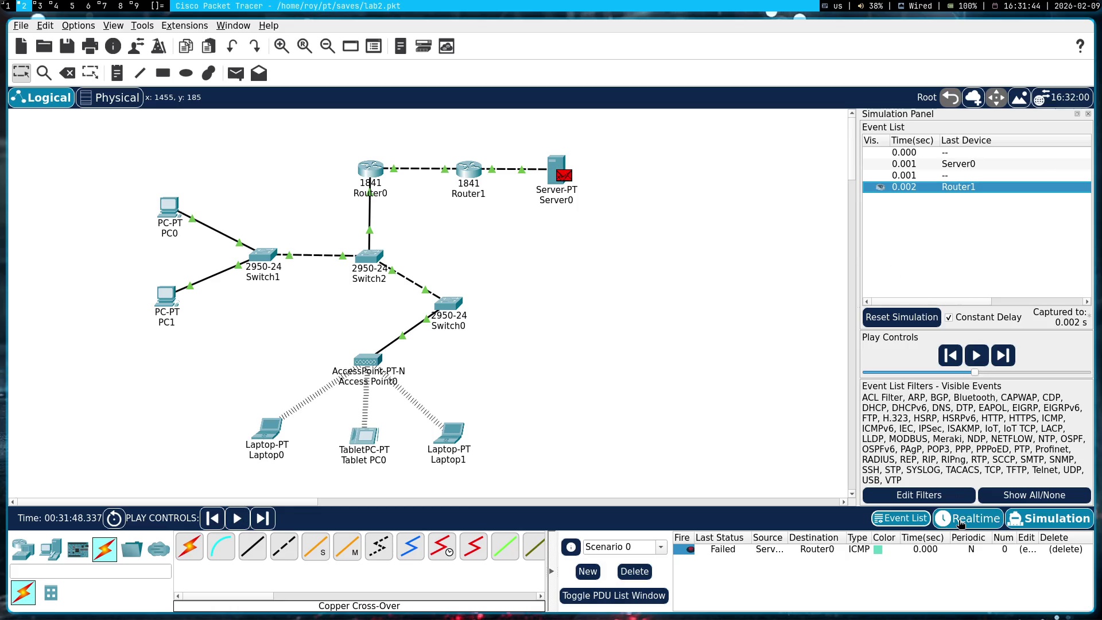
pyautogui.click(1060, 551)
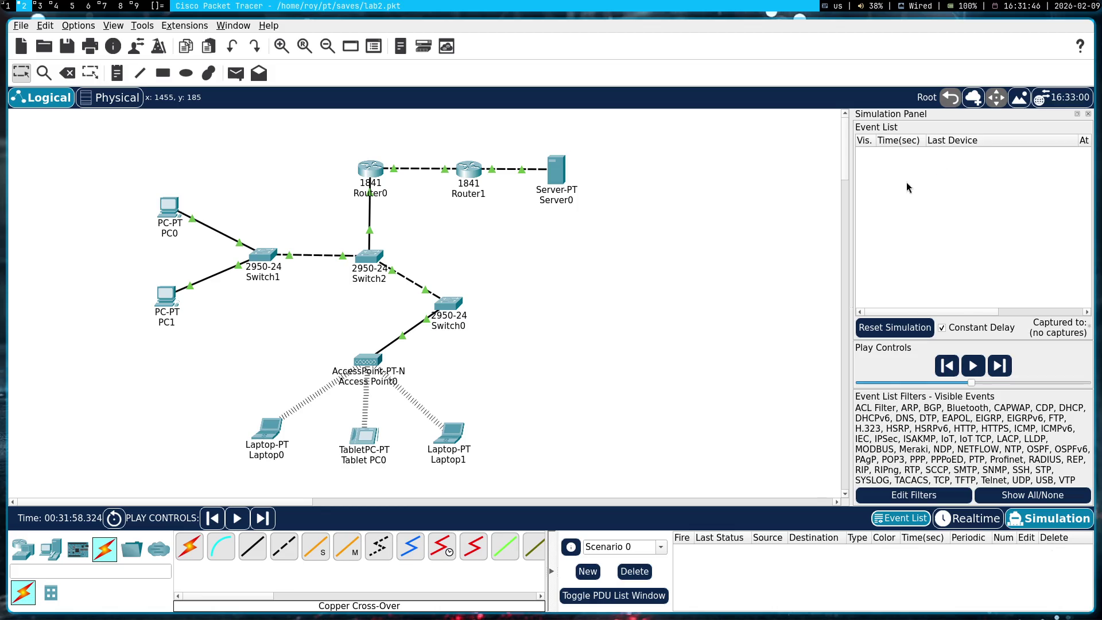
pyautogui.click(372, 168)
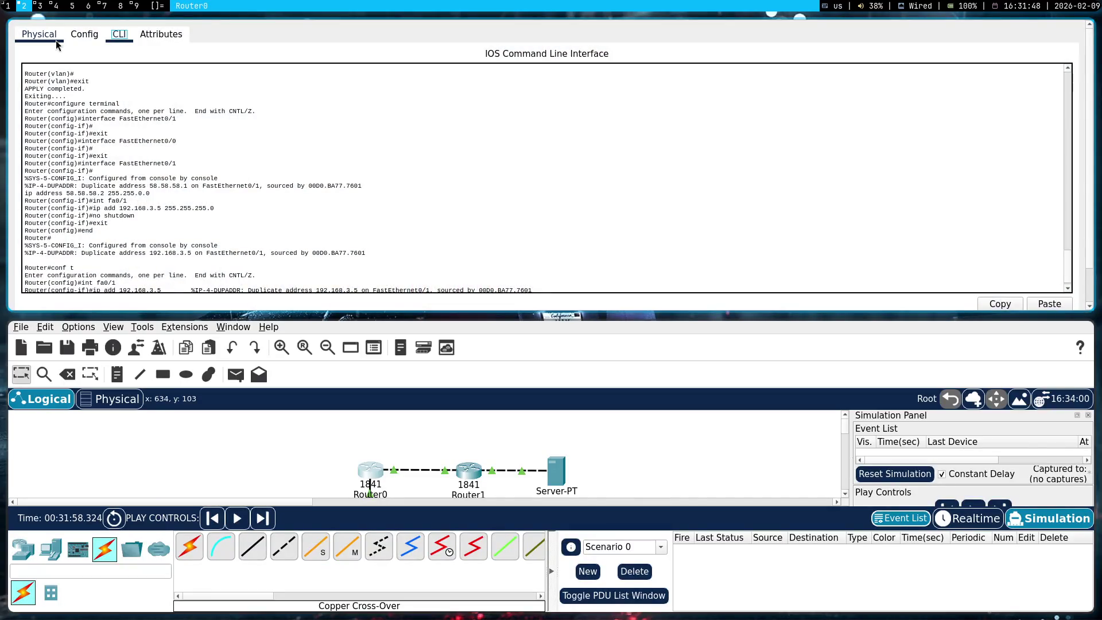
# - Review Router0's FastEthernet0/1 and FastEthernet0/0 config settings, then close its window
pyautogui.click(78, 36)
pyautogui.click(86, 202)
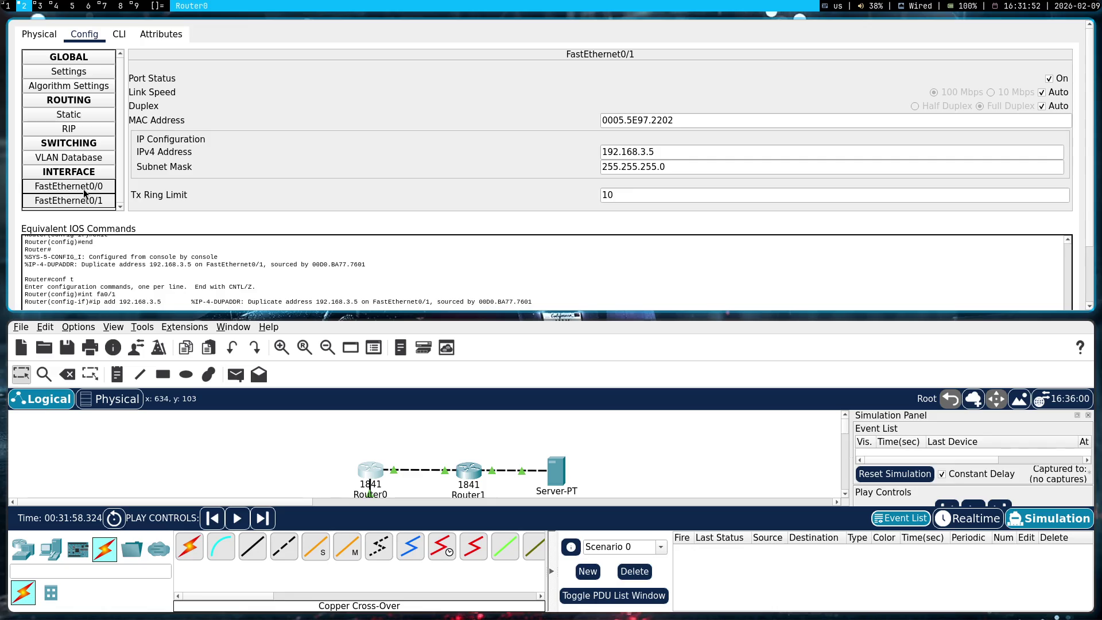
pyautogui.click(83, 189)
pyautogui.click(82, 199)
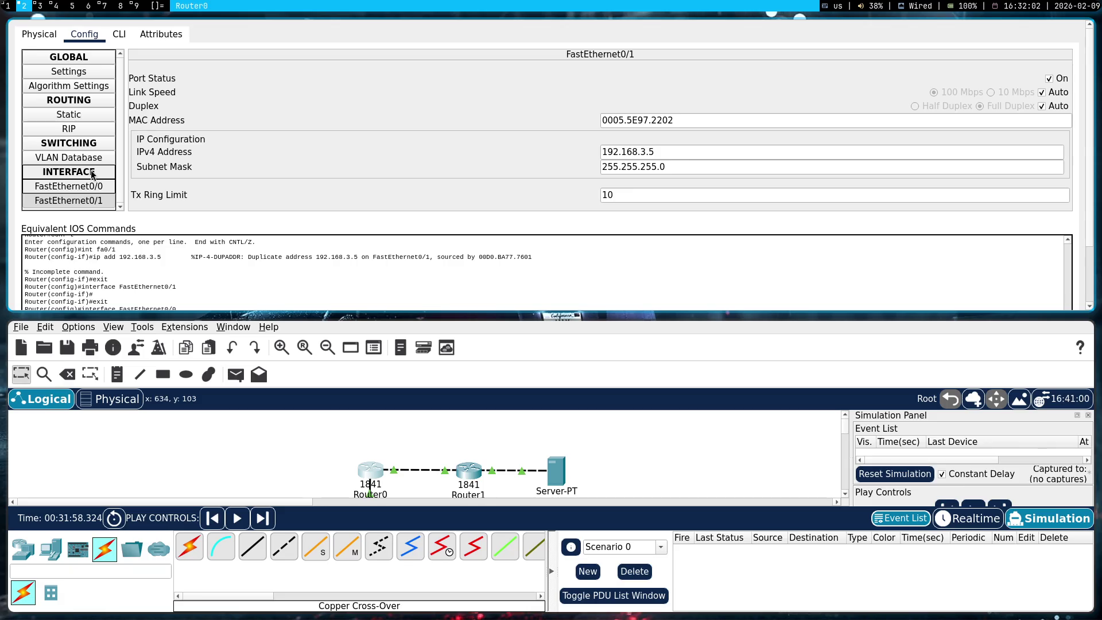
pyautogui.press('super+shift+c')
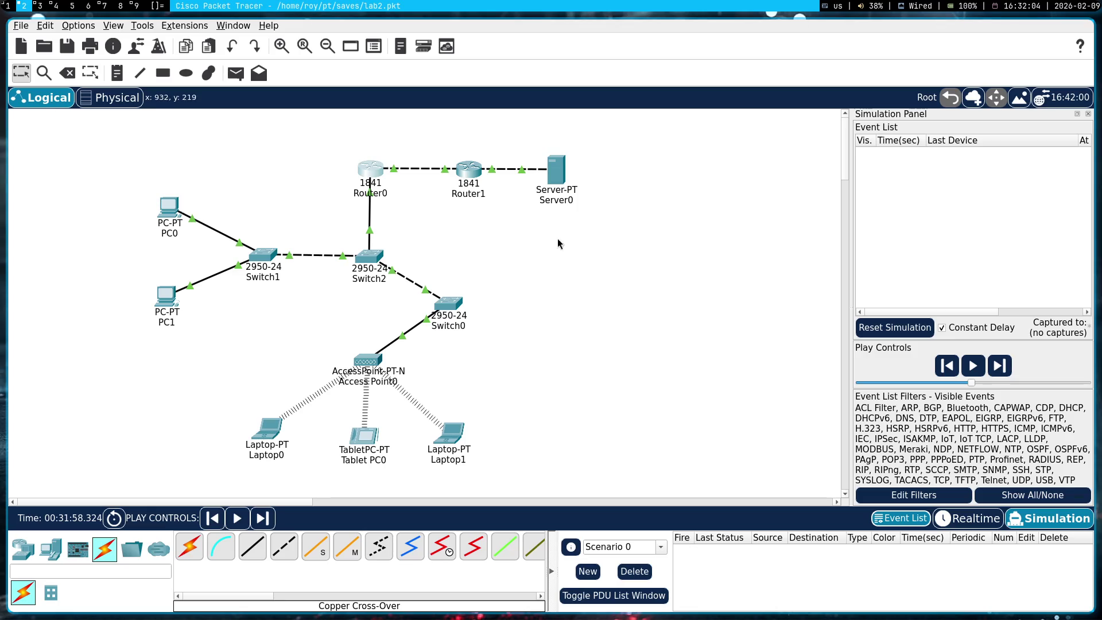
# - Reset the simulation and play a new simple PDU from Server0 to Router0
pyautogui.click(905, 327)
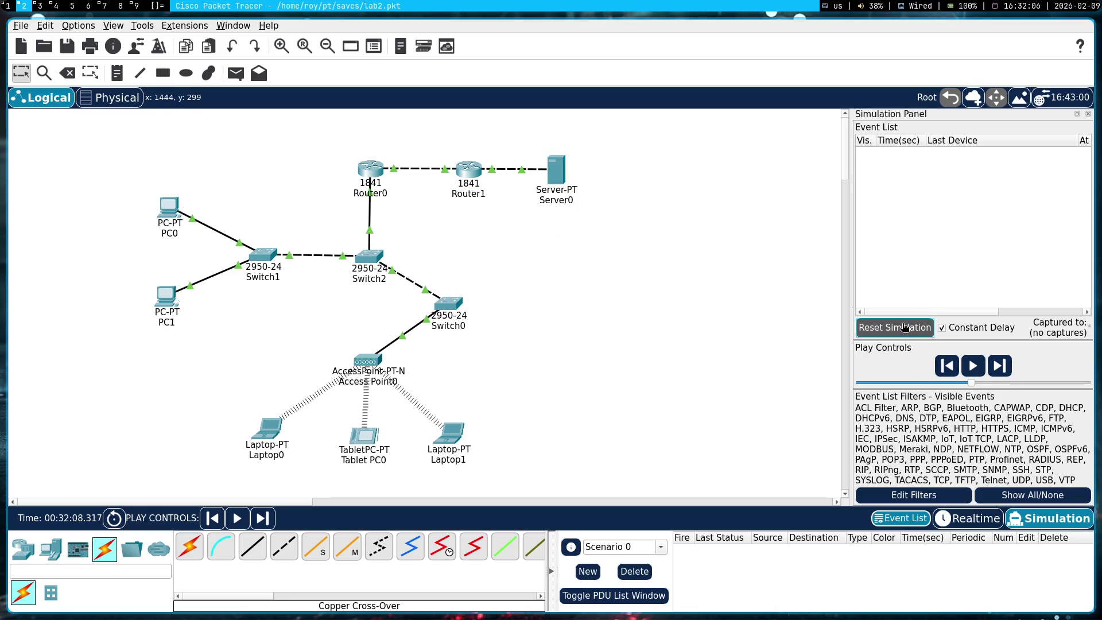
pyautogui.click(236, 73)
pyautogui.click(562, 166)
pyautogui.click(379, 173)
pyautogui.click(977, 356)
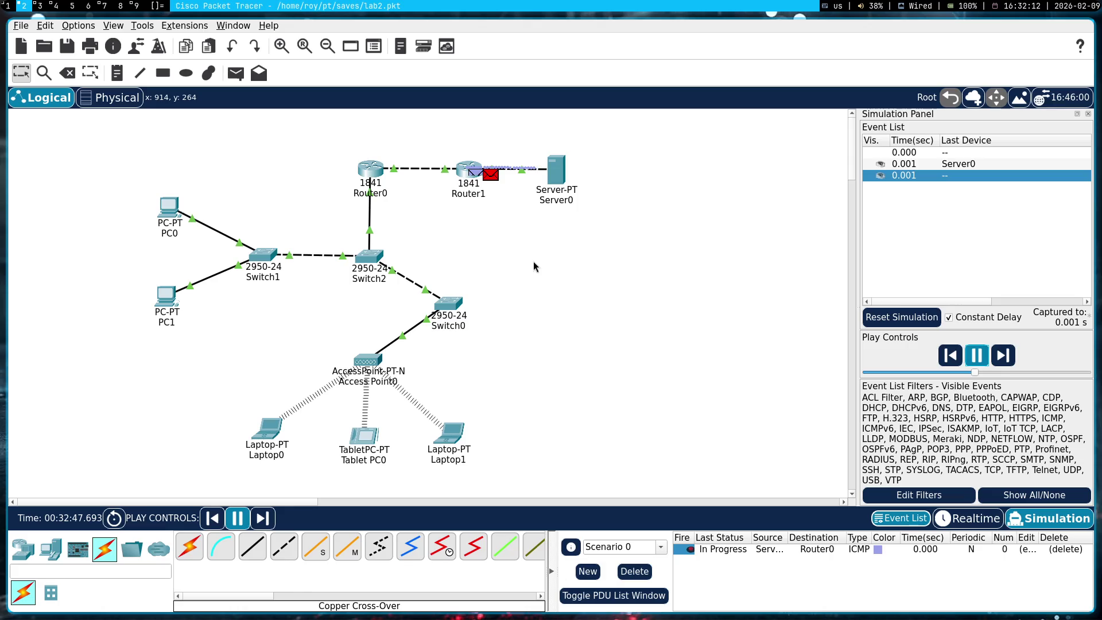
# - Open PDU Information for the packet at Router1 and the Server0 and Router1 events
pyautogui.click(477, 175)
pyautogui.click(748, 142)
pyautogui.click(965, 164)
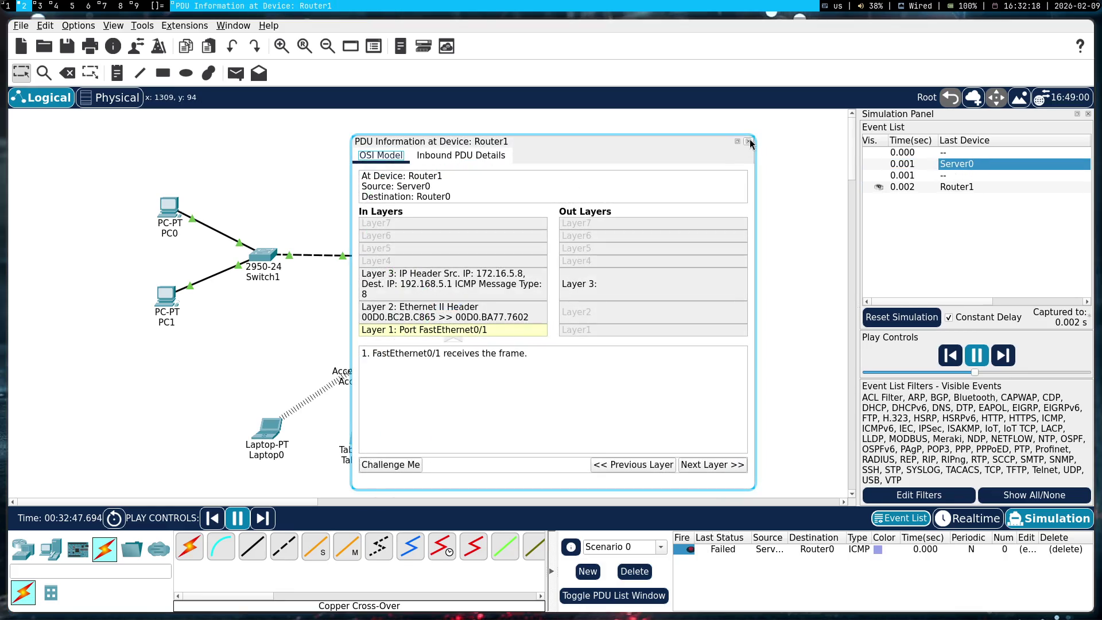
pyautogui.click(749, 141)
pyautogui.click(993, 190)
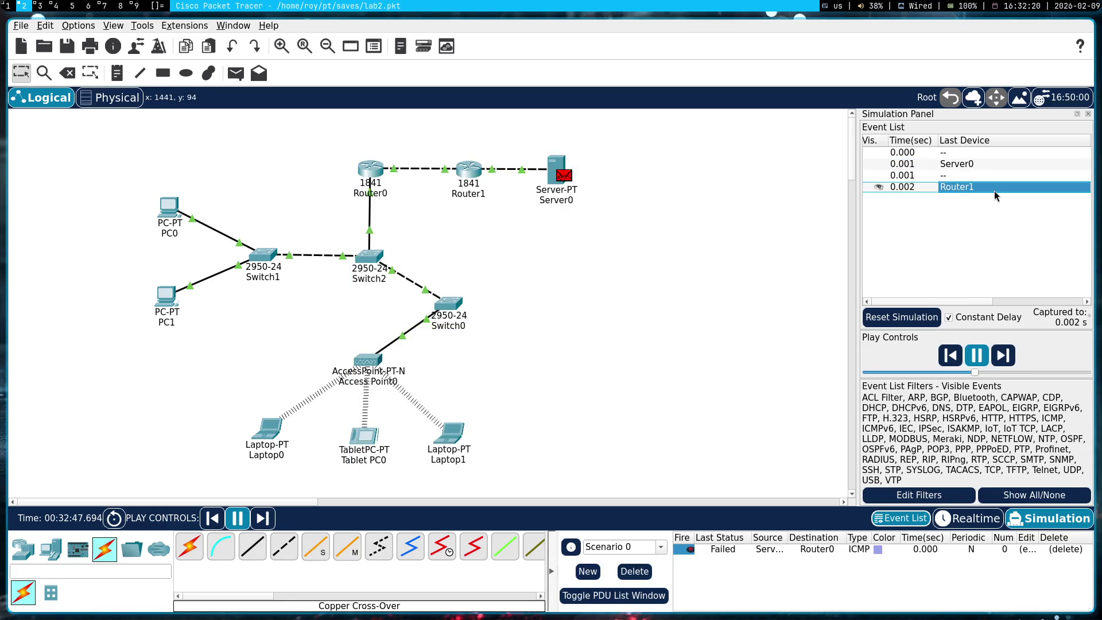
pyautogui.click(748, 141)
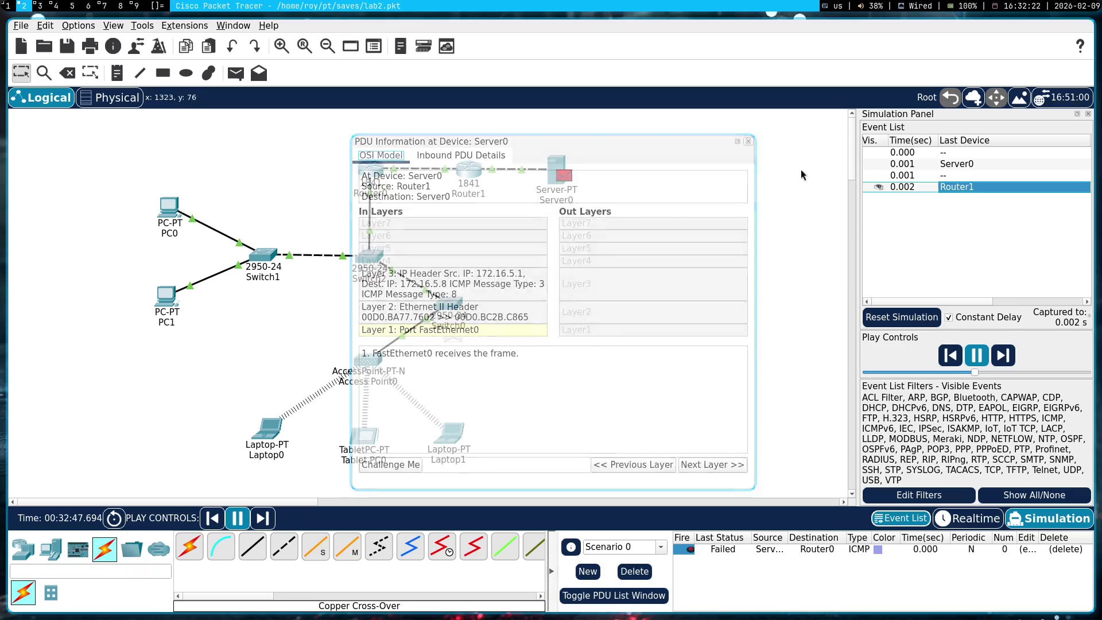
# - Reset the simulation, delete the failed Server0 ping, and play a new PC0-to-Server0 simple PDU
pyautogui.click(902, 317)
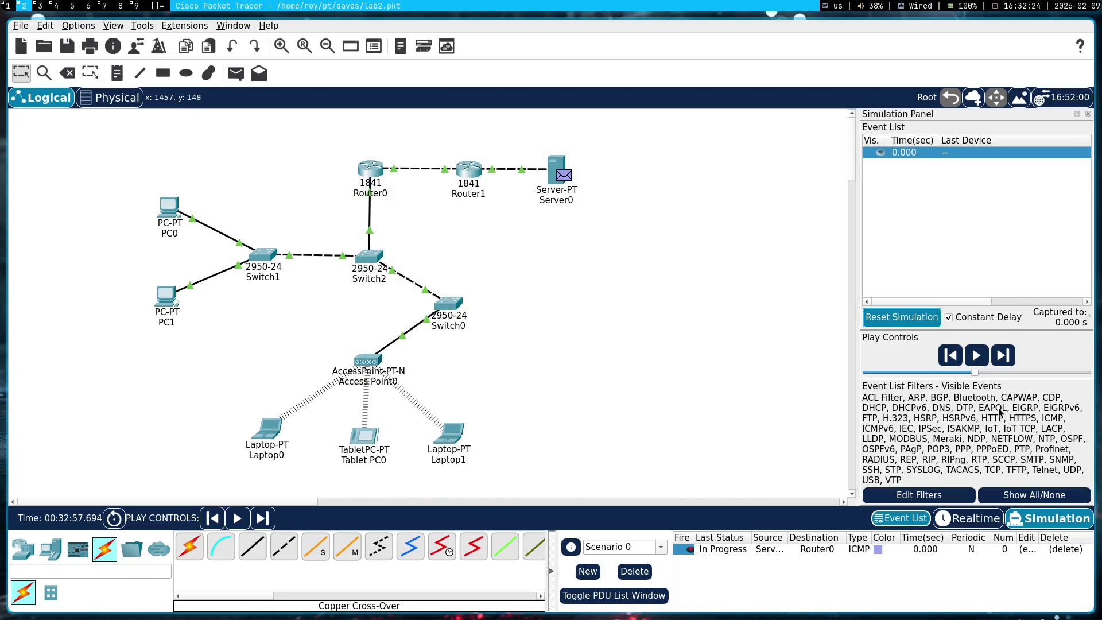
pyautogui.click(1066, 549)
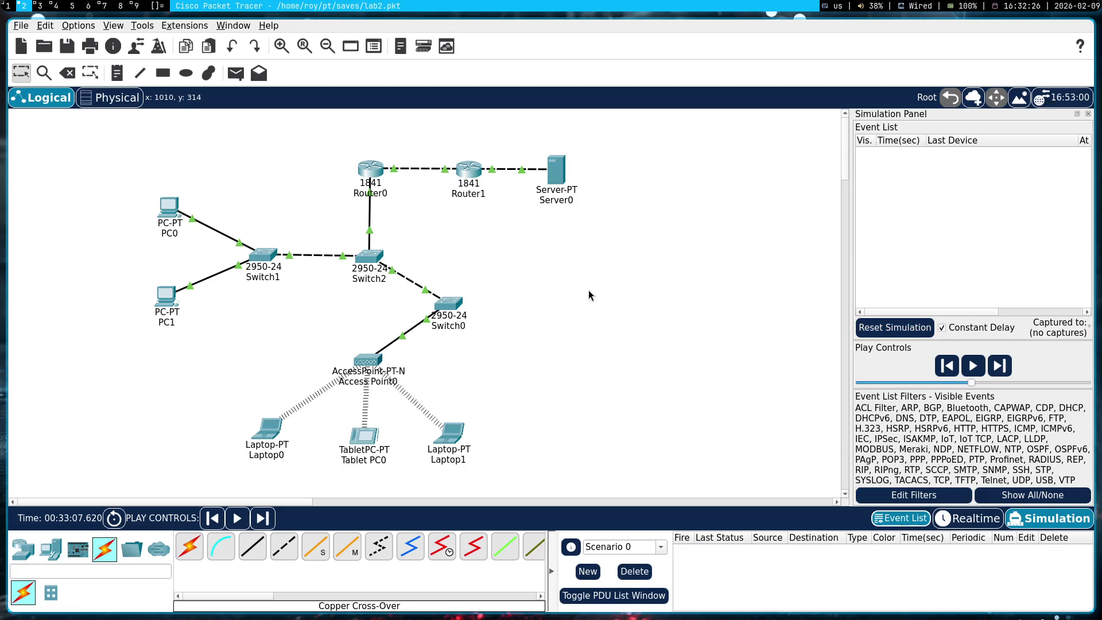
pyautogui.click(235, 73)
pyautogui.click(170, 208)
pyautogui.click(565, 176)
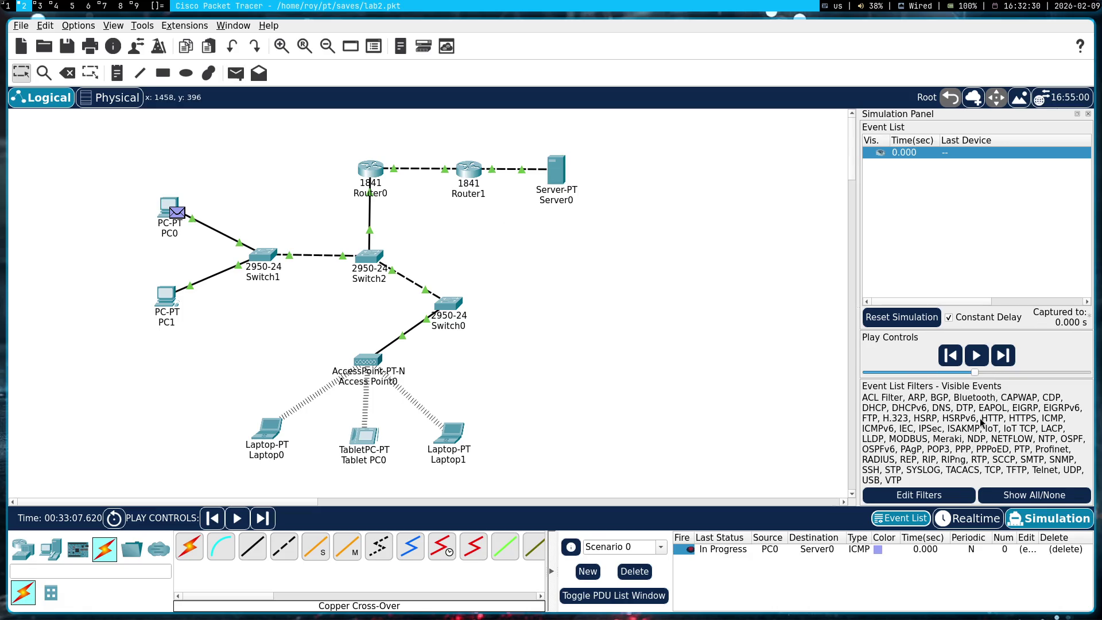
pyautogui.click(978, 355)
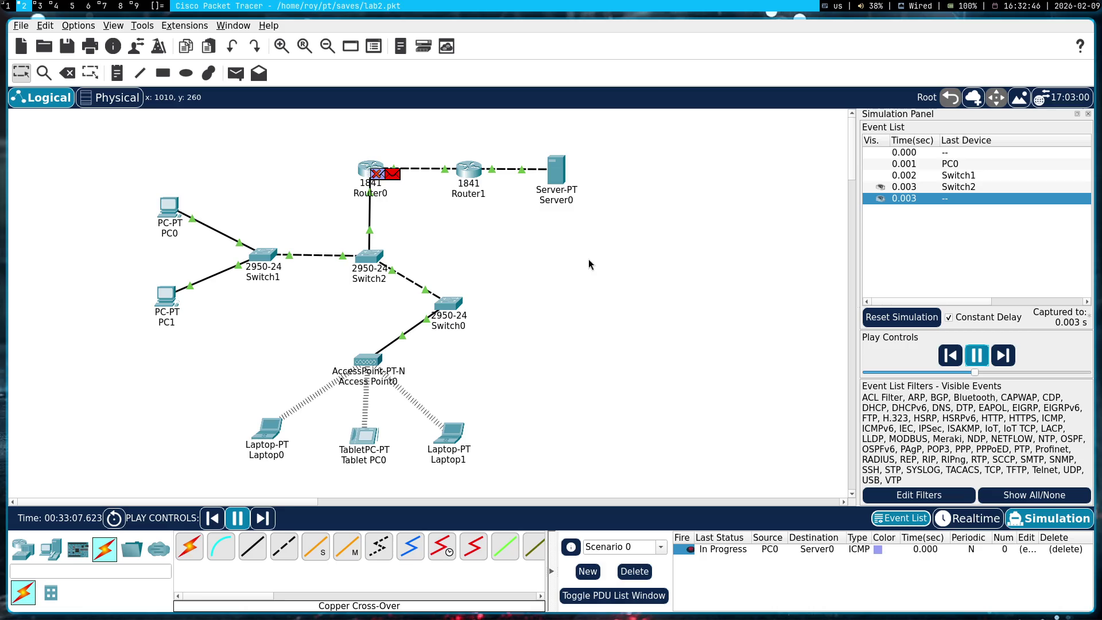
# - Pause the simulation and inspect the ping packet arriving at Router0 from Switch2
pyautogui.click(389, 176)
pyautogui.click(749, 142)
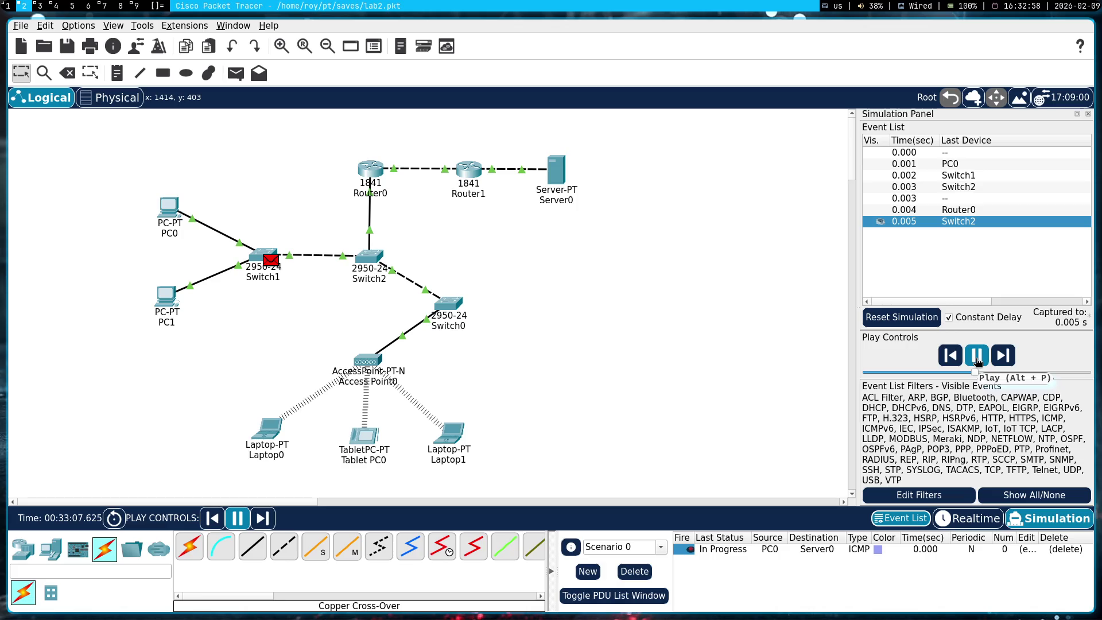
pyautogui.click(979, 360)
pyautogui.click(968, 189)
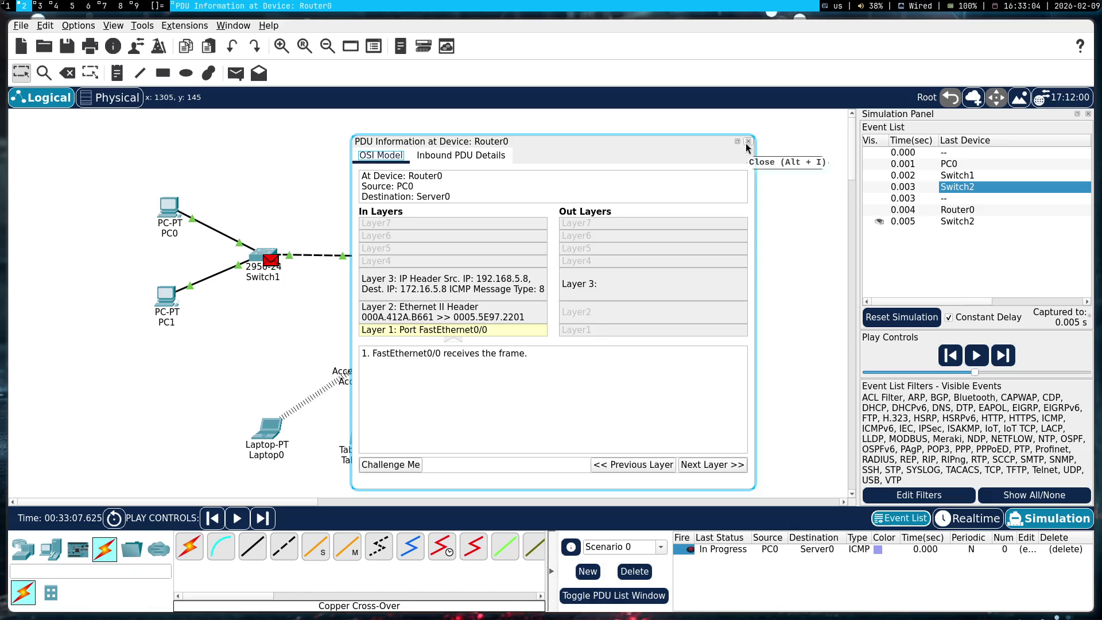
pyautogui.click(748, 142)
# - Compare Router0's inbound Layer 3 processing with its outbound ICMP Host Unreachable reply
pyautogui.press('Down')
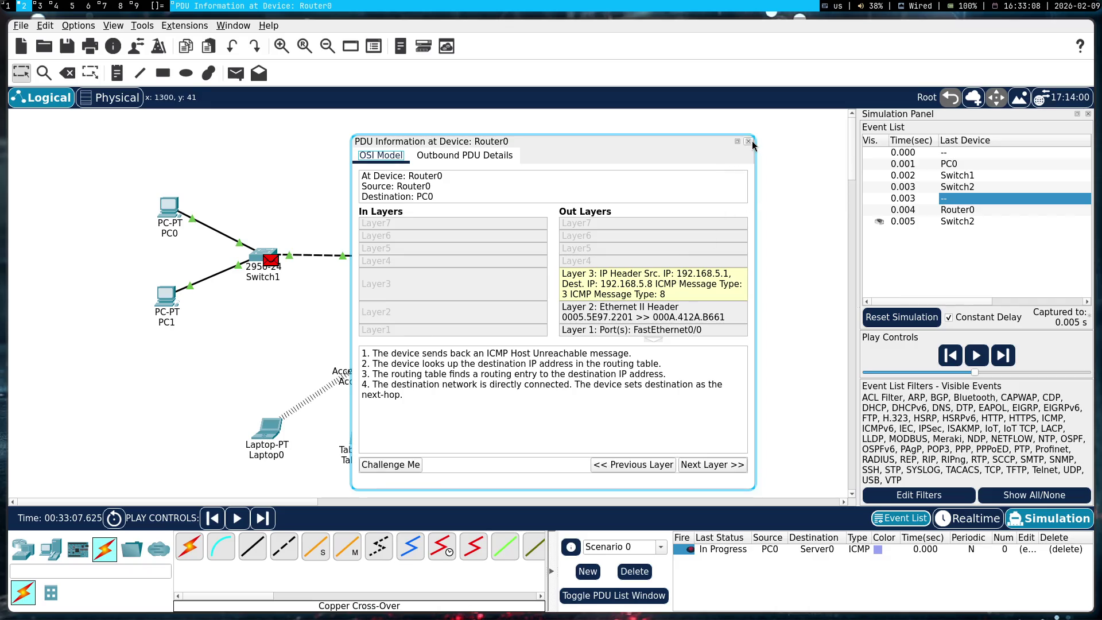
pyautogui.click(958, 190)
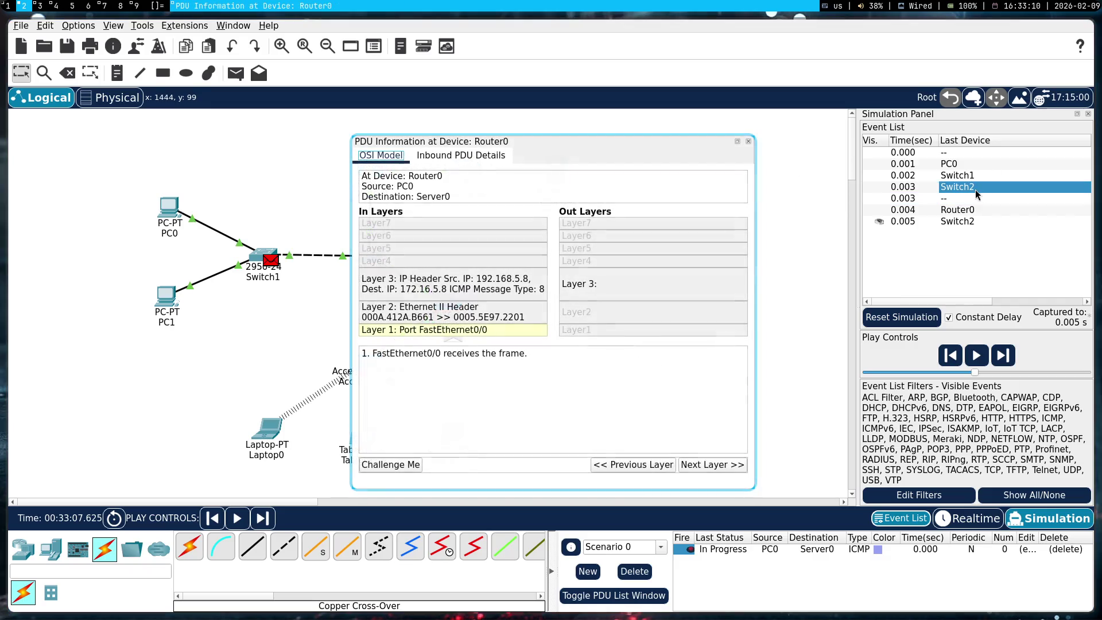
pyautogui.click(482, 296)
pyautogui.click(900, 190)
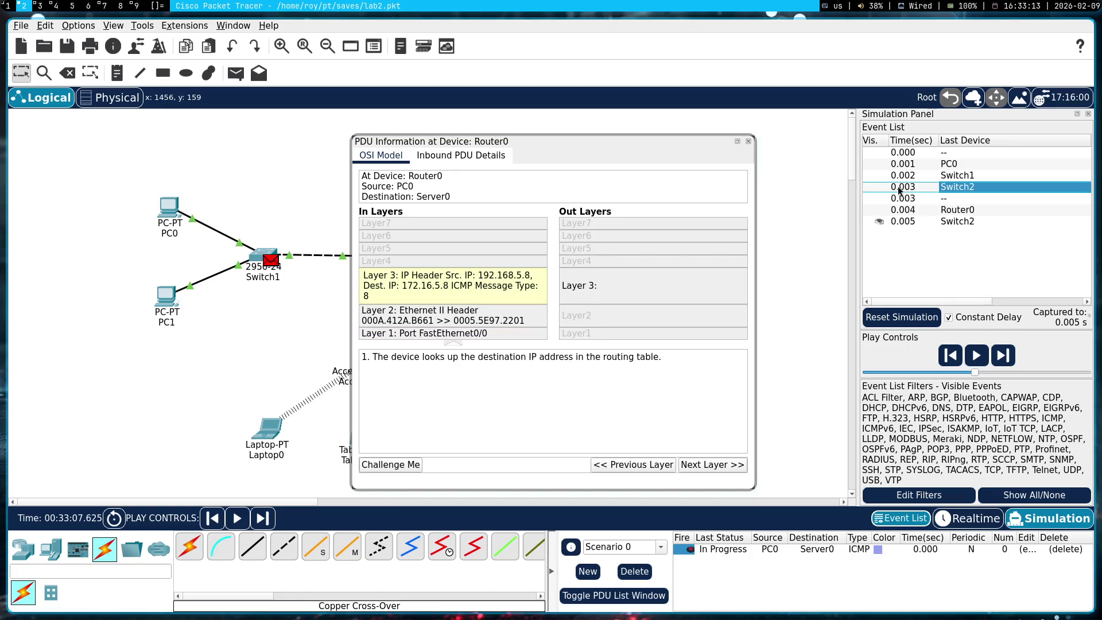
pyautogui.click(950, 202)
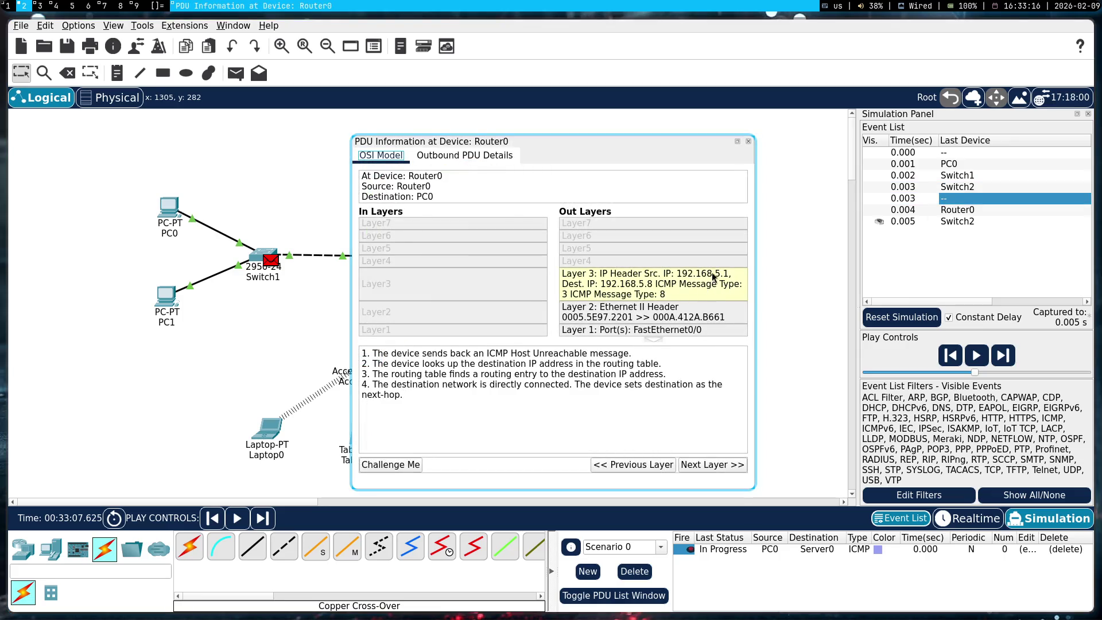
pyautogui.click(749, 141)
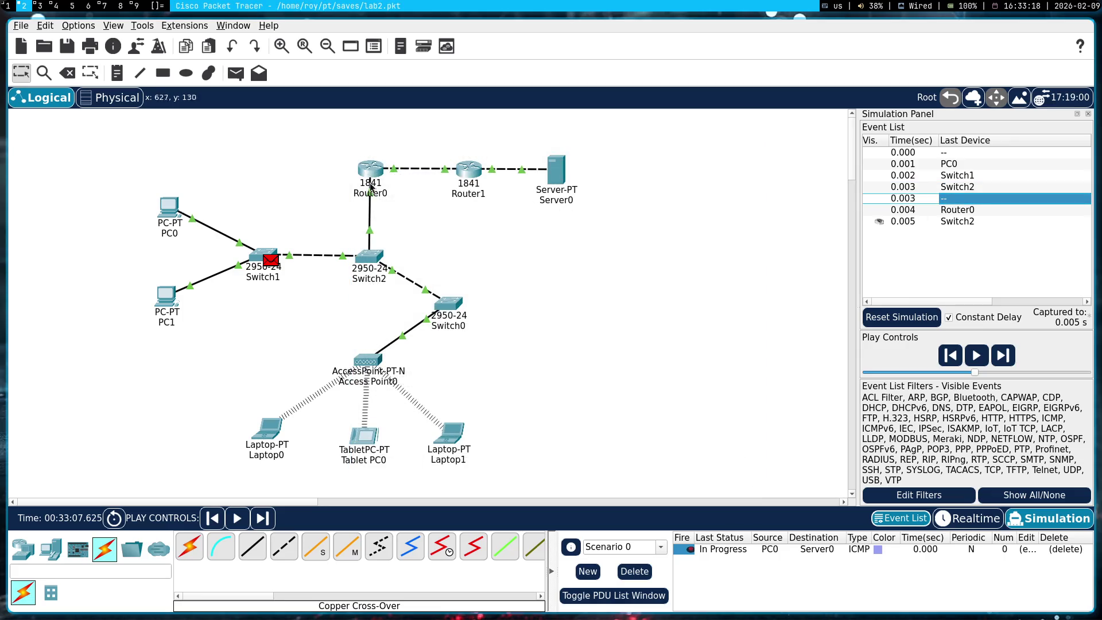
pyautogui.click(372, 174)
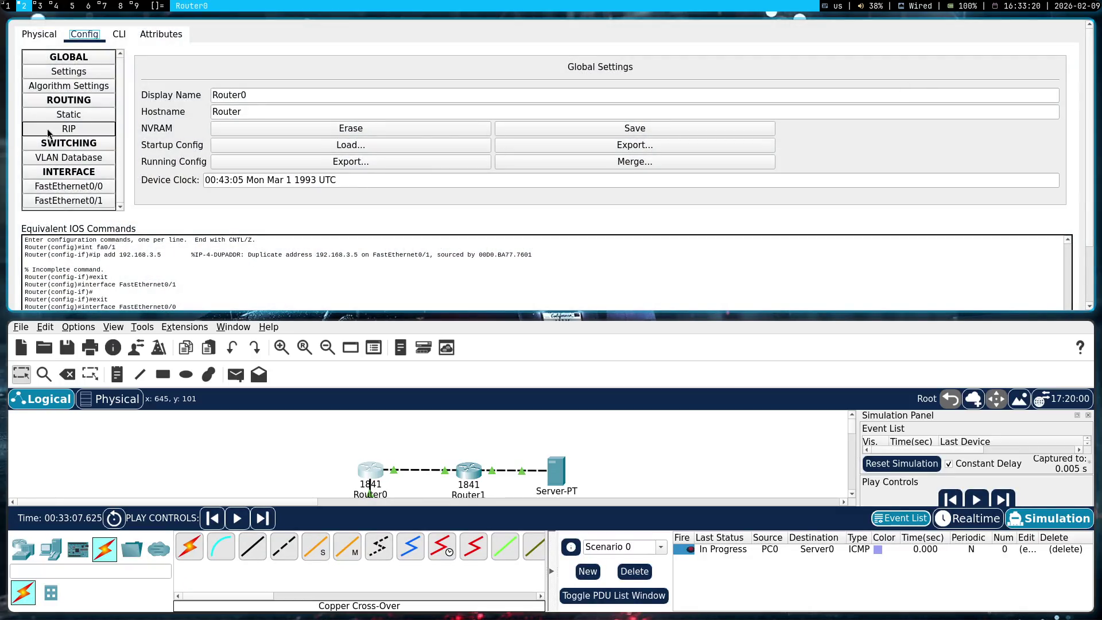
# - Set Router0's FastEthernet0/0 IPv4 address to 192.168.5.8 and close its configuration window
pyautogui.click(81, 187)
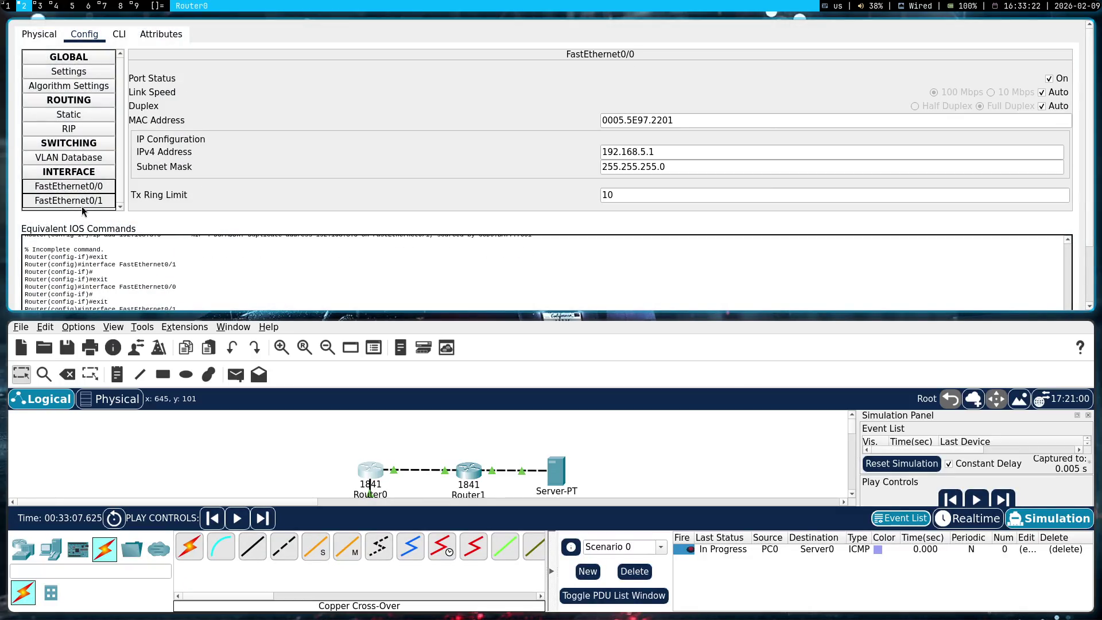
pyautogui.click(82, 201)
pyautogui.click(89, 188)
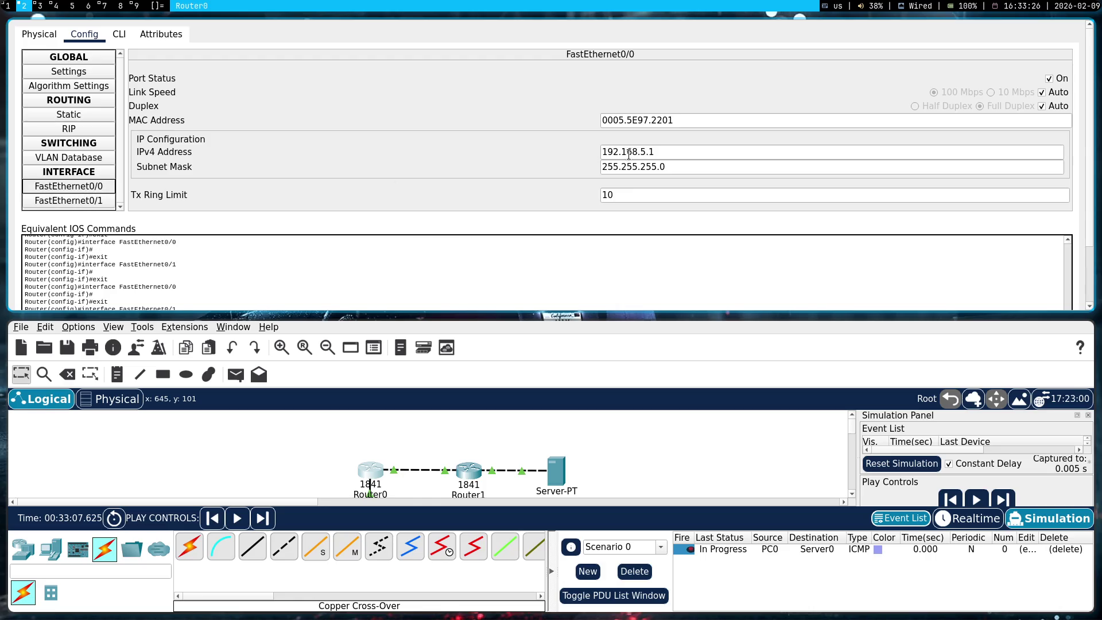
pyautogui.click(673, 153)
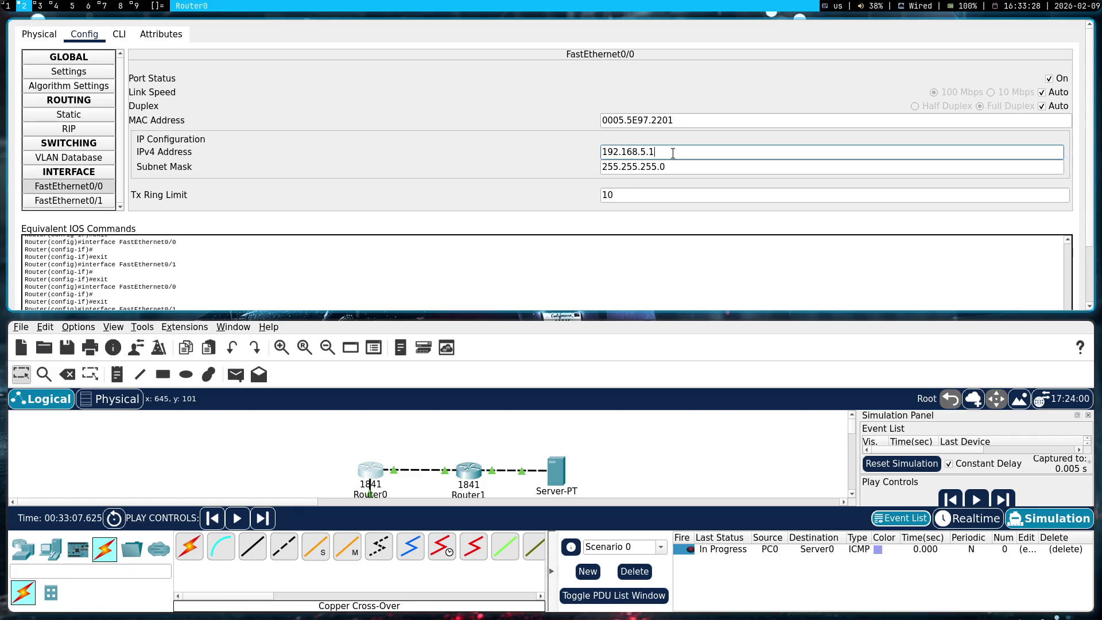
pyautogui.write('8')
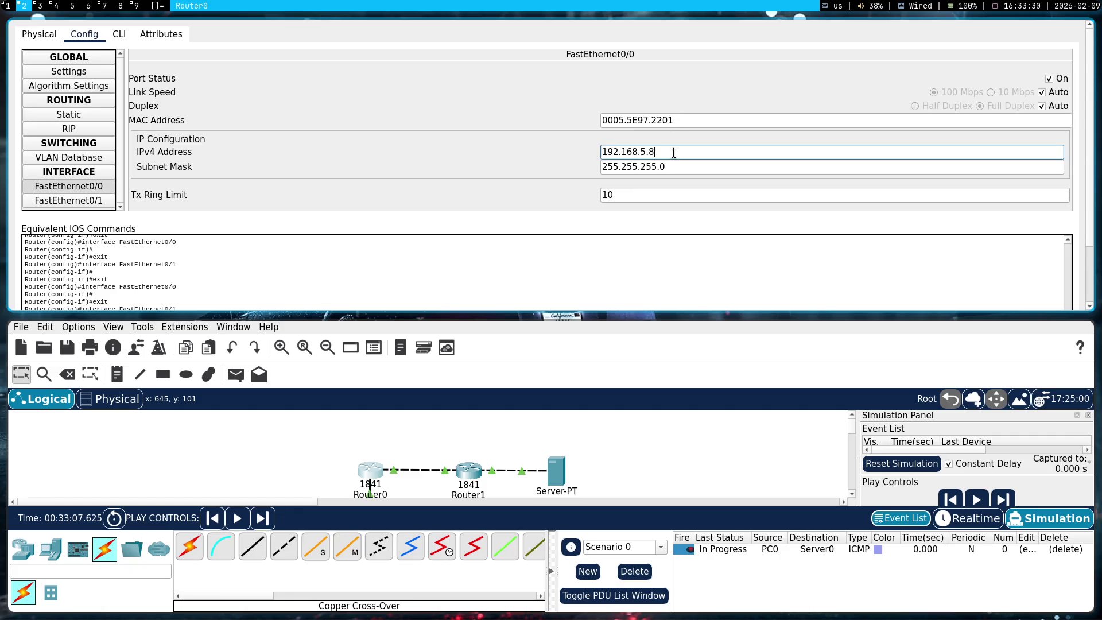
pyautogui.press('super+shift+q')
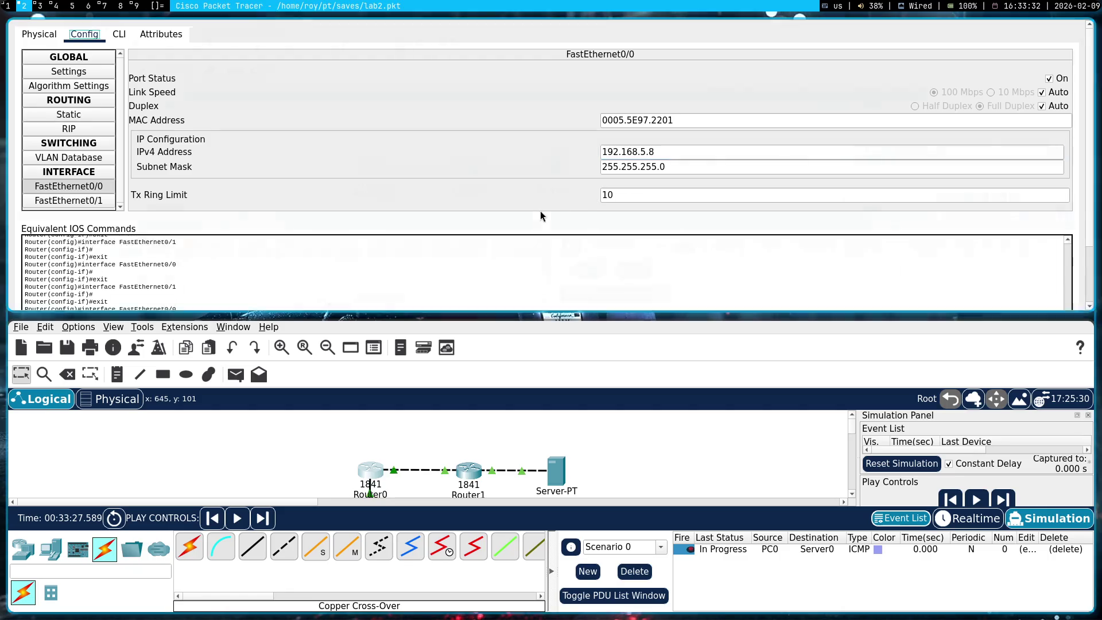
# - Resume YouTube Music playback in Chromium, then return to Packet Tracer
pyautogui.press('super+1')
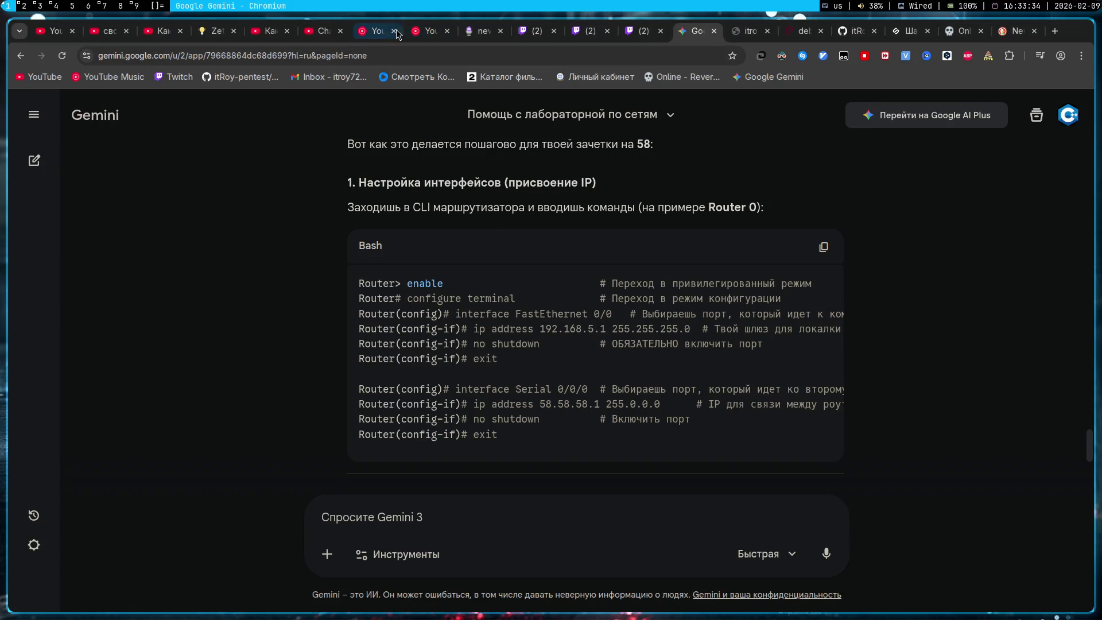
pyautogui.hotkey('ctrl', '8')
pyautogui.click(670, 375)
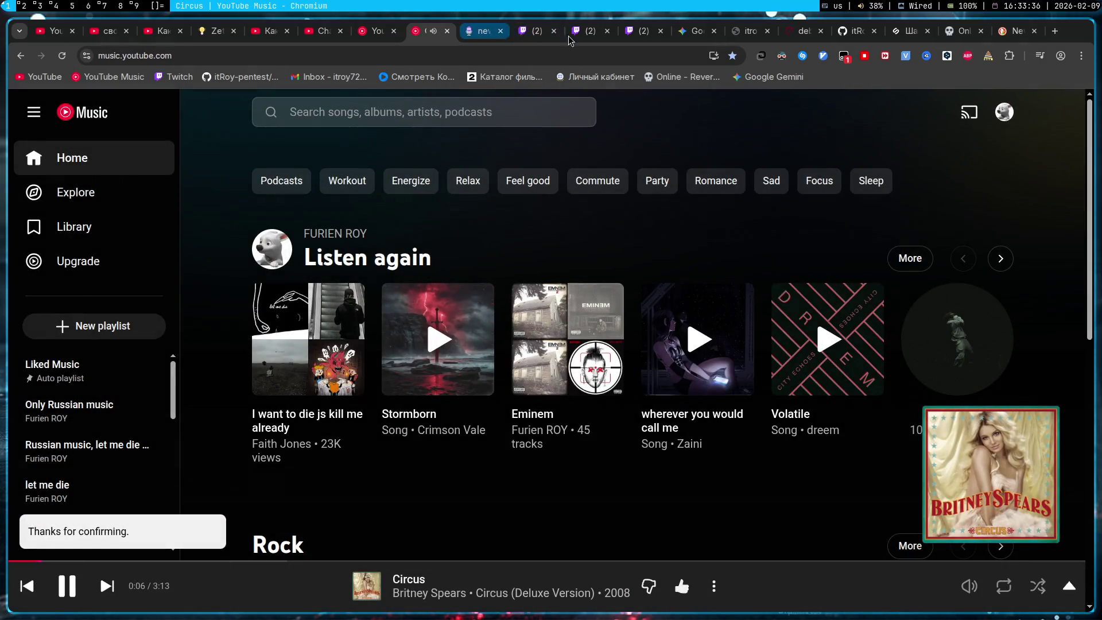
pyautogui.click(694, 36)
pyautogui.press('super+2')
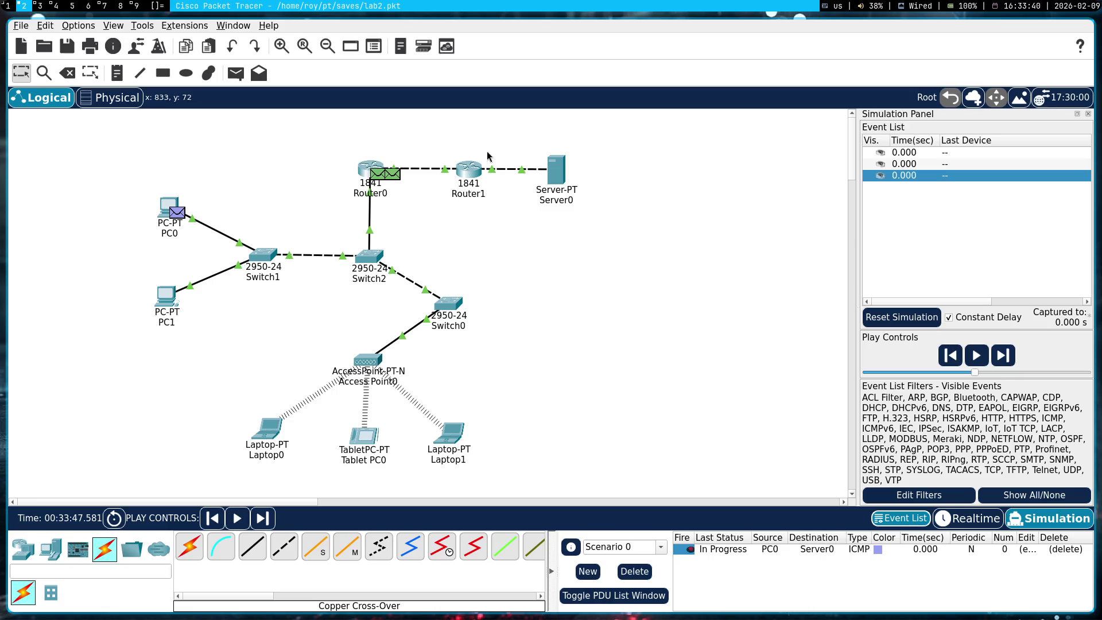
# - Read the port address info boxes of Router1, Router0 and Switch1, then reset the simulation
pyautogui.moveTo(468, 175)
pyautogui.moveTo(379, 169)
pyautogui.moveTo(274, 258)
pyautogui.click(902, 317)
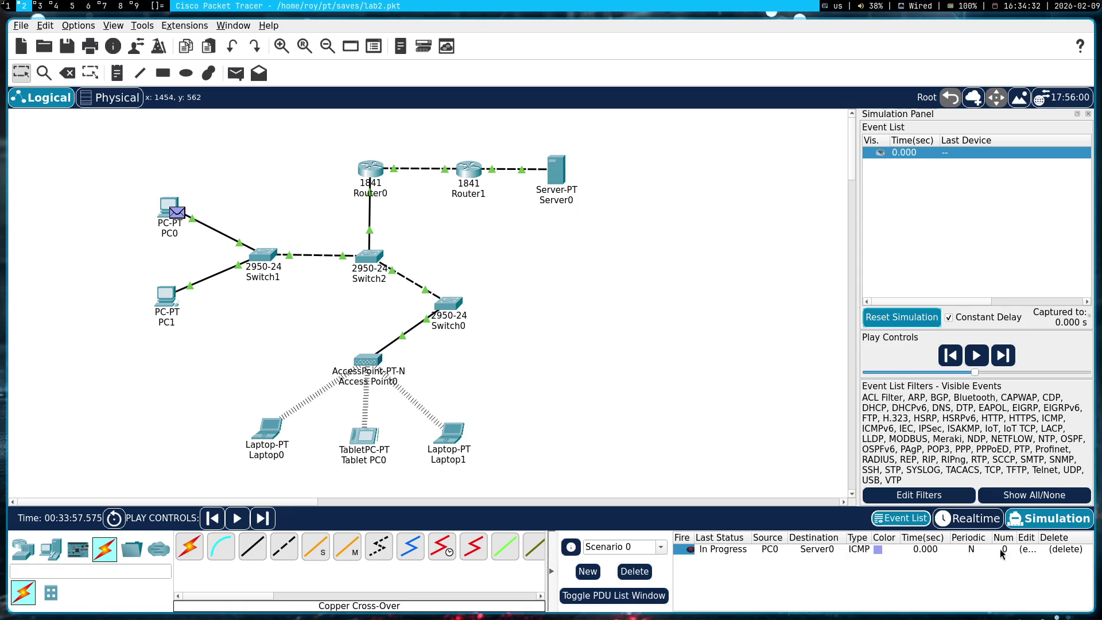
# - Replace the PC0-to-Server0 ping with a PC1-to-Router0 simple PDU and play it
pyautogui.click(1066, 549)
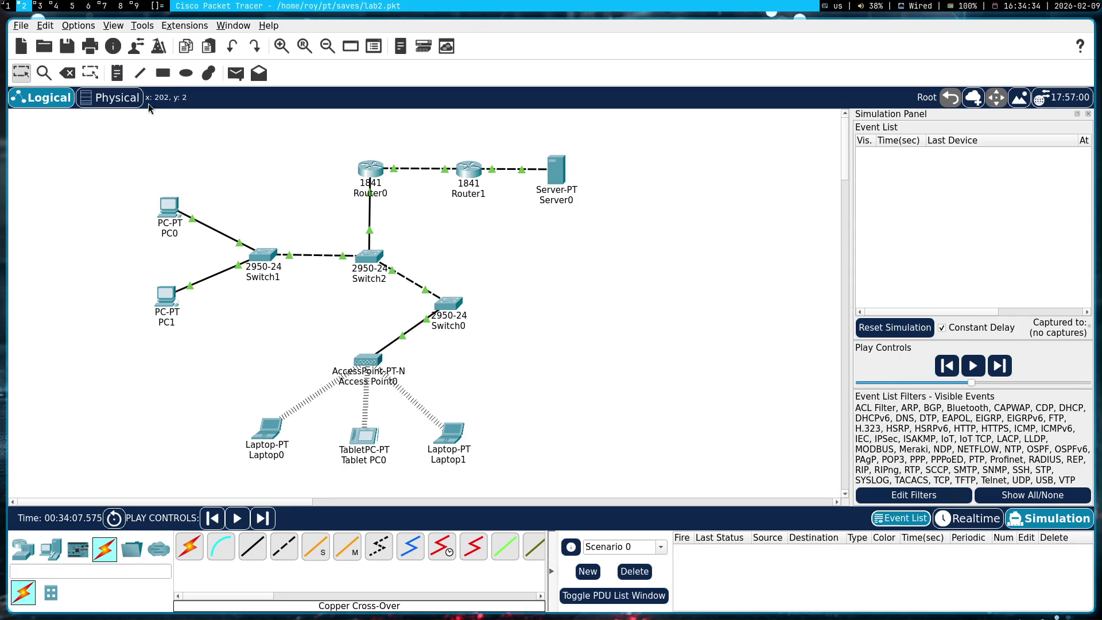
pyautogui.click(241, 76)
pyautogui.click(166, 299)
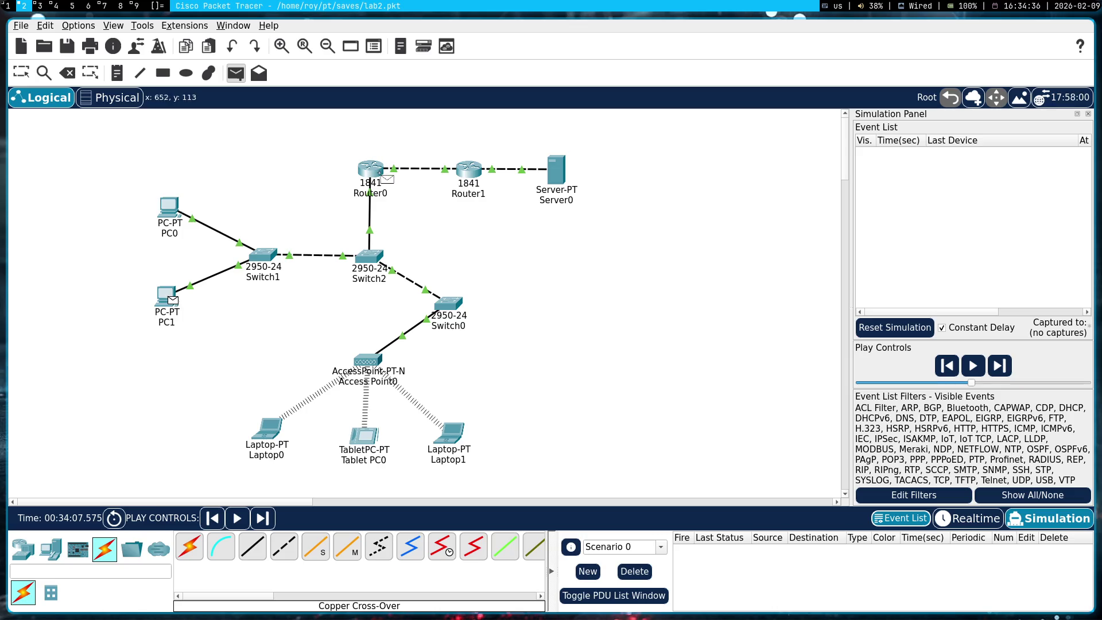
pyautogui.click(381, 178)
pyautogui.hotkey('alt', 'p')
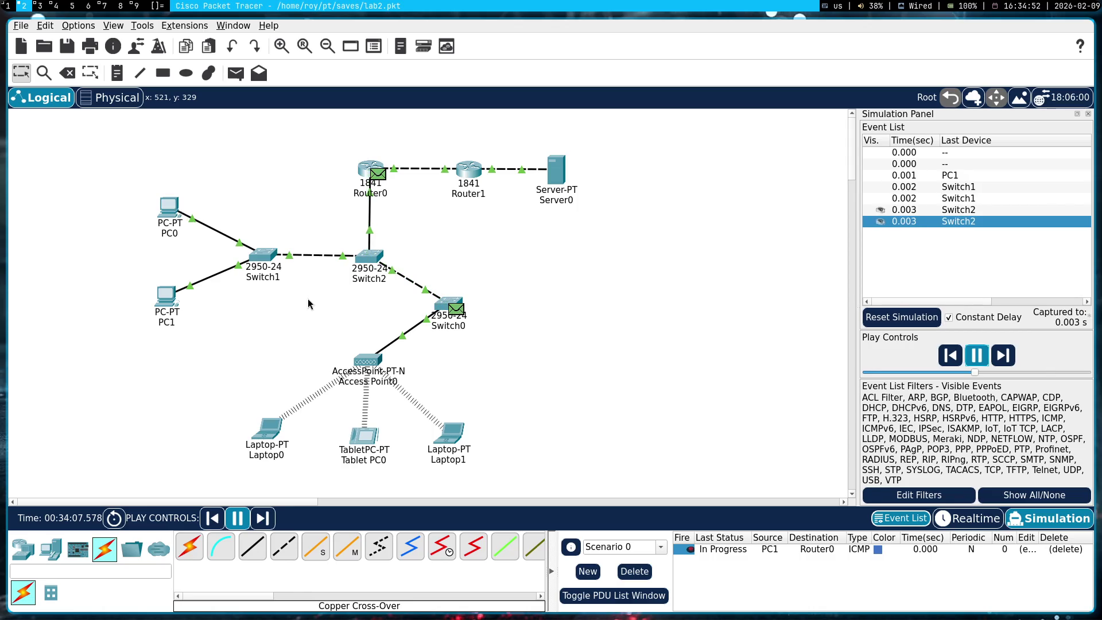
# - Pause the packet simulation and reset it to clear the captured events
pyautogui.click(977, 356)
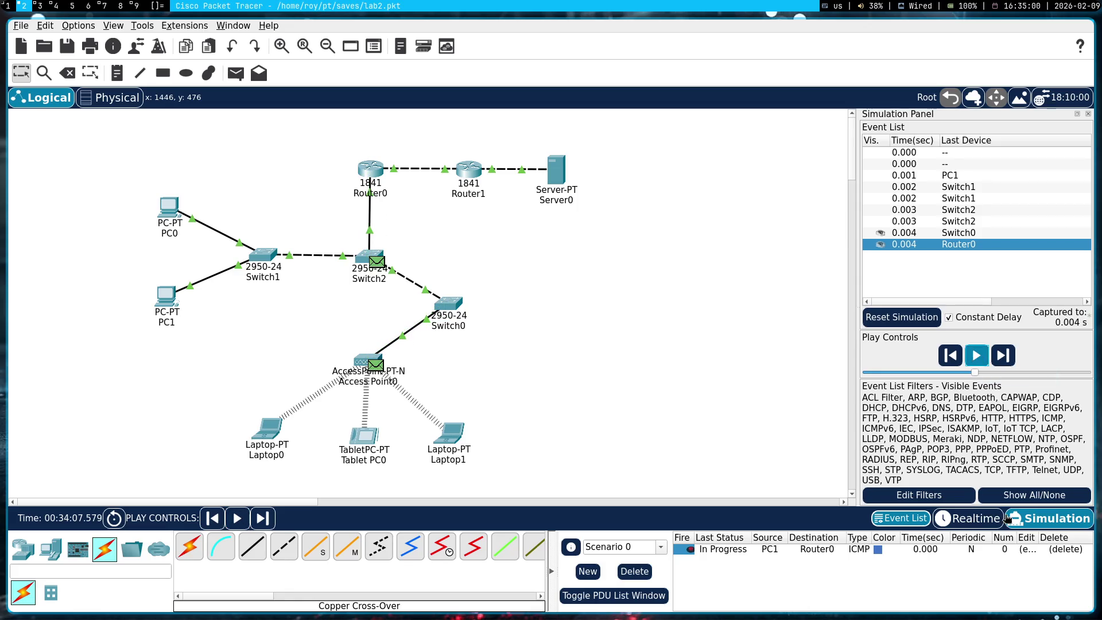
pyautogui.click(888, 316)
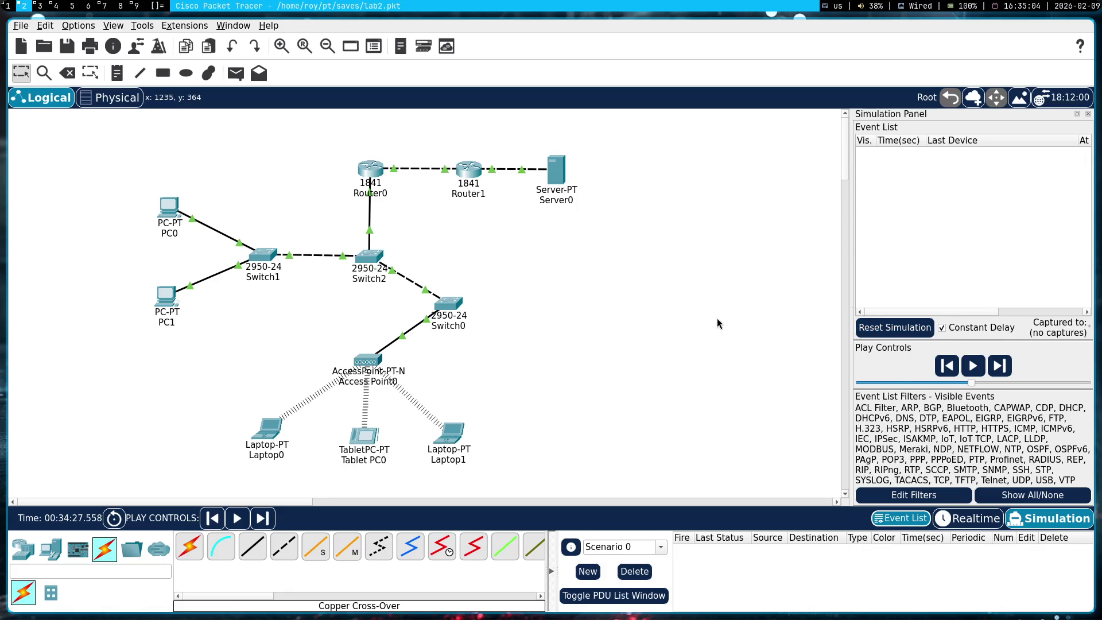
pyautogui.click(5, 6)
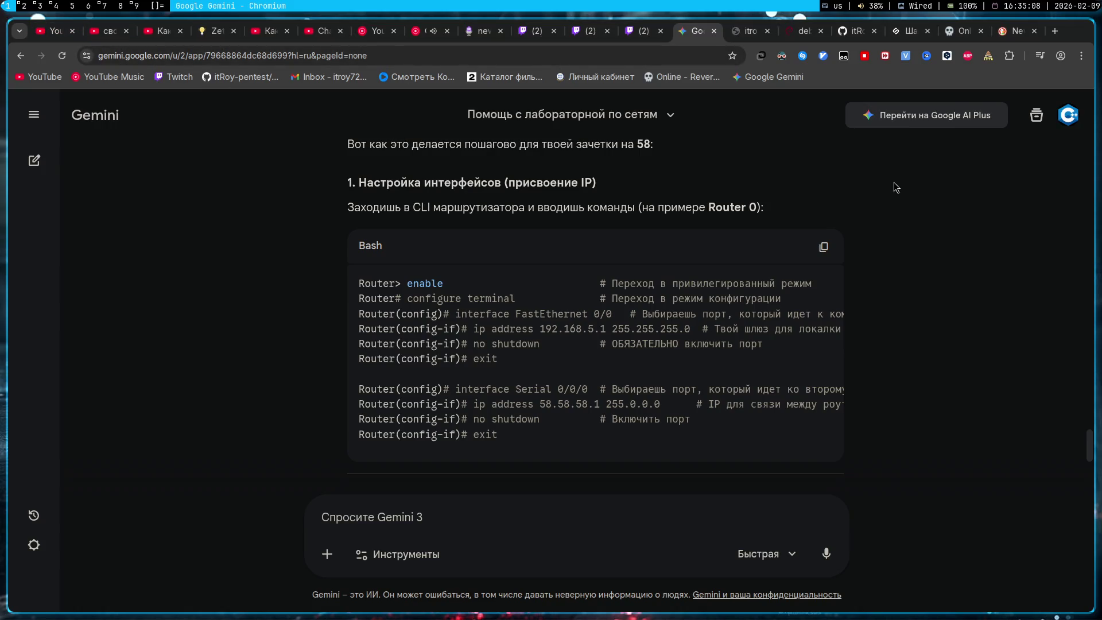
# - Type 'how to settings m' into YouTube's search box, then move to the DuckDuckGo tab
pyautogui.click(33, 35)
pyautogui.click(456, 114)
pyautogui.write('h')
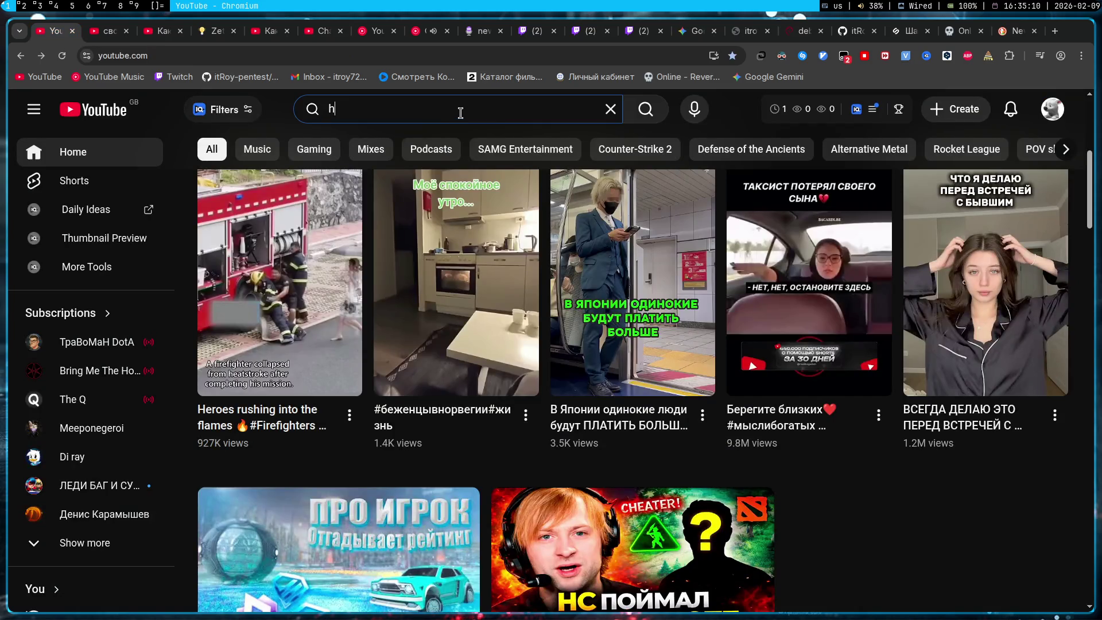
pyautogui.write('ow to settings ')
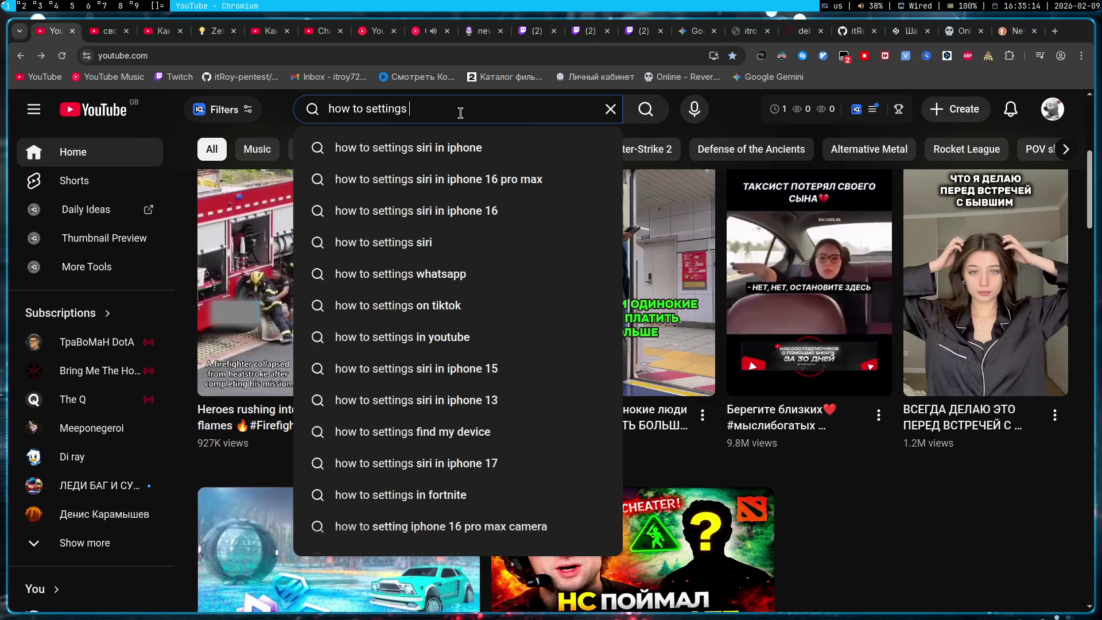
pyautogui.write('m')
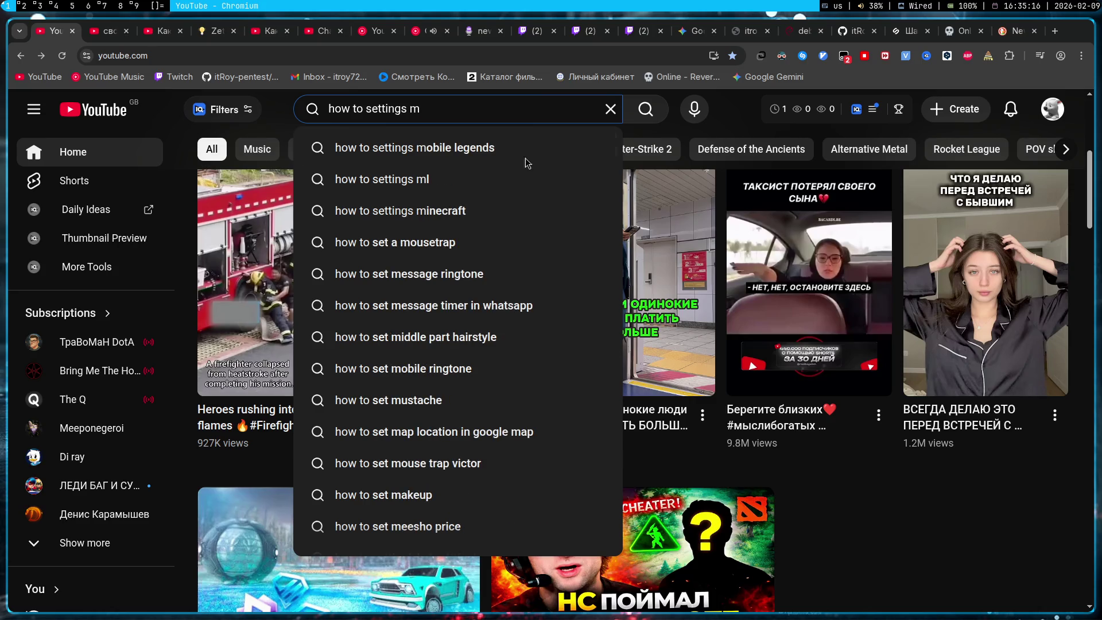
pyautogui.click(1025, 33)
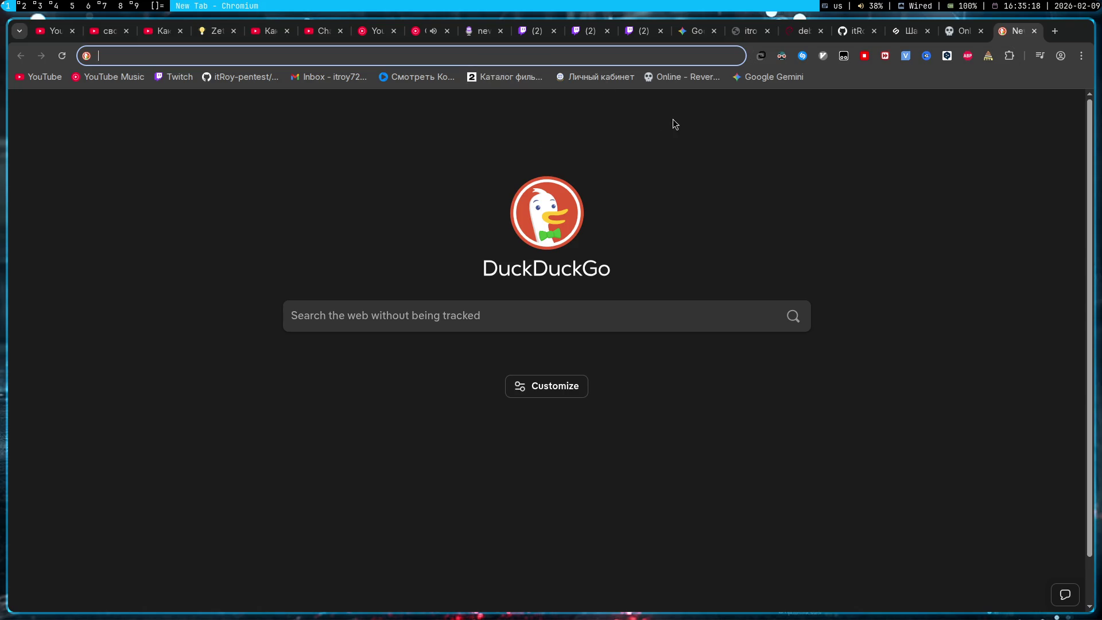
# - Search 'google translate' and translate маршрутизация, selecting the English result 'Routing'
pyautogui.write('google')
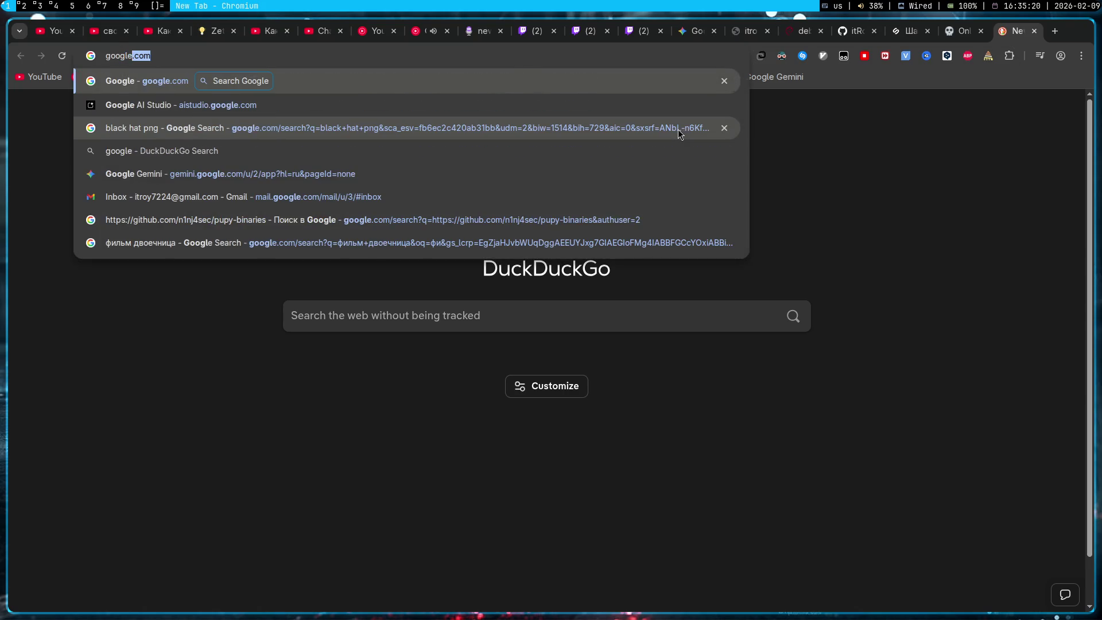
pyautogui.write(' translate')
pyautogui.press('Return')
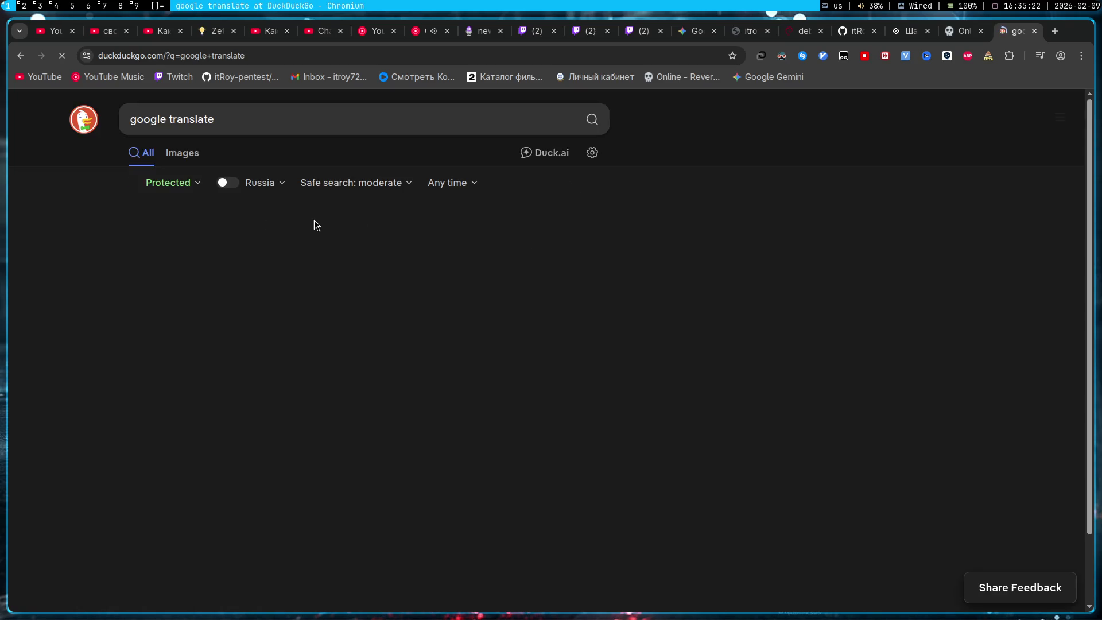
pyautogui.hotkey('alt', 'shift')
pyautogui.write('маршрутизация')
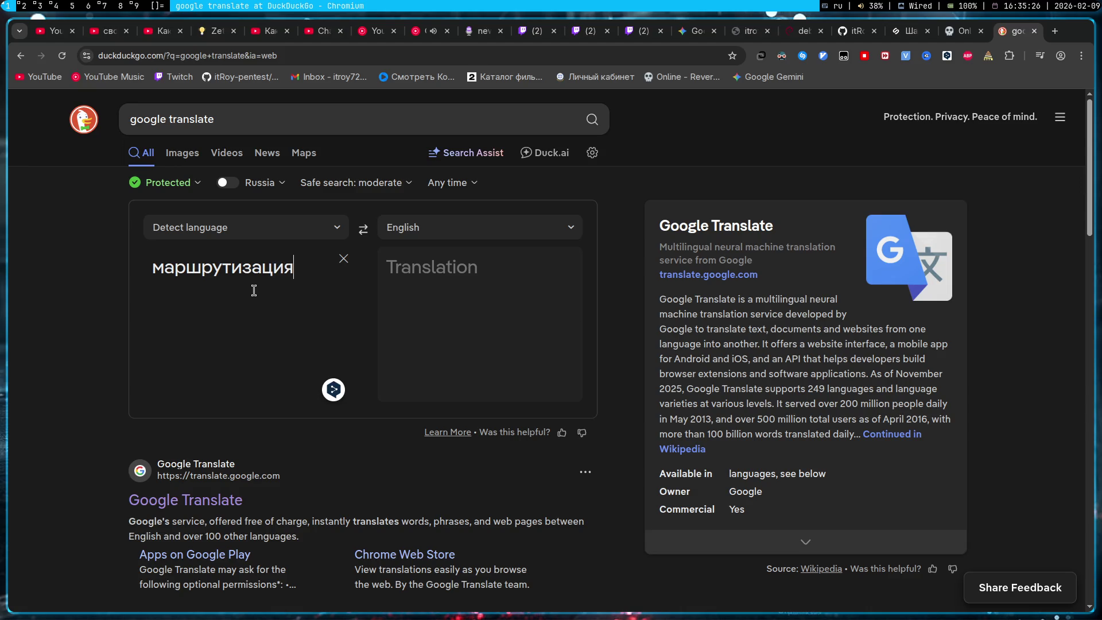
pyautogui.tripleClick(477, 273)
pyautogui.click(487, 304)
pyautogui.press('Escape')
pyautogui.hotkey('ctrl', '1')
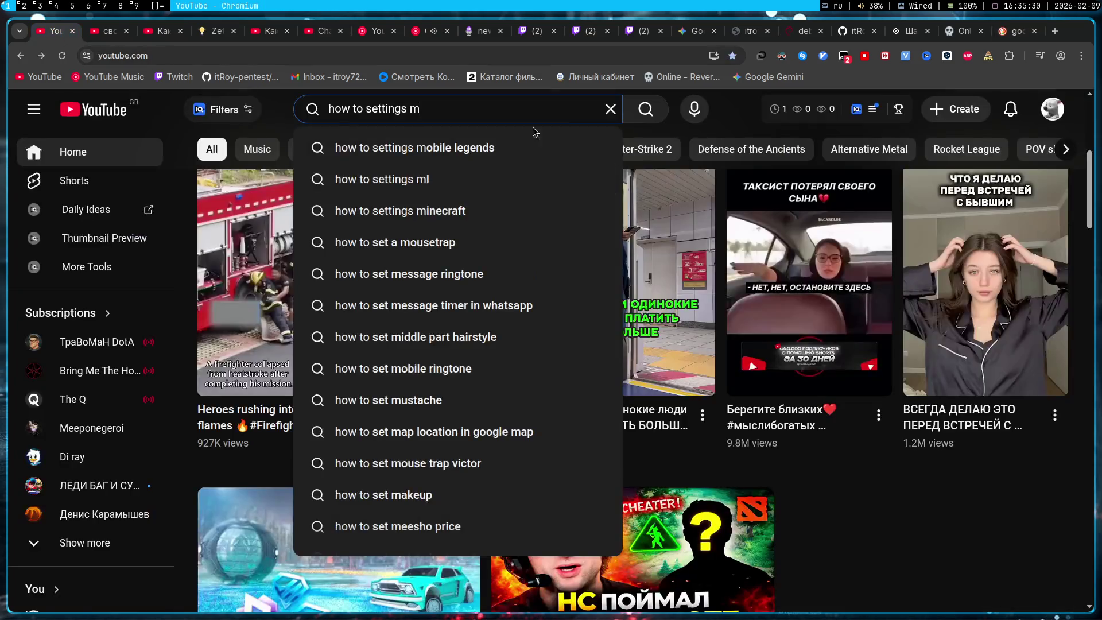
# - Search YouTube for 'routing cisco' and open the 'Static Routing using 2 routers' video
pyautogui.press('BackSpace')
pyautogui.hotkey('alt', 'shift')
pyautogui.write('routing')
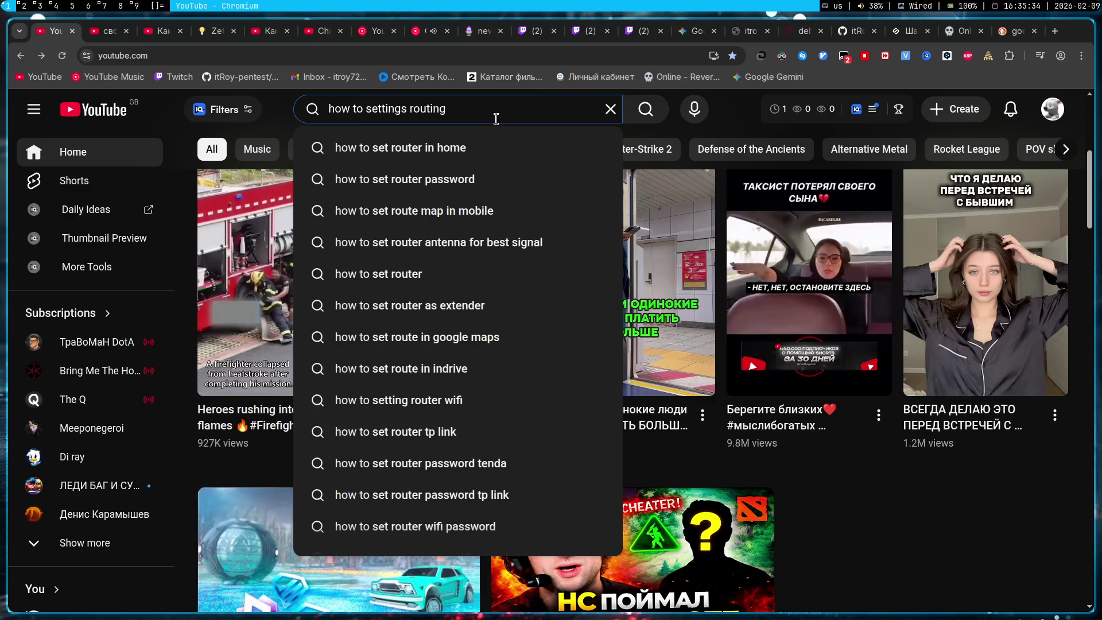
pyautogui.write(' cisco')
pyautogui.press('Return')
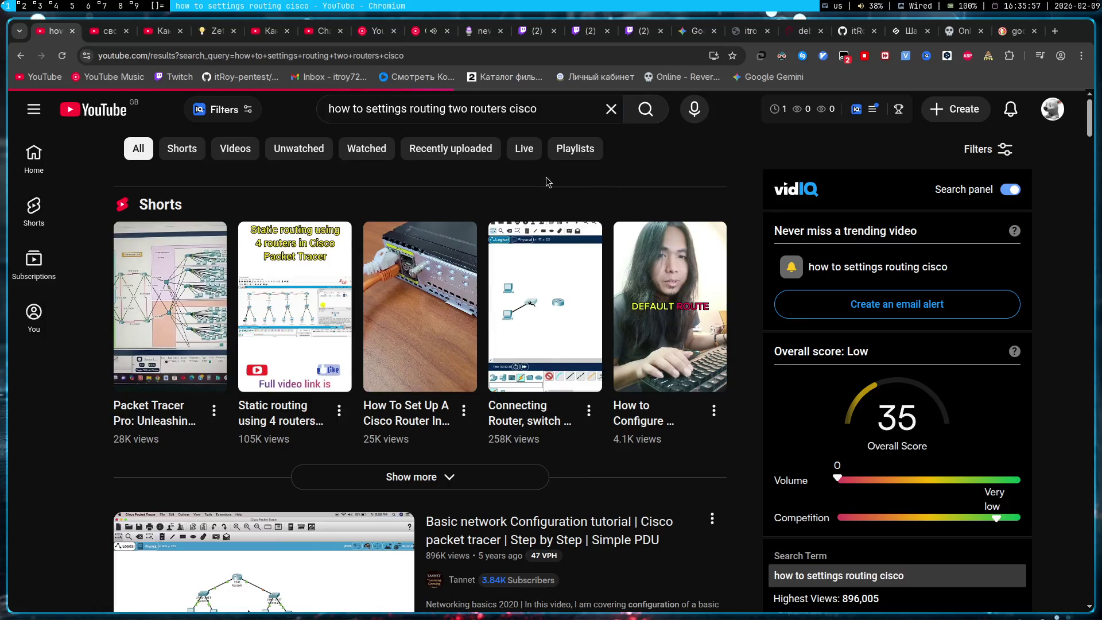
pyautogui.moveTo(273, 279)
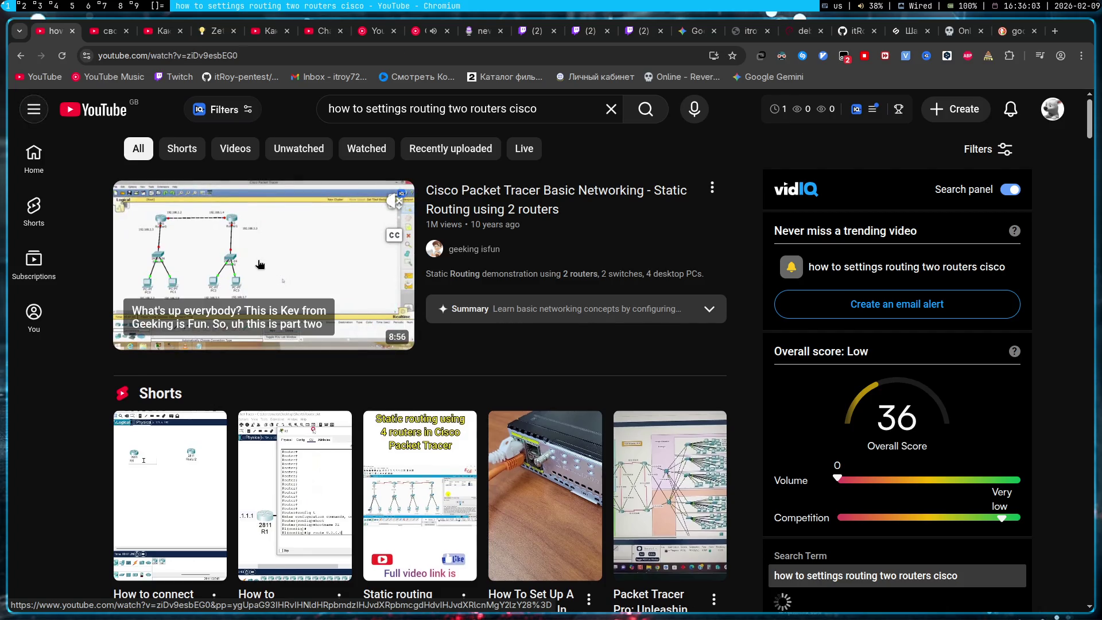
pyautogui.click(260, 264)
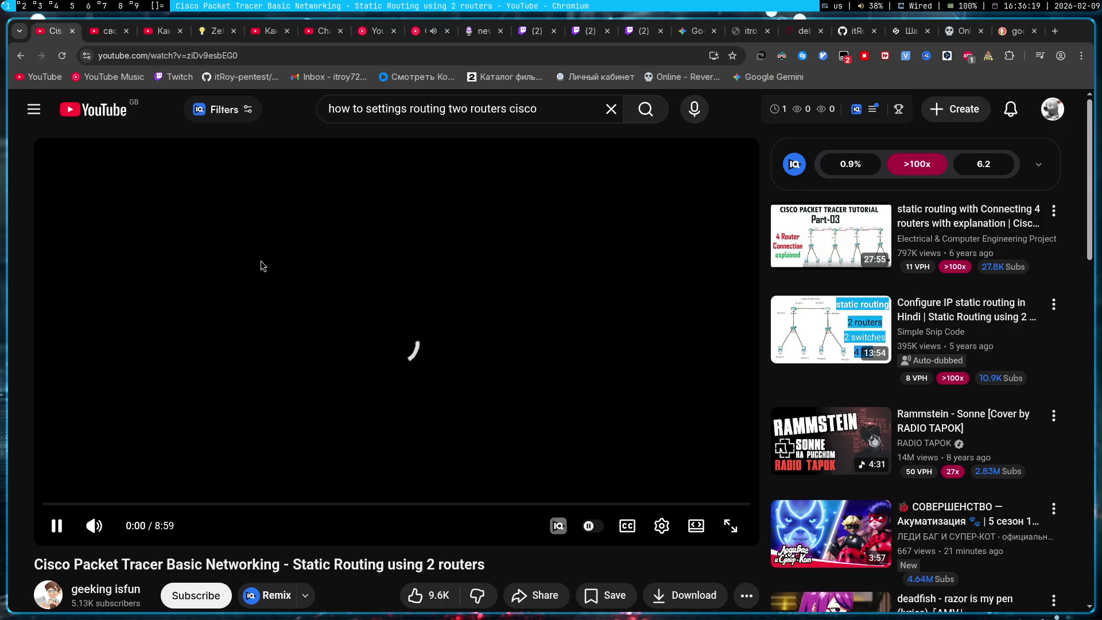
# - Reload the video page and skip the static-routing tutorial ahead from about 1:11
pyautogui.press('F5')
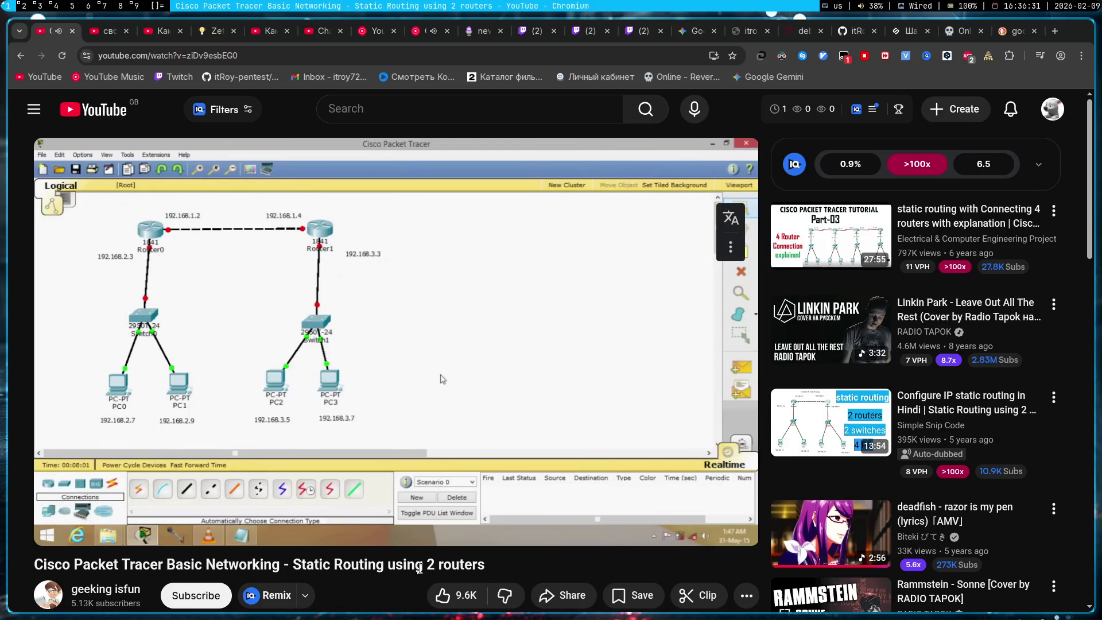
pyautogui.scroll(-3, 267, 537)
pyautogui.scroll(3, 331, 580)
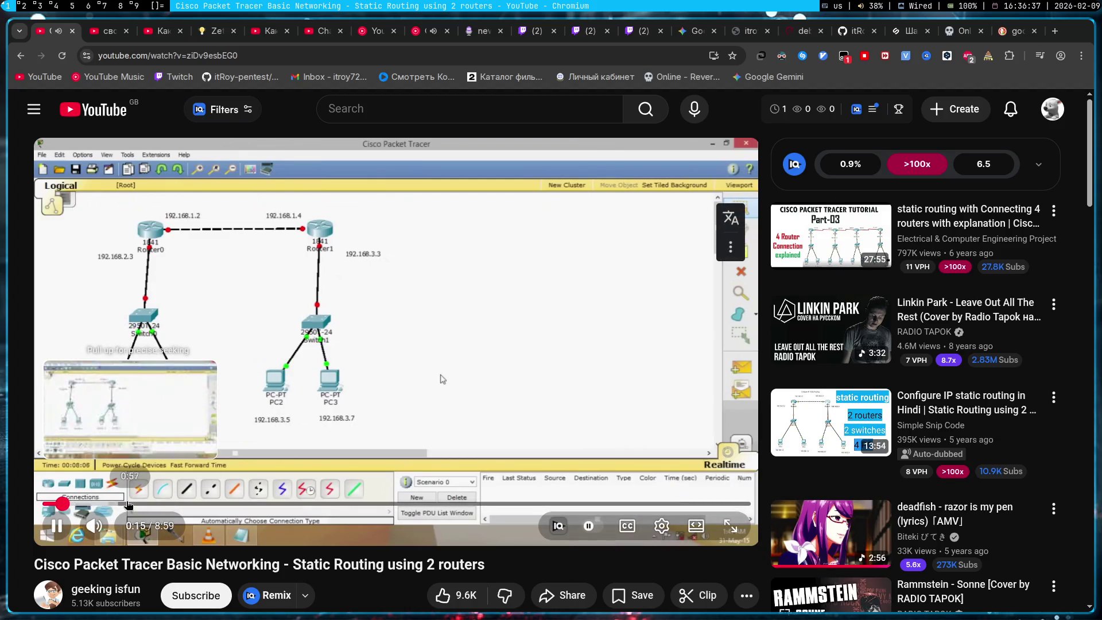
pyautogui.click(136, 504)
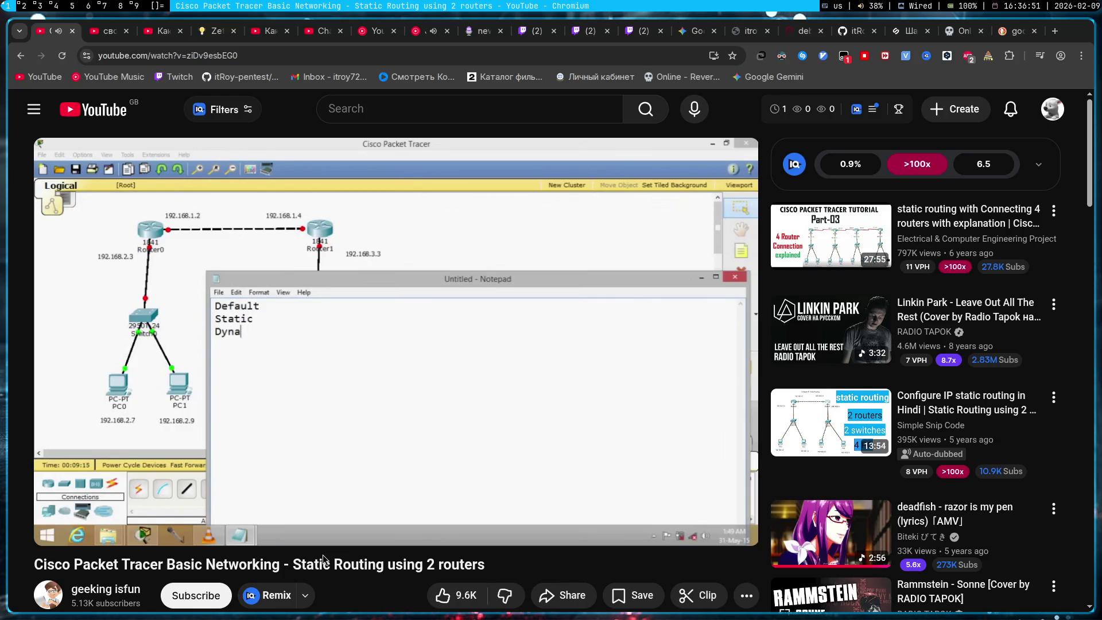
pyautogui.press('l')
pyautogui.press('l')
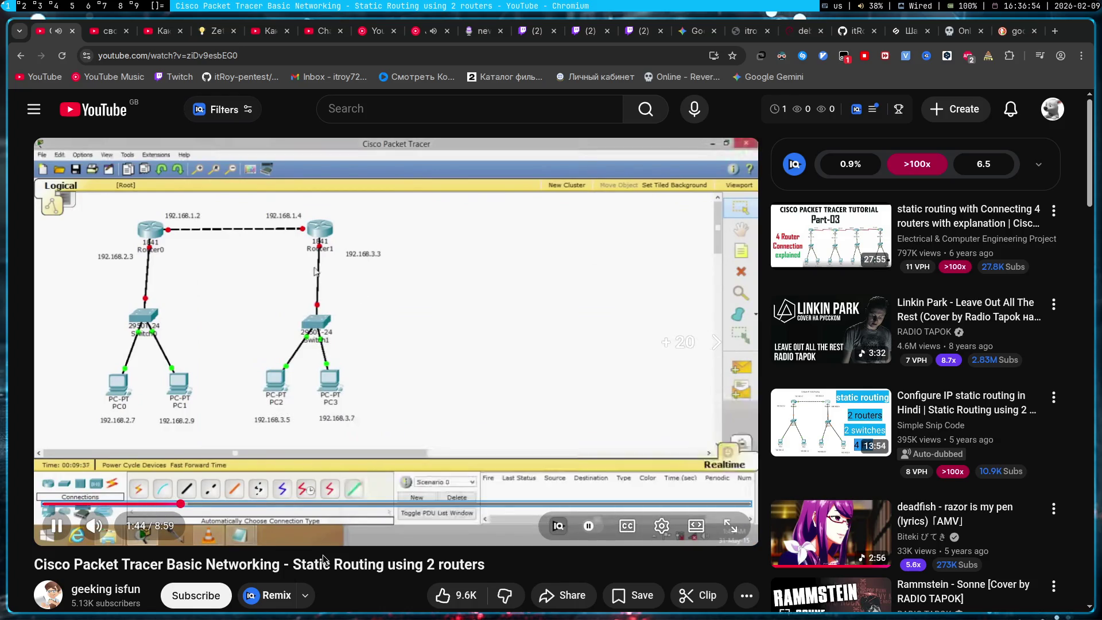
pyautogui.press('Right')
pyautogui.press('Right')
pyautogui.press('Right')
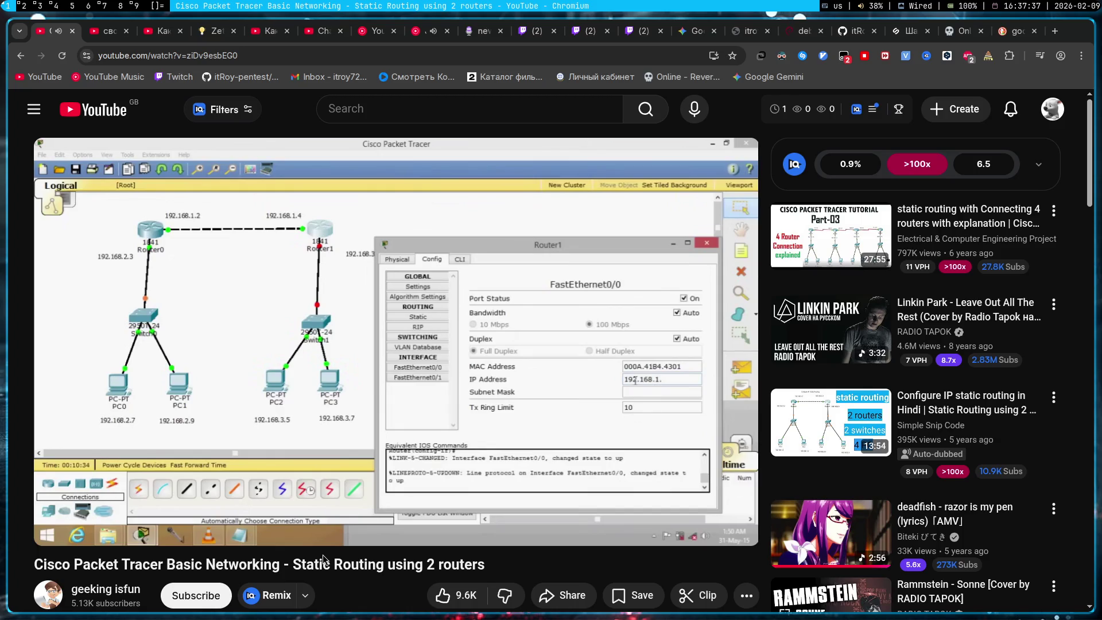
pyautogui.press('k')
pyautogui.press('k')
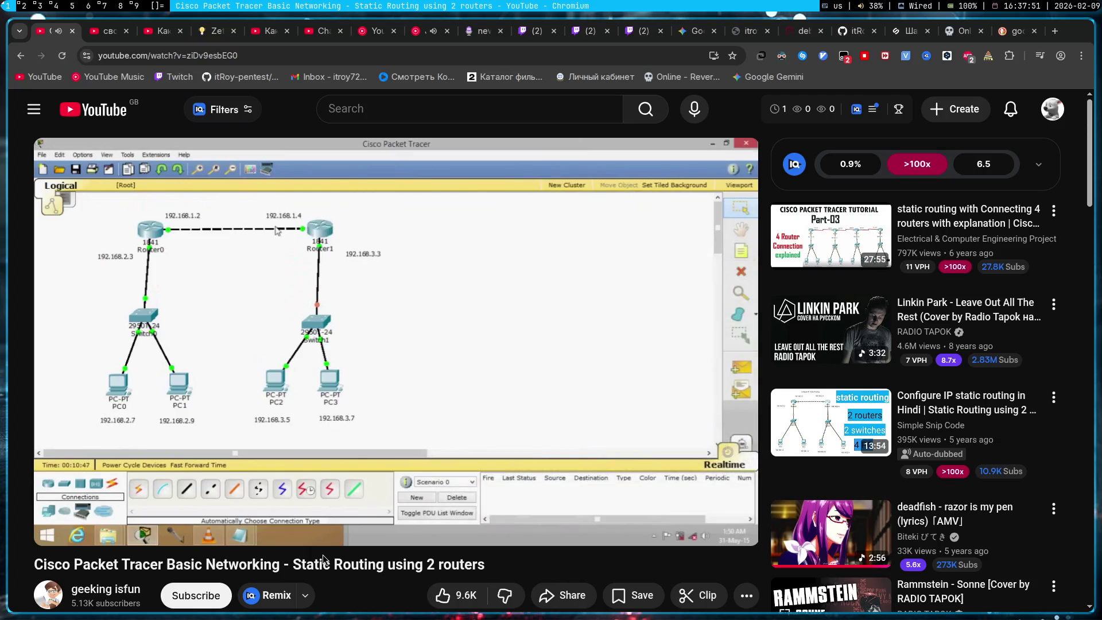
# - Pause on Router0's routing table with static route 192.168.3.0/24 via 192.168.1.4, then return to results
pyautogui.press('space')
pyautogui.click(430, 451)
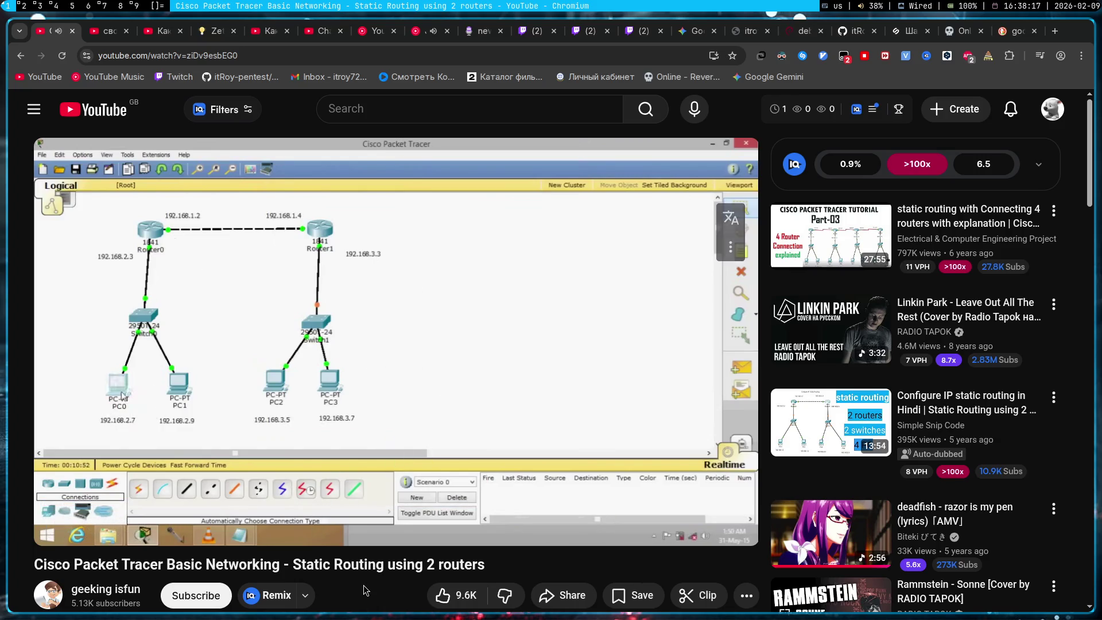
pyautogui.moveTo(327, 503); pyautogui.dragTo(595, 503)
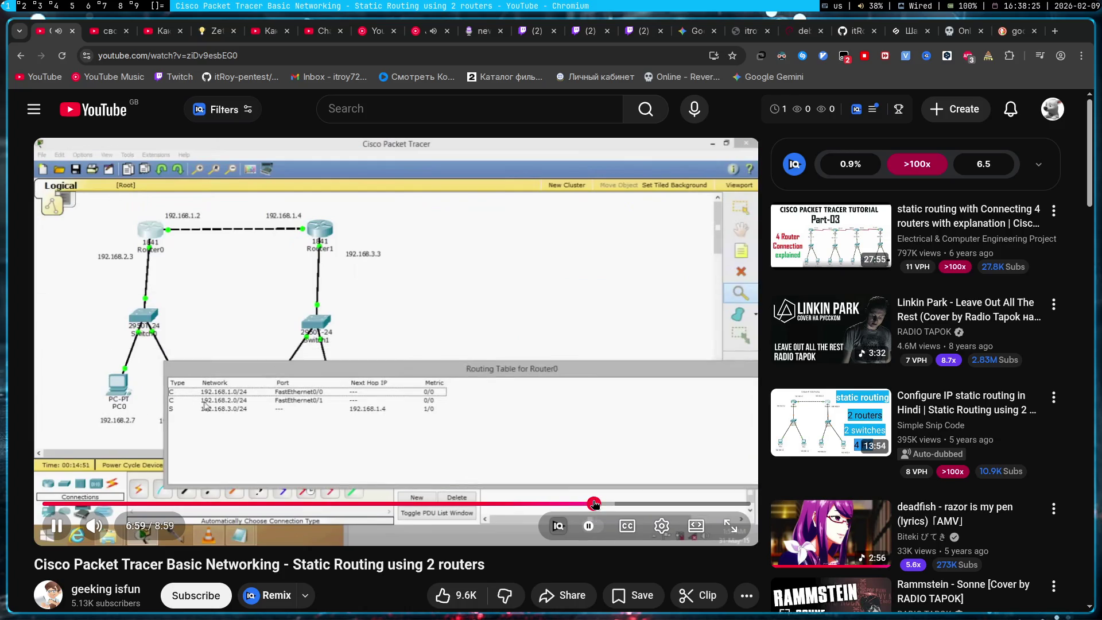
pyautogui.click(486, 315)
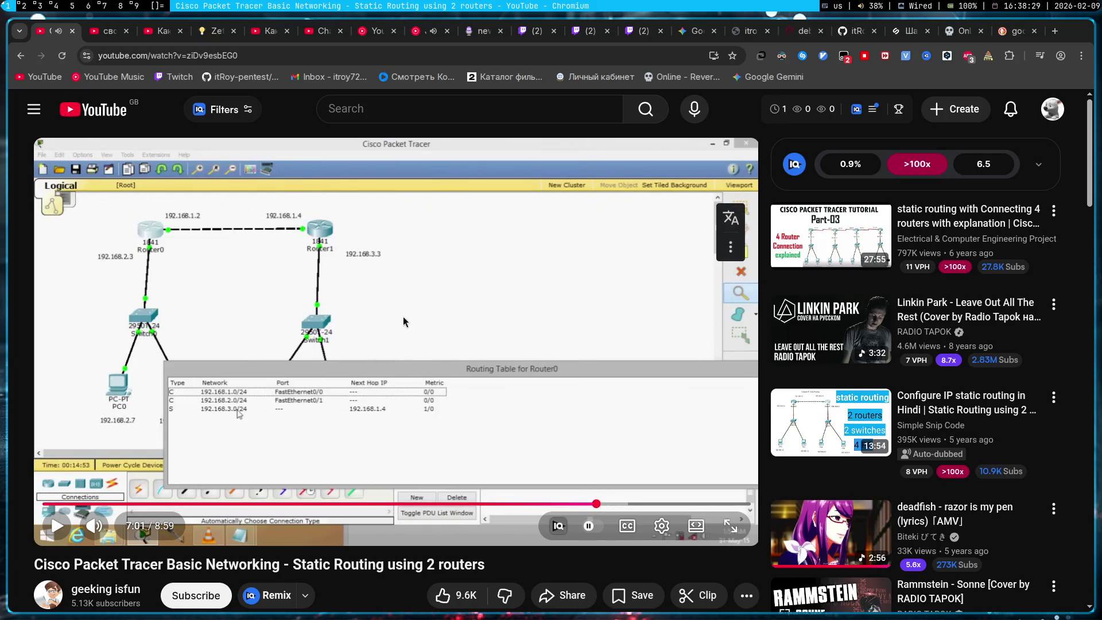
pyautogui.hotkey('alt', 'Left')
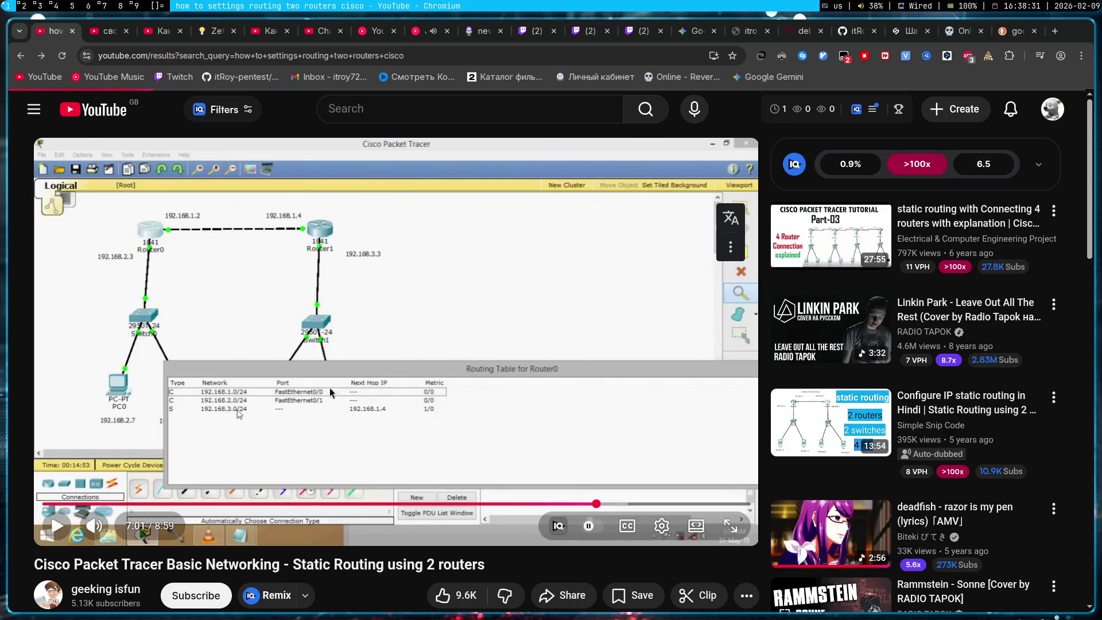
# - Browse the search results and open the 'How to Connect Two Routers in Packet Tracer!' video
pyautogui.scroll(-8, 411, 409)
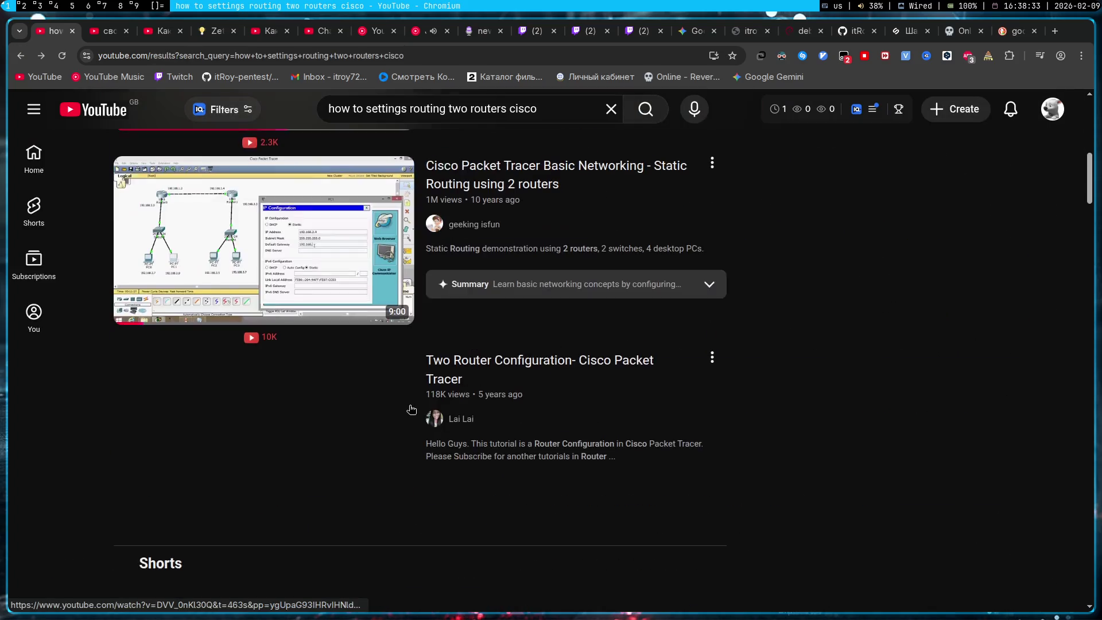
pyautogui.scroll(3, 268, 295)
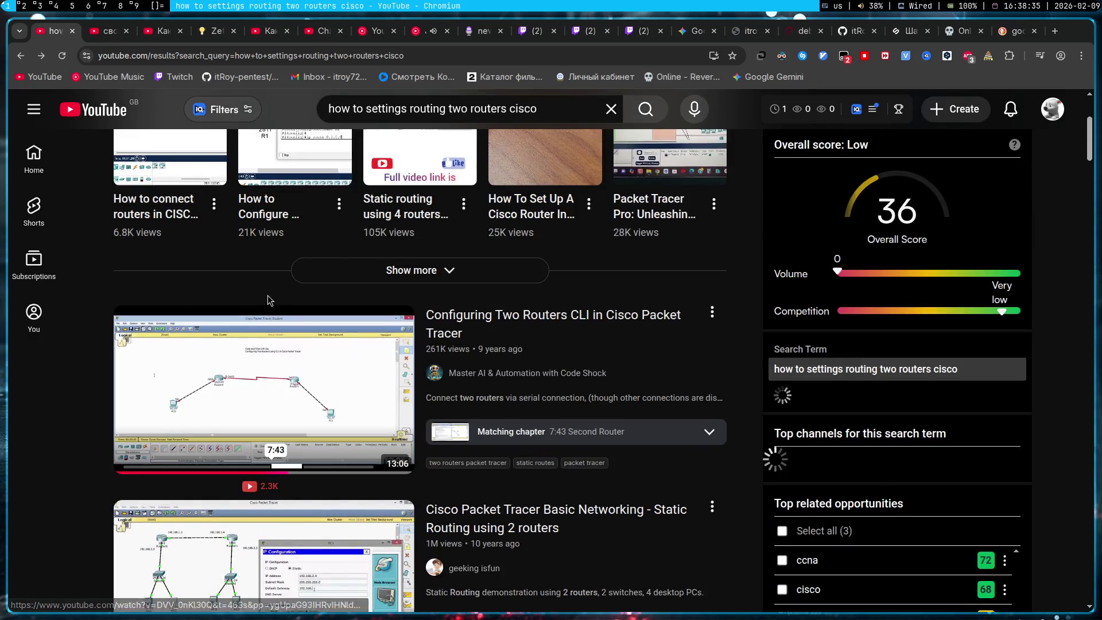
pyautogui.scroll(-8, 268, 295)
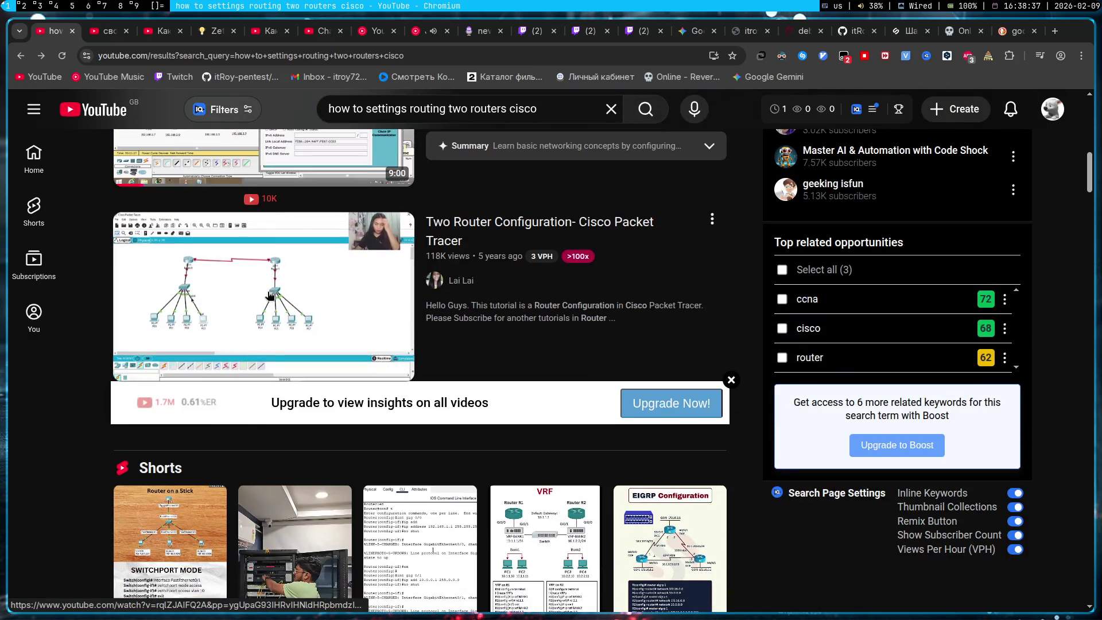
pyautogui.moveTo(269, 295)
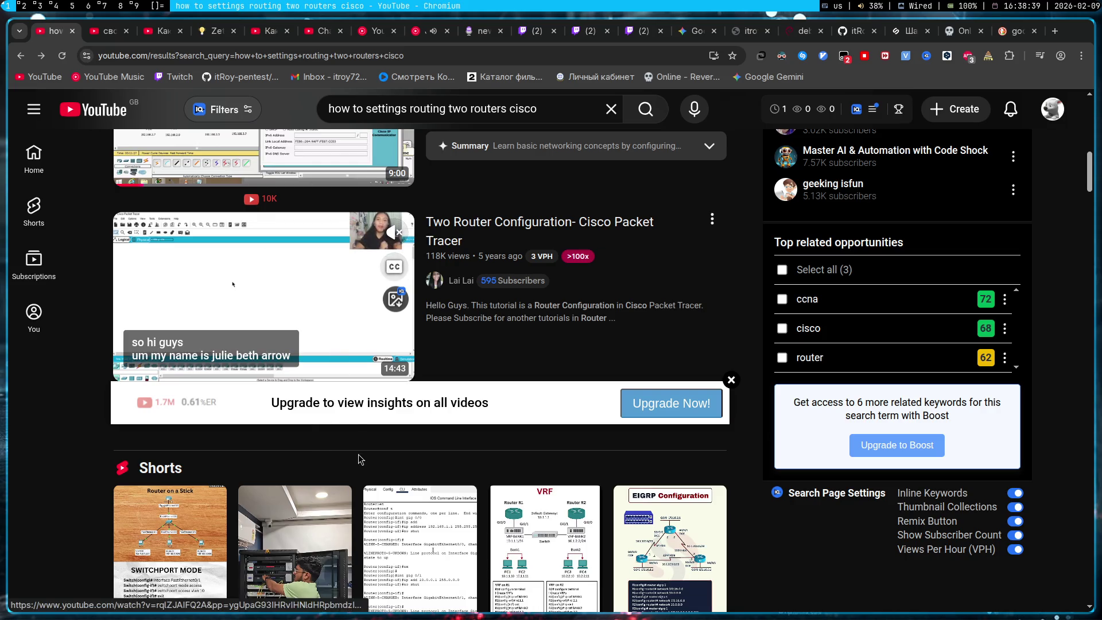
pyautogui.scroll(-10, 362, 460)
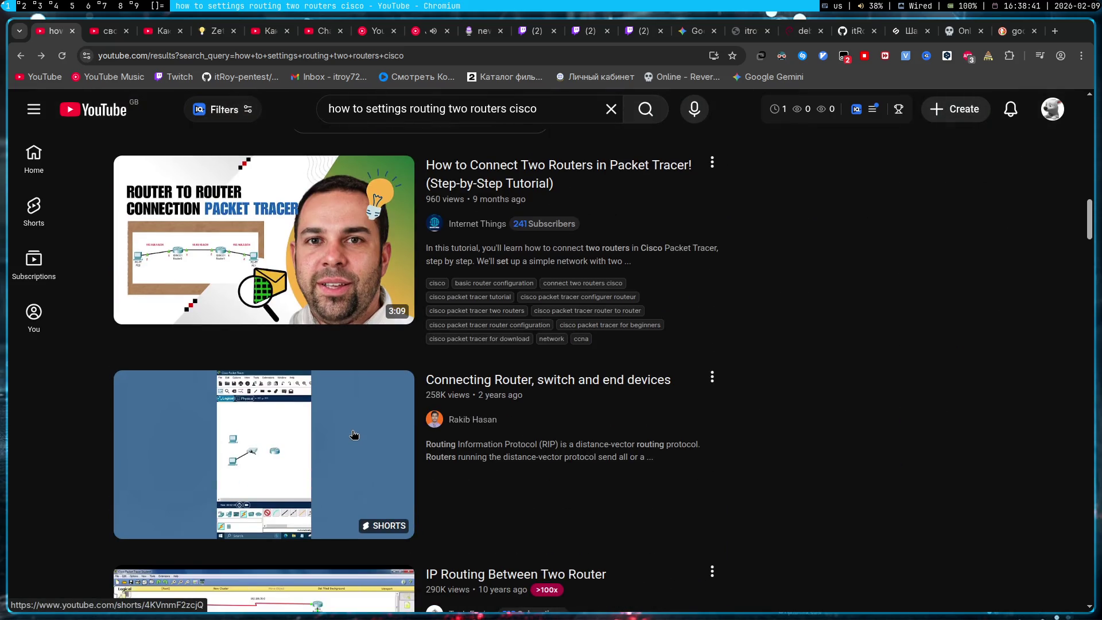
pyautogui.click(332, 264)
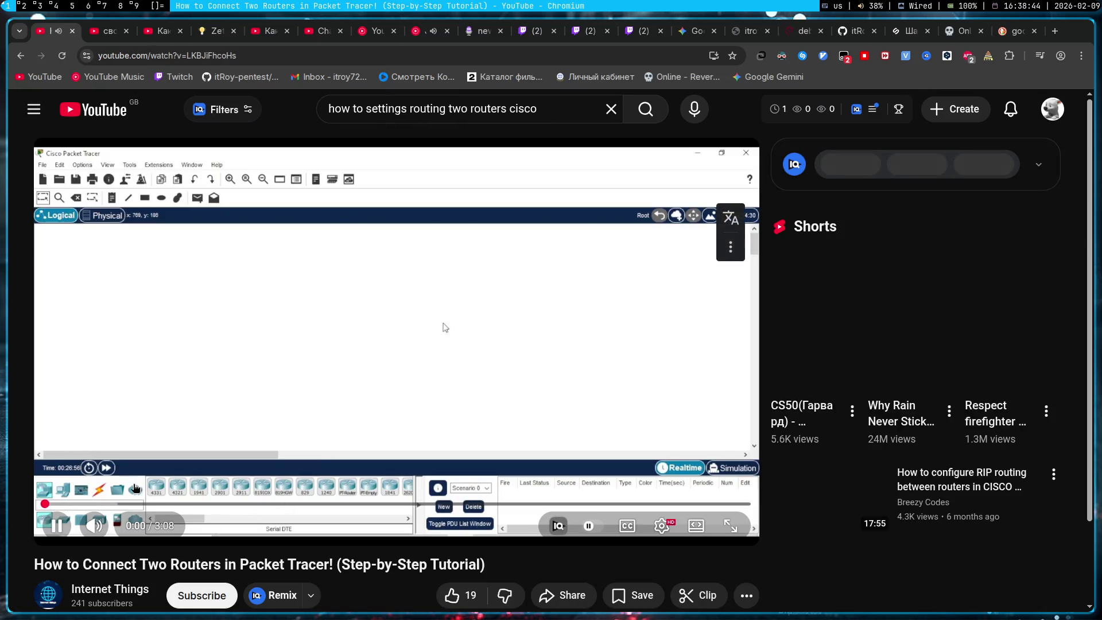
# - Skip ahead to the cabling part and pause the tutorial at 1:50 on the laptop IP configuration
pyautogui.click(135, 504)
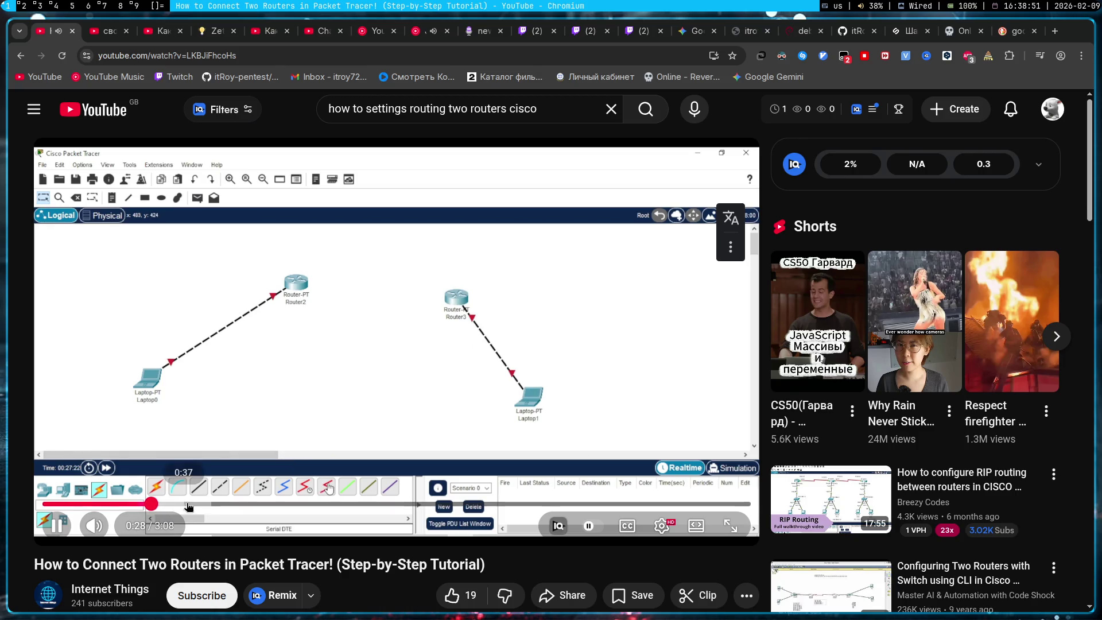
pyautogui.click(185, 504)
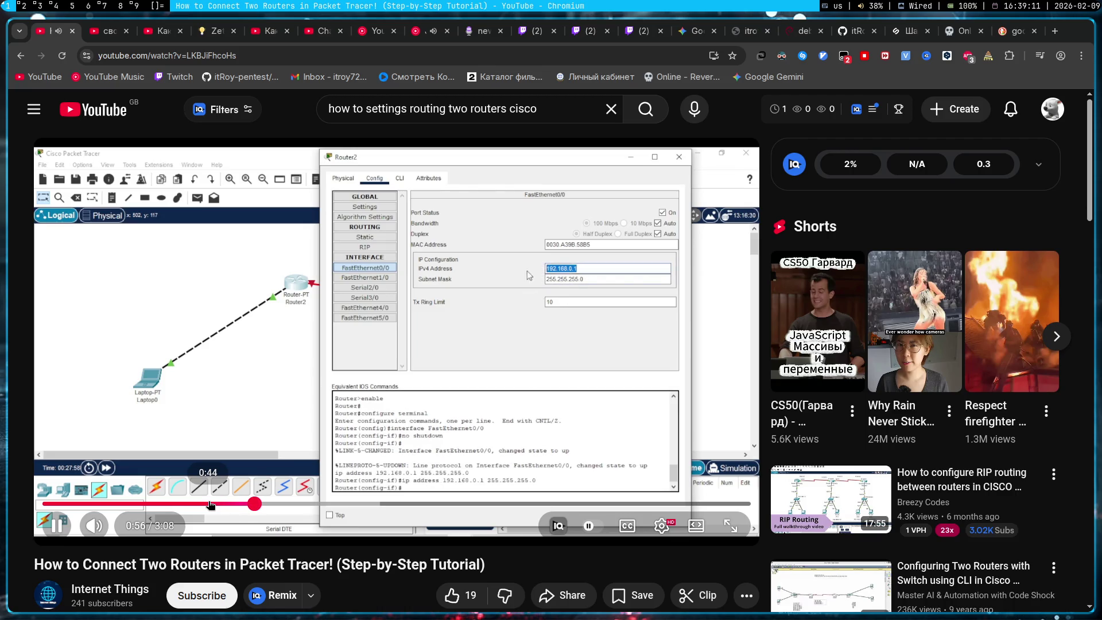
pyautogui.click(1040, 55)
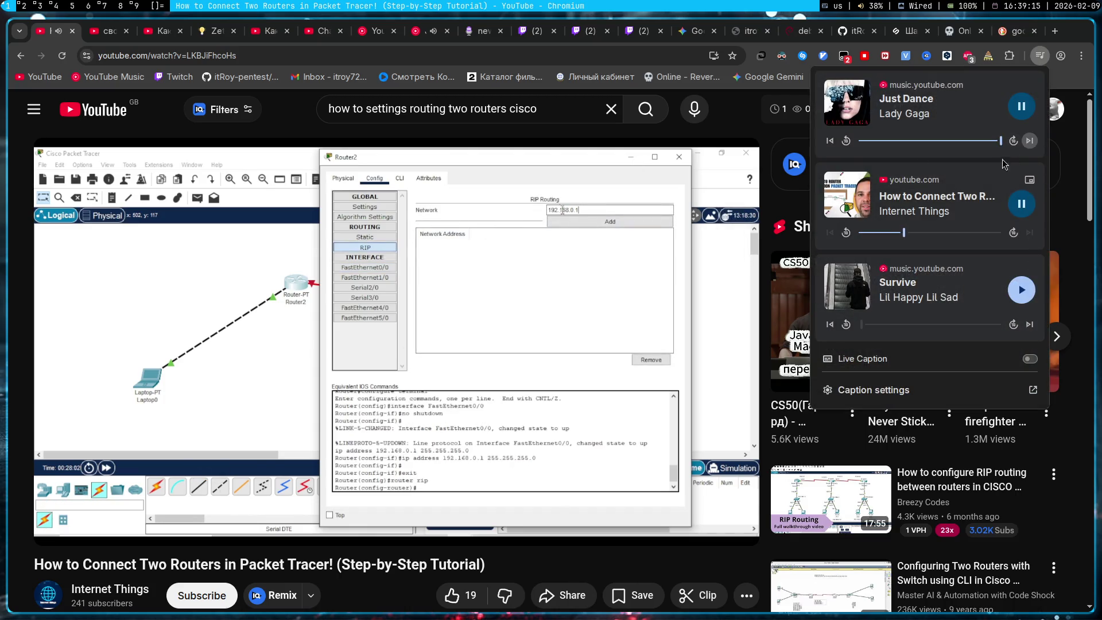
pyautogui.click(743, 127)
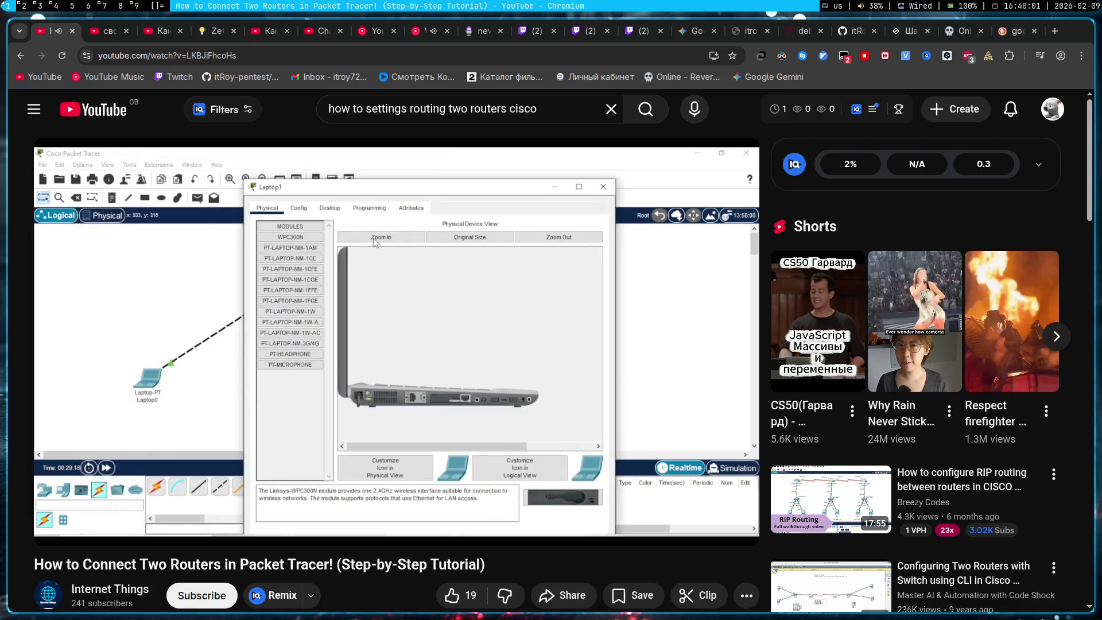
pyautogui.moveTo(401, 284)
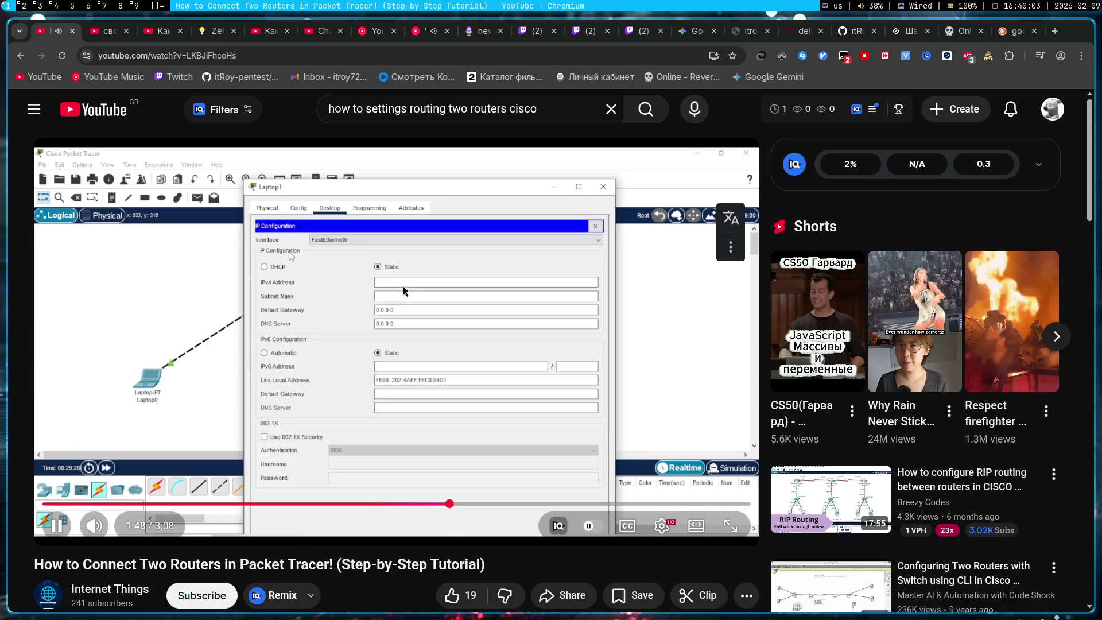
pyautogui.click(391, 294)
pyautogui.click(39, 6)
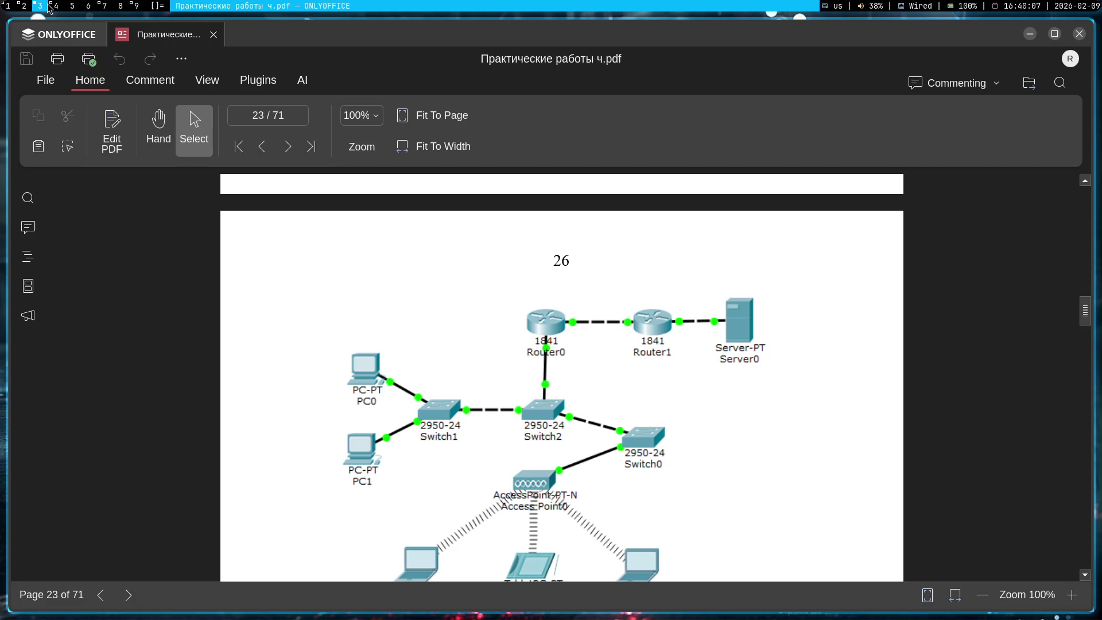
# - View the topology diagram on page 23 of the lab PDF, then return to lab2 in Packet Tracer
pyautogui.click(23, 6)
pyautogui.click(40, 6)
pyautogui.click(23, 6)
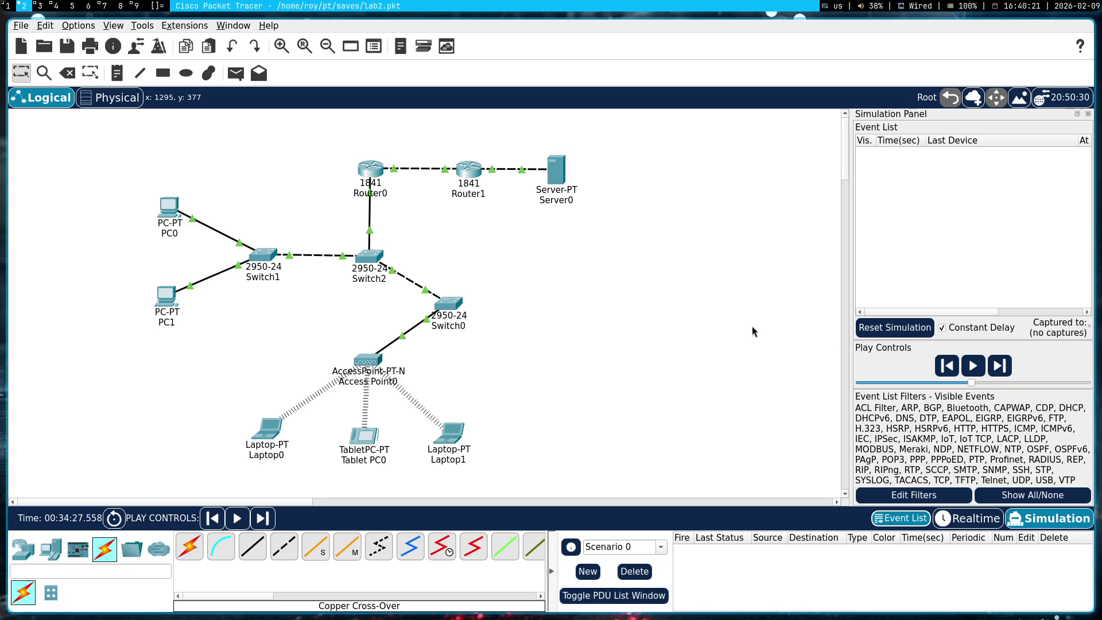
# - Nudge Router1 slightly lower and Router0 lower and to the right on the canvas
pyautogui.moveTo(492, 207)
pyautogui.mouseDown()
pyautogui.moveTo(388, 123)
pyautogui.moveTo(356, 148)
pyautogui.mouseUp()
pyautogui.moveTo(242, 120)
pyautogui.mouseDown()
pyautogui.moveTo(515, 251)
pyautogui.moveTo(491, 203)
pyautogui.mouseUp()
pyautogui.moveTo(485, 165)
pyautogui.mouseDown()
pyautogui.moveTo(484, 179)
pyautogui.moveTo(525, 166)
pyautogui.moveTo(472, 171)
pyautogui.mouseUp()
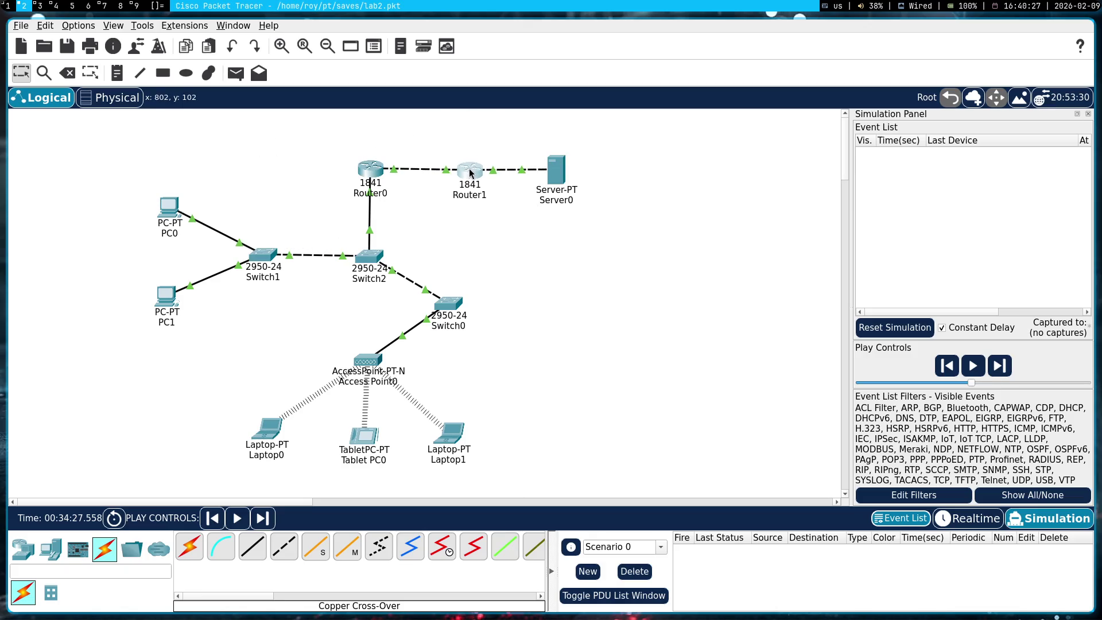
pyautogui.moveTo(367, 171)
pyautogui.mouseDown()
pyautogui.moveTo(377, 186)
pyautogui.moveTo(366, 173)
pyautogui.moveTo(512, 218)
pyautogui.mouseUp()
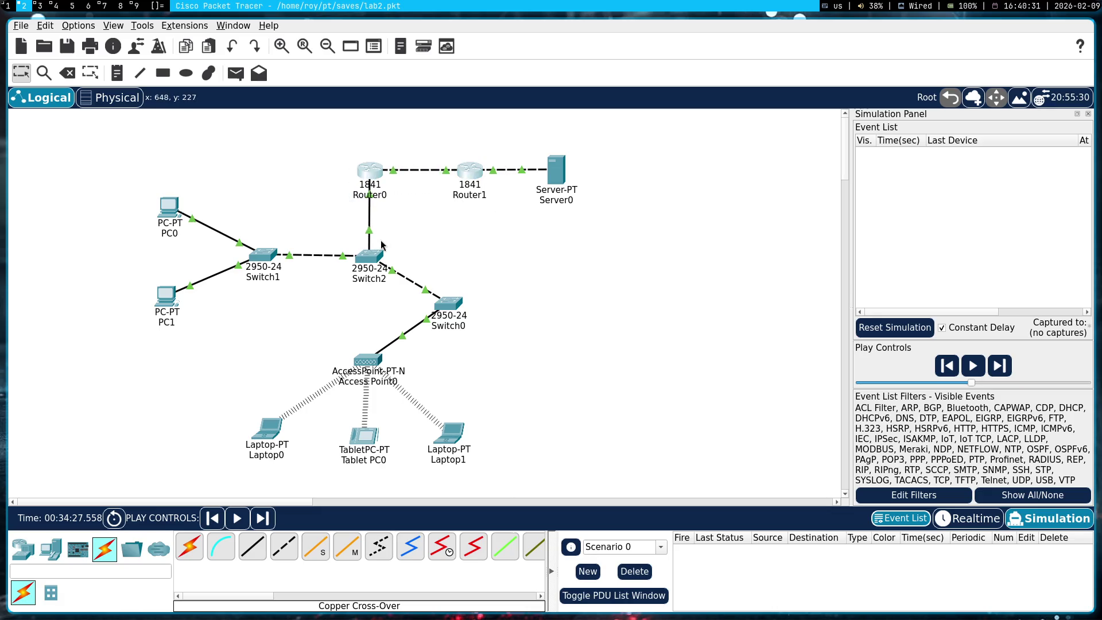
pyautogui.click(384, 246)
pyautogui.moveTo(327, 152)
pyautogui.mouseDown()
pyautogui.moveTo(205, 179)
pyautogui.moveTo(425, 344)
pyautogui.mouseUp()
pyautogui.click(582, 240)
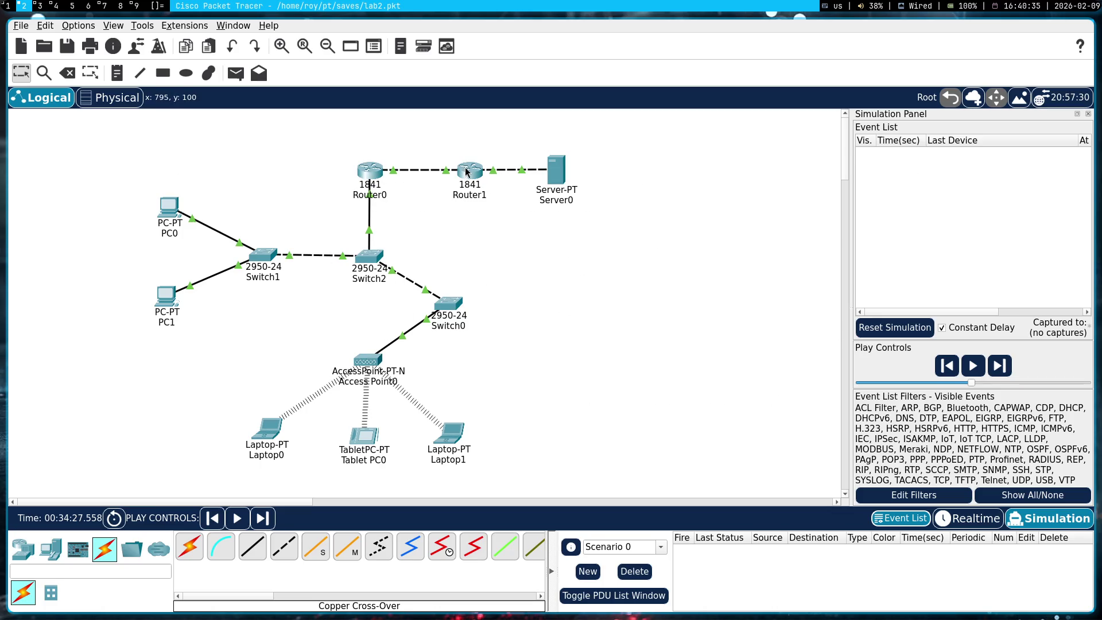
# - Read the port IP address popups for Router1 and Router0
pyautogui.moveTo(467, 171)
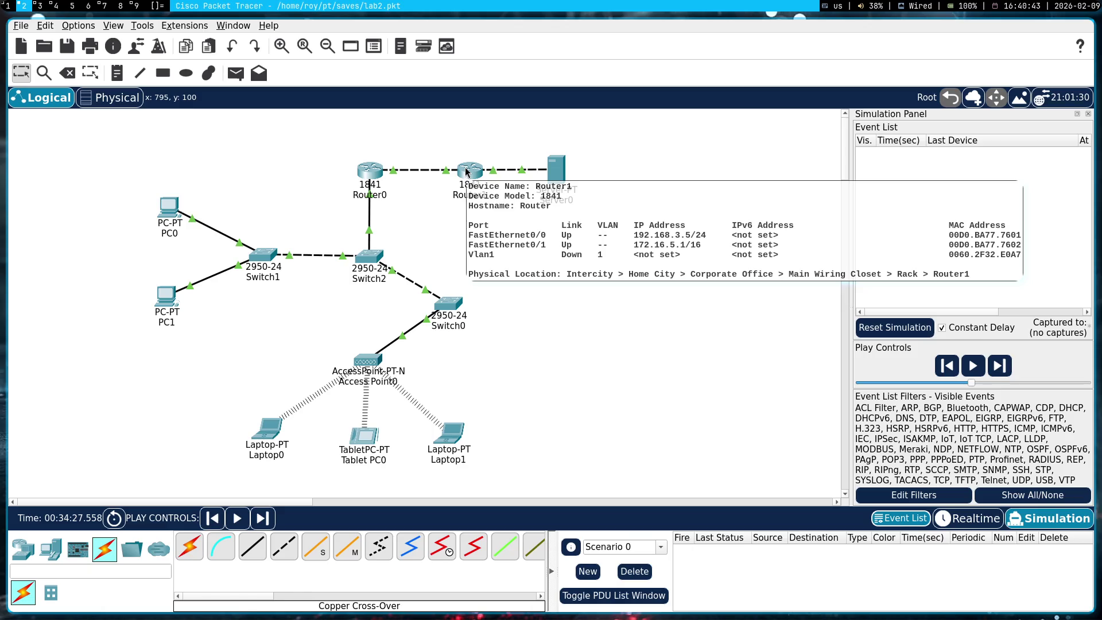
pyautogui.moveTo(361, 176)
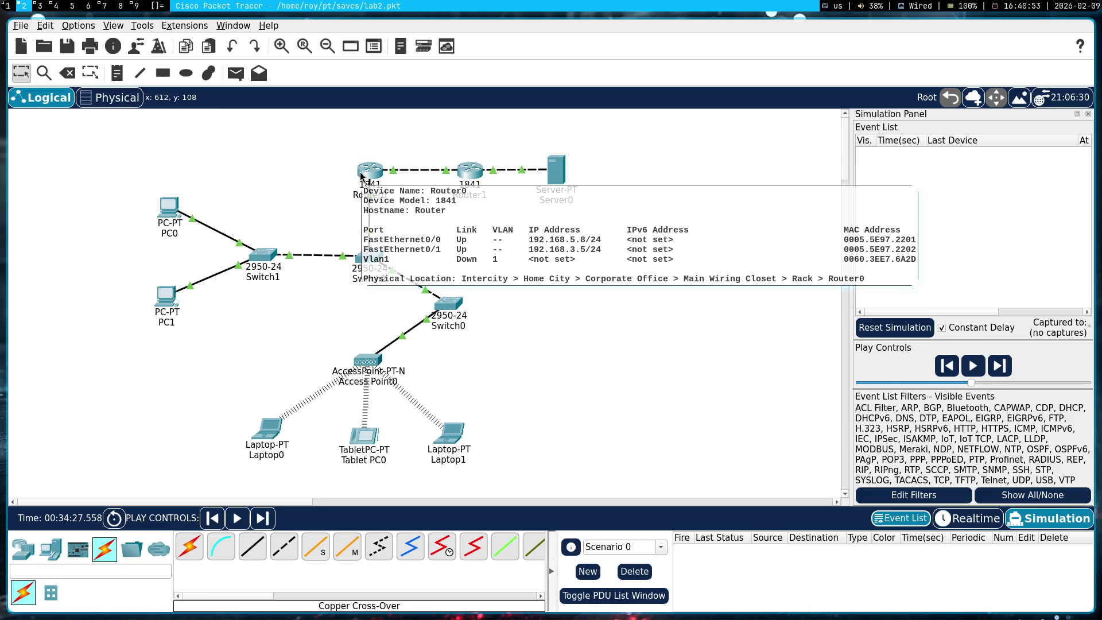
pyautogui.press('super+1')
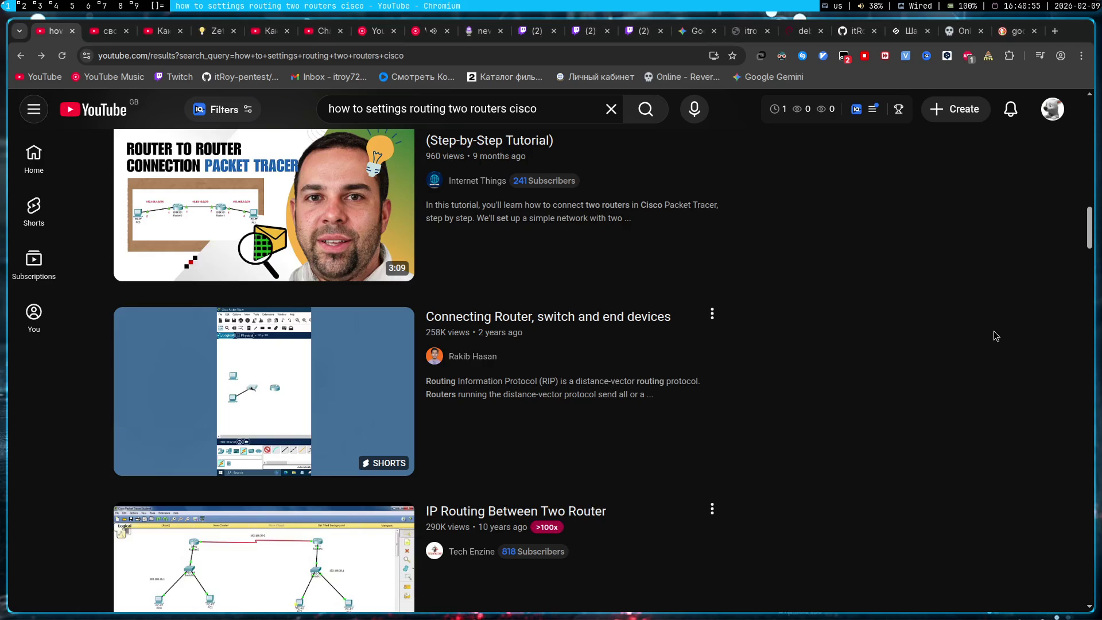
# - Search DuckDuckGo in a new browser tab for 'how to work routing'
pyautogui.hotkey('ctrl', 't')
pyautogui.write('h')
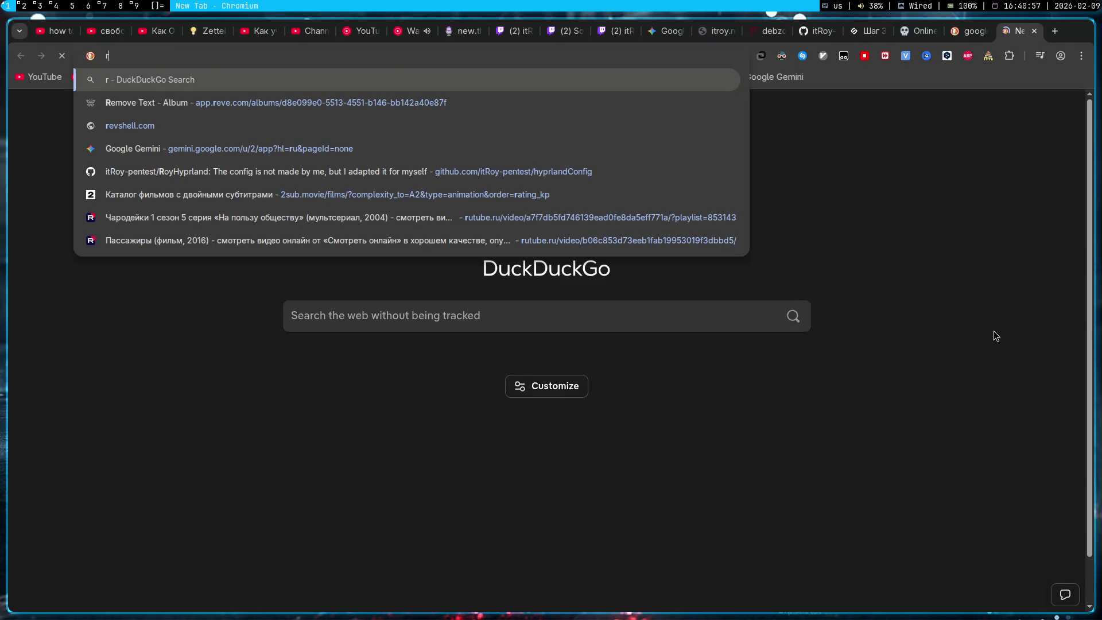
pyautogui.write('ow to work ')
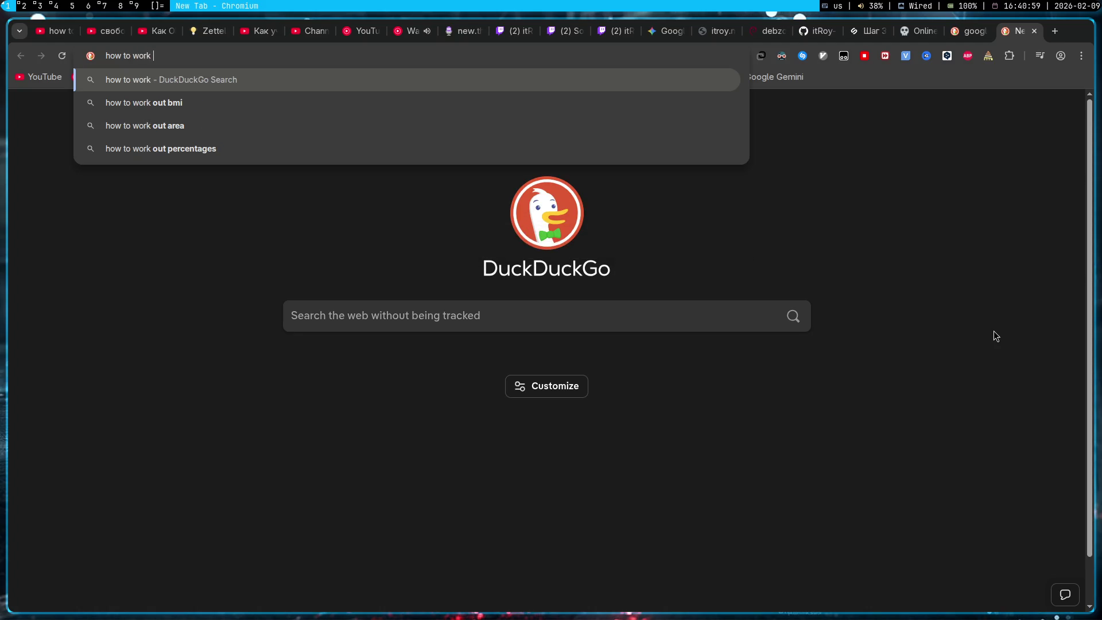
pyautogui.write('routing')
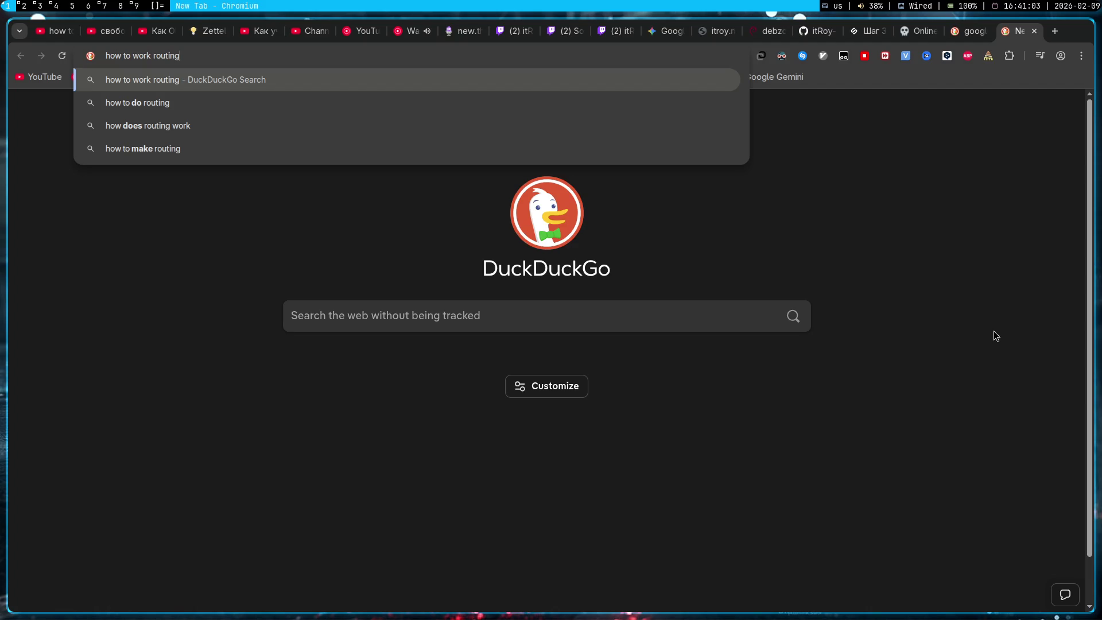
pyautogui.press('Return')
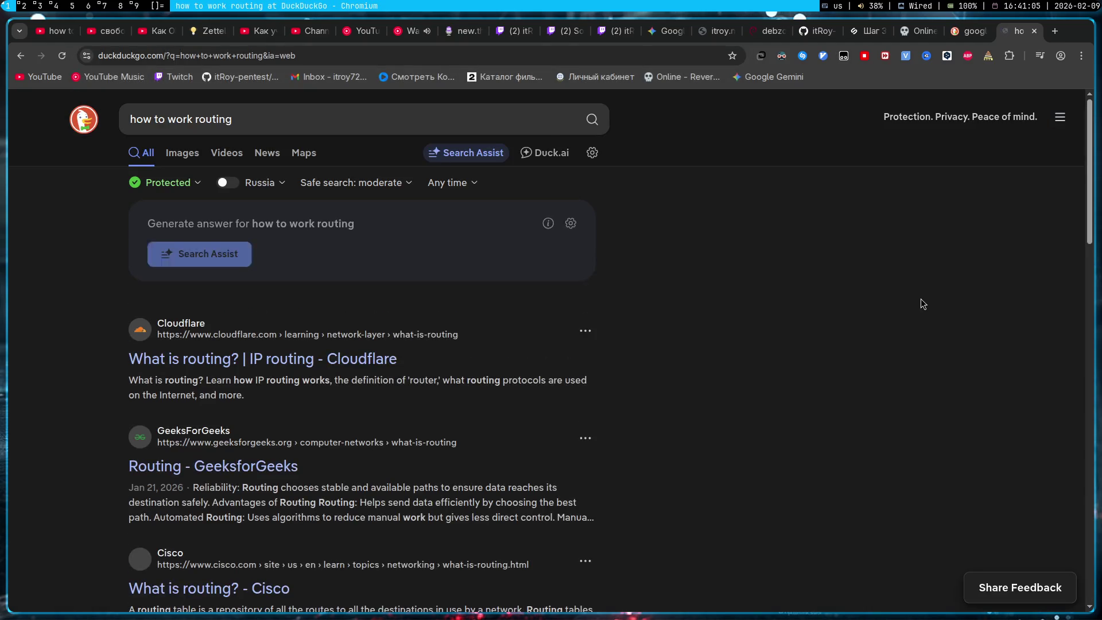
pyautogui.press('super+2')
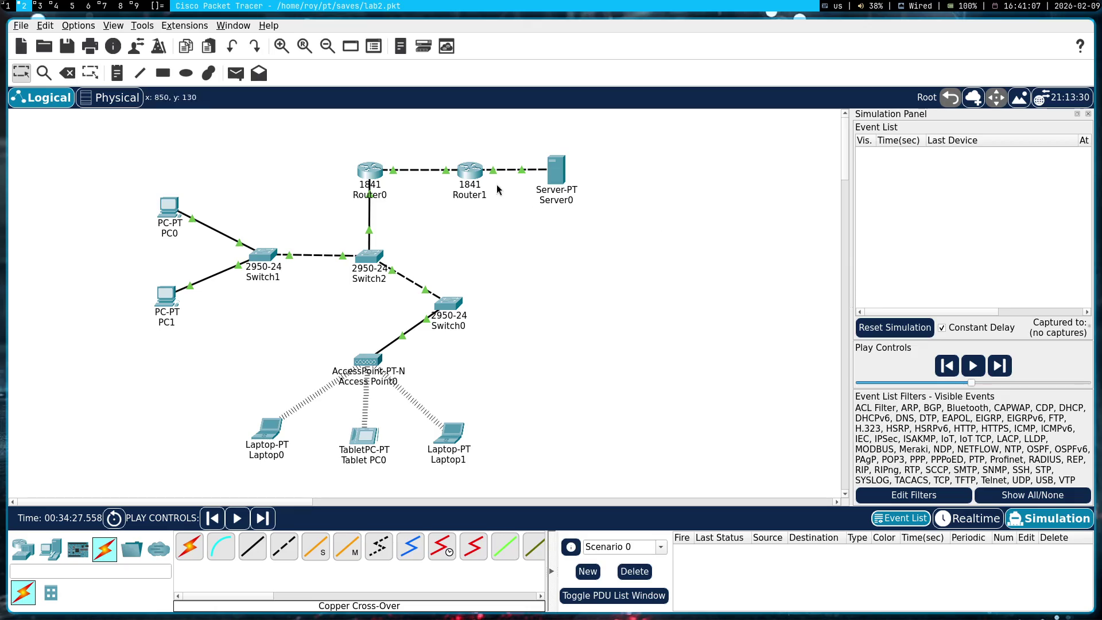
# - Realign Router1 and Router0, then add a simple PDU from Server0 to Router0
pyautogui.moveTo(464, 173)
pyautogui.mouseDown()
pyautogui.moveTo(440, 241)
pyautogui.moveTo(461, 171)
pyautogui.mouseUp()
pyautogui.moveTo(359, 175); pyautogui.dragTo(375, 178)
pyautogui.click(236, 73)
pyautogui.click(563, 180)
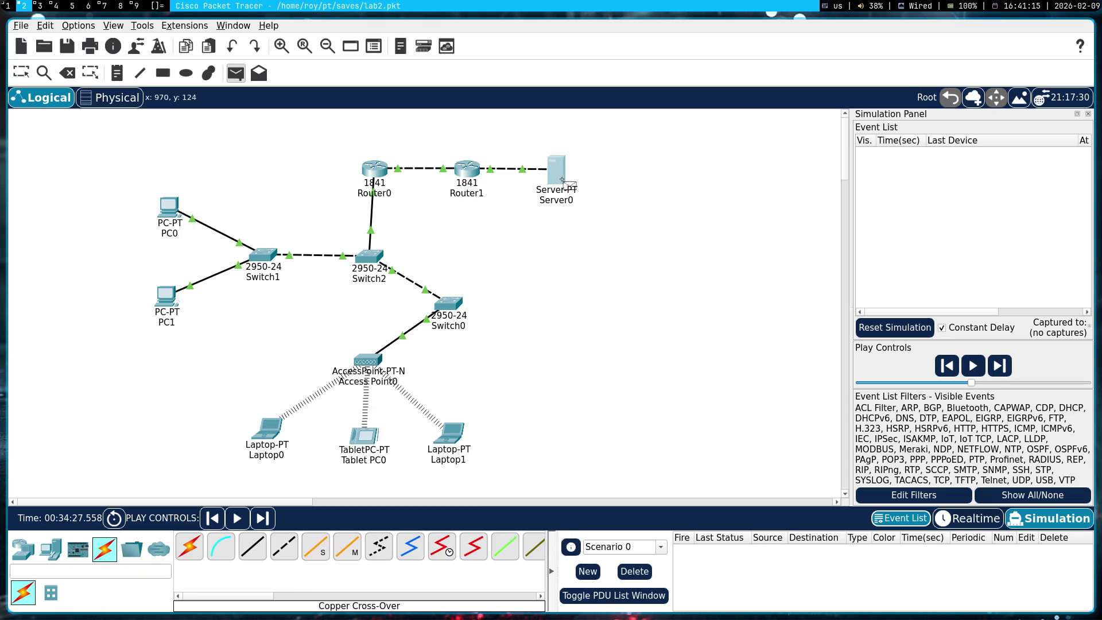
pyautogui.click(372, 173)
# - Run the simulation until the ping fails at Router1, then pause and delete the PDU
pyautogui.click(977, 356)
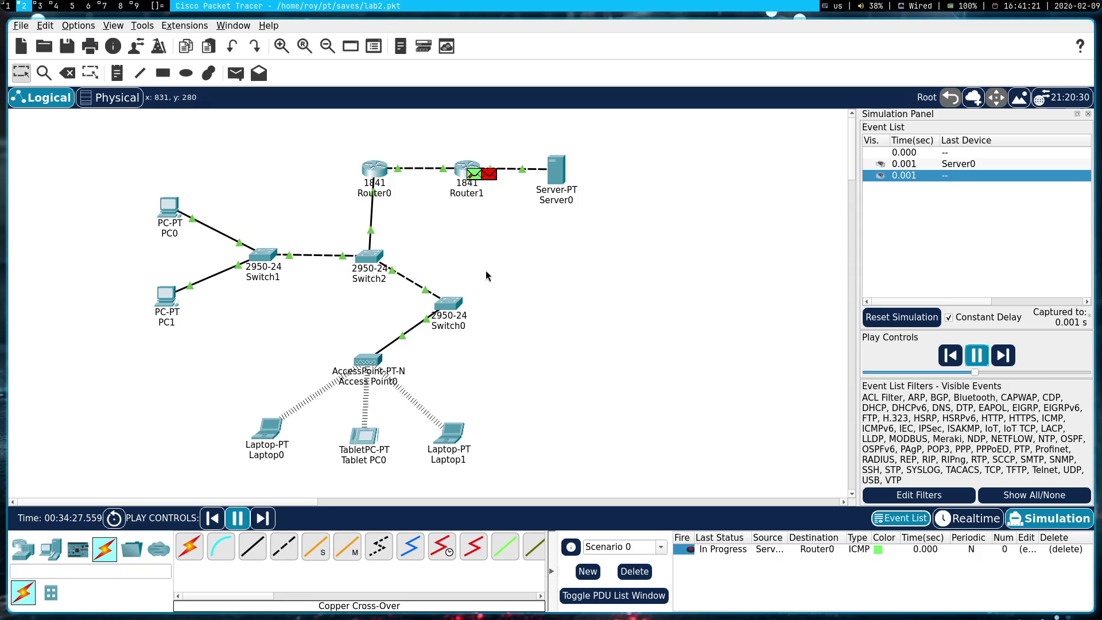
pyautogui.moveTo(374, 168); pyautogui.dragTo(369, 169)
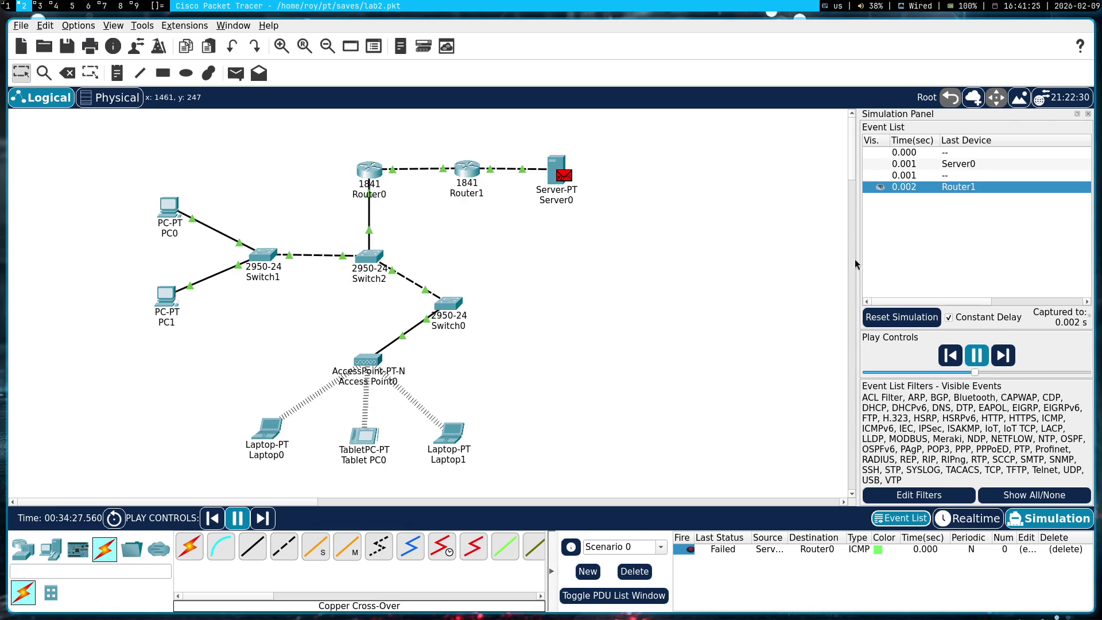
pyautogui.click(977, 355)
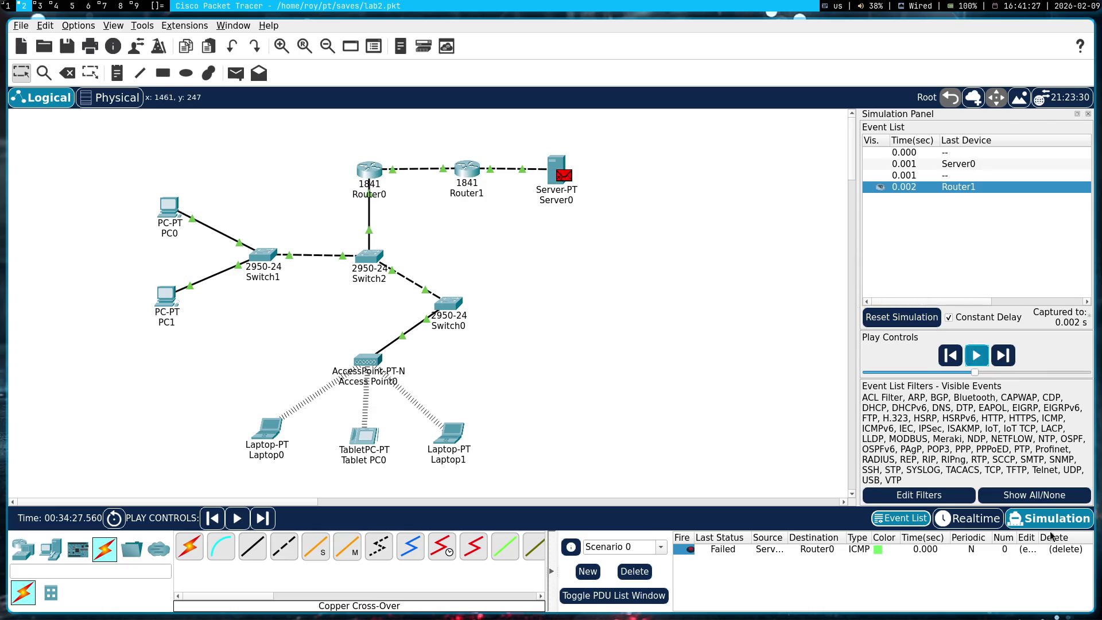
pyautogui.click(1061, 551)
pyautogui.click(1061, 552)
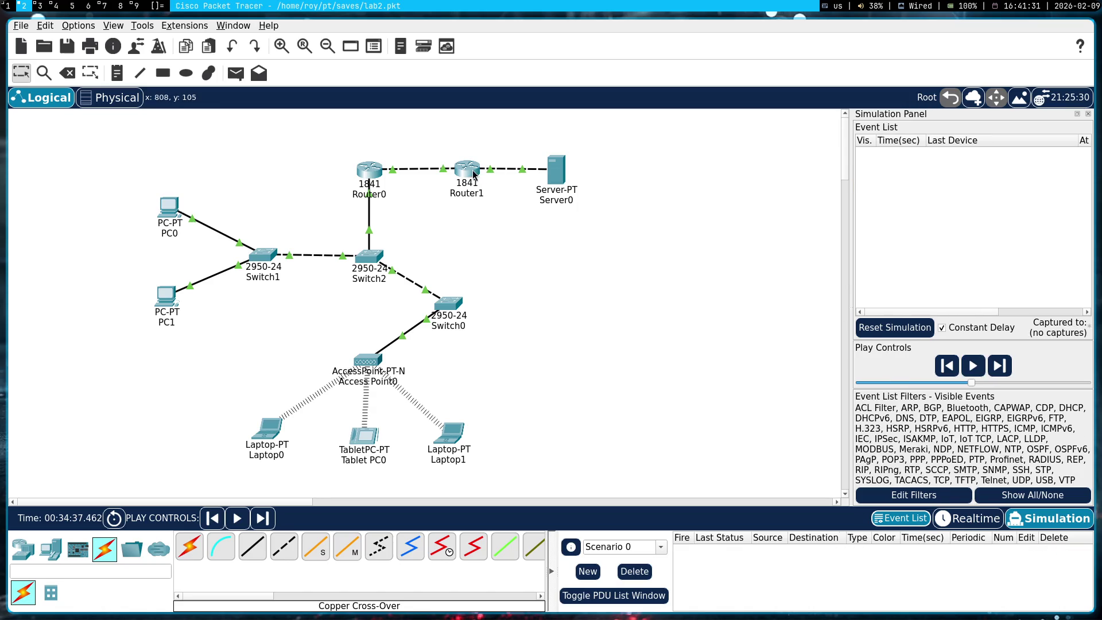
pyautogui.moveTo(475, 175)
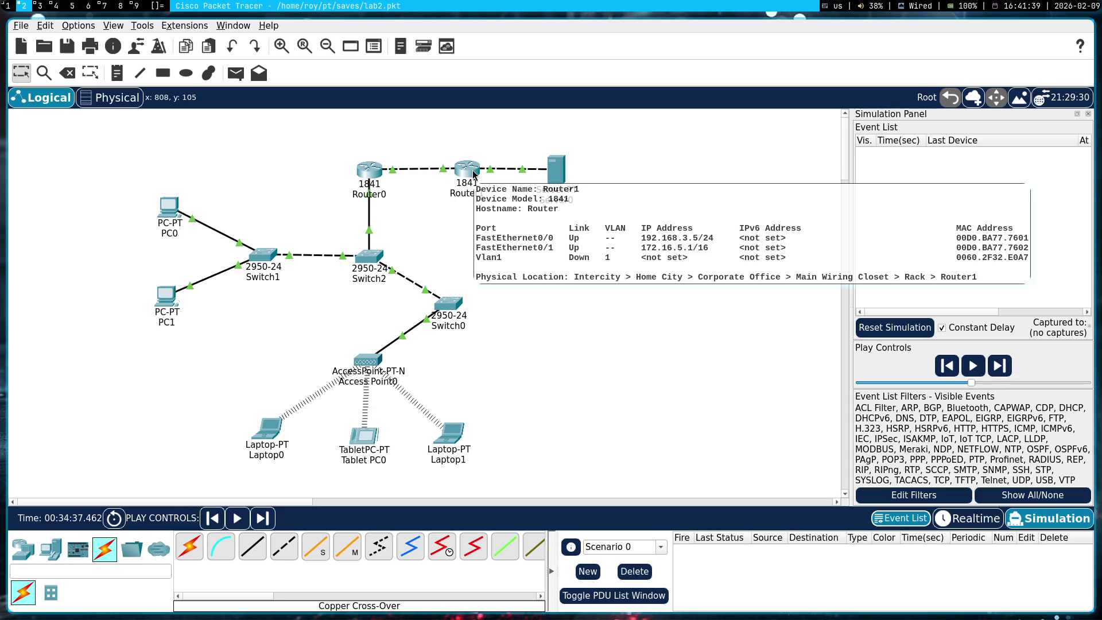
# - Open the GeeksforGeeks 'Routing' article from the DuckDuckGo results
pyautogui.press('super+1')
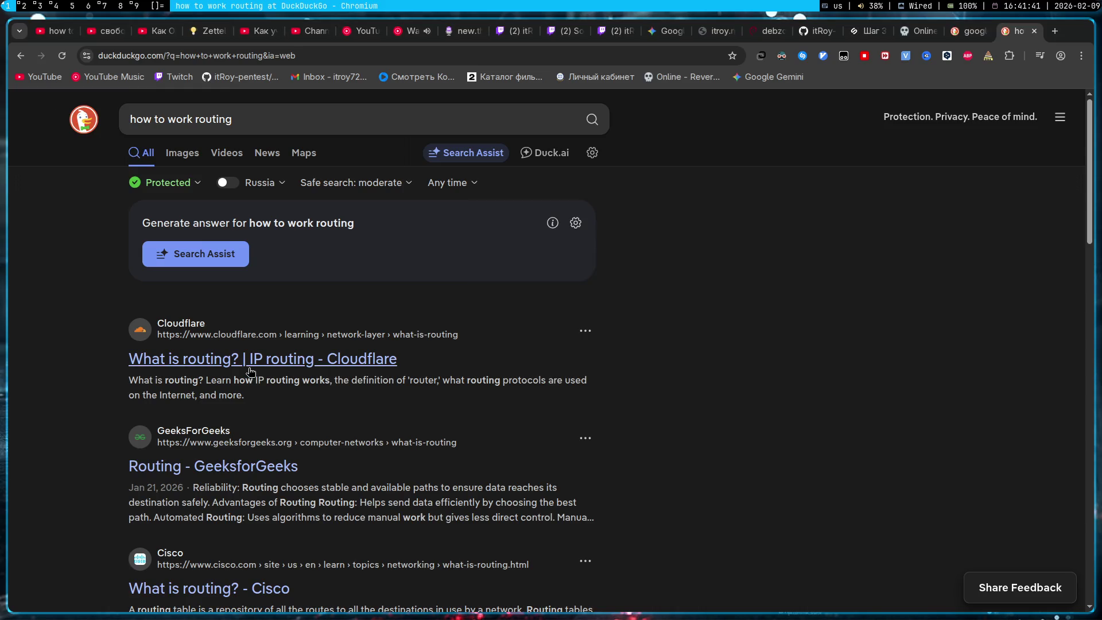
pyautogui.click(252, 486)
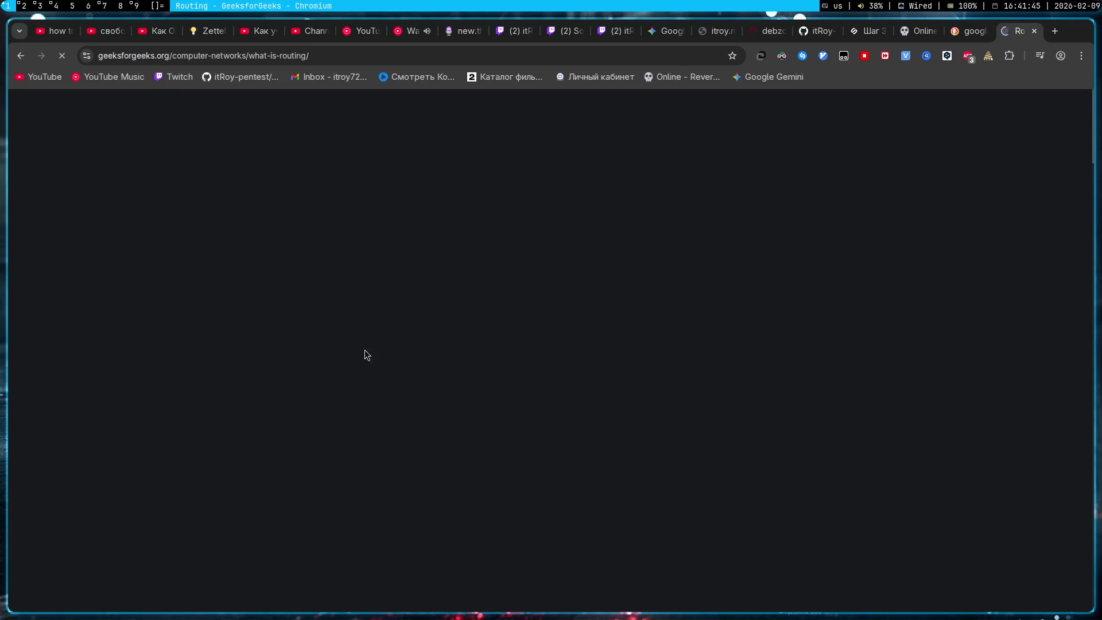
pyautogui.press('super+2')
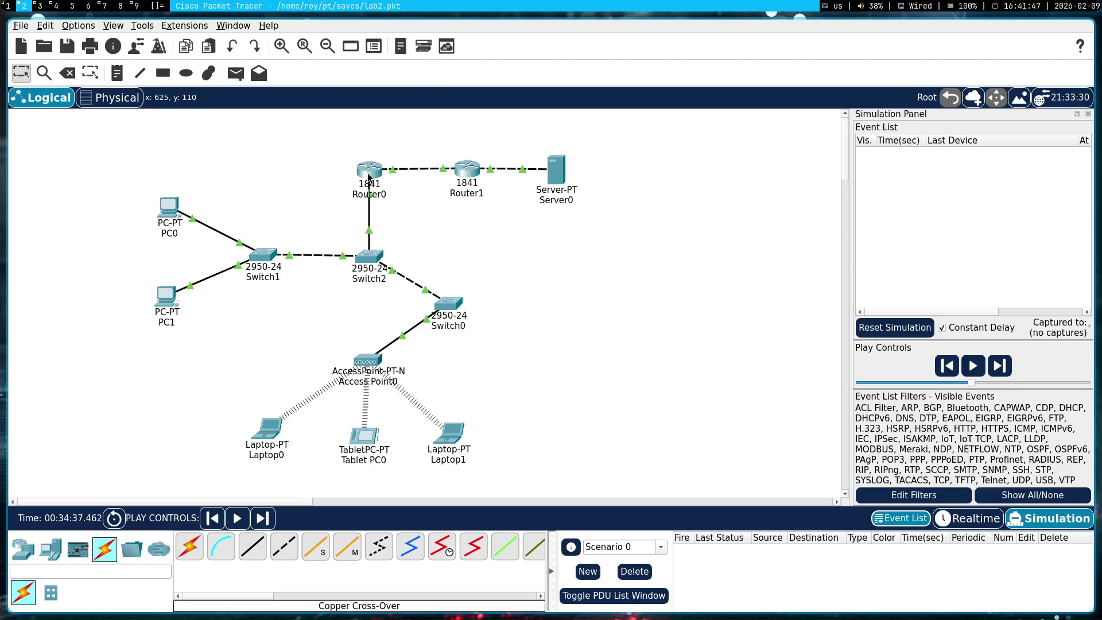
pyautogui.moveTo(369, 178)
pyautogui.moveTo(371, 178)
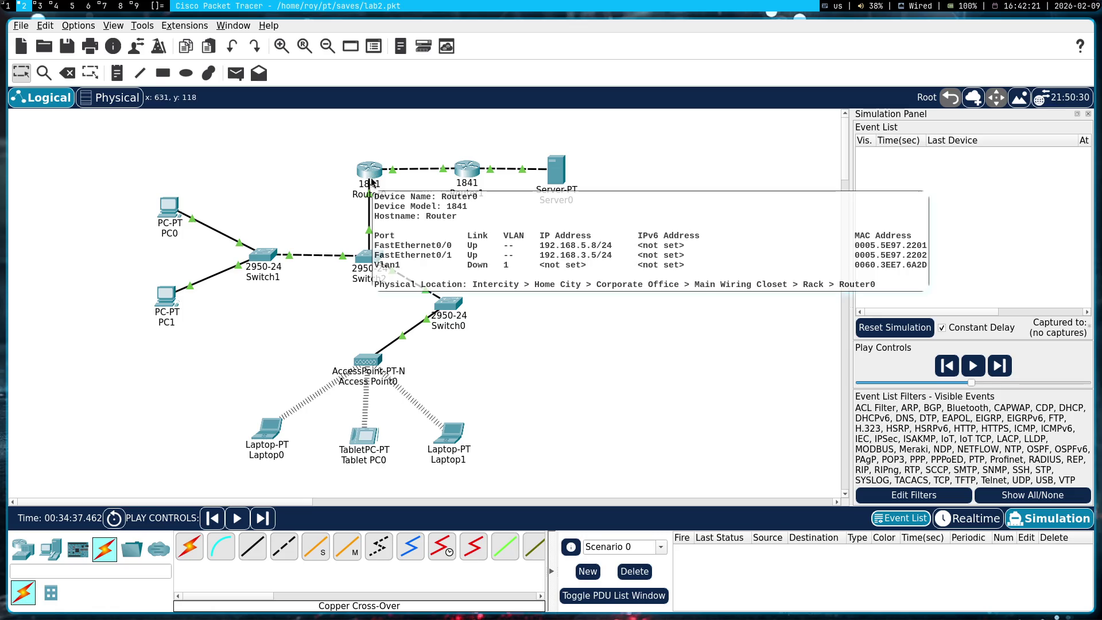
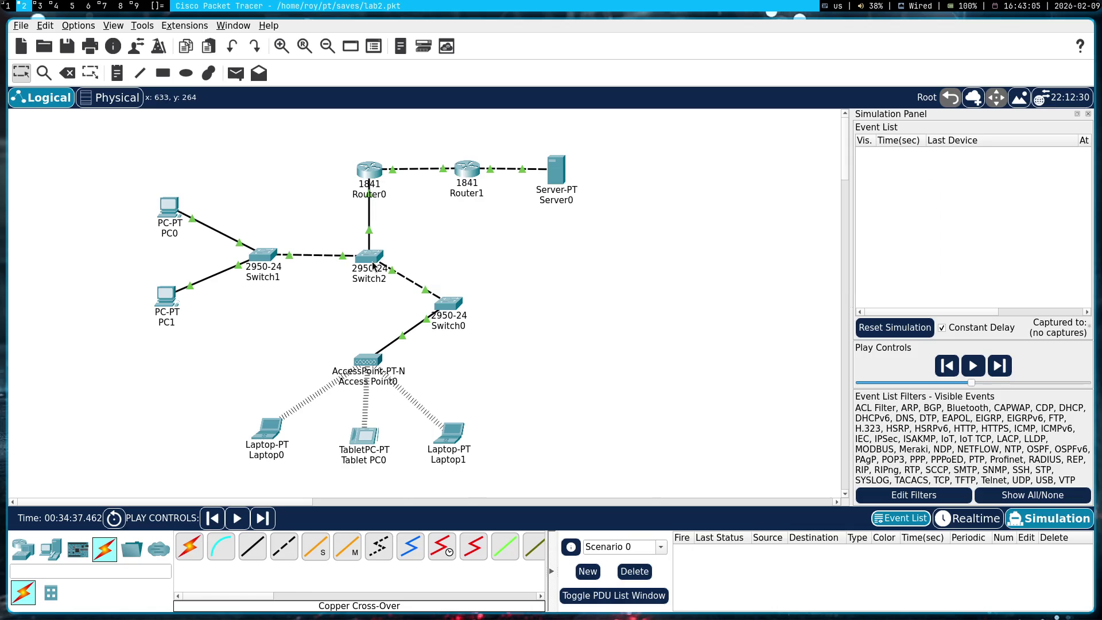
# - Add a simple PDU from PC0 to Router0, then play and pause the simulation
pyautogui.moveTo(373, 264)
pyautogui.moveTo(260, 265)
pyautogui.click(236, 73)
pyautogui.click(170, 209)
pyautogui.click(373, 171)
pyautogui.click(976, 356)
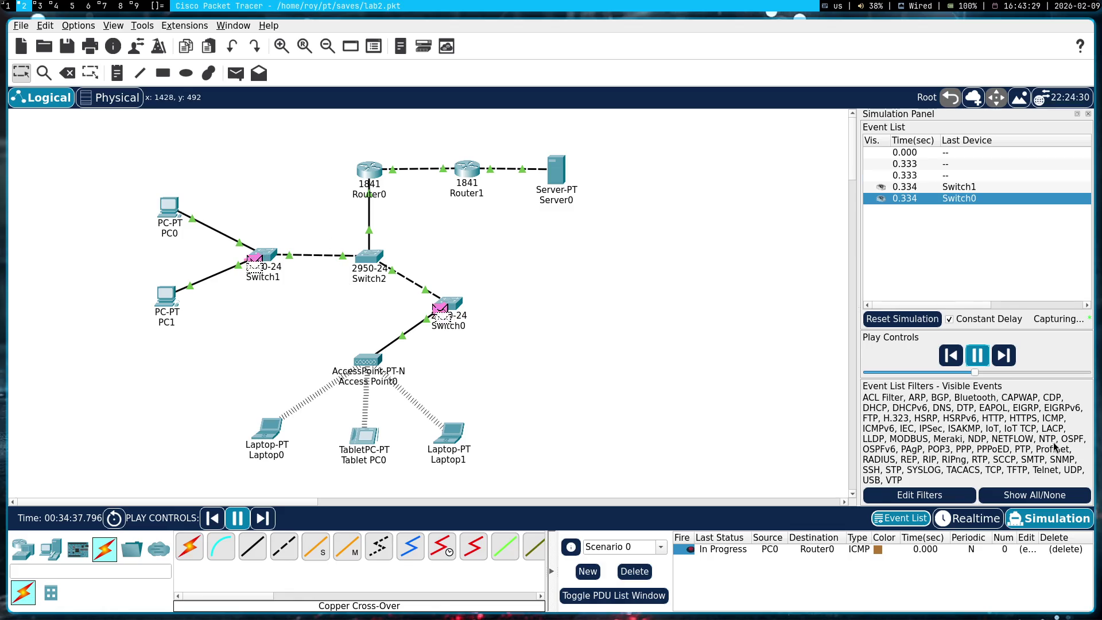
pyautogui.click(976, 356)
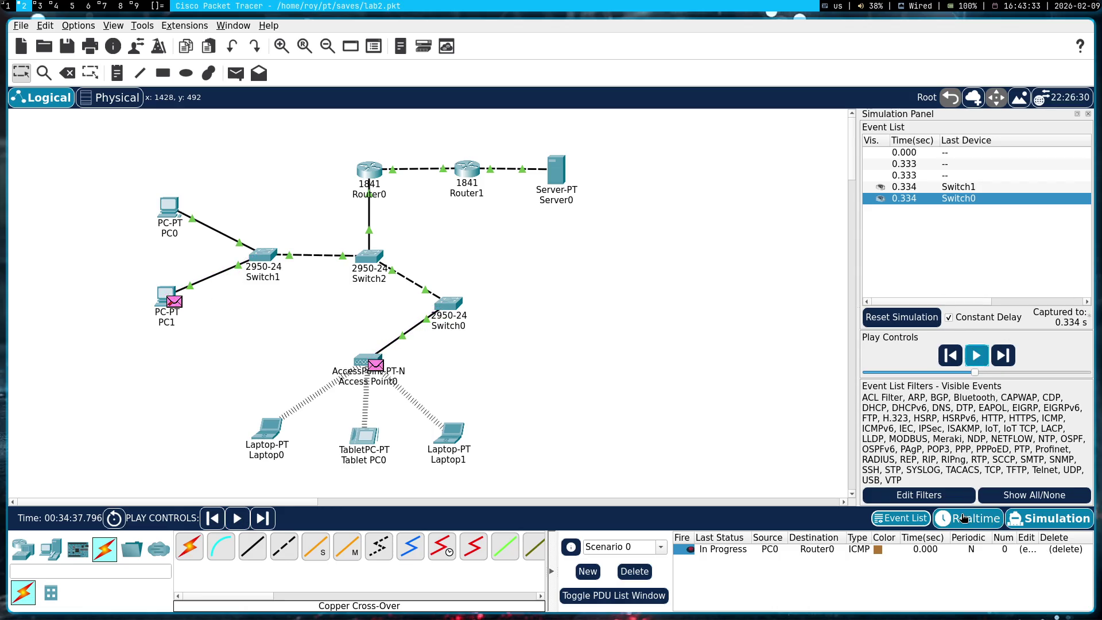
# - Delete that ping, queue a fresh PC0-to-Router0 ping, and return to Realtime mode
pyautogui.click(1059, 551)
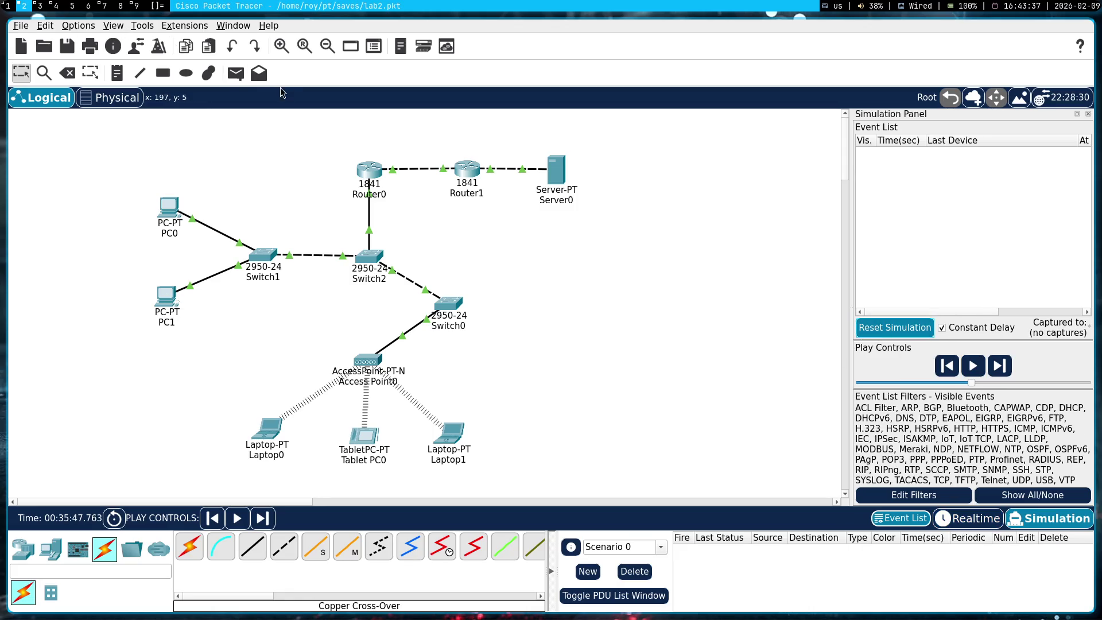
pyautogui.click(235, 73)
pyautogui.click(169, 215)
pyautogui.click(370, 171)
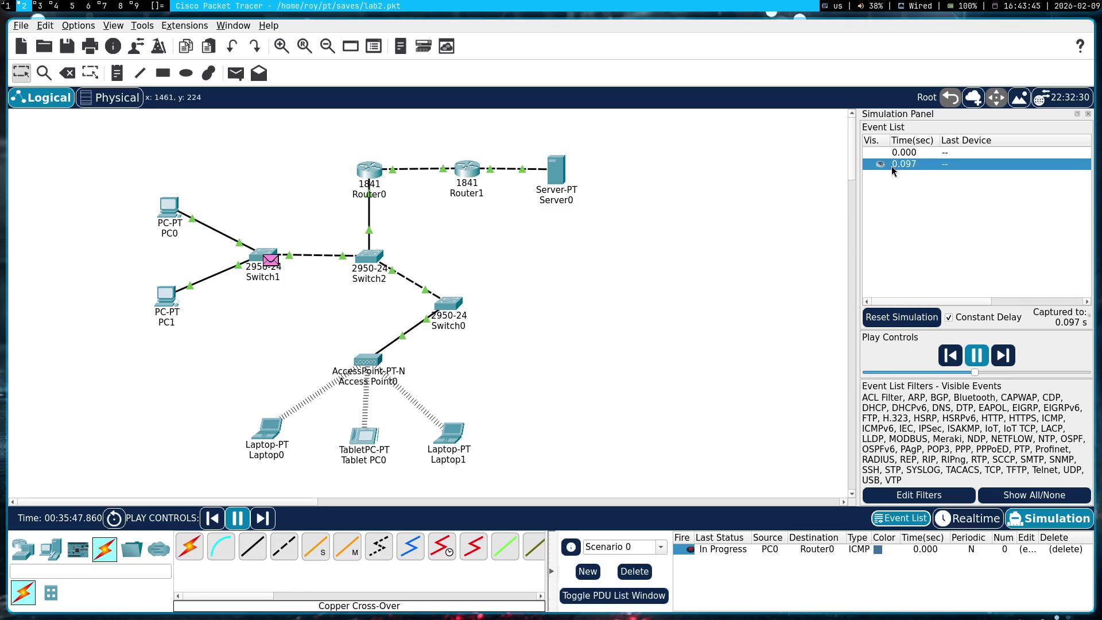
pyautogui.moveTo(268, 322)
pyautogui.mouseDown()
pyautogui.moveTo(218, 314)
pyautogui.moveTo(150, 258)
pyautogui.mouseUp()
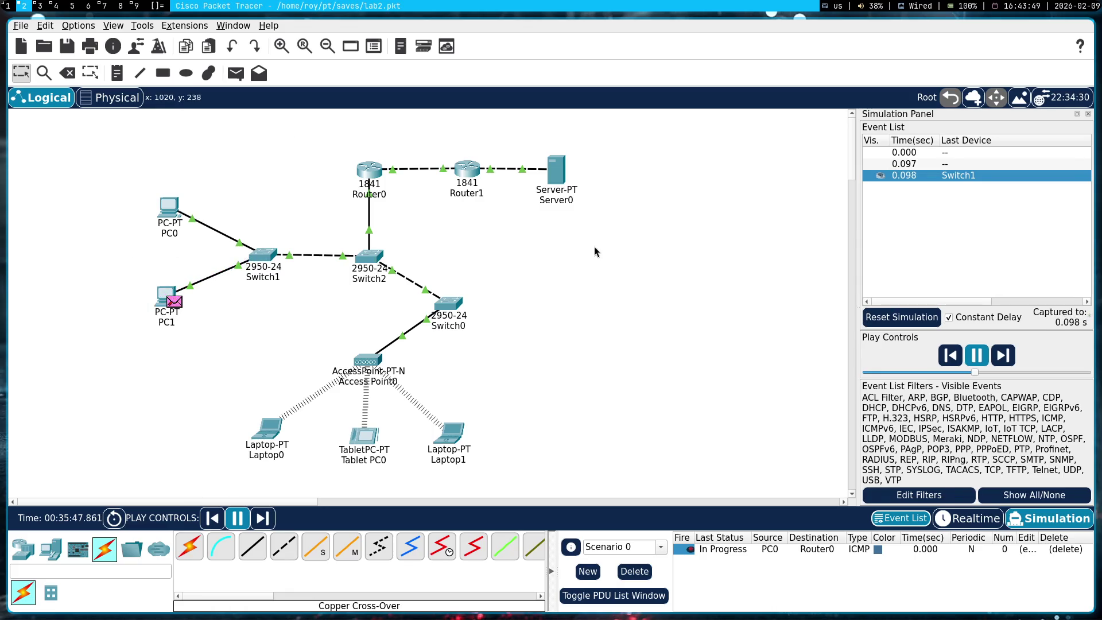
pyautogui.click(1036, 520)
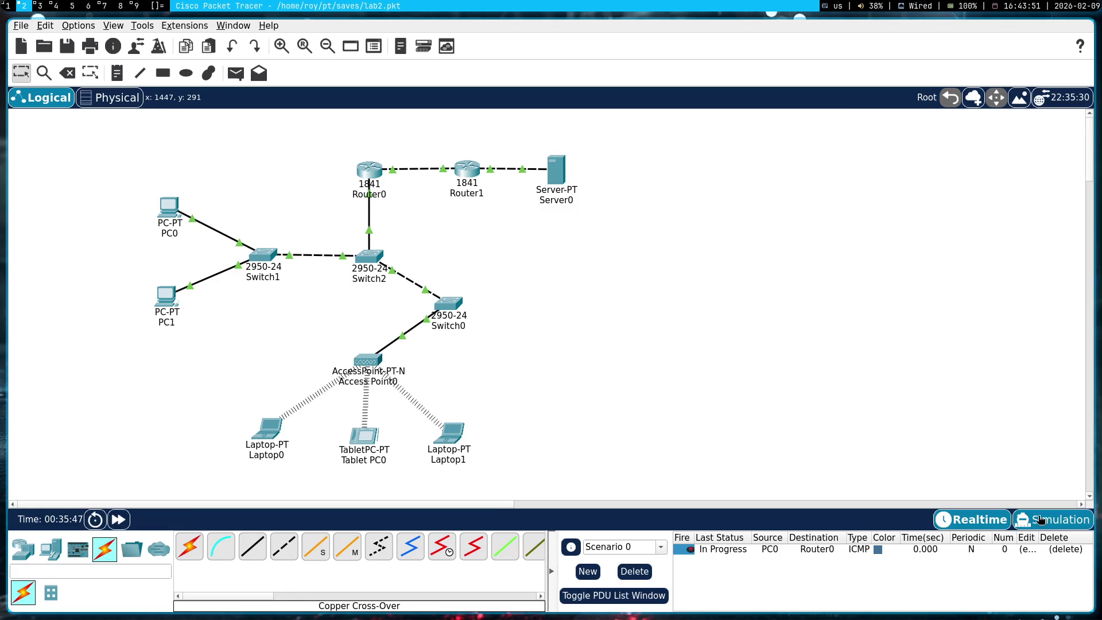
# - Toggle between Realtime and Simulation modes, ending in Simulation with an empty PDU list
pyautogui.click(1037, 520)
pyautogui.click(973, 519)
pyautogui.click(1050, 518)
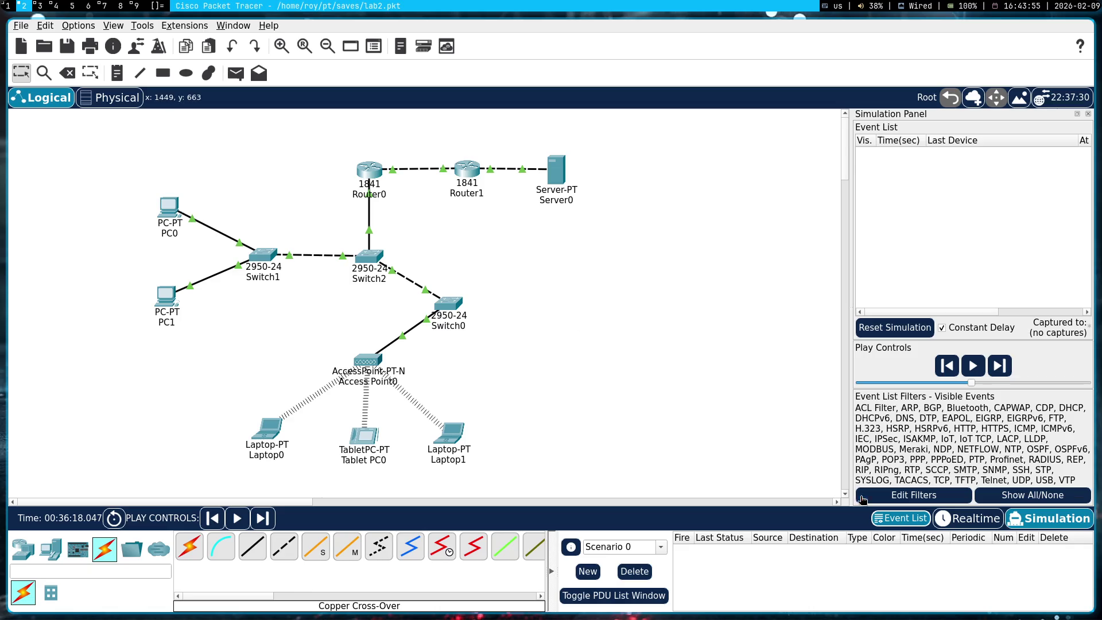
pyautogui.click(901, 518)
pyautogui.click(901, 518)
# - Attempt a PC0-to-Switch2 ping, dismiss the no-functional-ports warning, and open Switch2
pyautogui.click(235, 73)
pyautogui.click(169, 208)
pyautogui.click(369, 259)
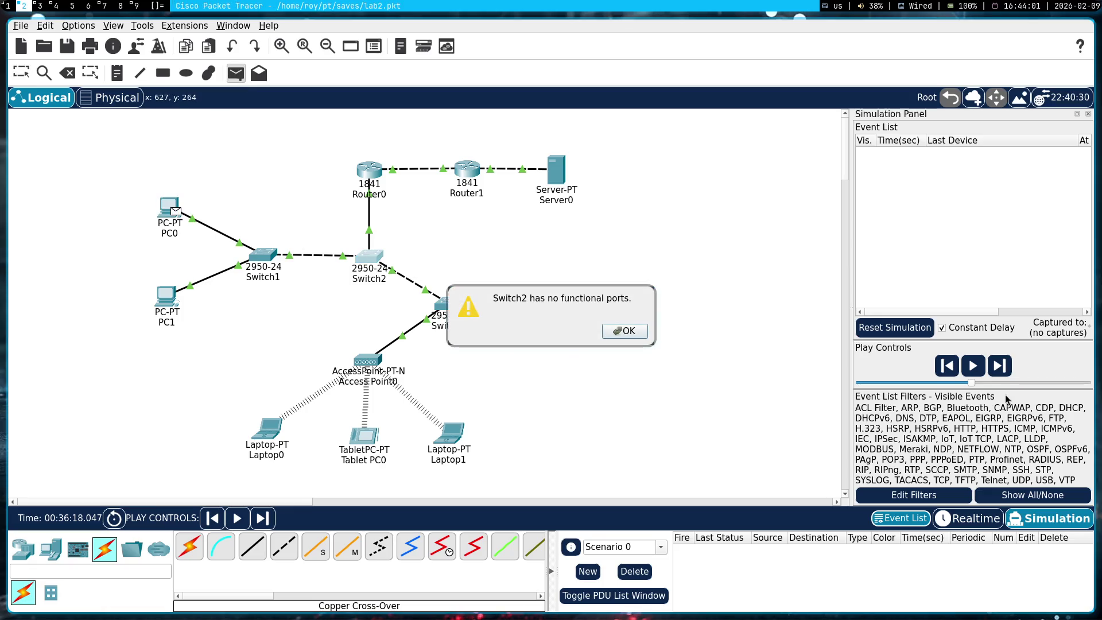
pyautogui.click(623, 332)
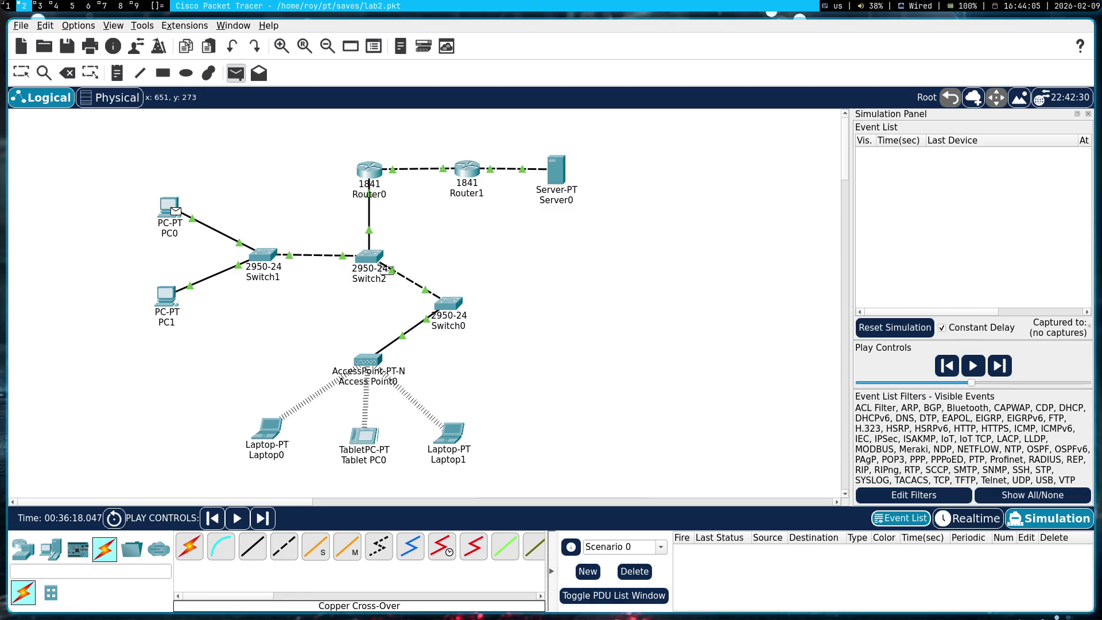
pyautogui.press('Escape')
pyautogui.click(371, 267)
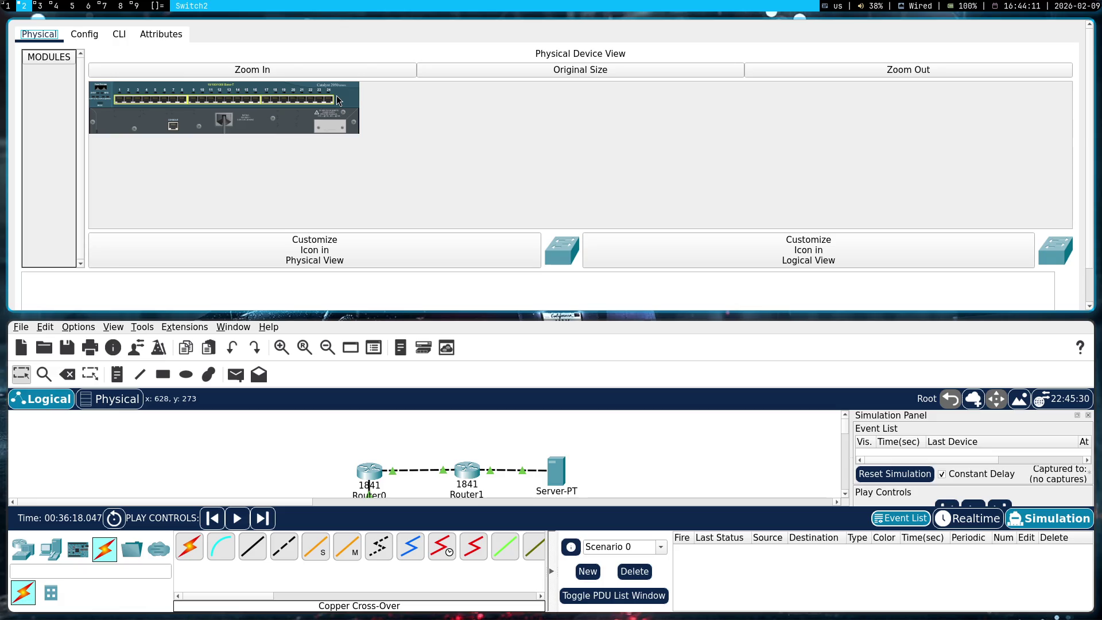
# - On Switch2's Config tab, inspect the FastEthernet0/1 through 0/3 port settings
pyautogui.click(79, 37)
pyautogui.scroll(-3, 69, 172)
pyautogui.scroll(3, 69, 172)
pyautogui.click(98, 147)
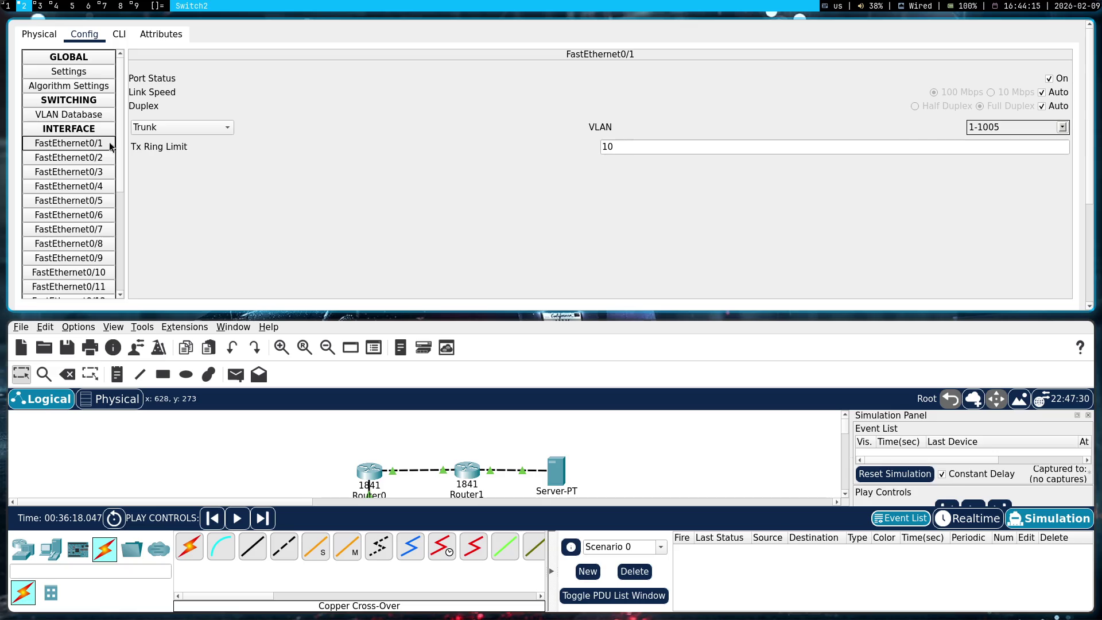
pyautogui.click(103, 158)
pyautogui.click(103, 172)
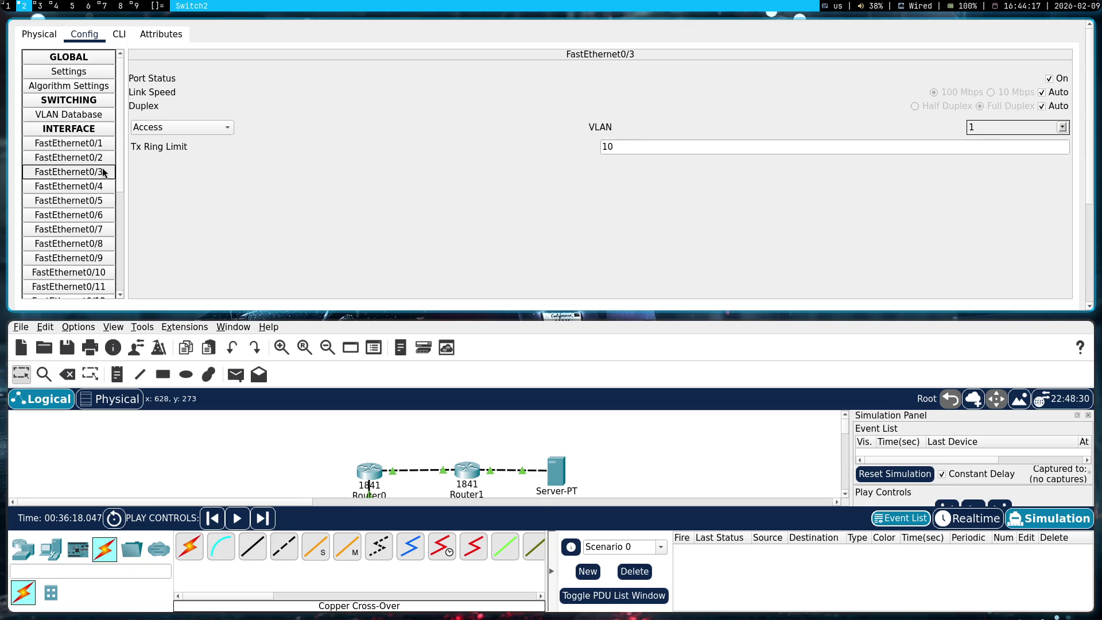
pyautogui.click(94, 148)
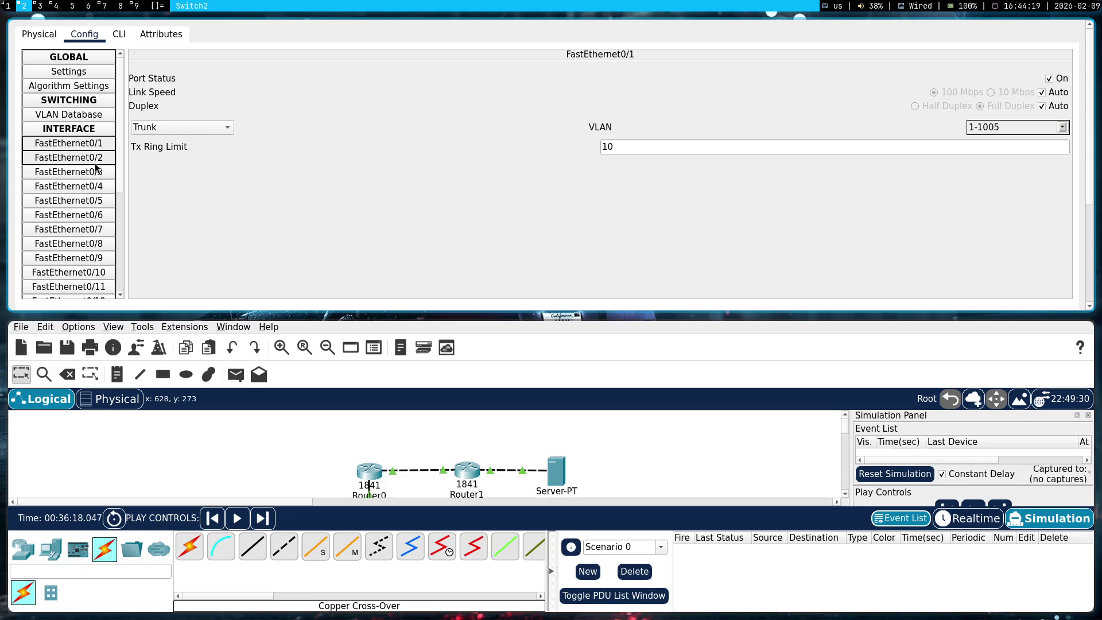
pyautogui.click(101, 159)
pyautogui.click(105, 172)
# - Step through FastEthernet0/4 to 0/24, then close Switch2's window
pyautogui.click(108, 186)
pyautogui.click(111, 201)
pyautogui.click(108, 215)
pyautogui.click(103, 230)
pyautogui.click(99, 244)
pyautogui.click(95, 258)
pyautogui.press('Down')
pyautogui.press('Down')
pyautogui.press('Down')
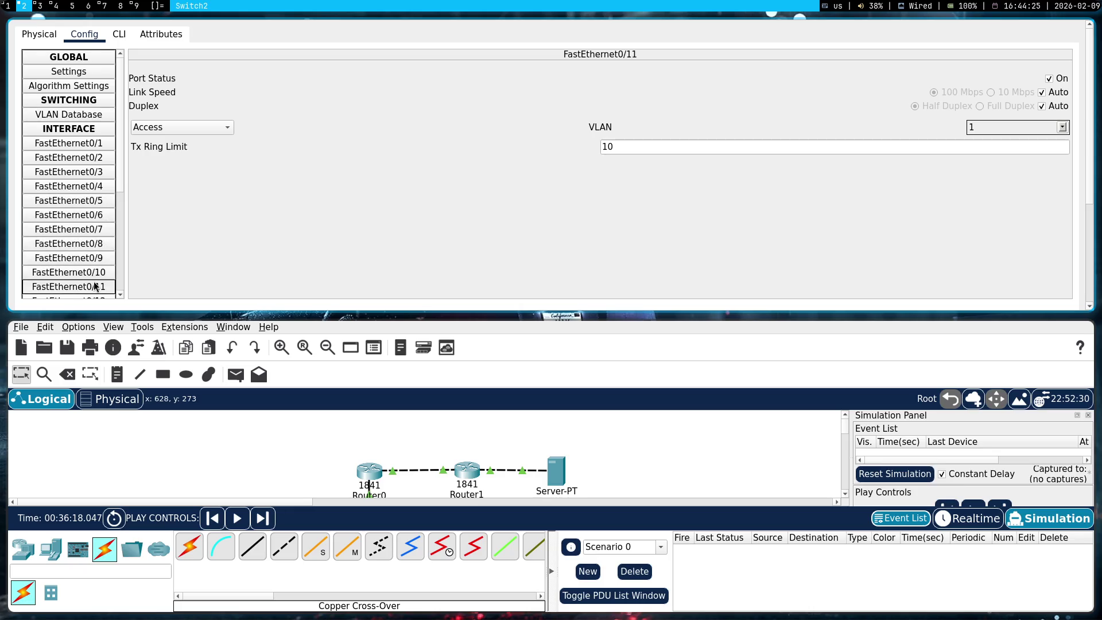
pyautogui.click(94, 258)
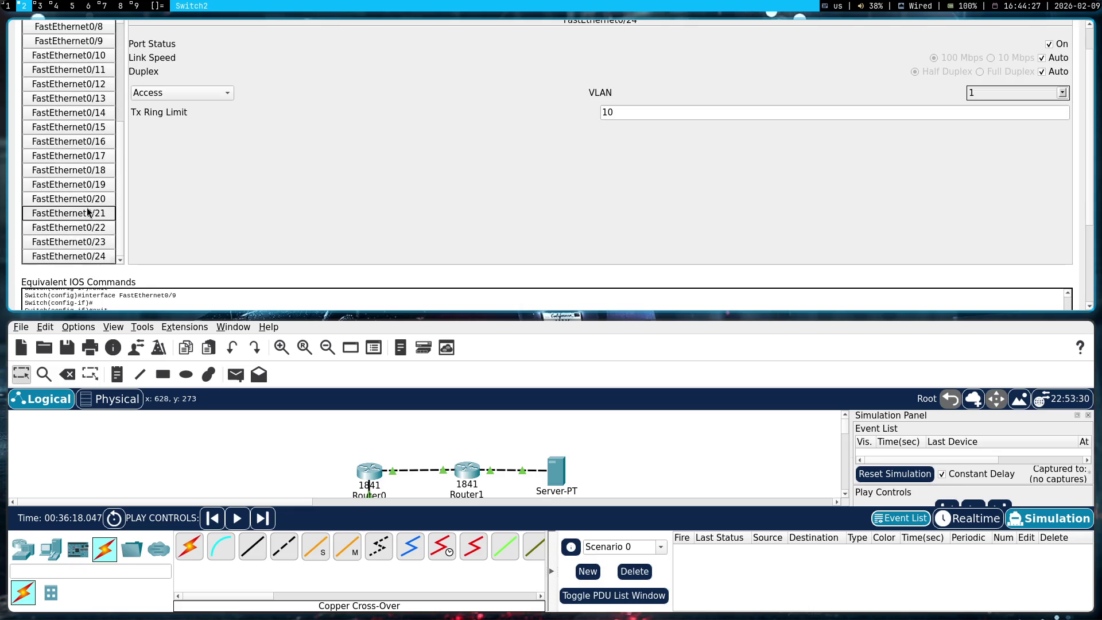
pyautogui.press('super+shift+q')
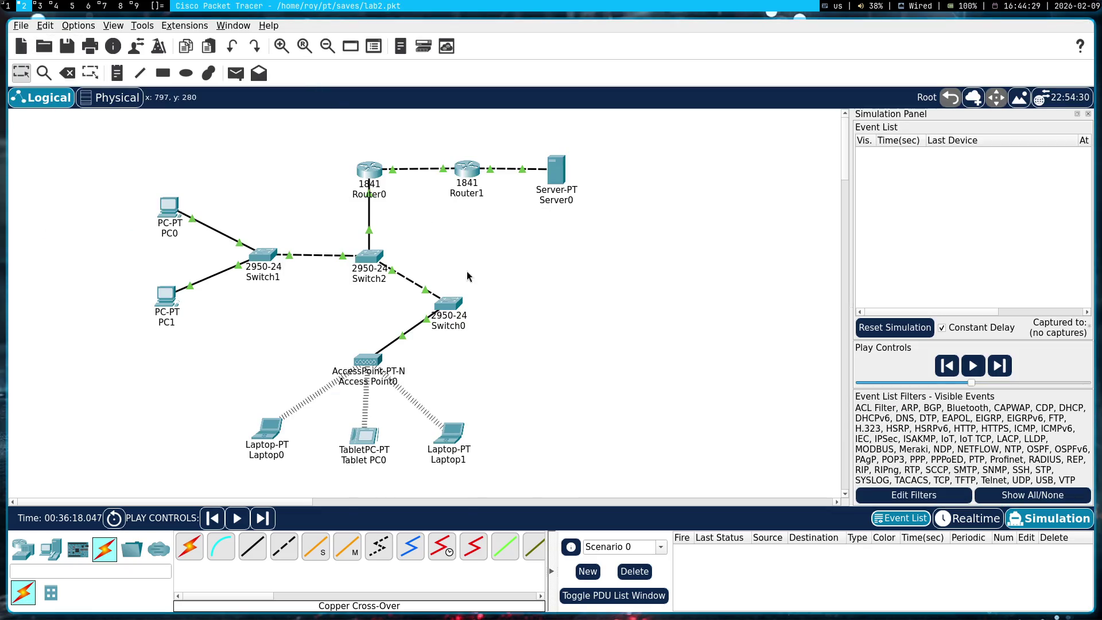
# - Nudge Switch2, save lab2.pkt with Ctrl+S, and quit Packet Tracer
pyautogui.moveTo(369, 256); pyautogui.dragTo(367, 253)
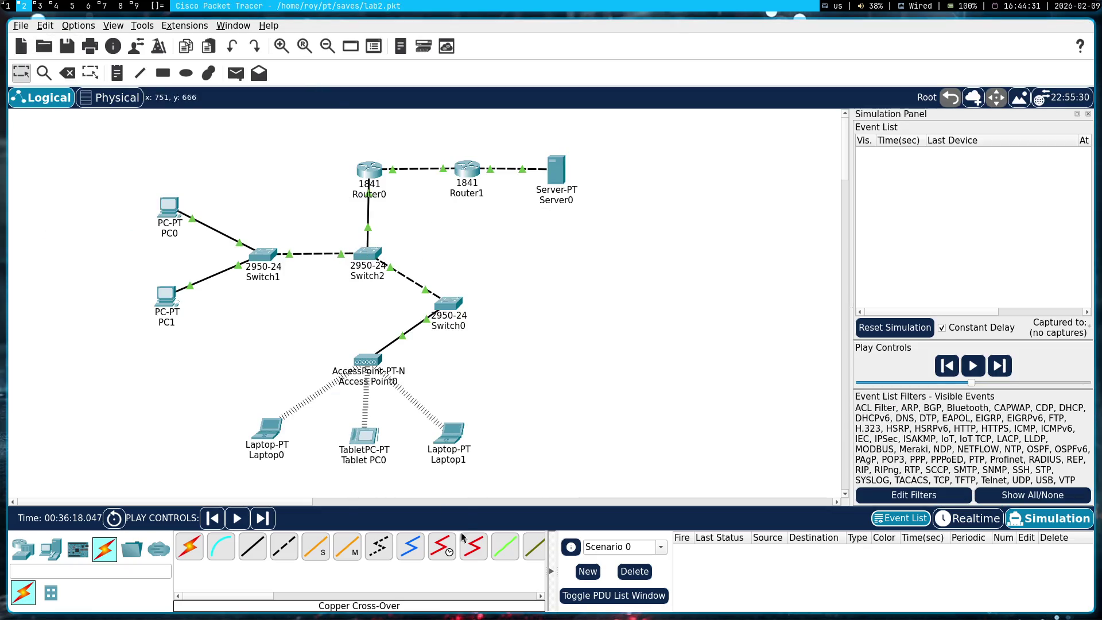
pyautogui.hotkey('ctrl', 's')
pyautogui.press('super+shift+q')
pyautogui.click(567, 333)
# - Relaunch Packet Tracer, close the extra window, and bring up File > Open
pyautogui.press('super+d')
pyautogui.write('cisco')
pyautogui.press('Return')
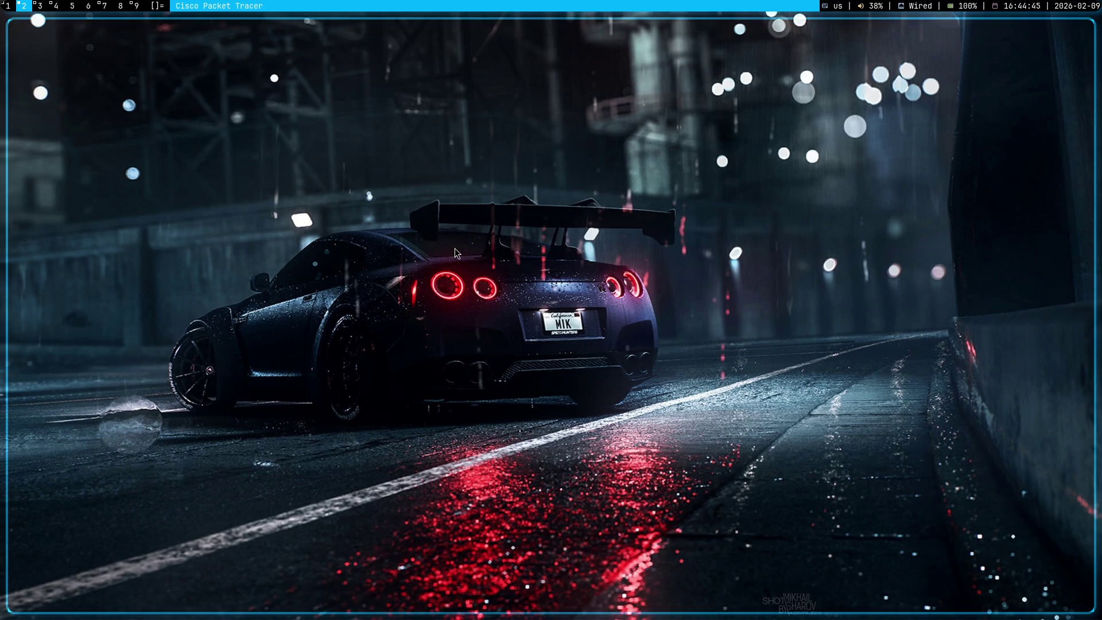
pyautogui.press('super+1')
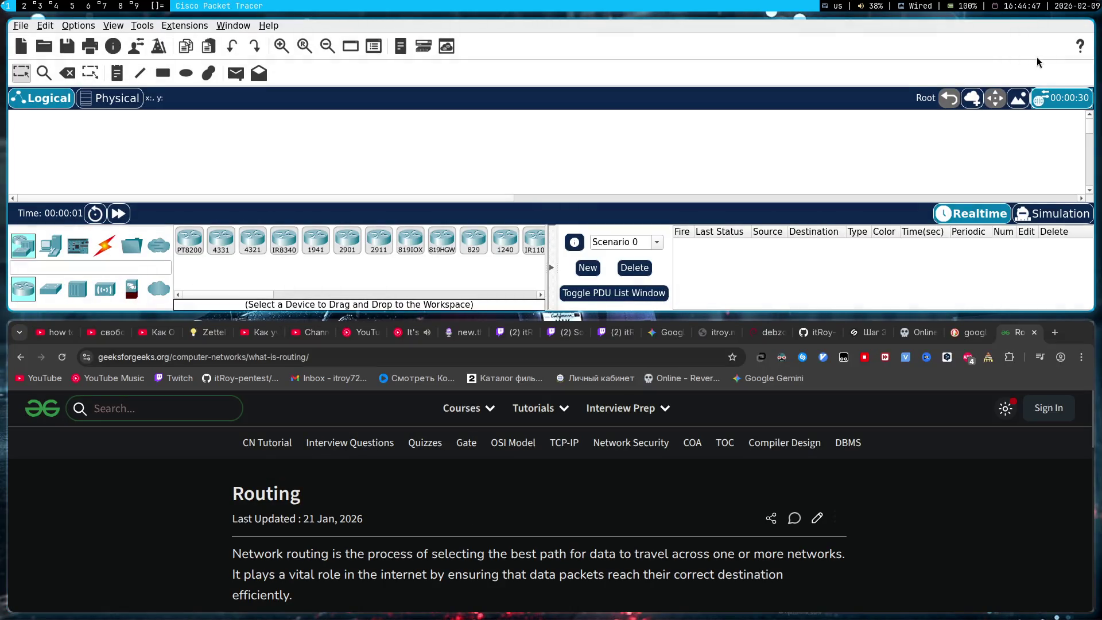
pyautogui.press('super+shift+c')
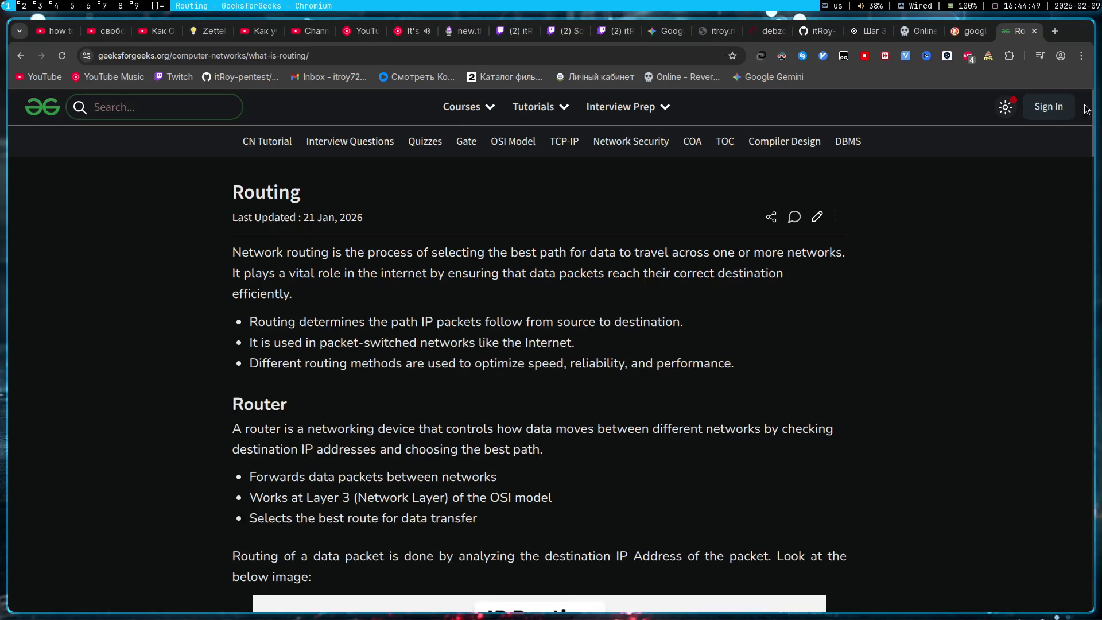
pyautogui.click(1040, 56)
pyautogui.press('super+2')
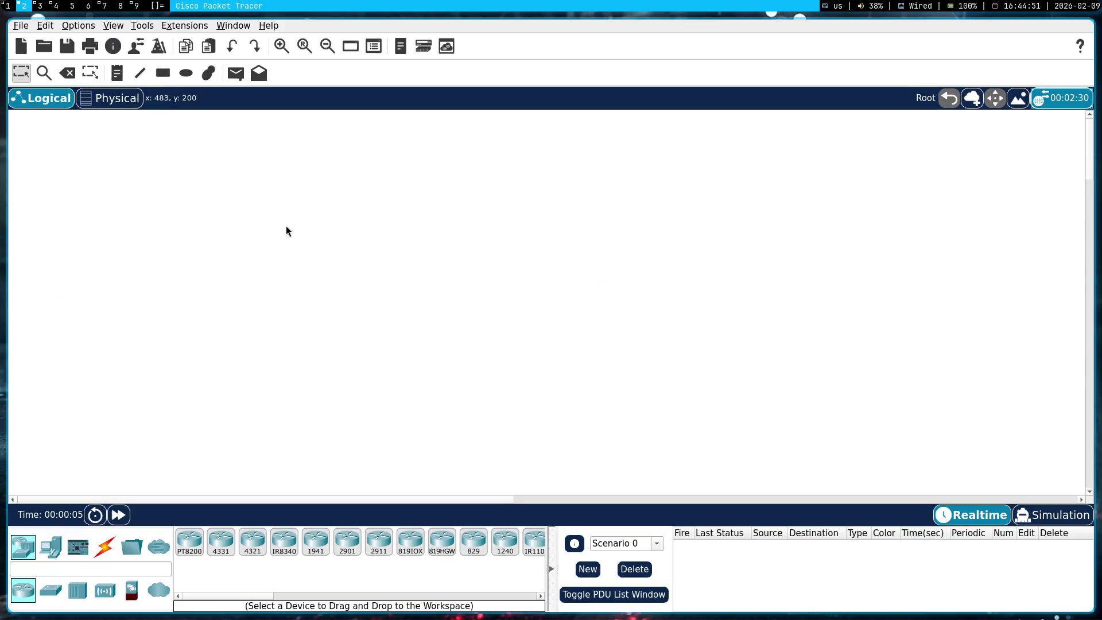
pyautogui.click(21, 25)
pyautogui.click(29, 52)
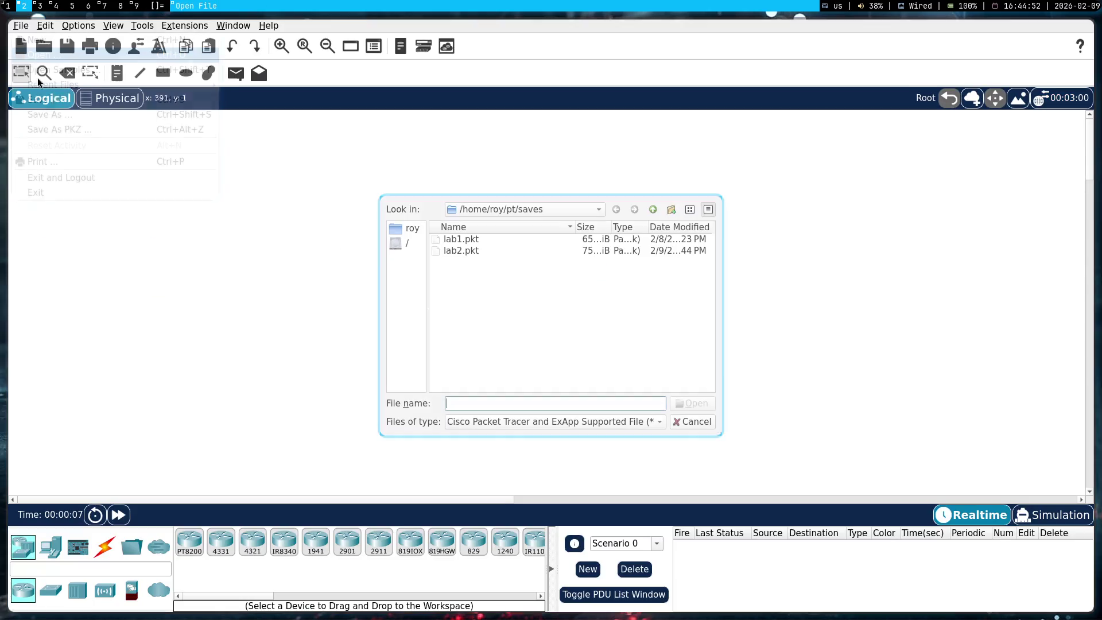
# - Load lab2.pkt from the saves folder, add a PC0-to-Router0 simple PDU, and enter Simulation mode
pyautogui.doubleClick(468, 250)
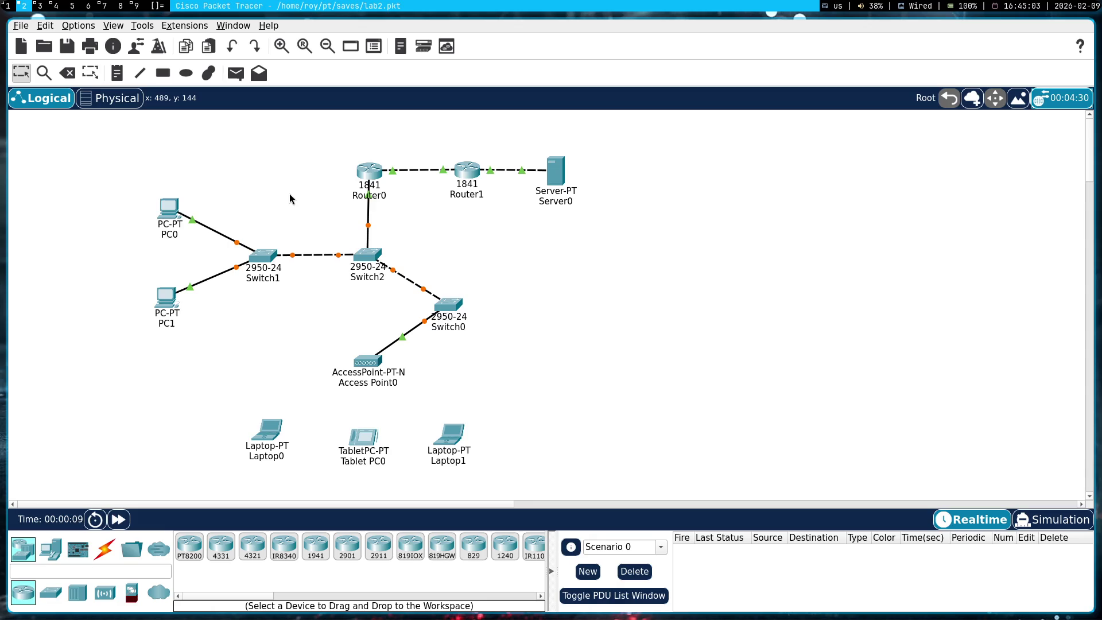
pyautogui.click(236, 73)
pyautogui.click(172, 212)
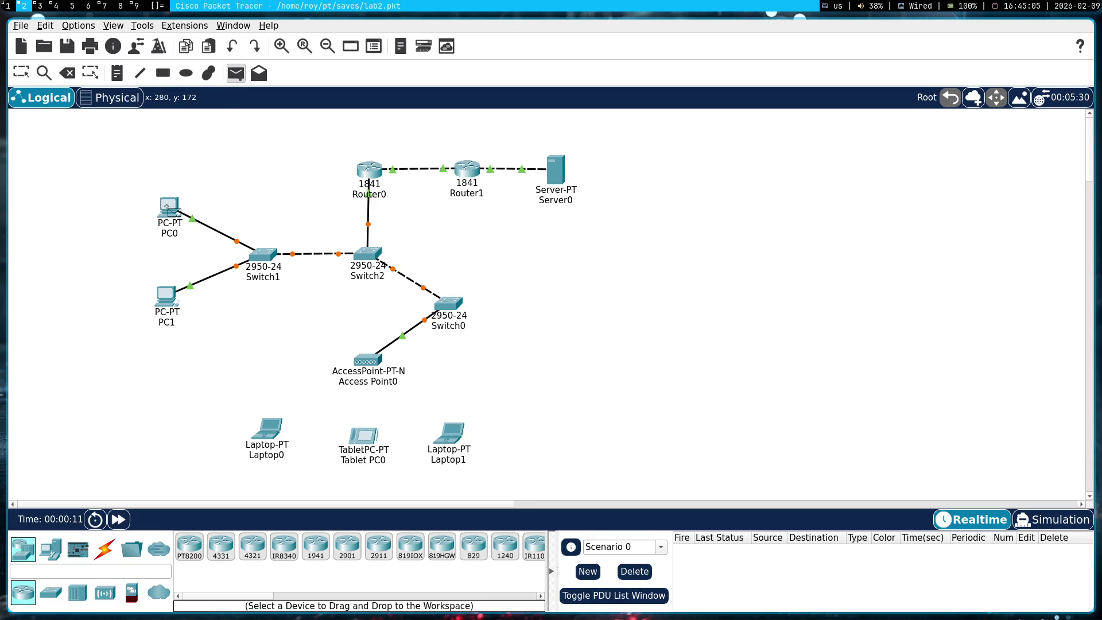
pyautogui.click(370, 171)
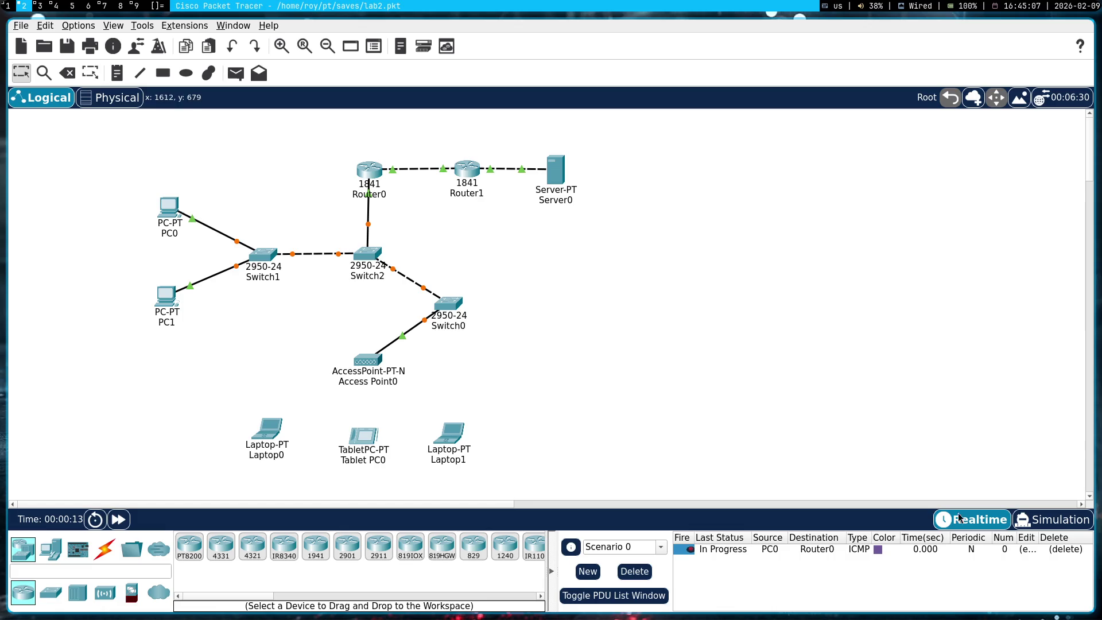
pyautogui.click(1053, 519)
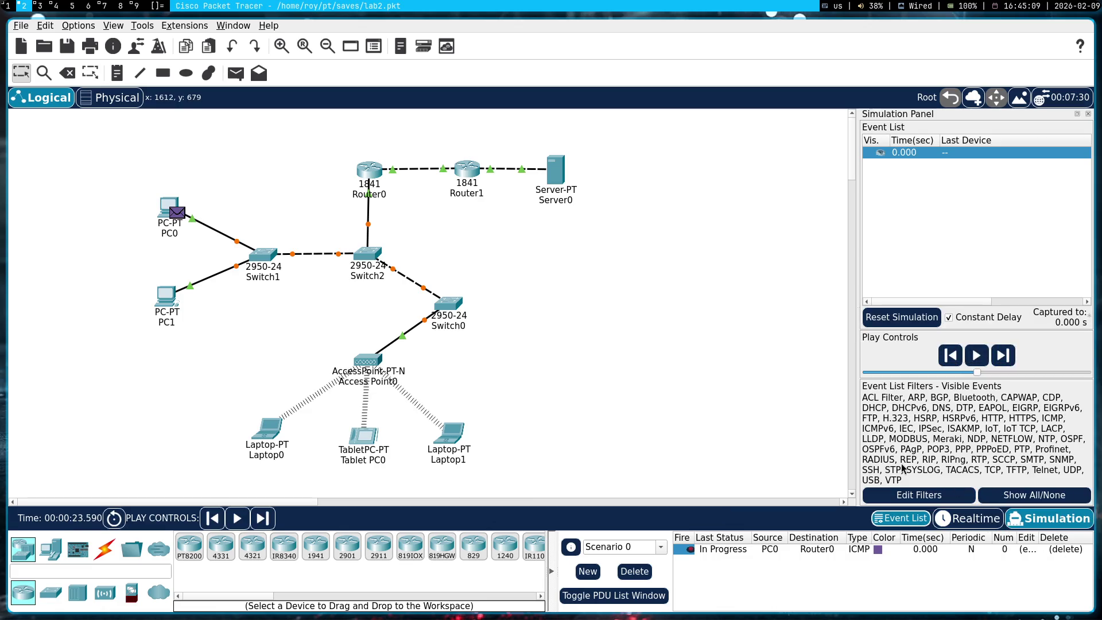
# - Drag-select groups of central devices and clear the selection
pyautogui.moveTo(613, 407); pyautogui.dragTo(23, 111)
pyautogui.moveTo(538, 376)
pyautogui.mouseDown()
pyautogui.moveTo(604, 321)
pyautogui.moveTo(659, 379)
pyautogui.moveTo(674, 337)
pyautogui.moveTo(612, 354)
pyautogui.moveTo(565, 290)
pyautogui.moveTo(276, 177)
pyautogui.moveTo(165, 168)
pyautogui.moveTo(92, 138)
pyautogui.mouseUp()
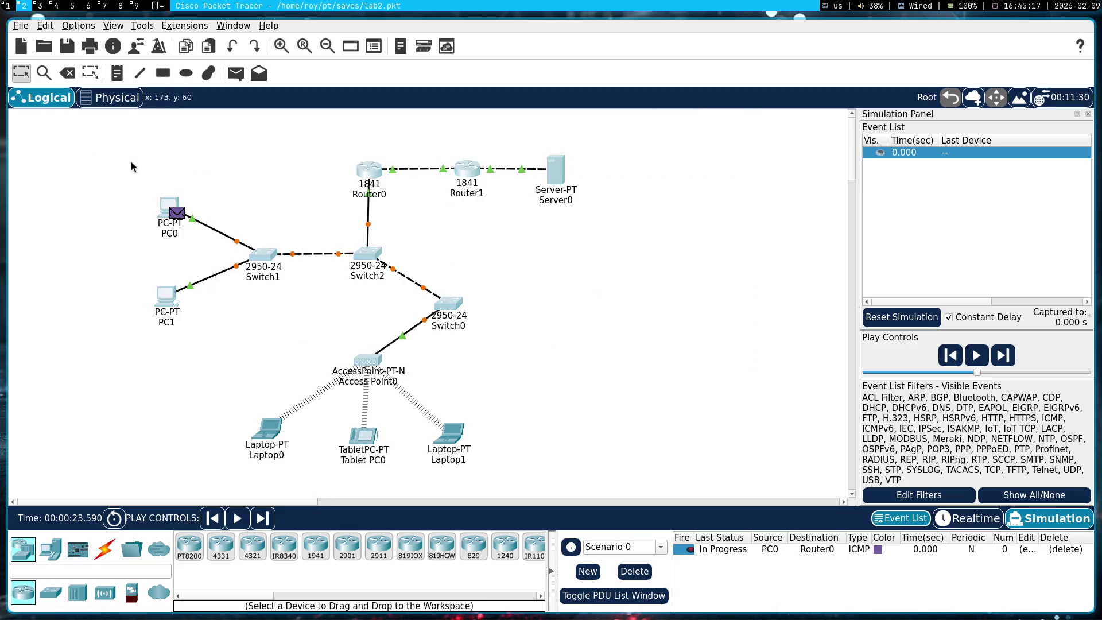
pyautogui.click(661, 350)
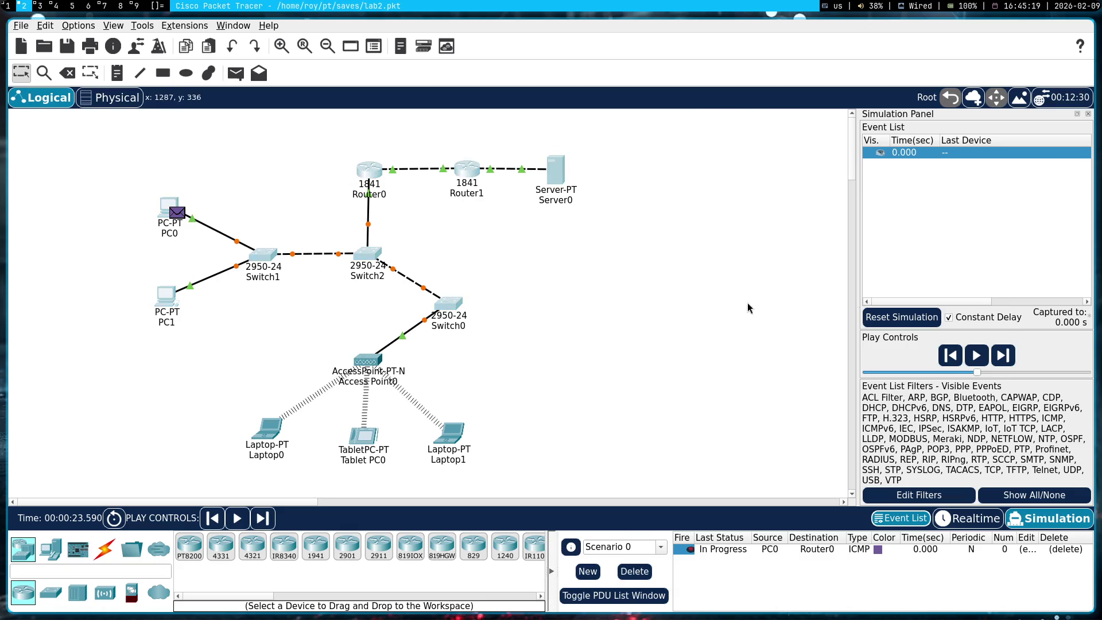
pyautogui.moveTo(580, 404)
pyautogui.mouseDown()
pyautogui.moveTo(433, 312)
pyautogui.moveTo(170, 179)
pyautogui.moveTo(86, 58)
pyautogui.mouseUp()
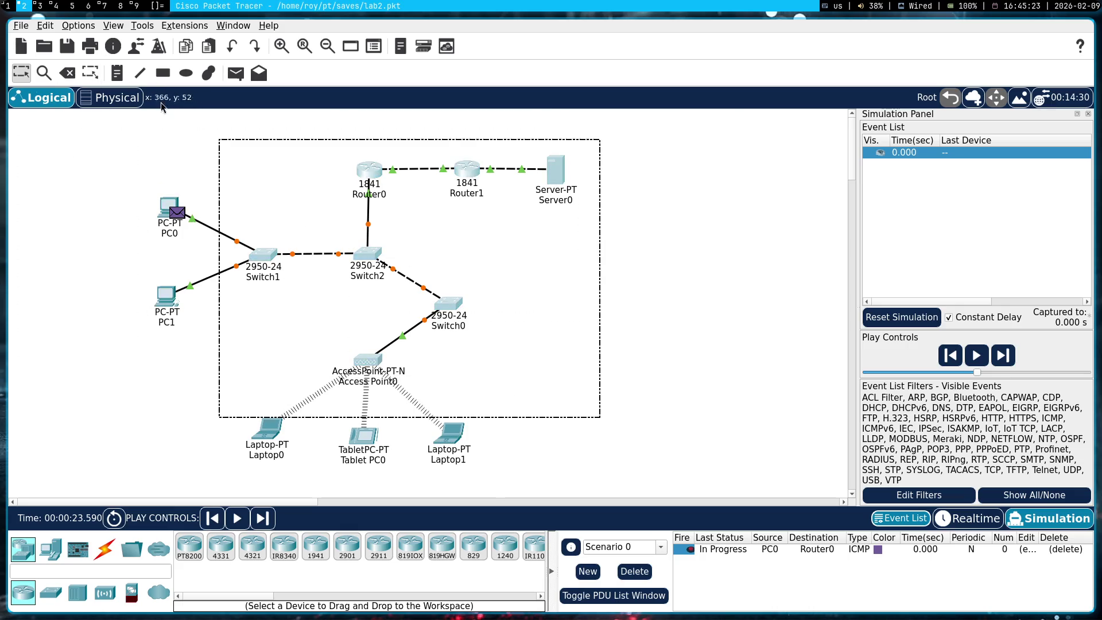
pyautogui.moveTo(45, 109)
pyautogui.mouseDown()
pyautogui.moveTo(512, 329)
pyautogui.moveTo(604, 388)
pyautogui.mouseUp()
pyautogui.click(640, 387)
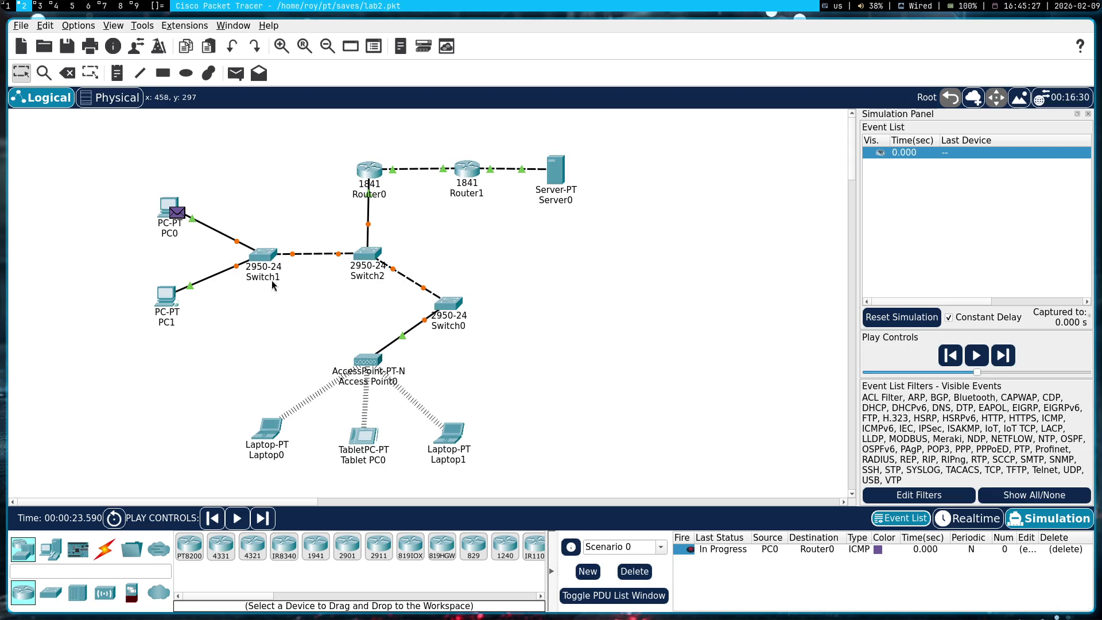
# - Switch to Realtime, delete the failed PC0-to-Router0 ping, and return to Simulation
pyautogui.moveTo(272, 264)
pyautogui.click(991, 520)
pyautogui.click(1073, 549)
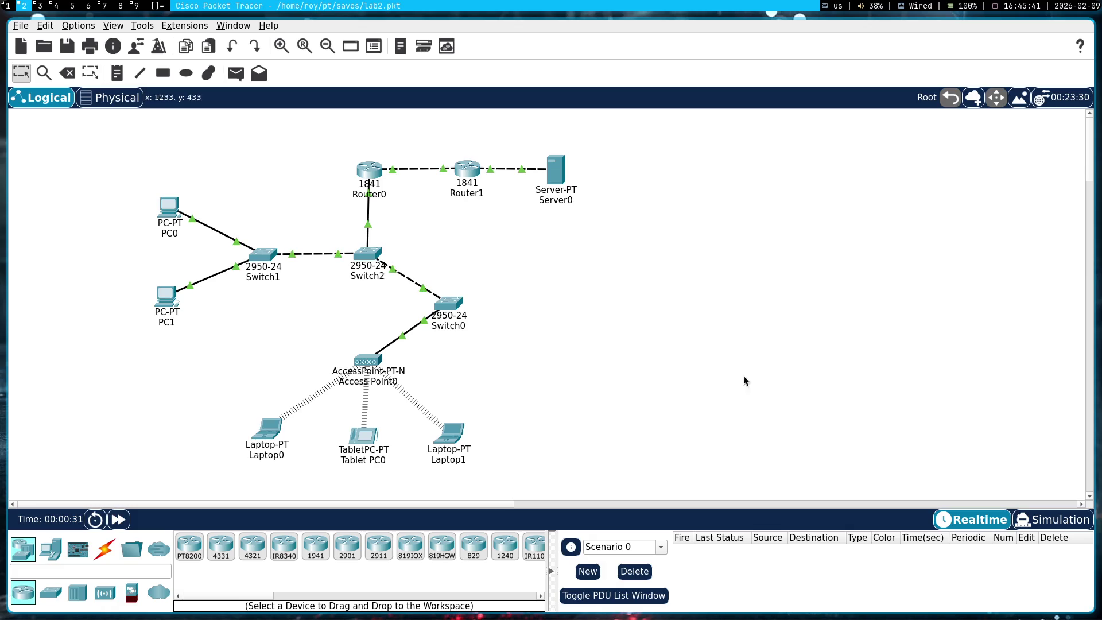
pyautogui.click(1054, 520)
# - Queue a new PC0-to-Router0 ping, play and pause it, then delete it from Scenario 0
pyautogui.click(235, 73)
pyautogui.click(172, 206)
pyautogui.click(369, 171)
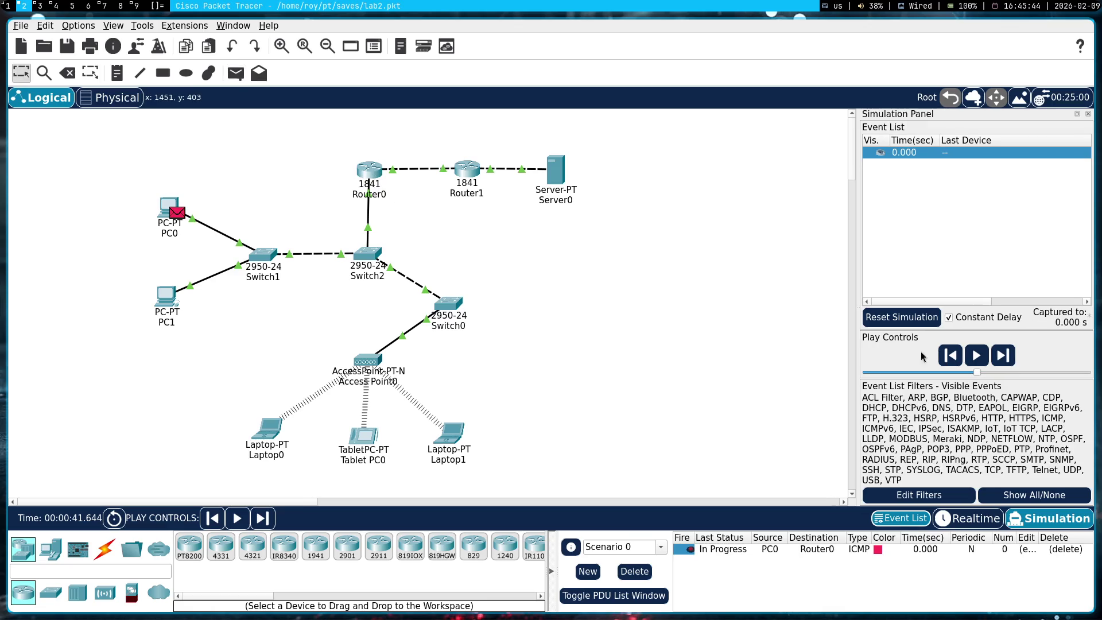
pyautogui.click(976, 361)
pyautogui.moveTo(405, 254)
pyautogui.mouseDown()
pyautogui.moveTo(312, 285)
pyautogui.moveTo(364, 295)
pyautogui.mouseUp()
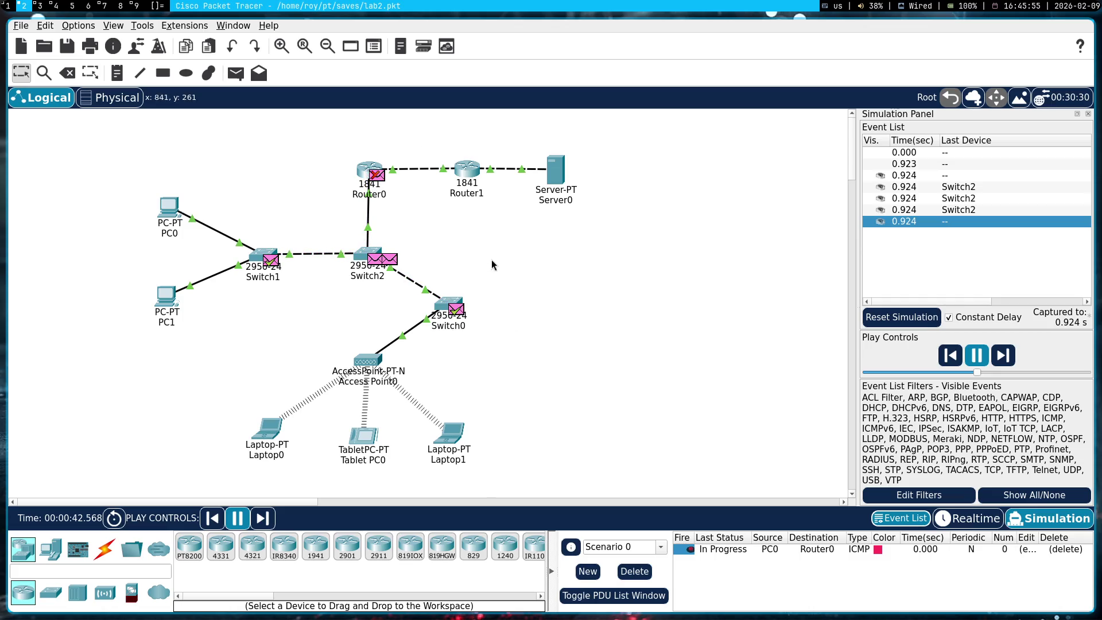
pyautogui.click(979, 356)
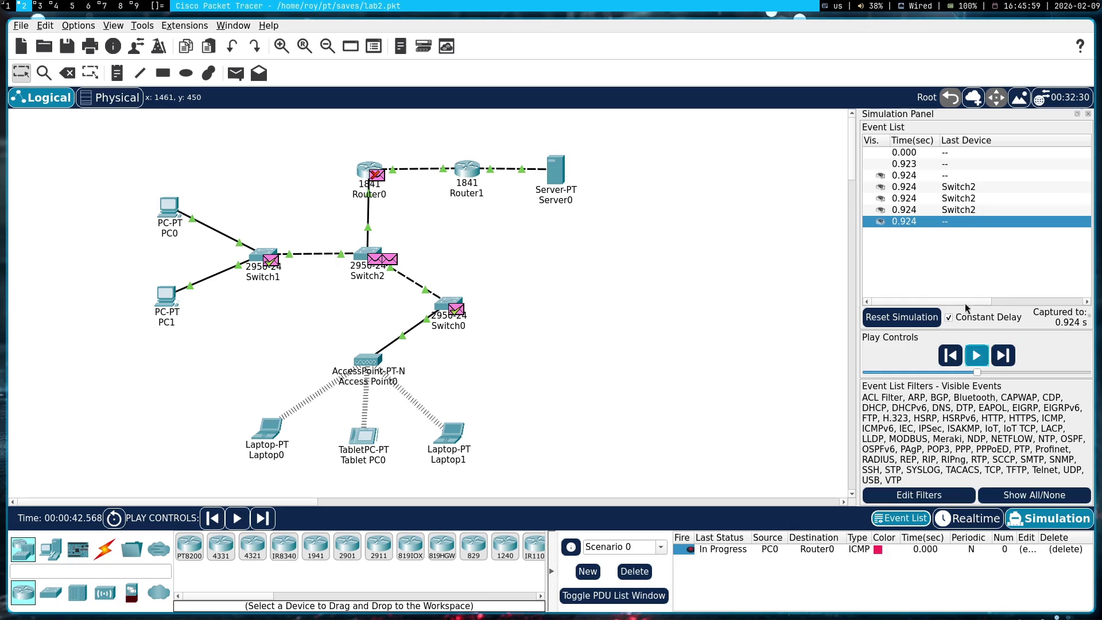
pyautogui.click(1065, 551)
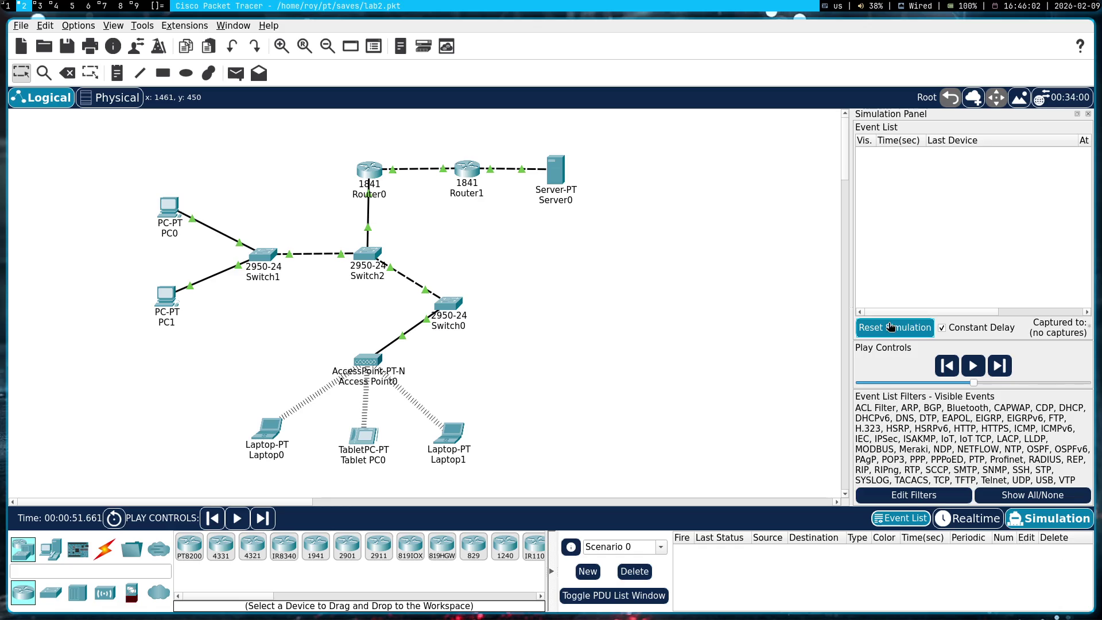
# - Reset the simulation, read Router0's port addresses, and open PC0's Desktop tab
pyautogui.click(895, 327)
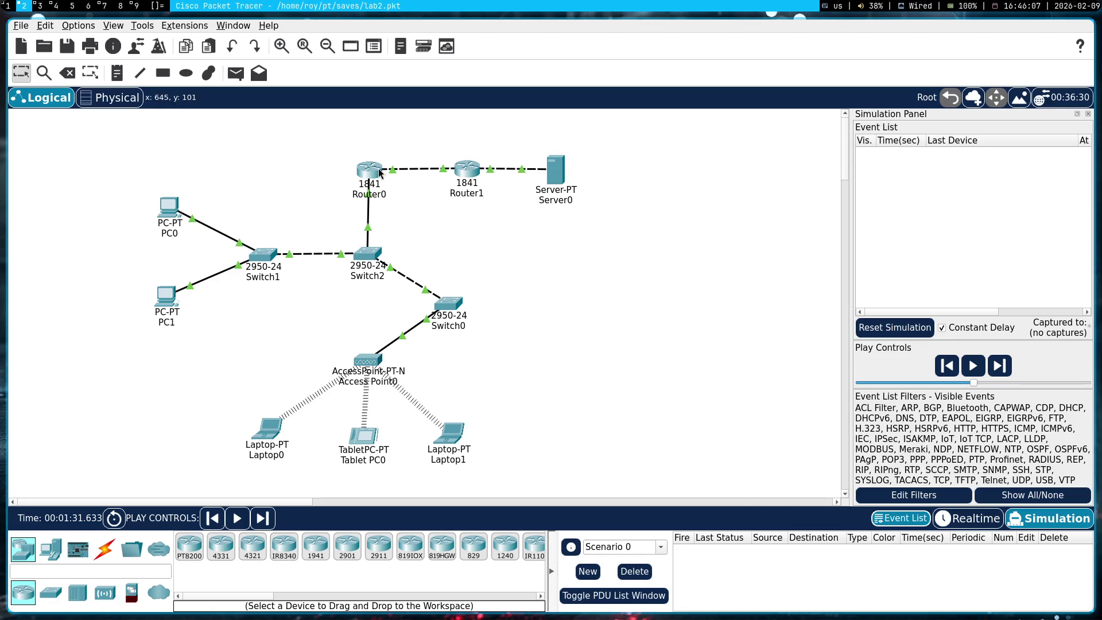
pyautogui.moveTo(369, 170)
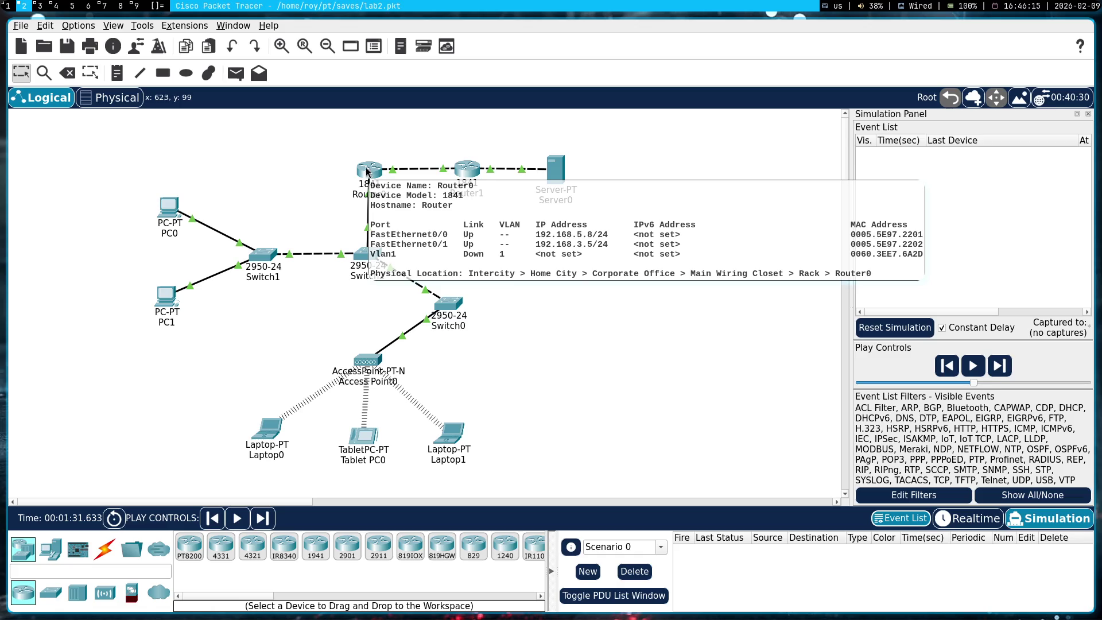
pyautogui.click(169, 206)
pyautogui.click(144, 38)
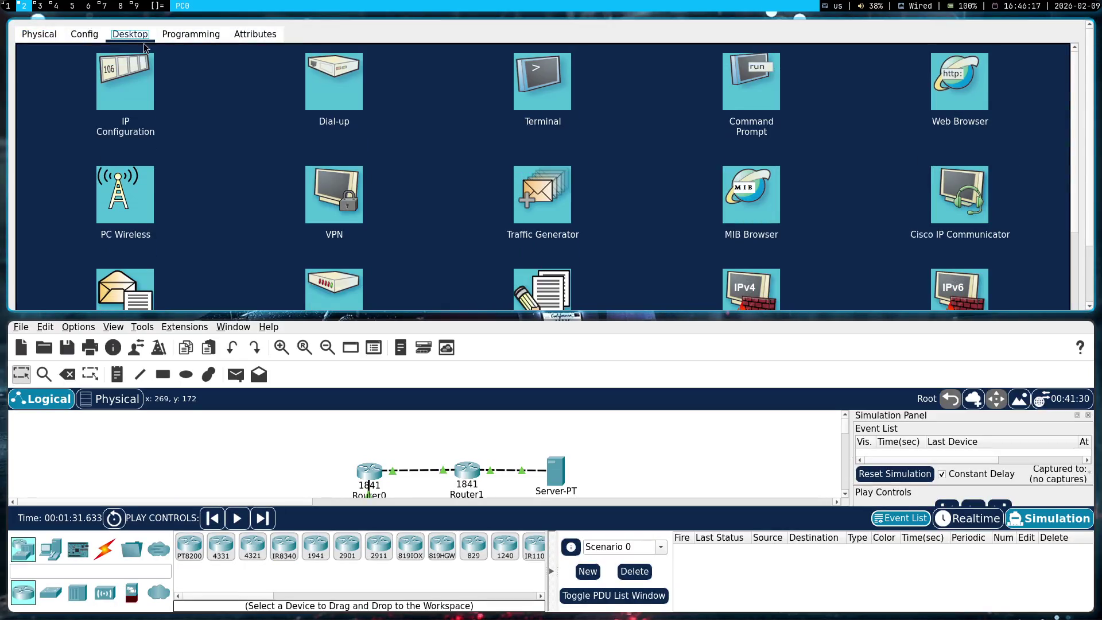
# - From PC0's Command Prompt, ping 192.168.5.1 and 192.168.5.8, aborting each, then close the window
pyautogui.click(775, 110)
pyautogui.write('ping 192.1')
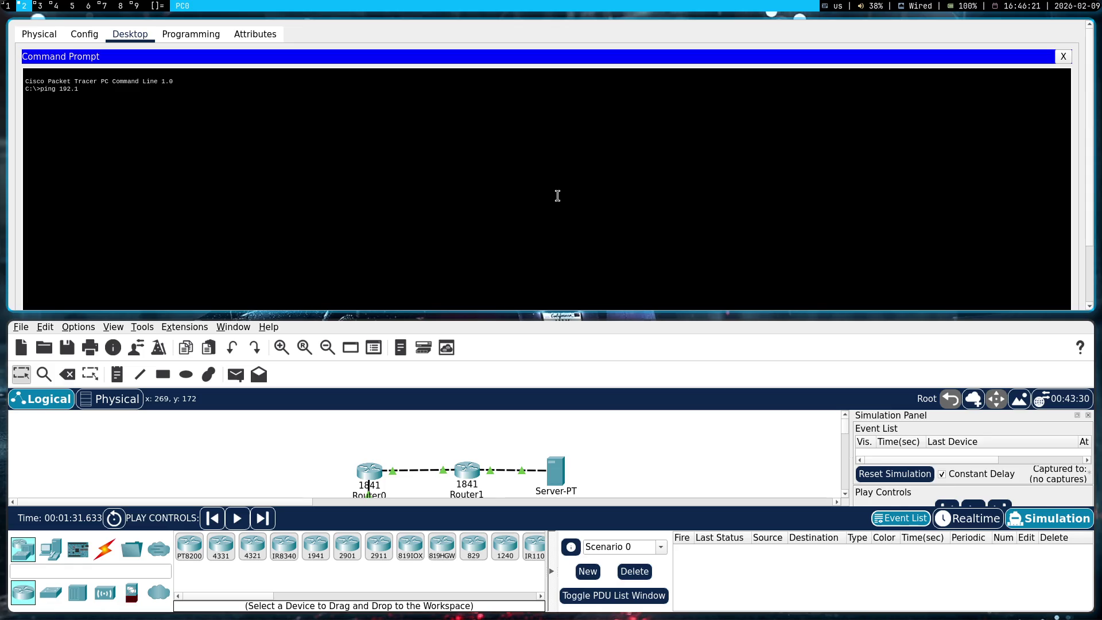
pyautogui.write('68.5.1')
pyautogui.press('Return')
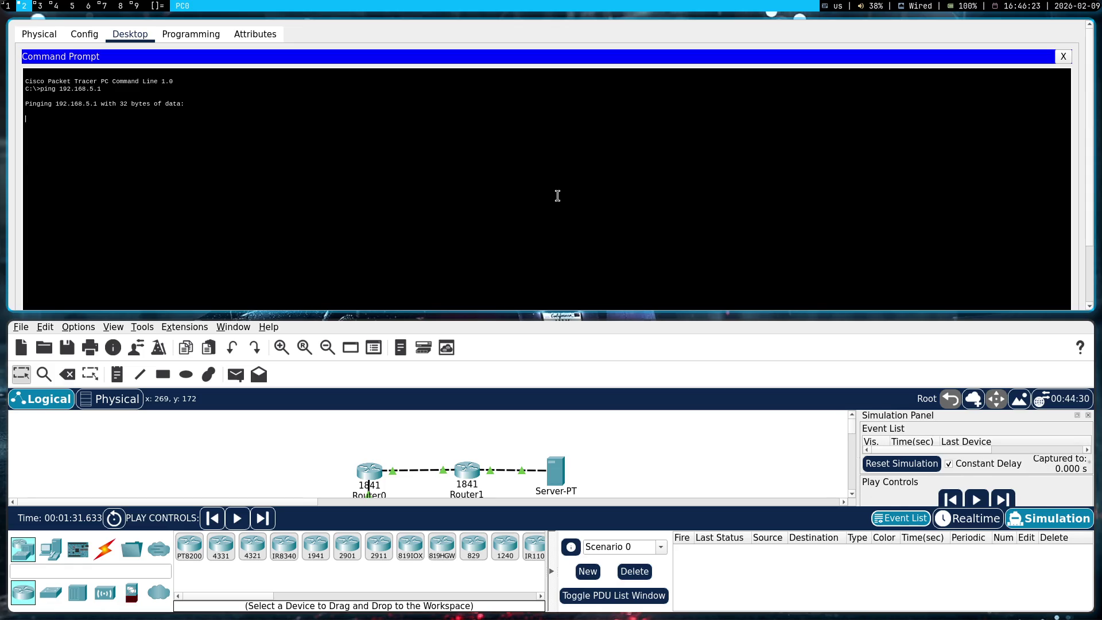
pyautogui.hotkey('ctrl', 'c')
pyautogui.press('Up')
pyautogui.press('Return')
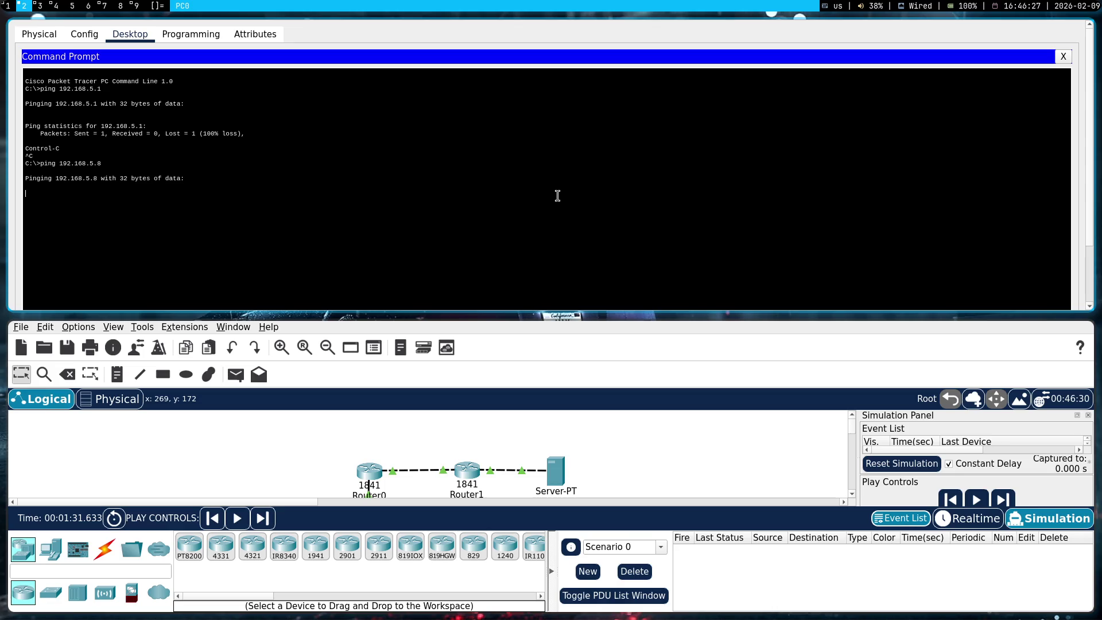
pyautogui.hotkey('ctrl', 'c')
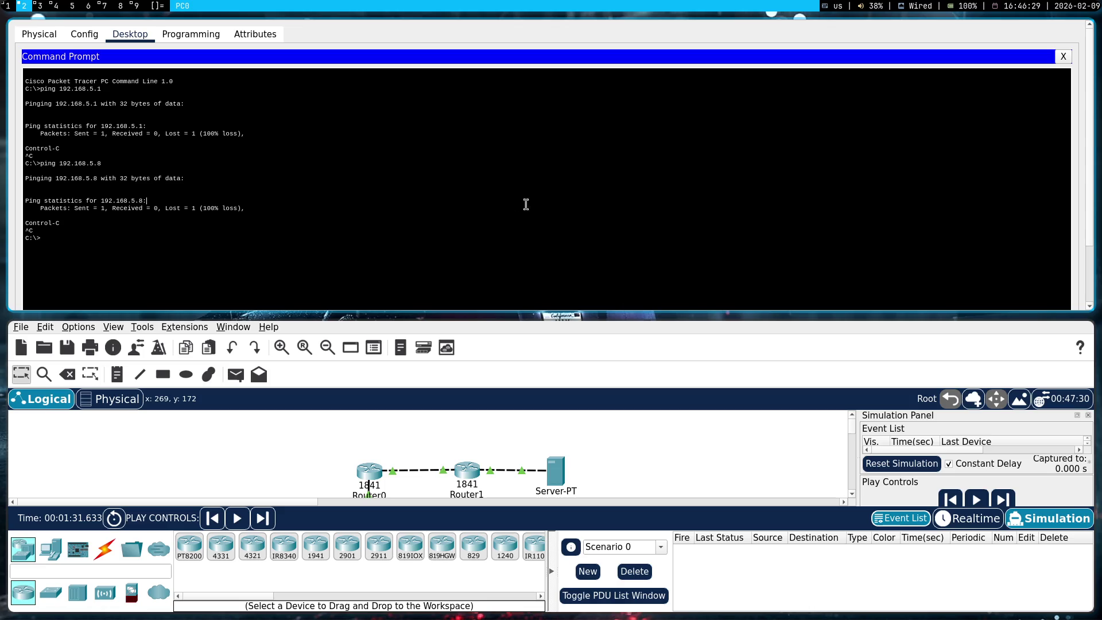
pyautogui.press('super+shift+q')
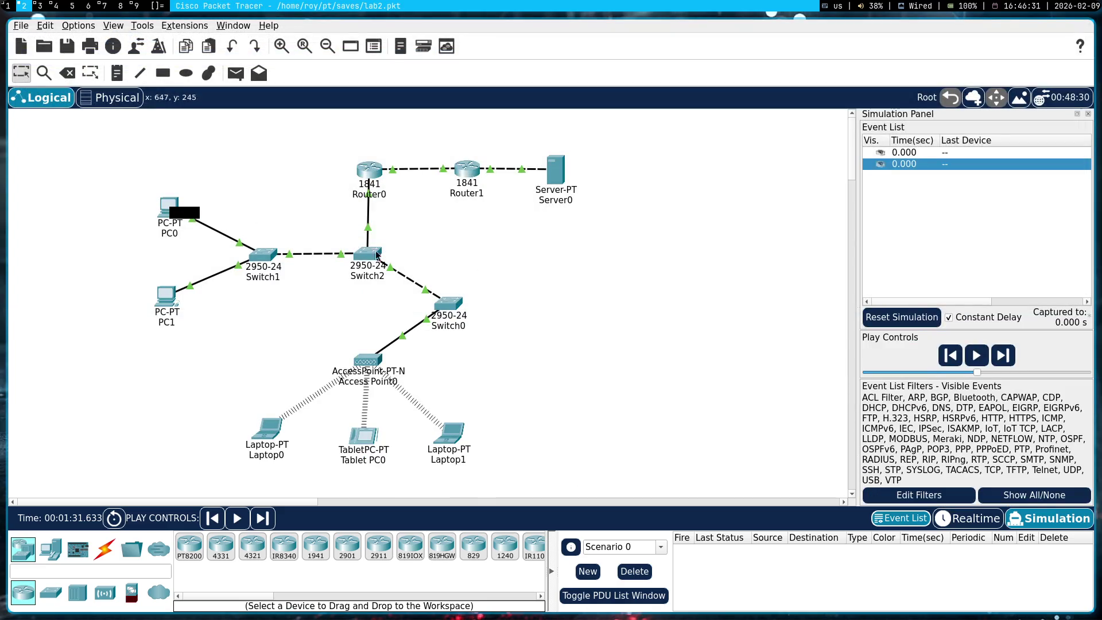
pyautogui.moveTo(164, 216); pyautogui.dragTo(141, 217)
# - Read the dropped PDU's details at PC0, clear the event list, and reopen PC0
pyautogui.click(193, 215)
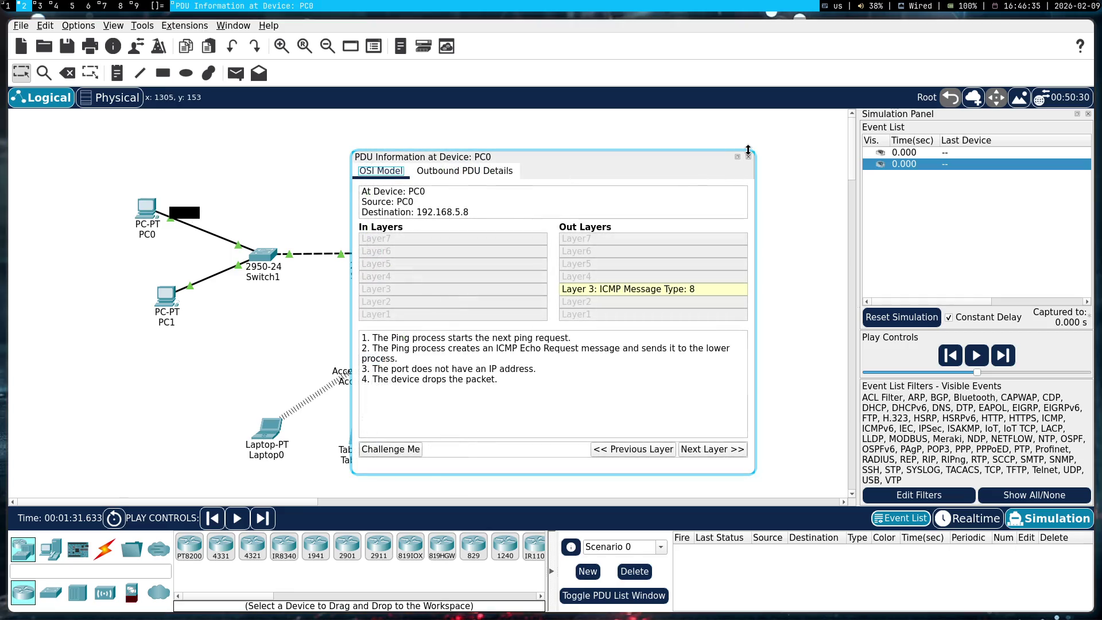
pyautogui.click(748, 156)
pyautogui.click(903, 317)
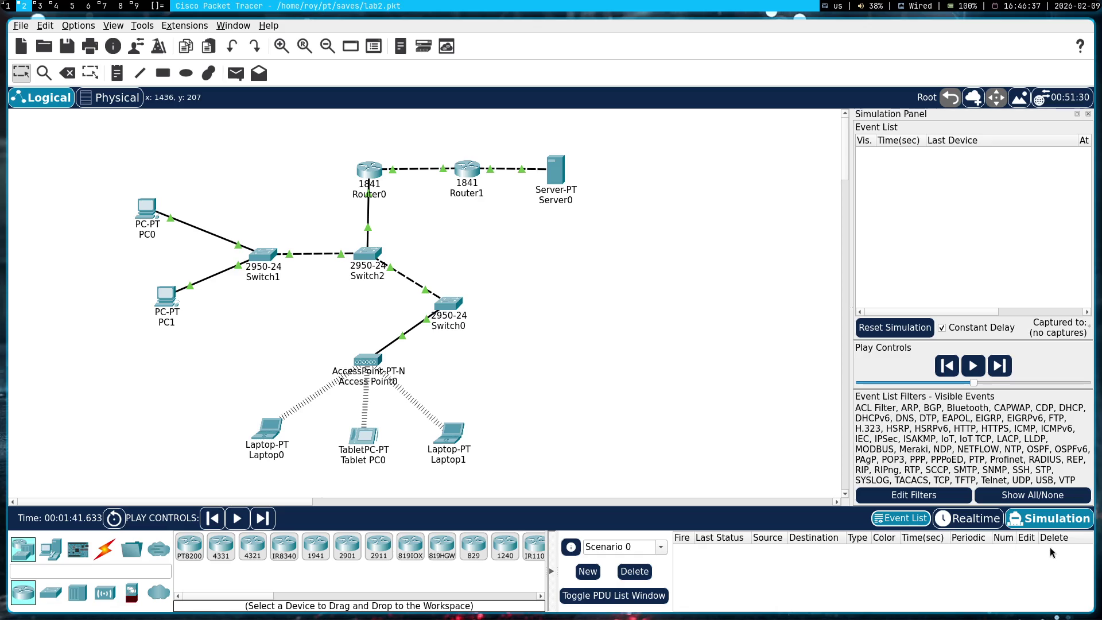
pyautogui.moveTo(147, 208); pyautogui.dragTo(168, 211)
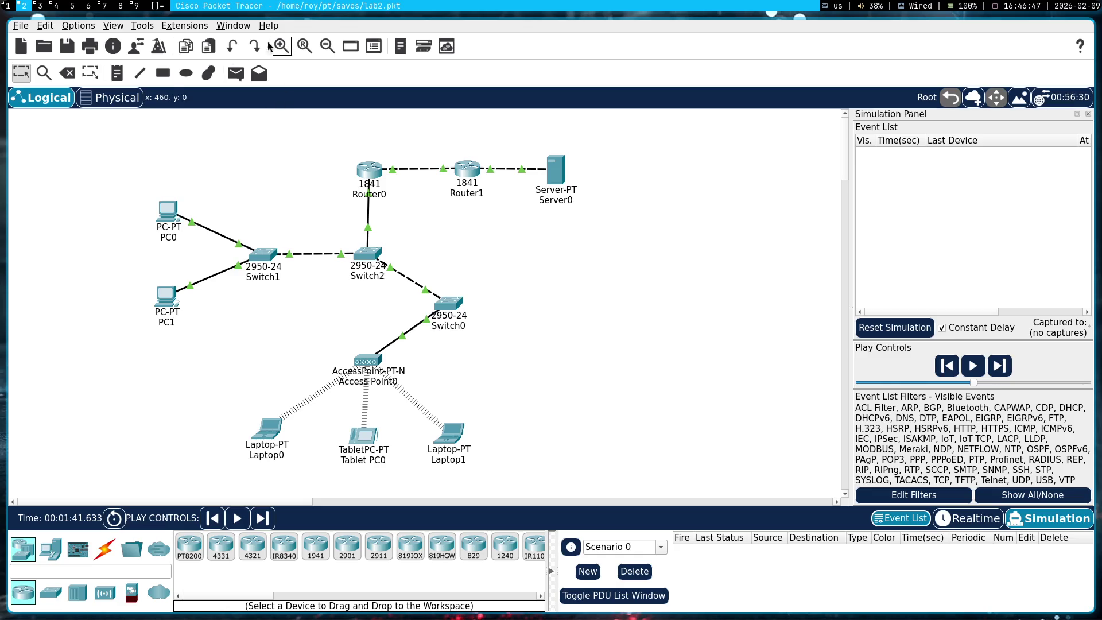
pyautogui.click(169, 211)
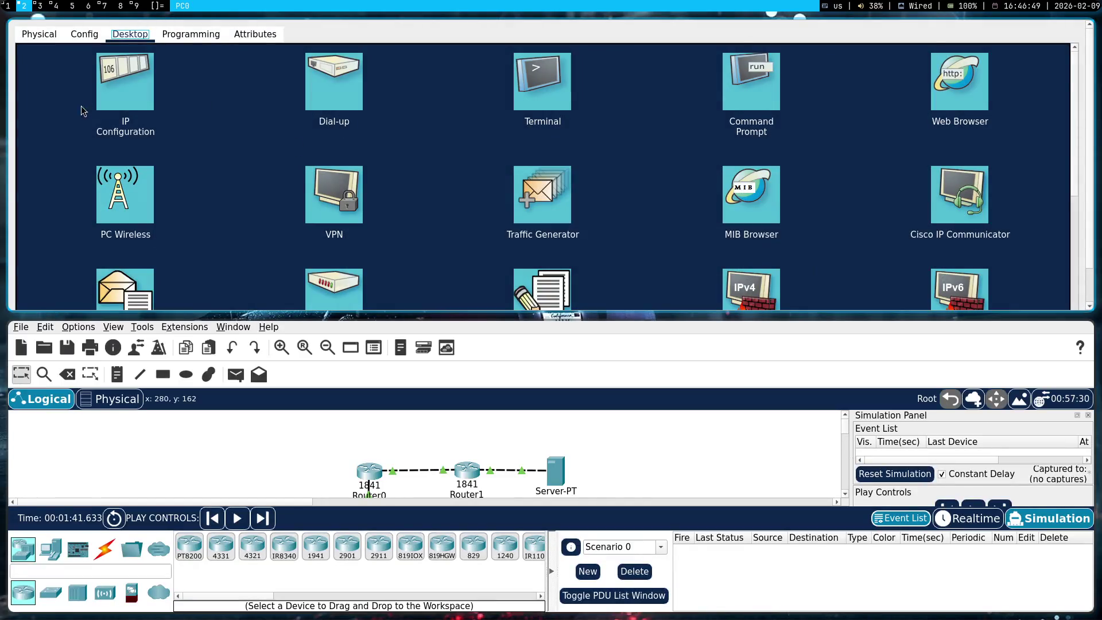
# - Check PC0's empty IP configuration, then copy PC1's IPv4 address from its IP Configuration
pyautogui.click(114, 83)
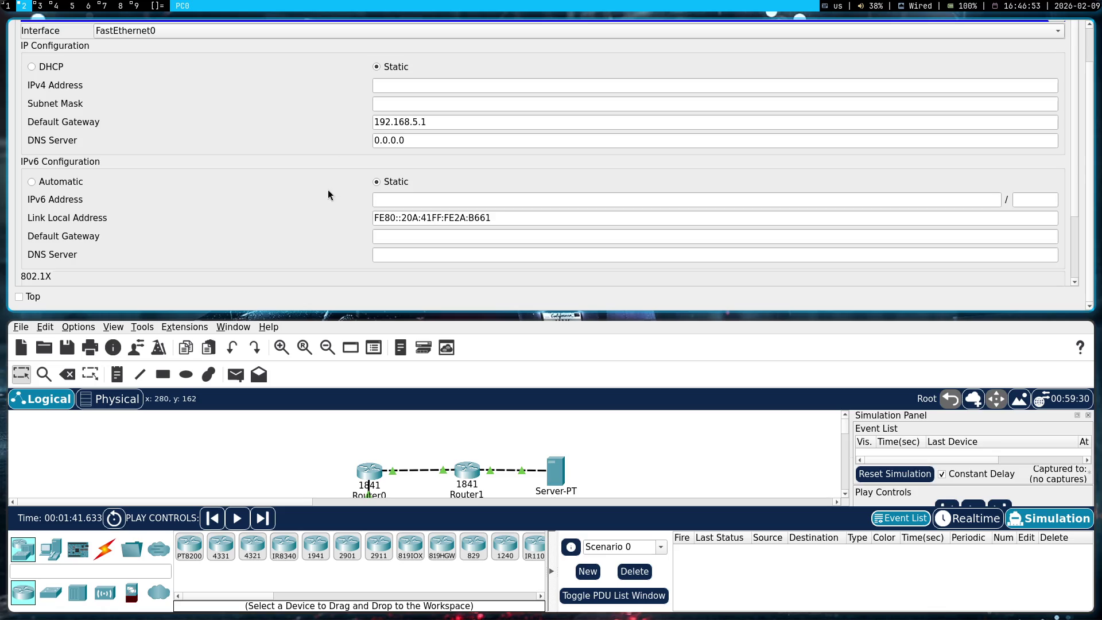
pyautogui.press('super+shift+q')
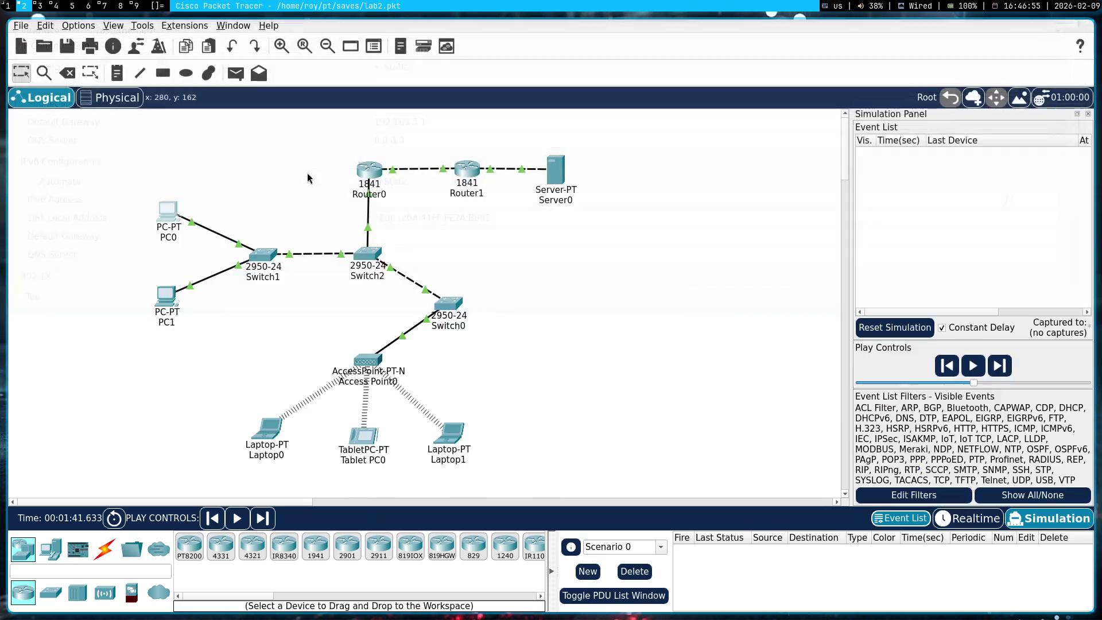
pyautogui.click(169, 299)
pyautogui.click(76, 35)
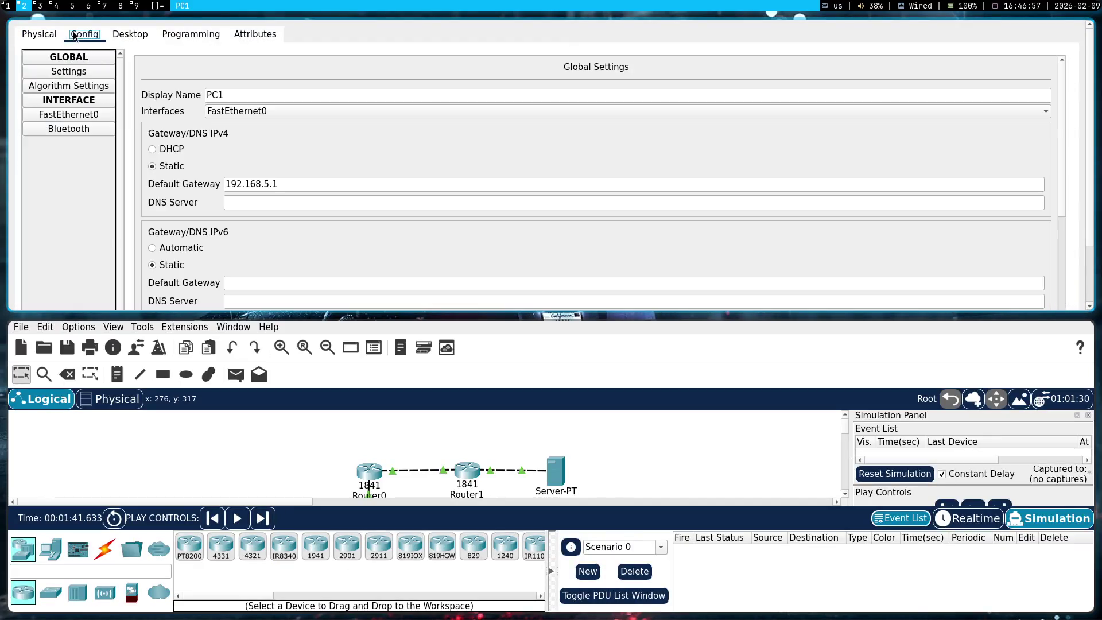
pyautogui.click(83, 115)
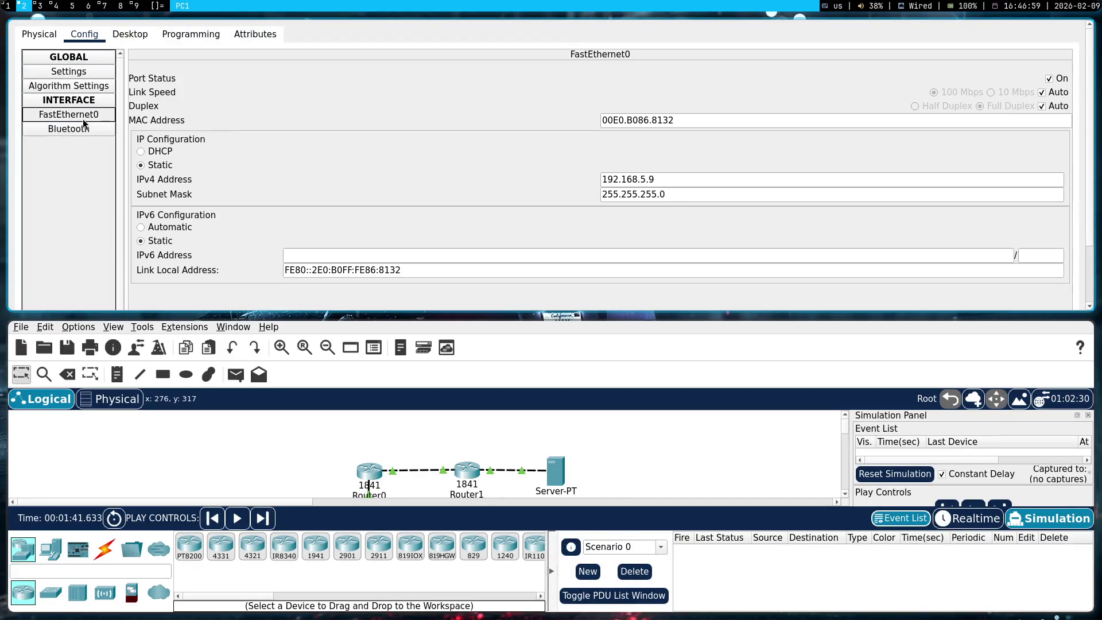
pyautogui.click(131, 35)
pyautogui.click(154, 103)
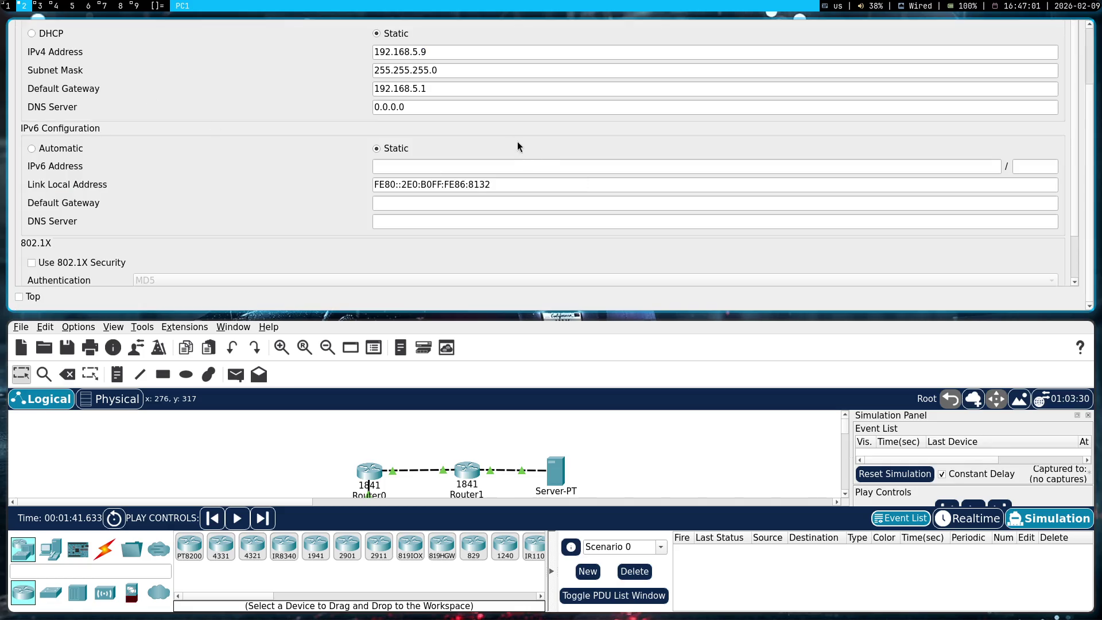
pyautogui.tripleClick(453, 52)
pyautogui.press('super+shift+q')
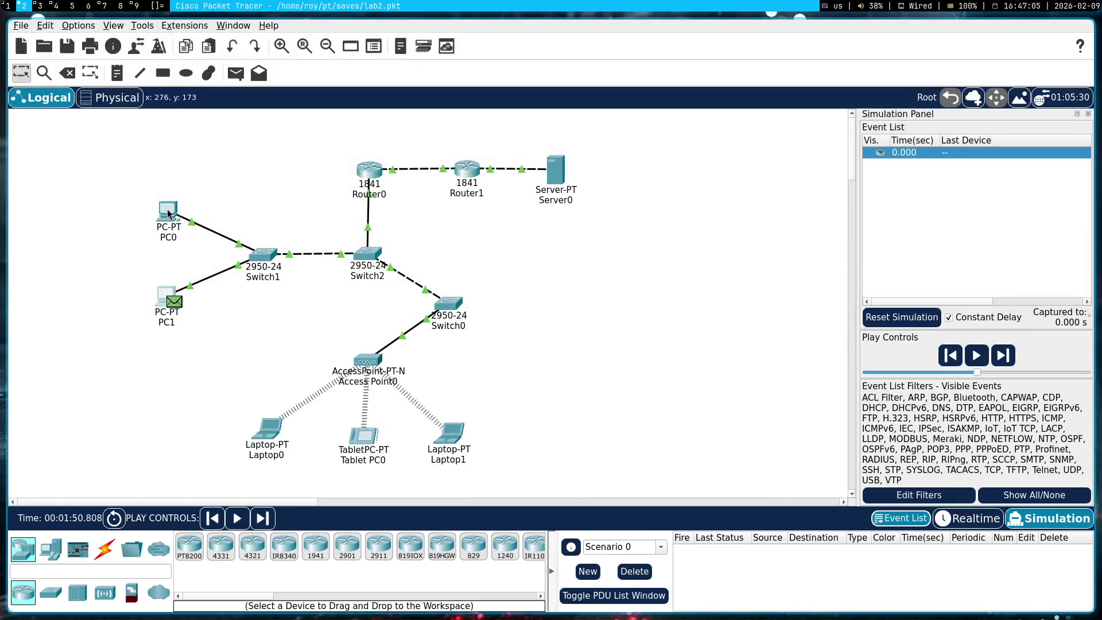
# - Set PC0's IPv4 address to 192.168.5.8 with mask 255.255.255.0, then reset the simulation
pyautogui.click(169, 213)
pyautogui.click(149, 98)
pyautogui.click(418, 86)
pyautogui.hotkey('ctrl', 'v')
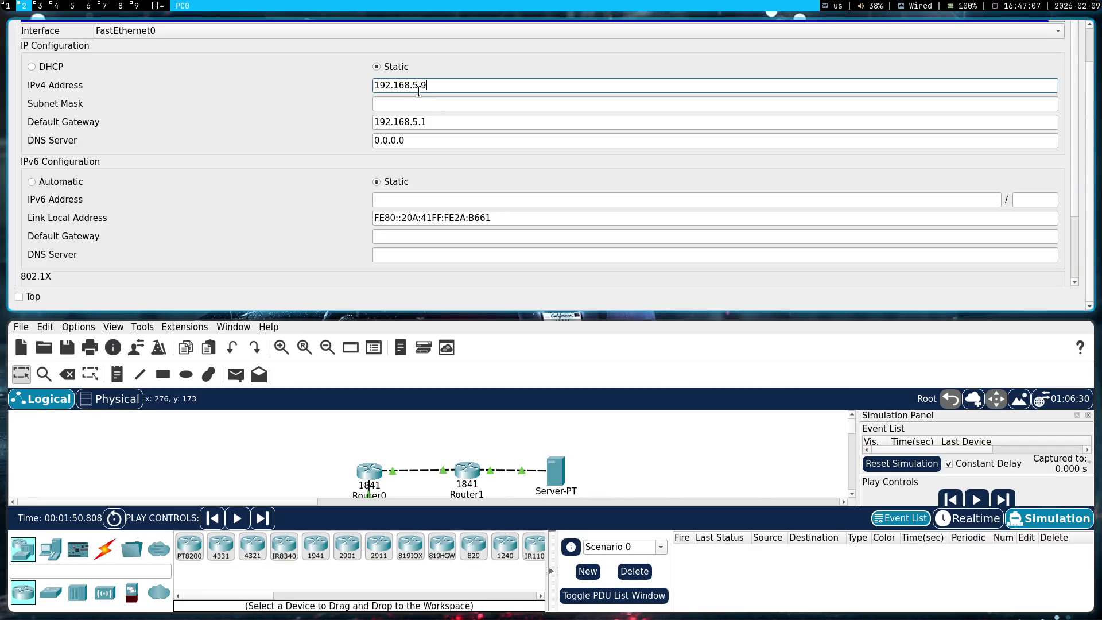
pyautogui.write('8')
pyautogui.click(297, 104)
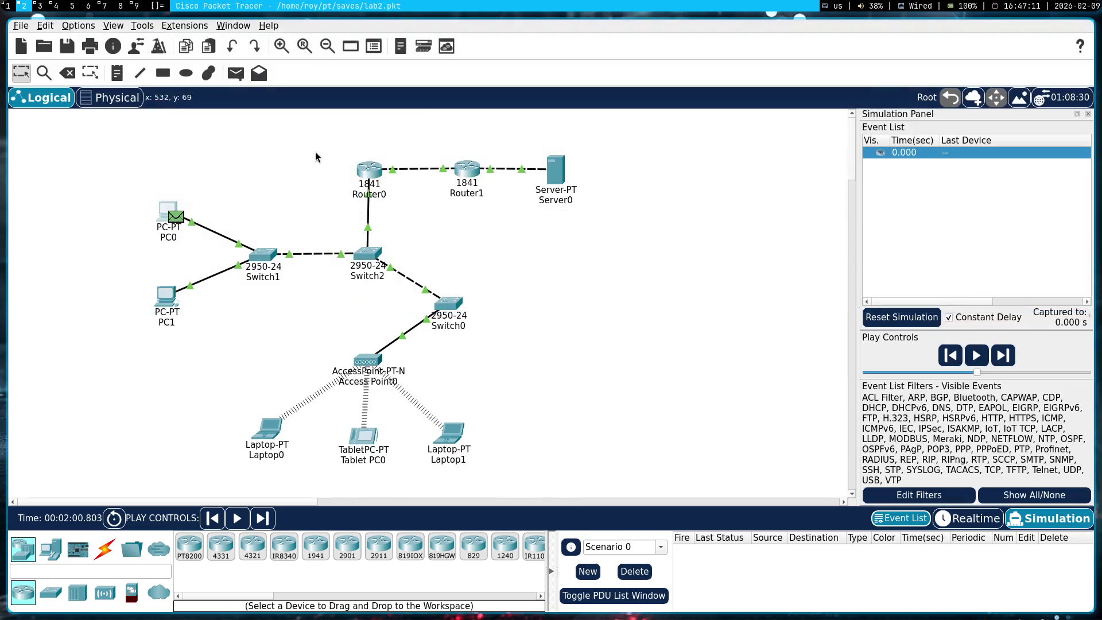
pyautogui.press('super+shift+q')
pyautogui.click(902, 317)
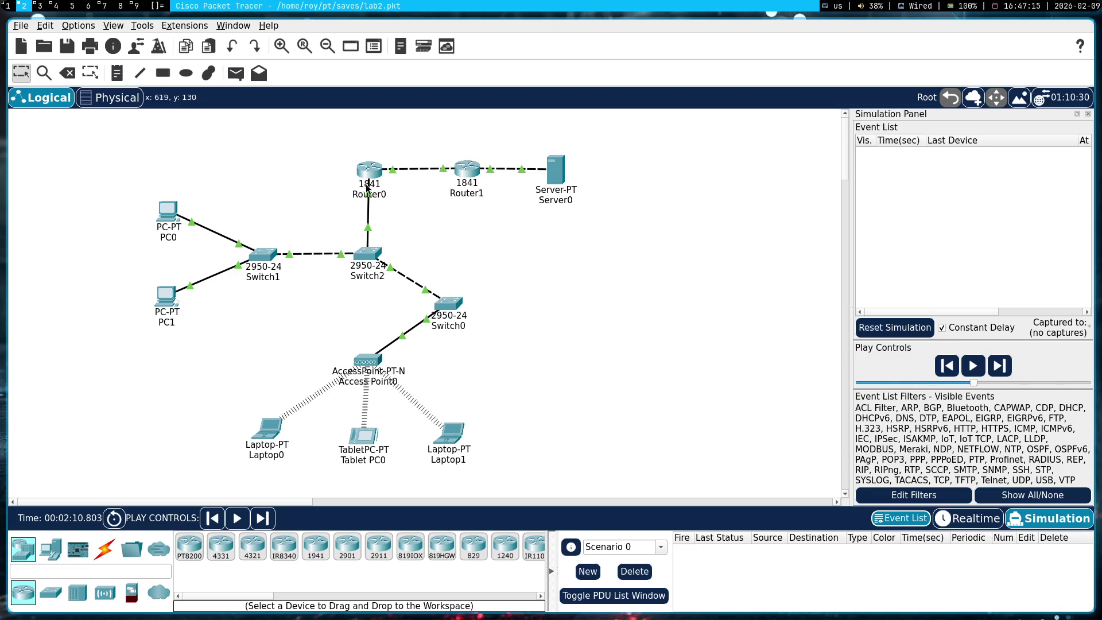
# - Add a simple ping PDU from PC0 to Router0 and play the simulation
pyautogui.click(235, 73)
pyautogui.click(168, 212)
pyautogui.click(369, 169)
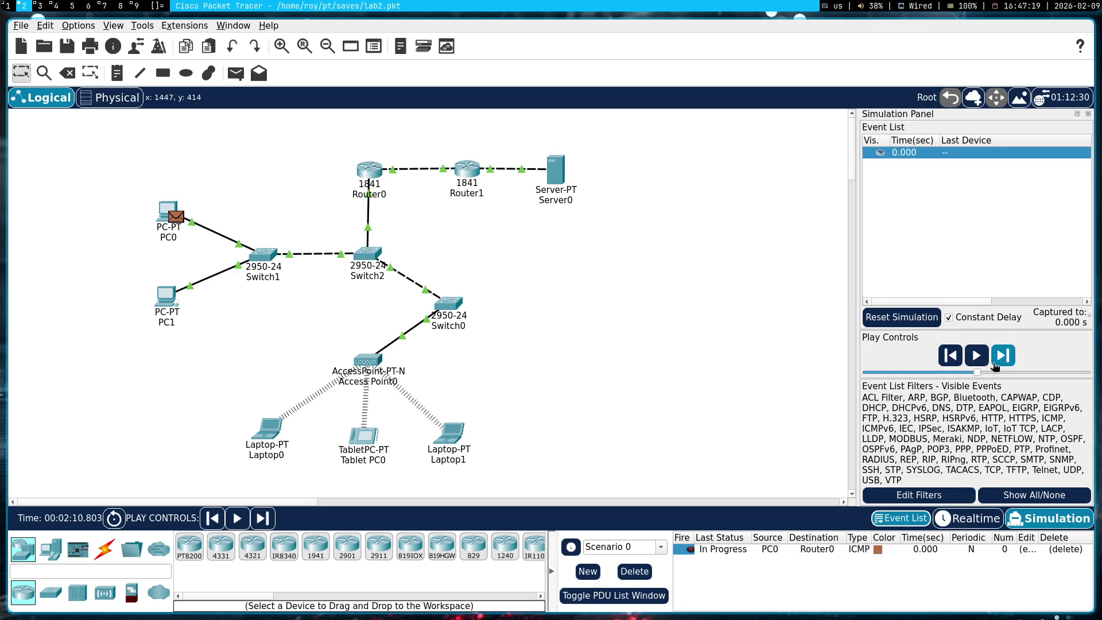
pyautogui.hotkey('alt', 'p')
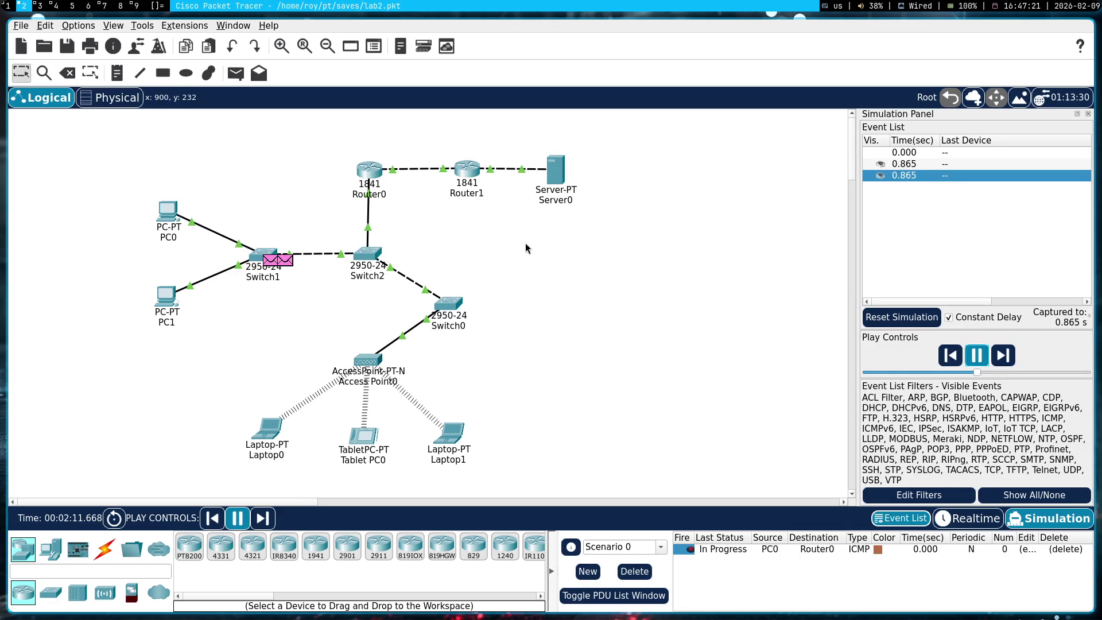
pyautogui.click(948, 204)
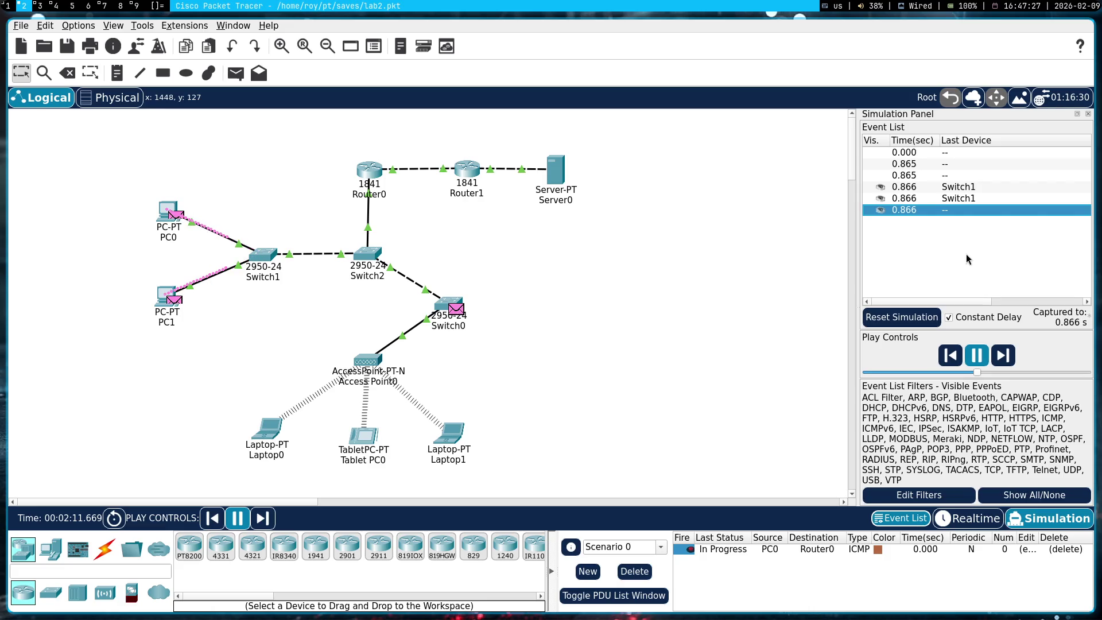
# - Pause and reset the simulation, then switch back to Realtime mode
pyautogui.click(971, 363)
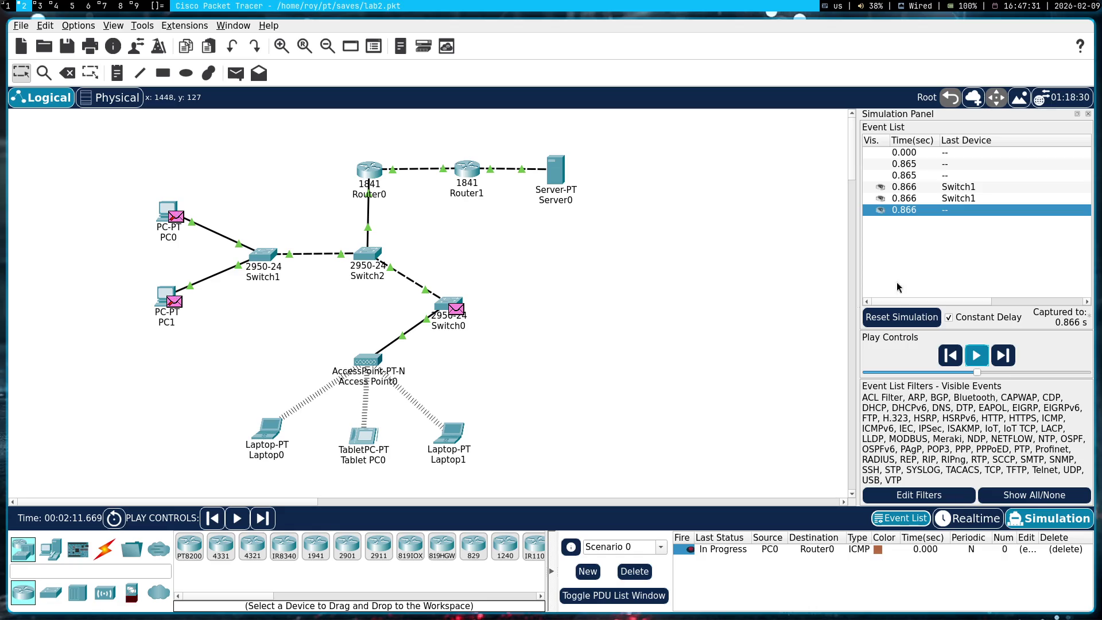
pyautogui.click(902, 317)
pyautogui.click(979, 520)
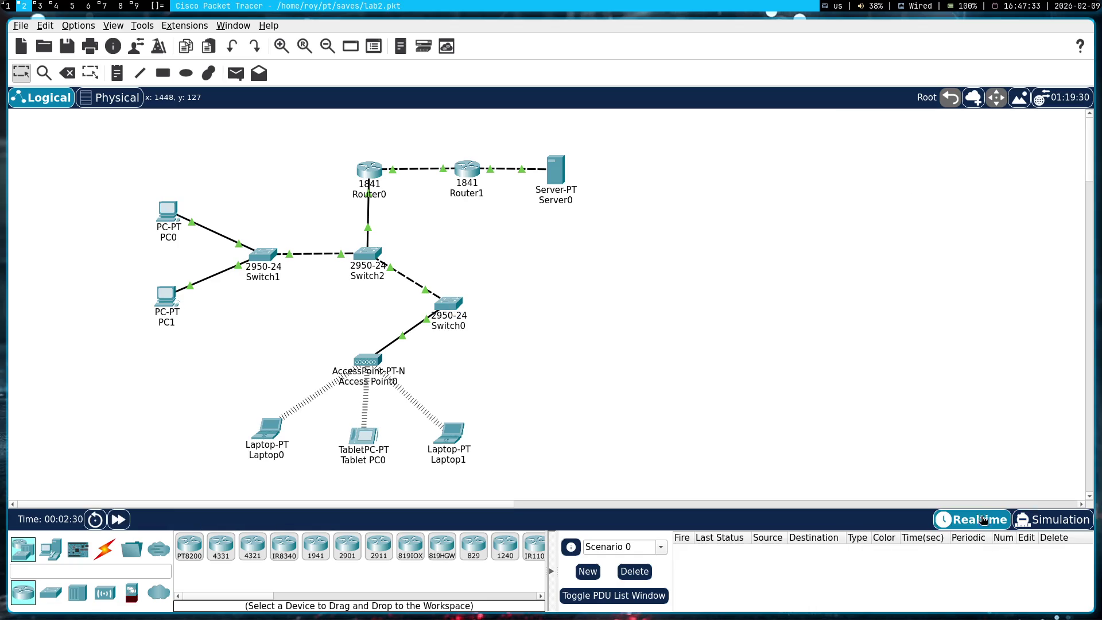
pyautogui.click(169, 214)
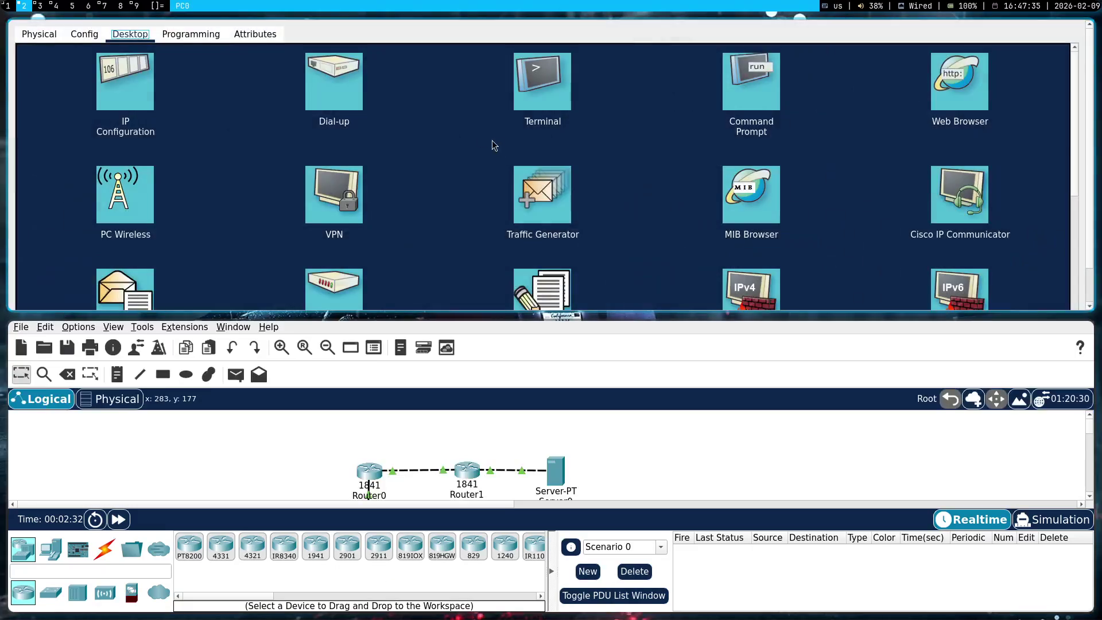
pyautogui.click(730, 92)
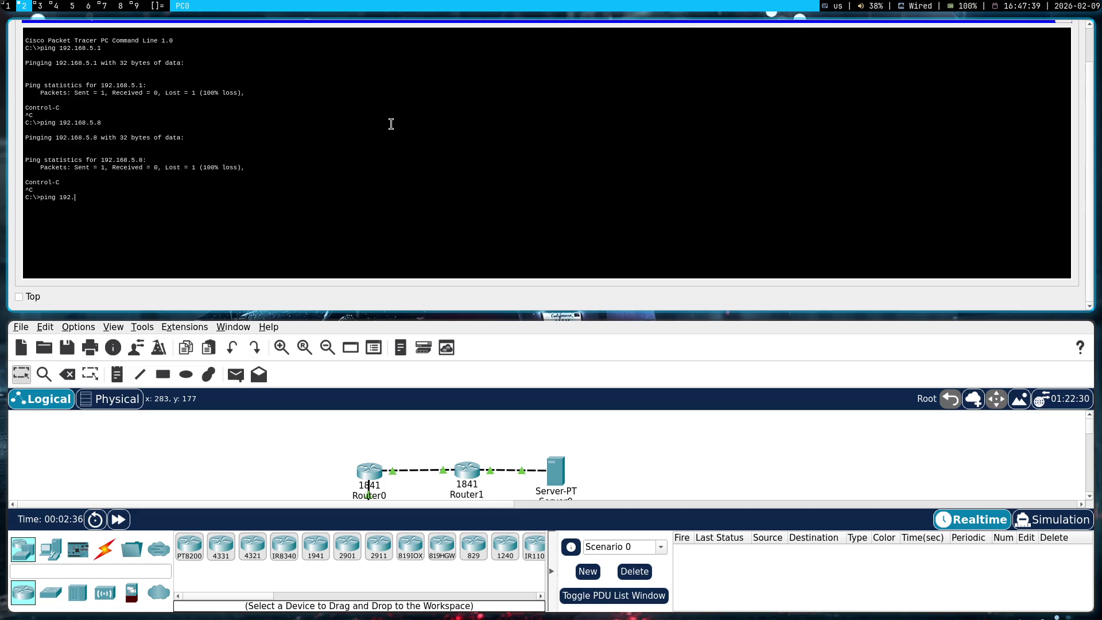
pyautogui.press('super+shift+q')
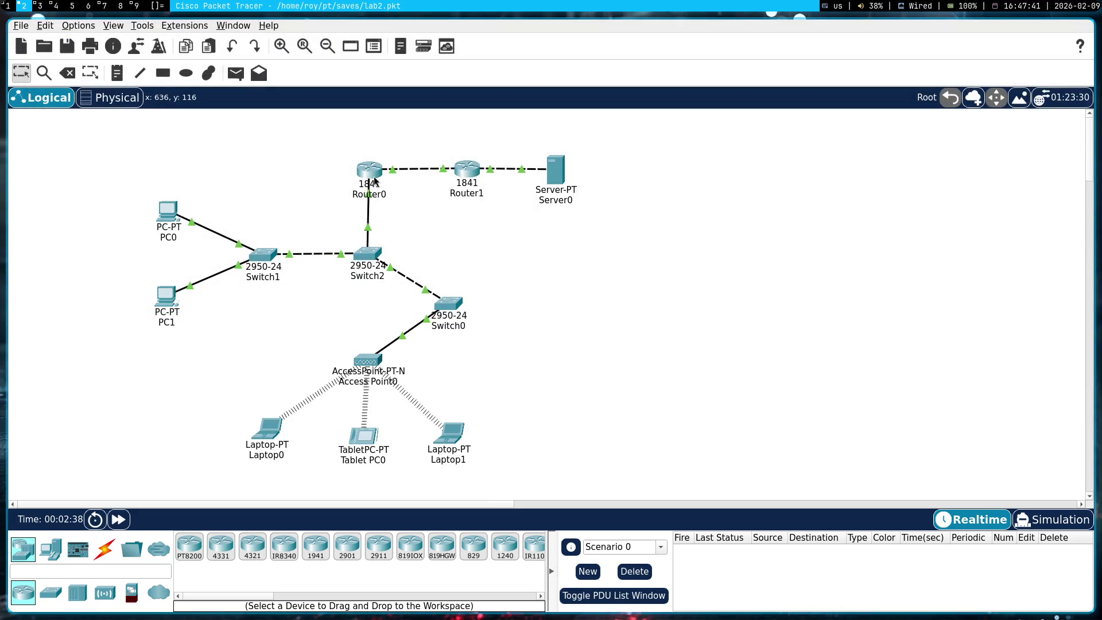
pyautogui.moveTo(374, 178)
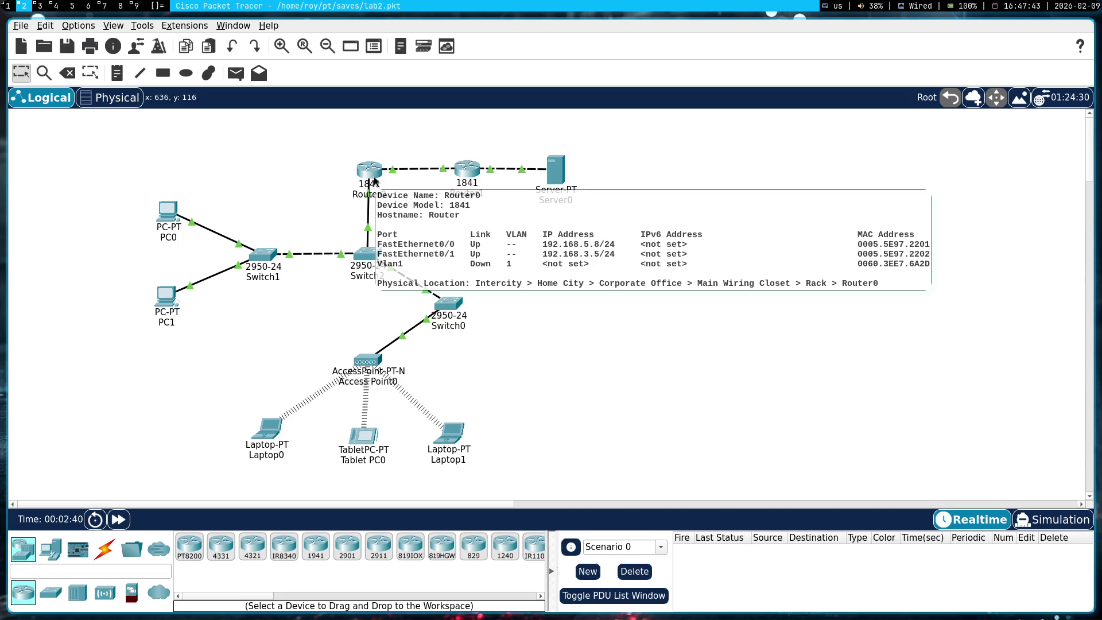
pyautogui.moveTo(165, 219)
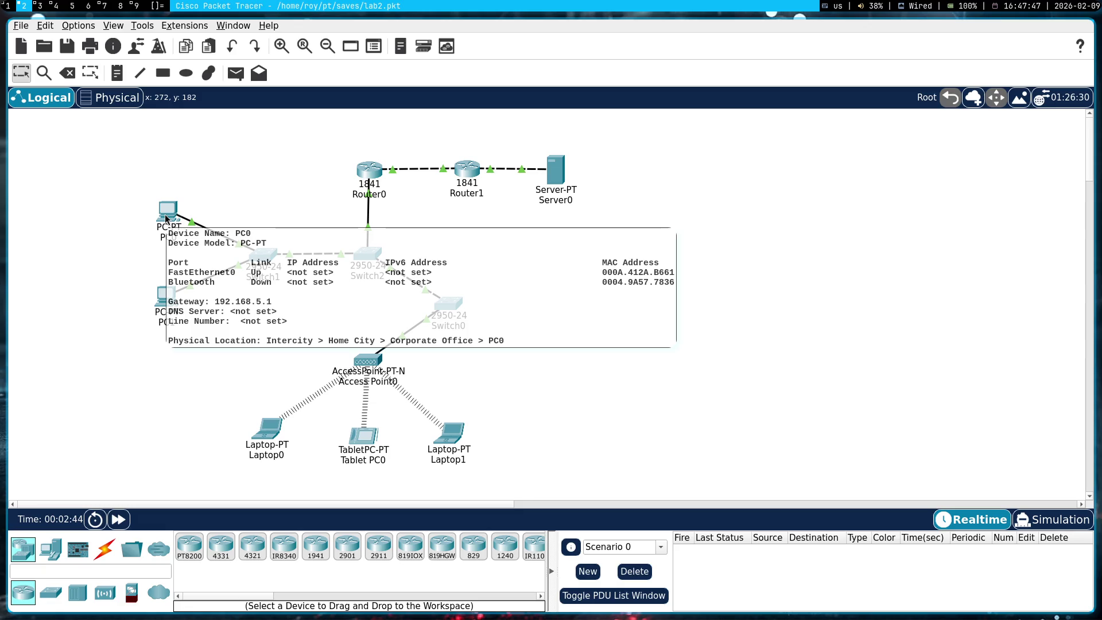
pyautogui.click(165, 218)
# - Change Router0's FastEthernet0/0 IPv4 address from 192.168.5.8 to 192.168.5.7
pyautogui.click(123, 76)
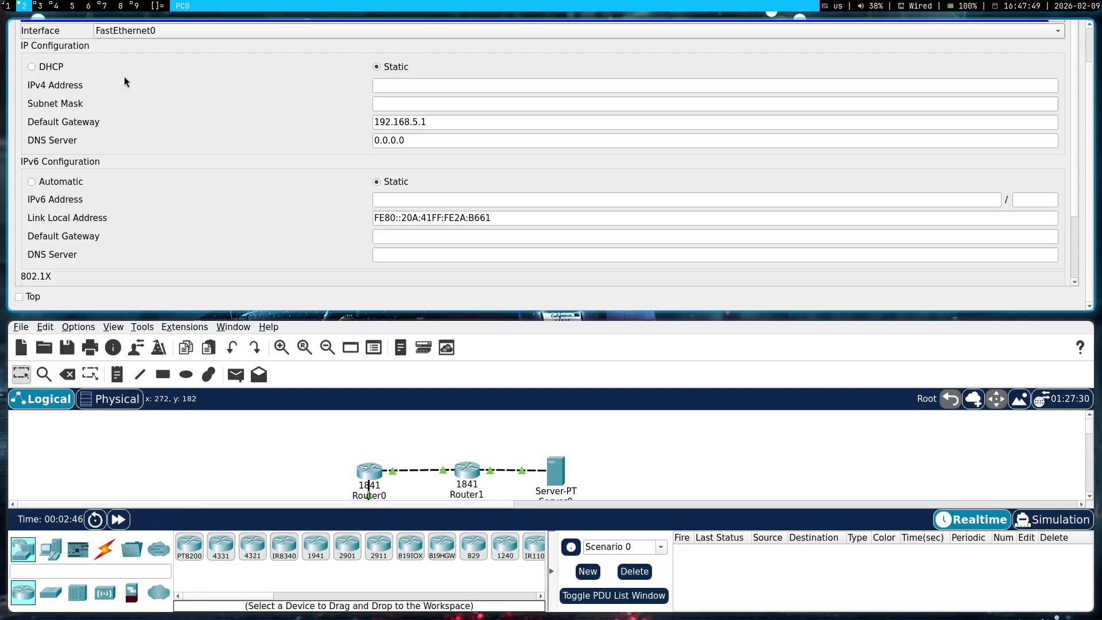
pyautogui.click(369, 169)
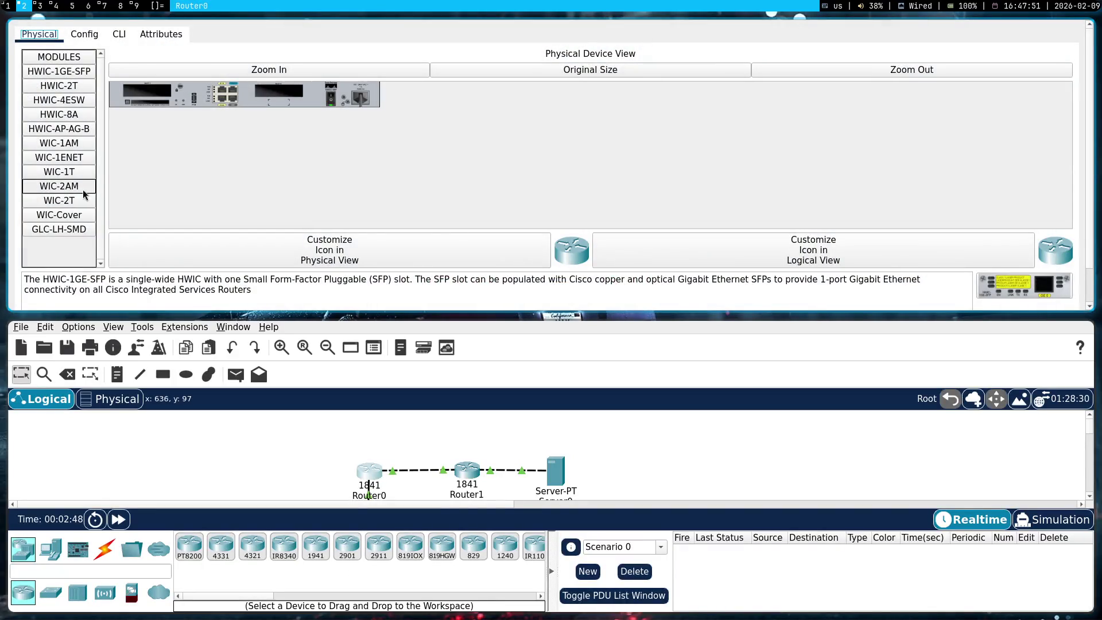
pyautogui.click(80, 34)
pyautogui.click(96, 192)
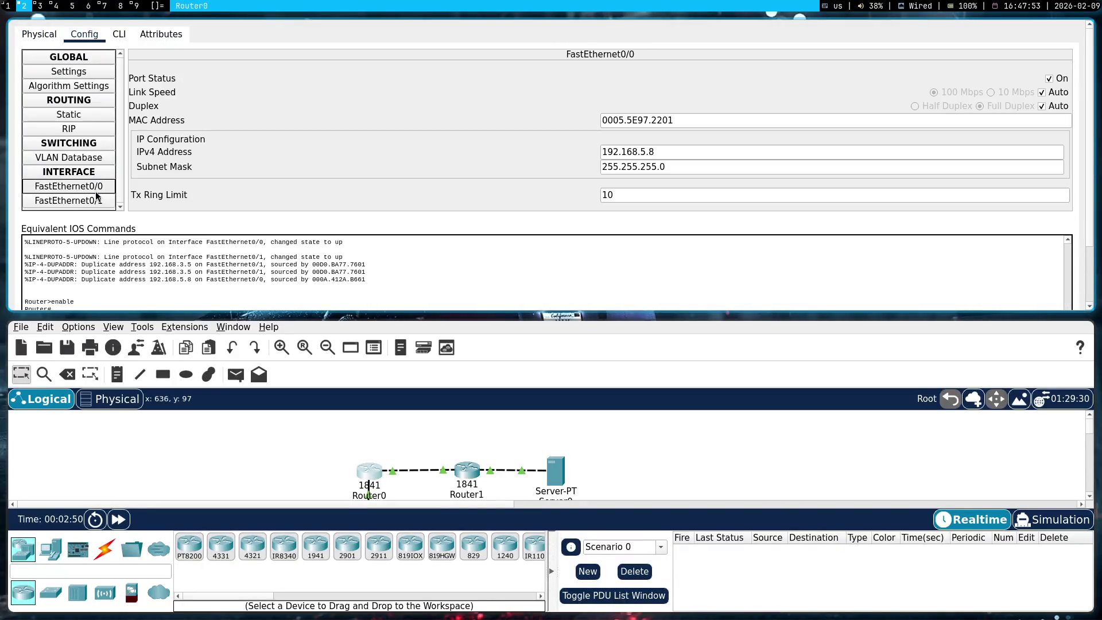
pyautogui.doubleClick(673, 149)
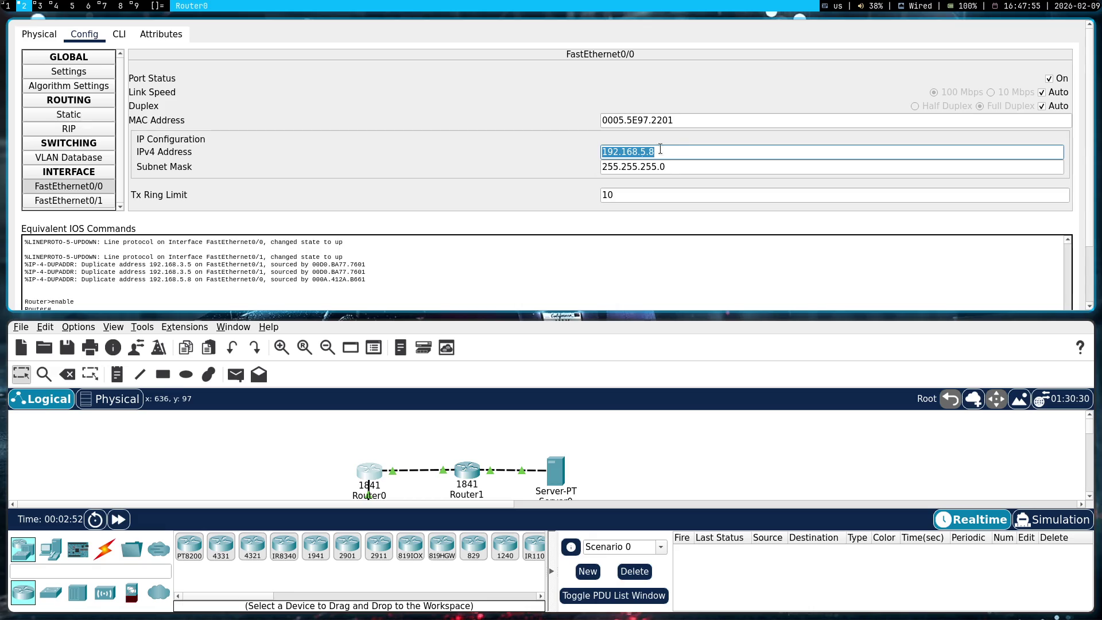
pyautogui.click(697, 150)
pyautogui.press('BackSpace')
pyautogui.write('7')
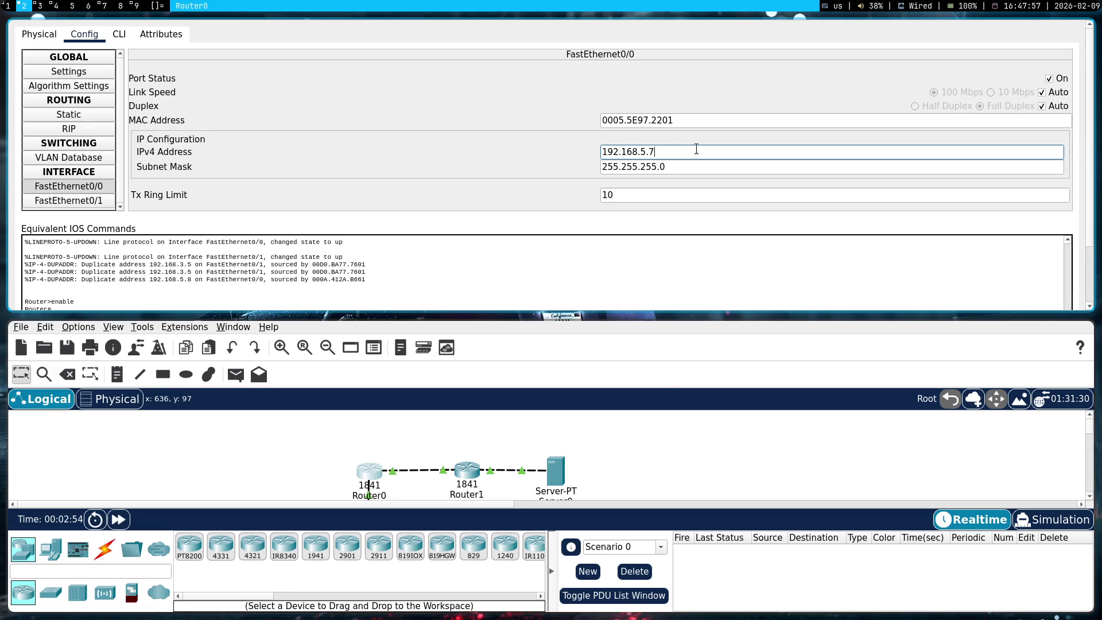
pyautogui.press('Return')
# - Close Router0's window and bring up PC0's IP Configuration
pyautogui.press('super+shift+q')
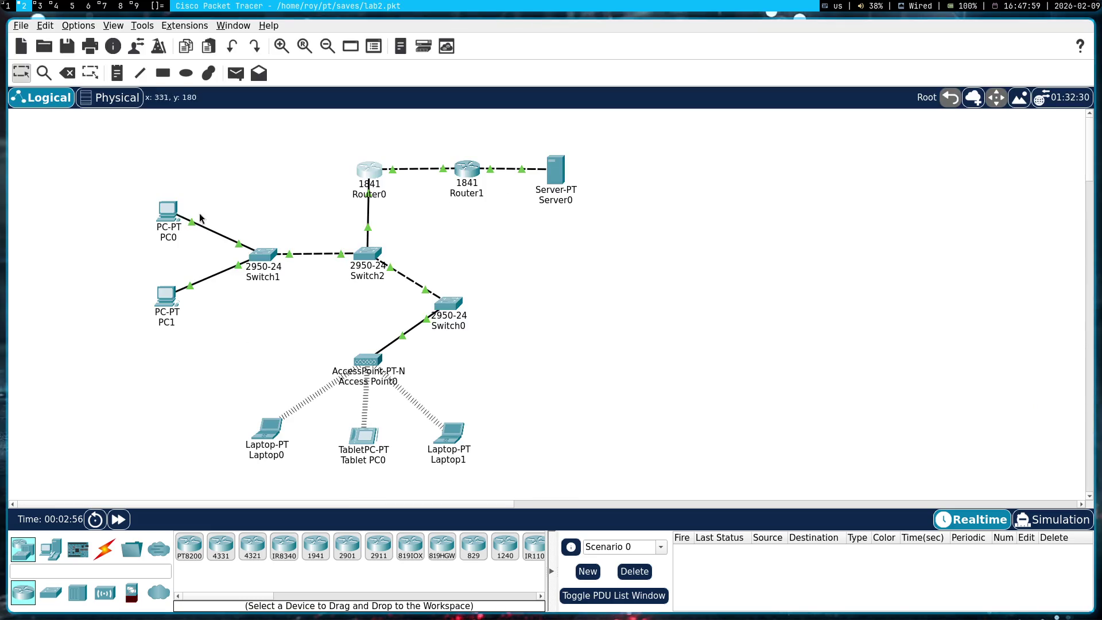
pyautogui.click(170, 214)
pyautogui.click(122, 102)
# - Set PC0's IPv4 address to 192.168.5.8 and close its window
pyautogui.click(467, 84)
pyautogui.write('192.168.5.8')
pyautogui.press('Tab')
pyautogui.press('super+shift+q')
# - Ping 192.168.5.7 from PC0's Command Prompt and stop it after three replies
pyautogui.click(168, 211)
pyautogui.click(728, 94)
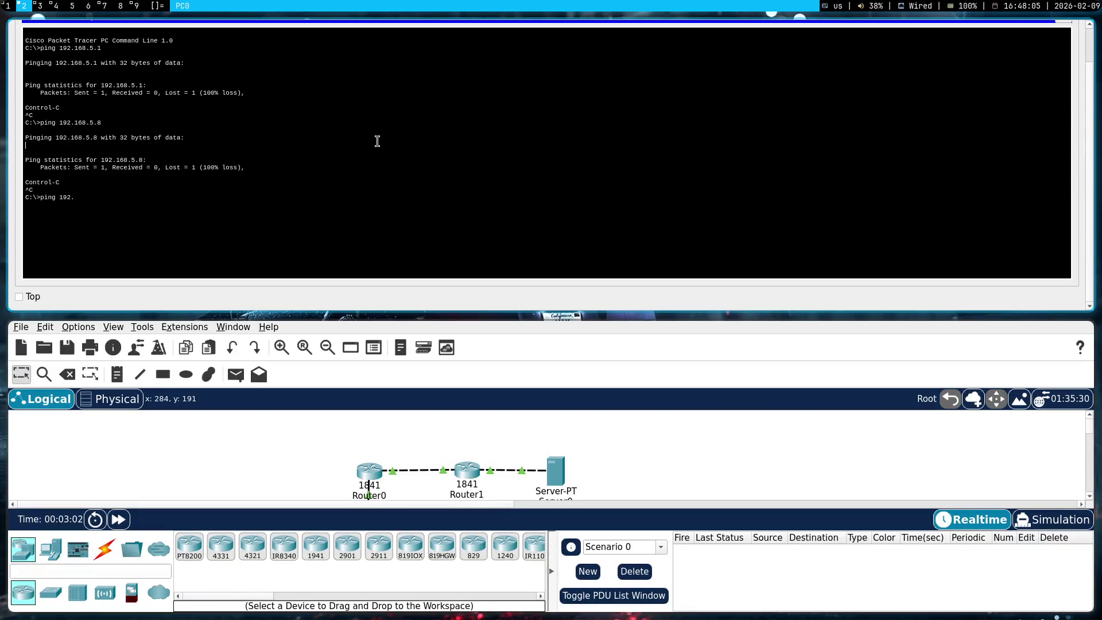
pyautogui.press('Return')
pyautogui.write('pi')
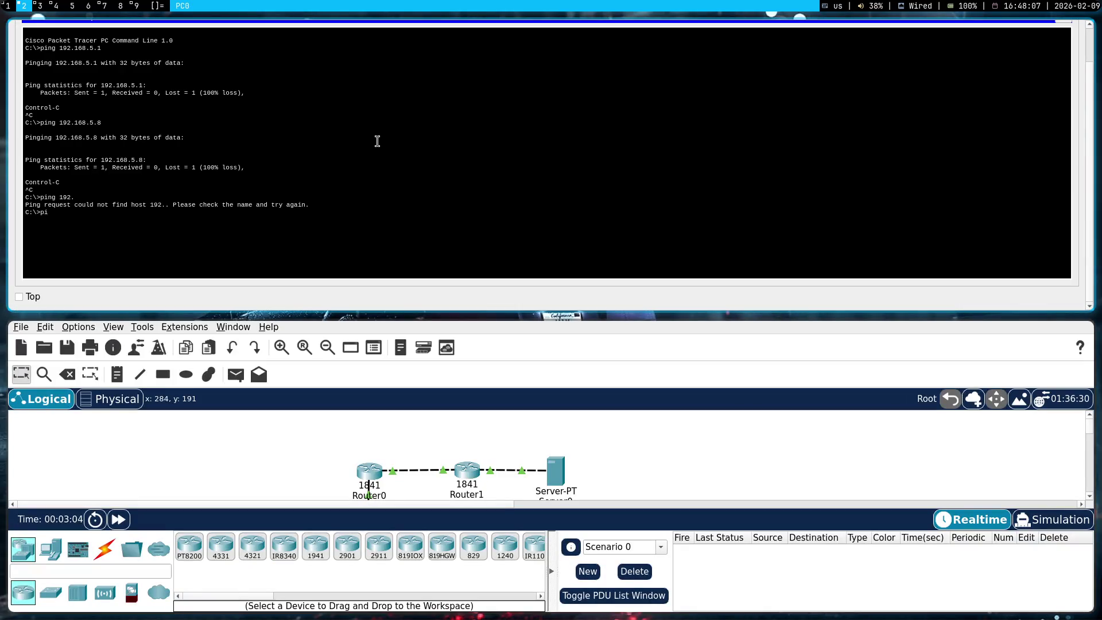
pyautogui.write('ng 192.168.5.7')
pyautogui.press('Return')
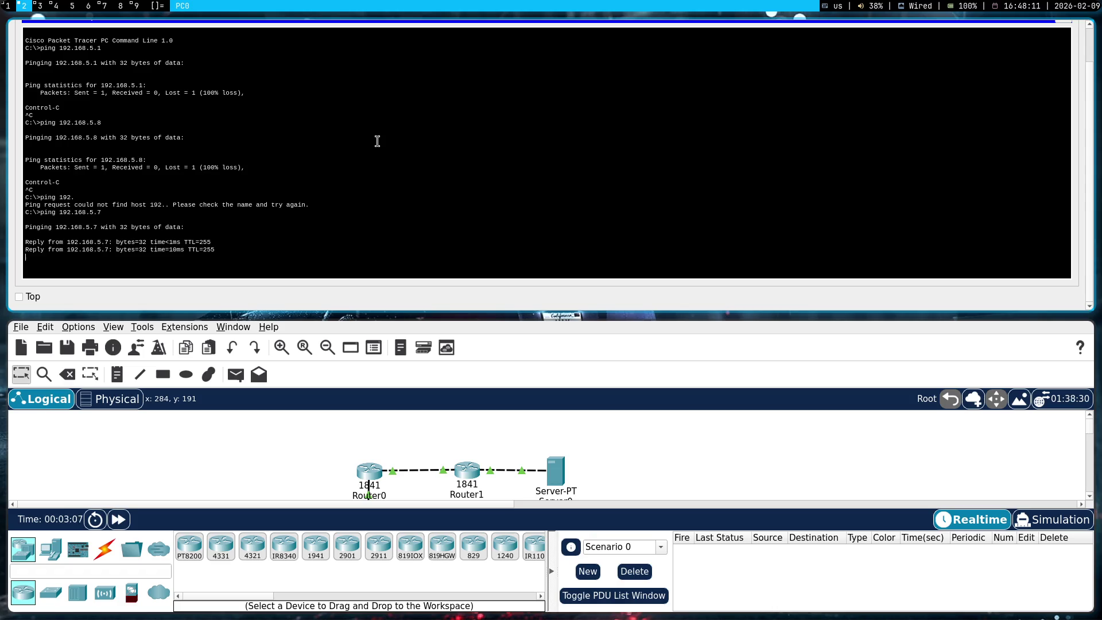
pyautogui.hotkey('ctrl', 'c')
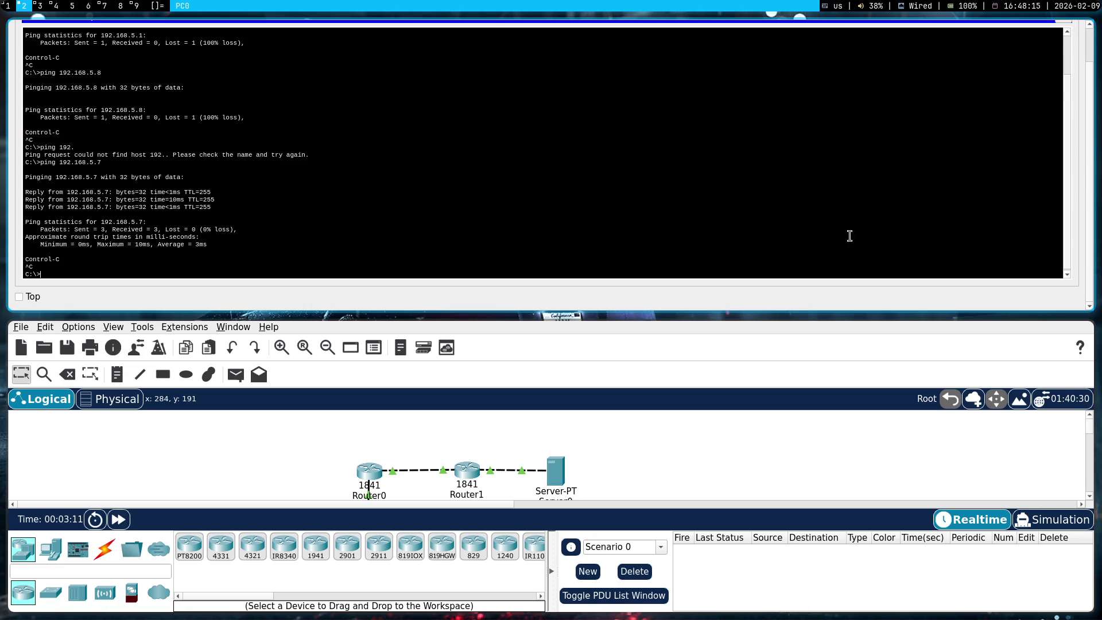
pyautogui.moveTo(837, 227); pyautogui.dragTo(718, 406)
pyautogui.moveTo(462, 285)
pyautogui.mouseDown()
pyautogui.moveTo(812, 502)
pyautogui.moveTo(873, 475)
pyautogui.moveTo(844, 474)
pyautogui.mouseUp()
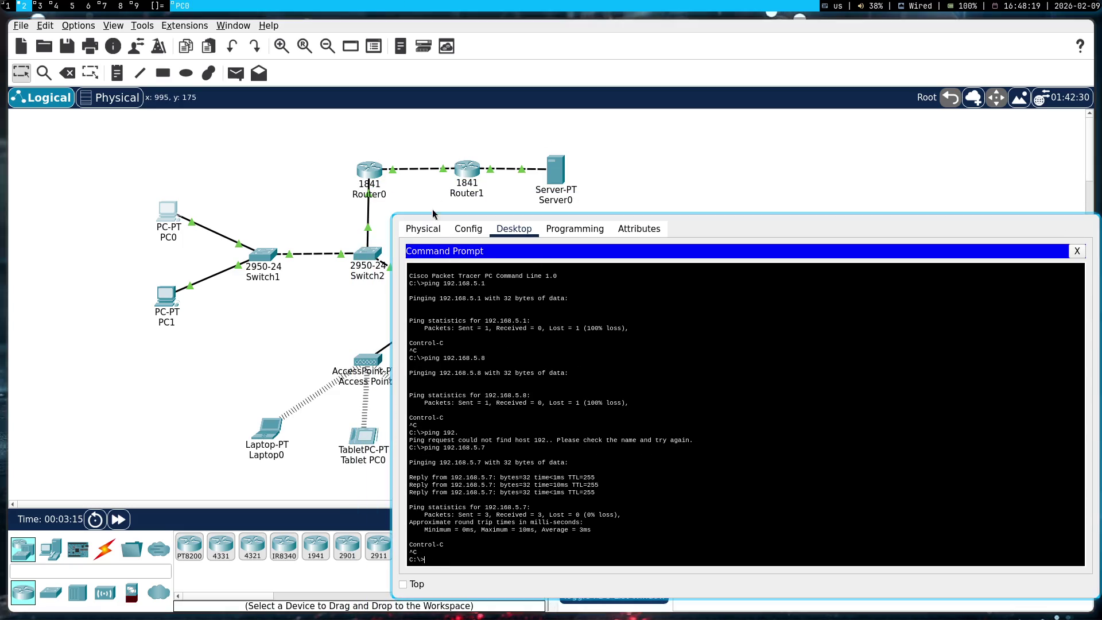
# - Ping 192.168.3.5 from PC0's Command Prompt and stop the unanswered ping
pyautogui.moveTo(475, 181)
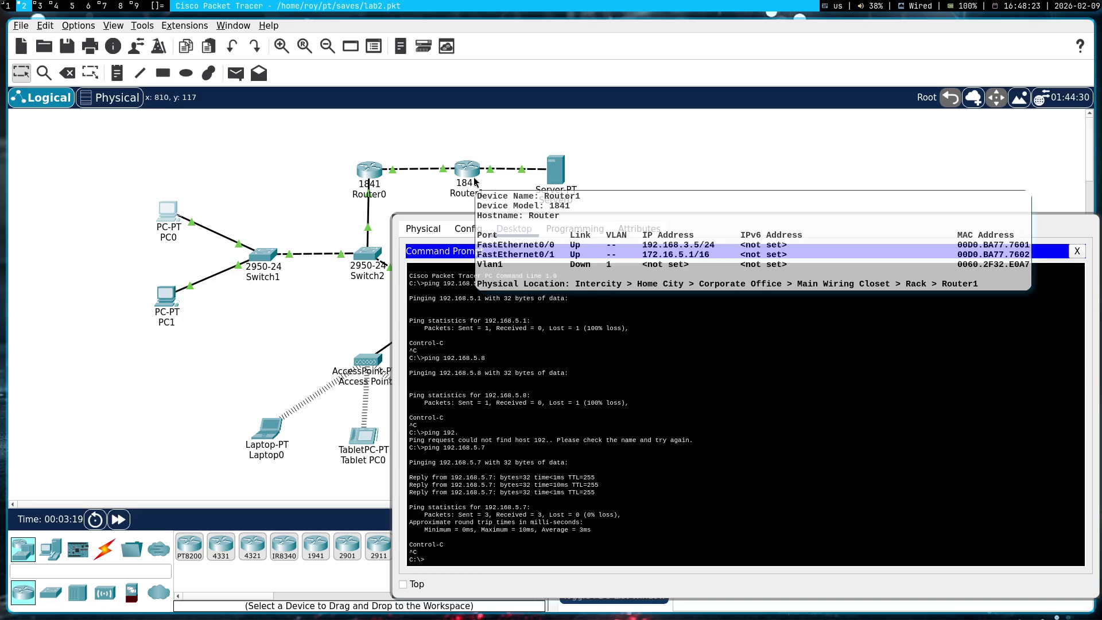
pyautogui.click(796, 395)
pyautogui.press('Up')
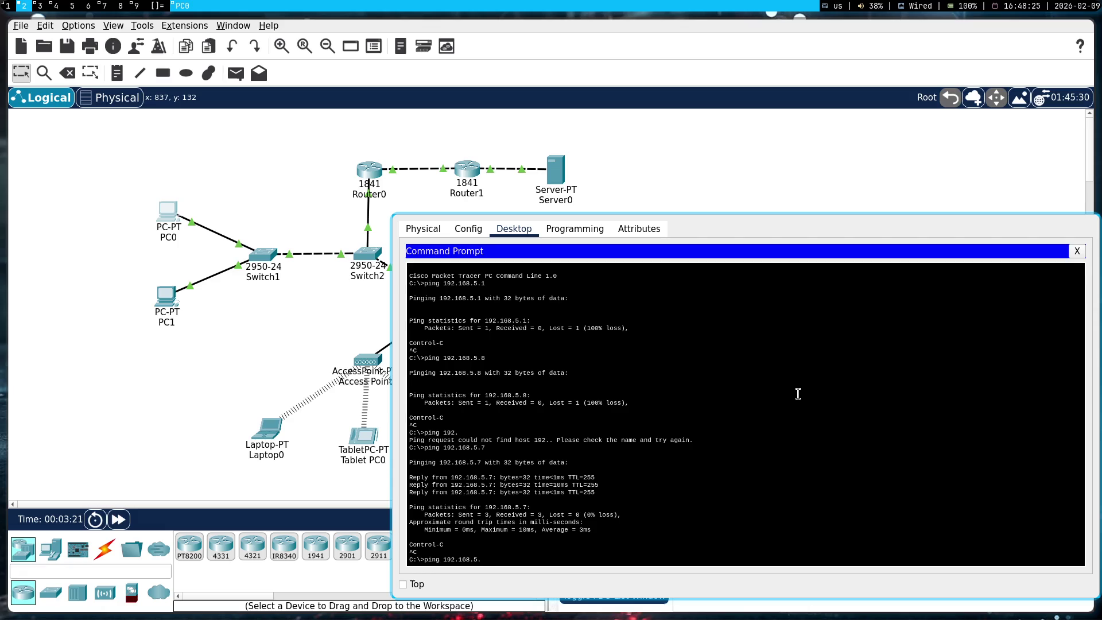
pyautogui.write('.5')
pyautogui.press('Return')
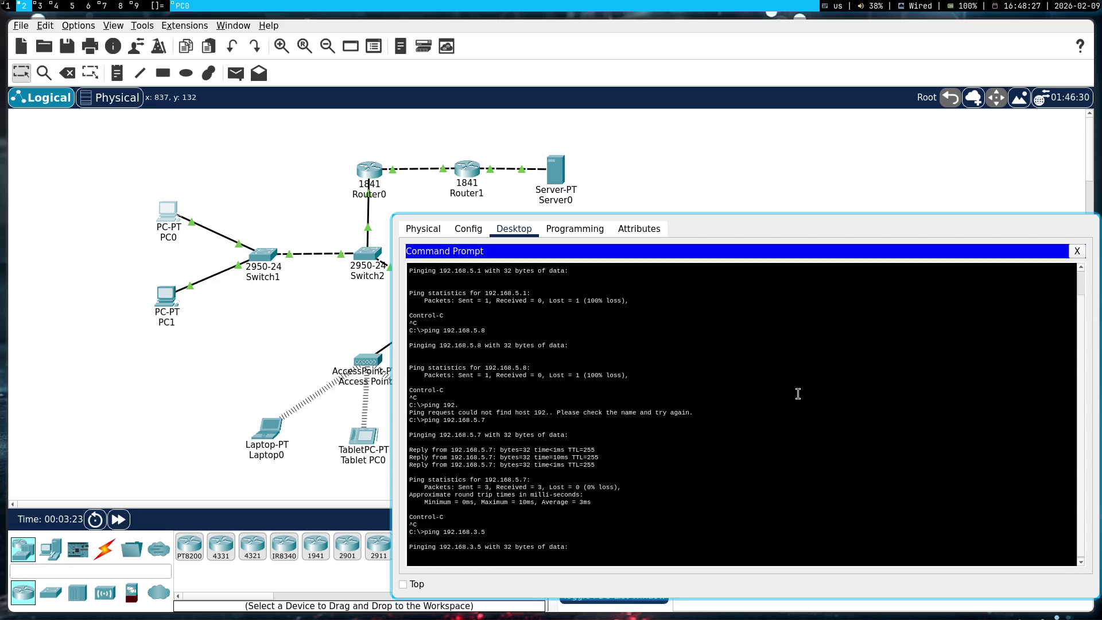
pyautogui.hotkey('ctrl', 'c')
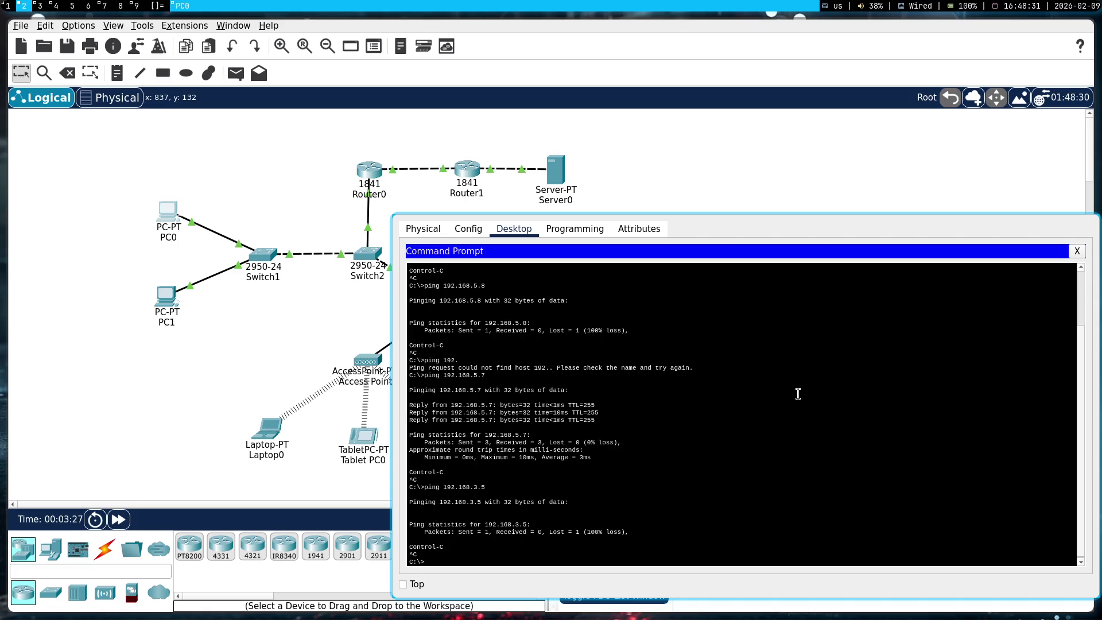
# - Check the IP address information of each device in the topology
pyautogui.moveTo(369, 174)
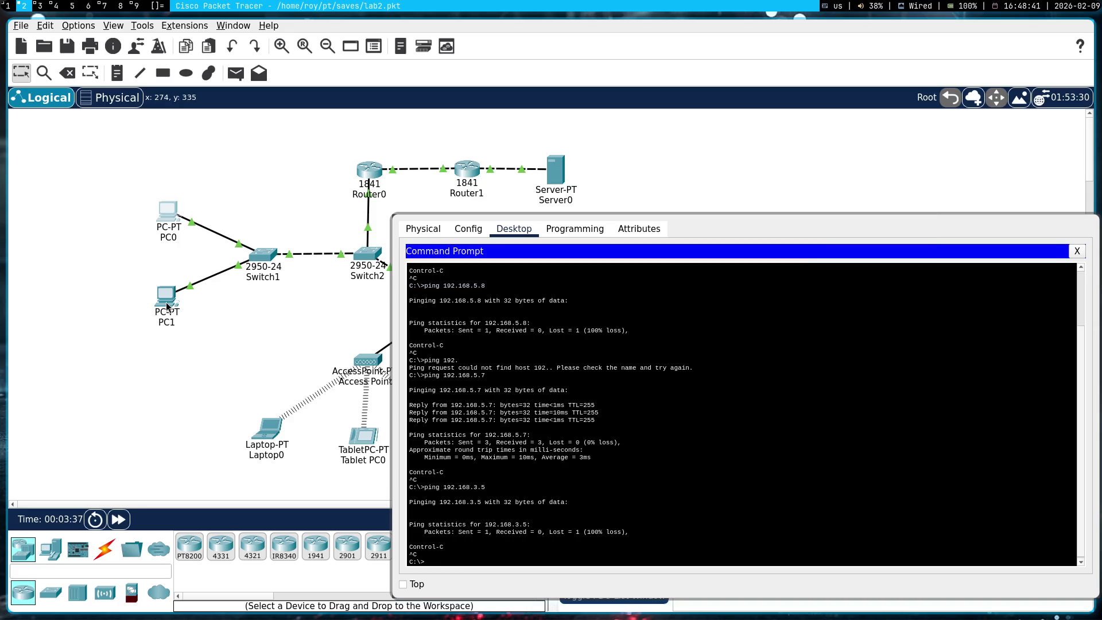
pyautogui.moveTo(166, 306)
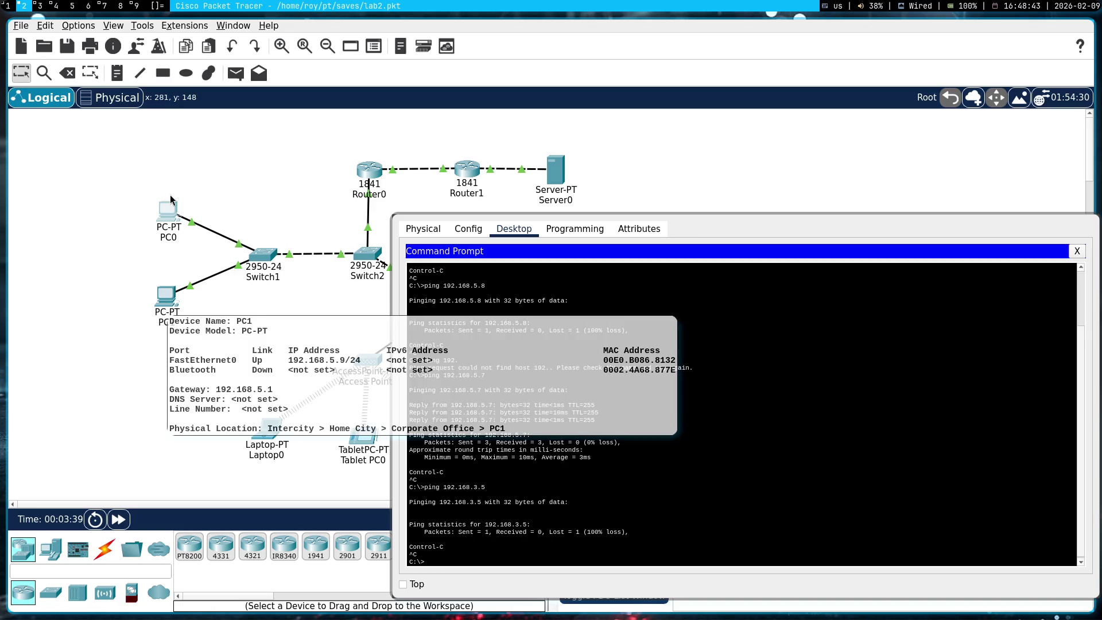
pyautogui.moveTo(174, 219)
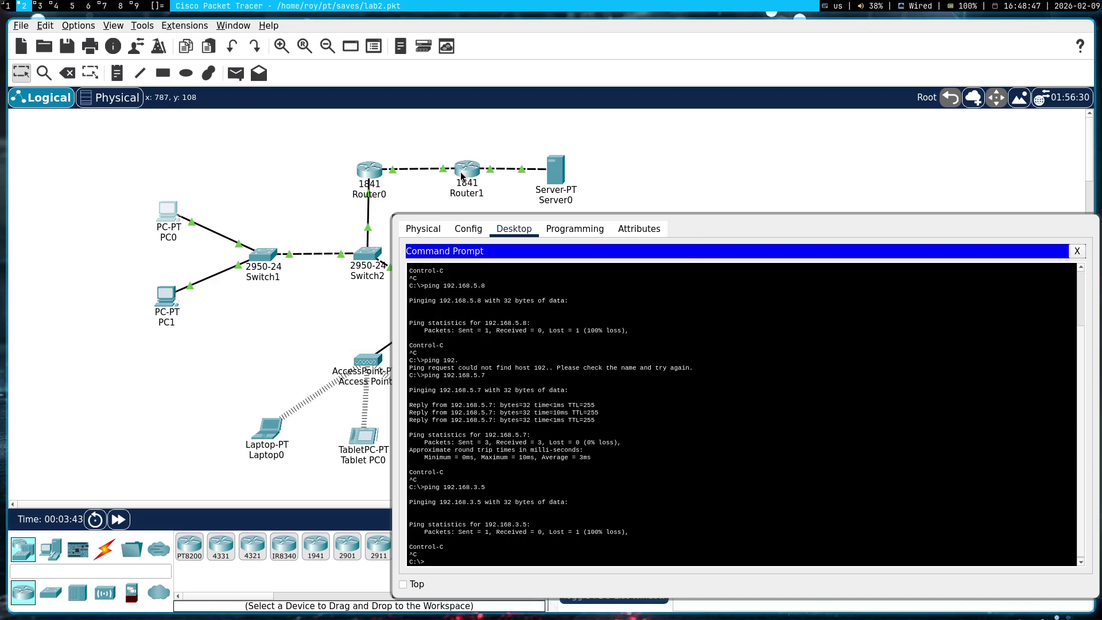
pyautogui.moveTo(462, 176)
pyautogui.moveTo(555, 171)
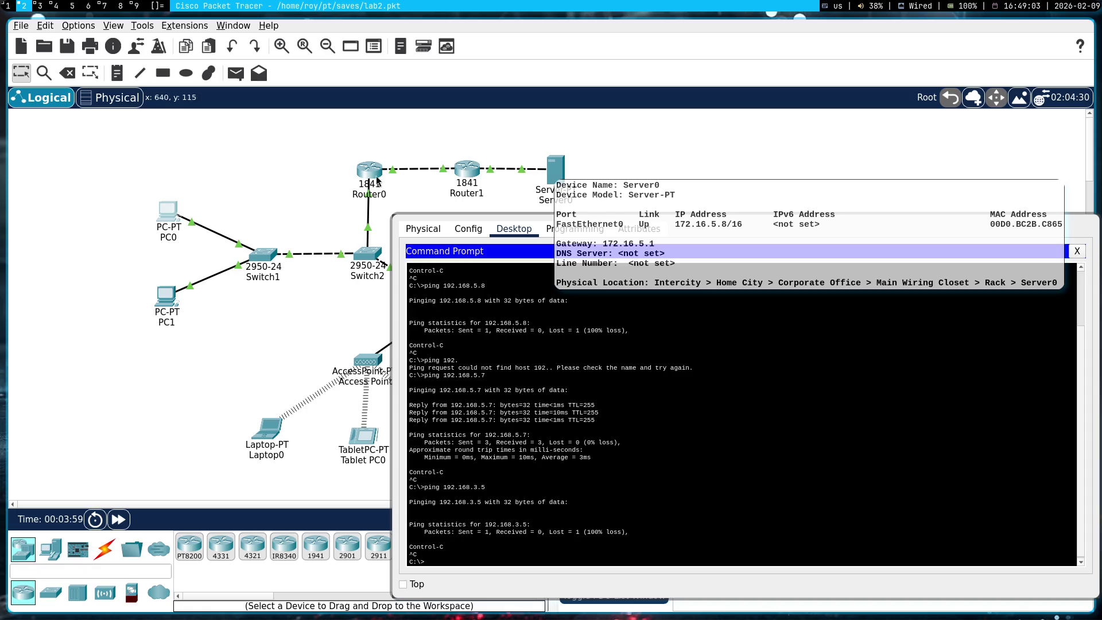
pyautogui.moveTo(372, 174)
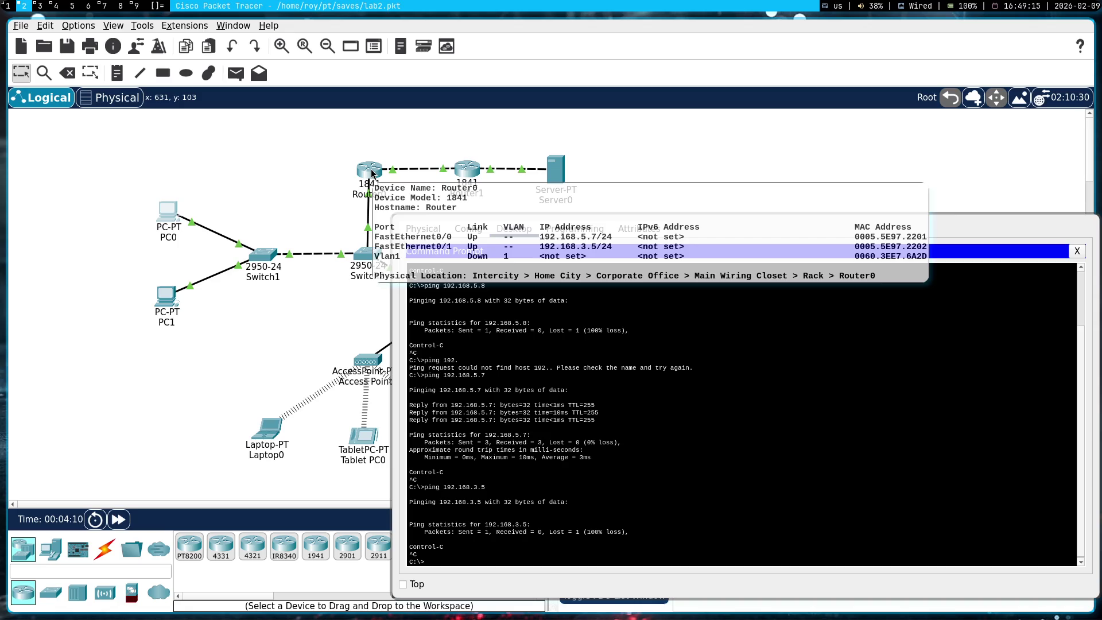
pyautogui.click(334, 185)
# - In Router0's CLI, run the rejected 'show routing', 'exit' interface mode, and retype 'show routing'
pyautogui.click(369, 170)
pyautogui.click(119, 34)
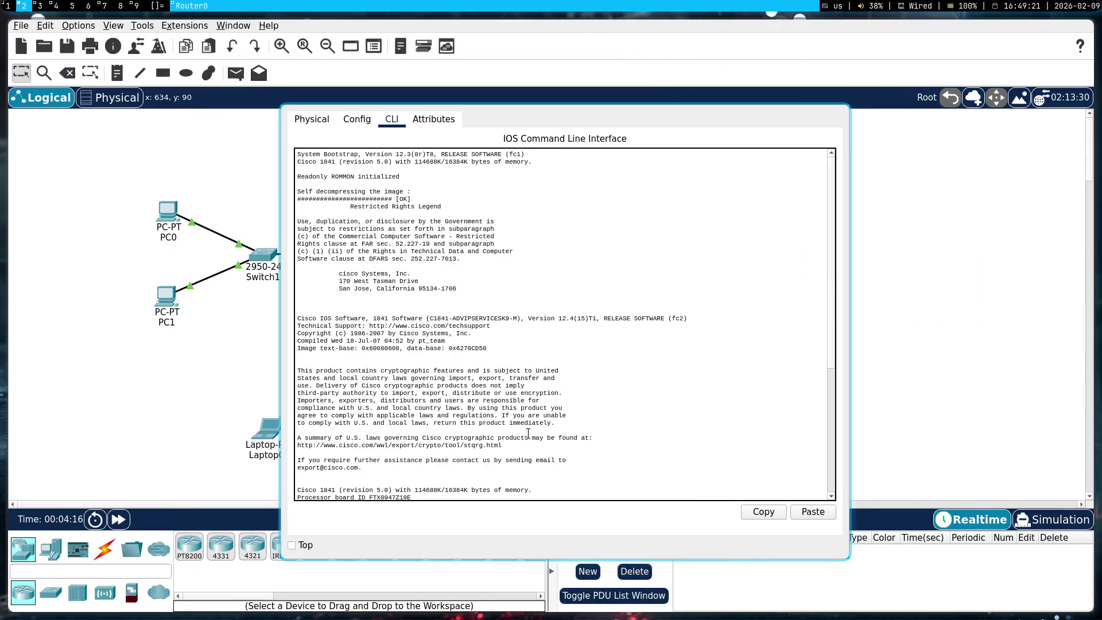
pyautogui.write('outer(config-if)#sho')
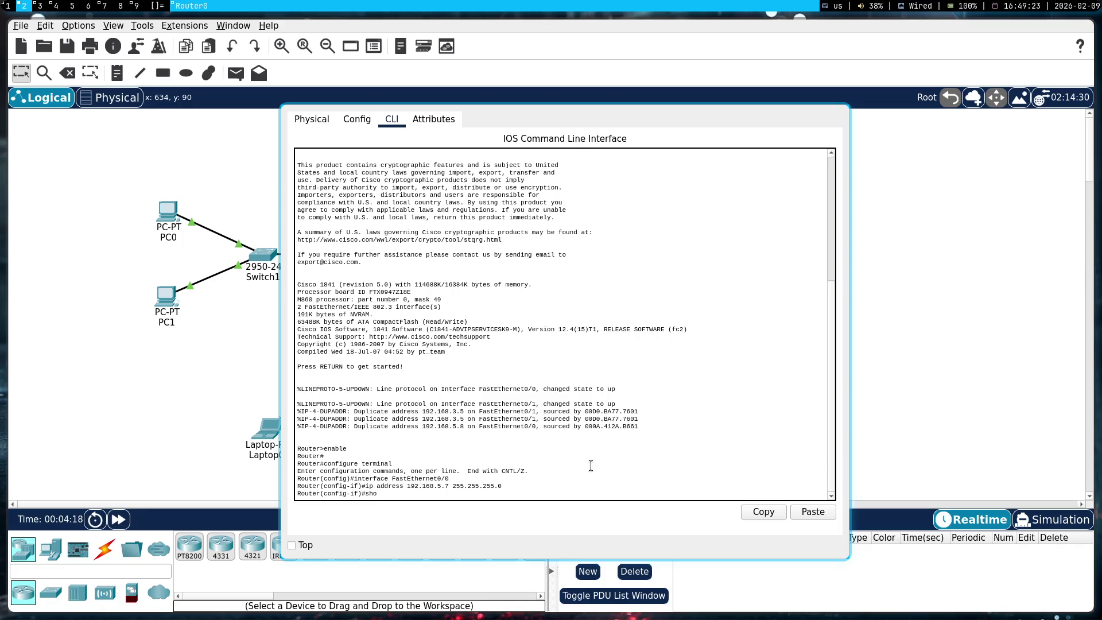
pyautogui.write('w routing')
pyautogui.press('Return')
pyautogui.write('xit')
pyautogui.press('Return')
pyautogui.write('how rout')
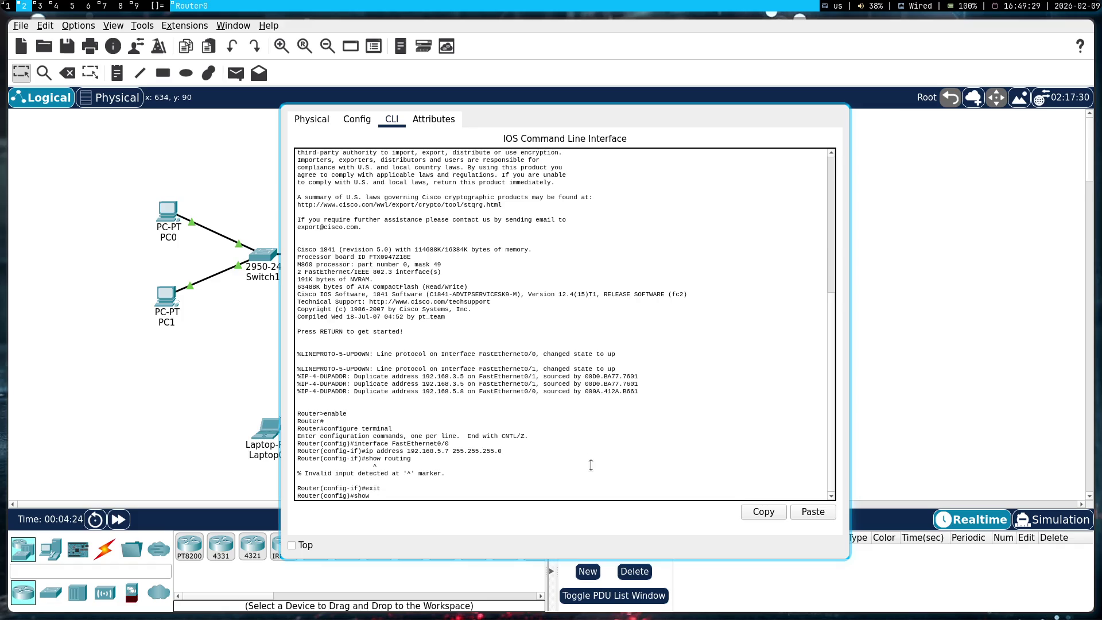